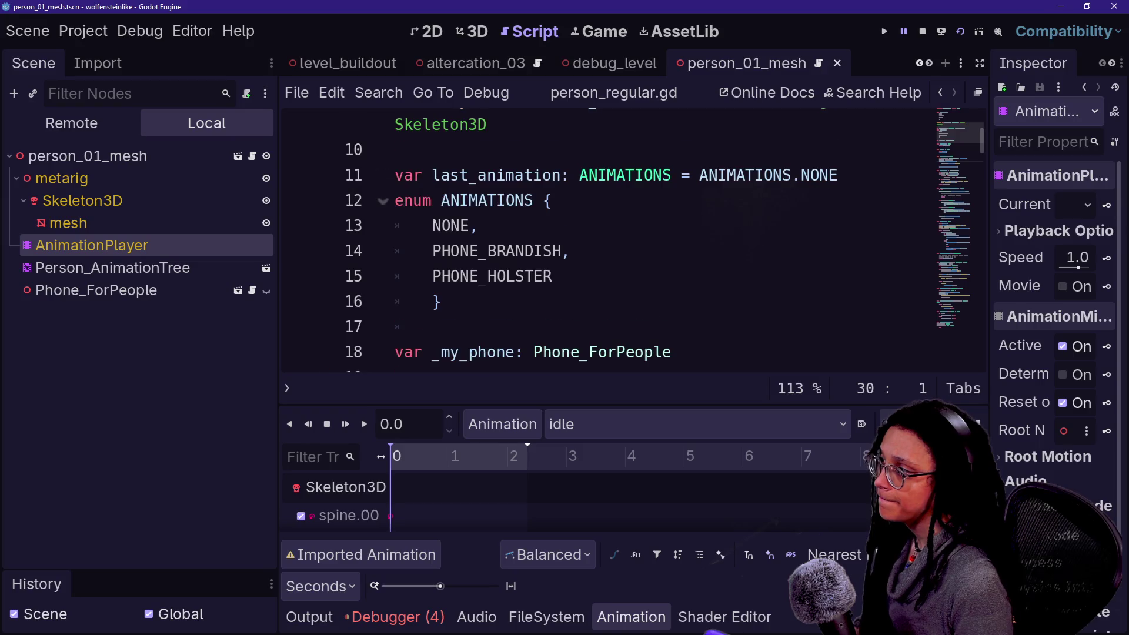
scroll(605, 241, "down", 2)
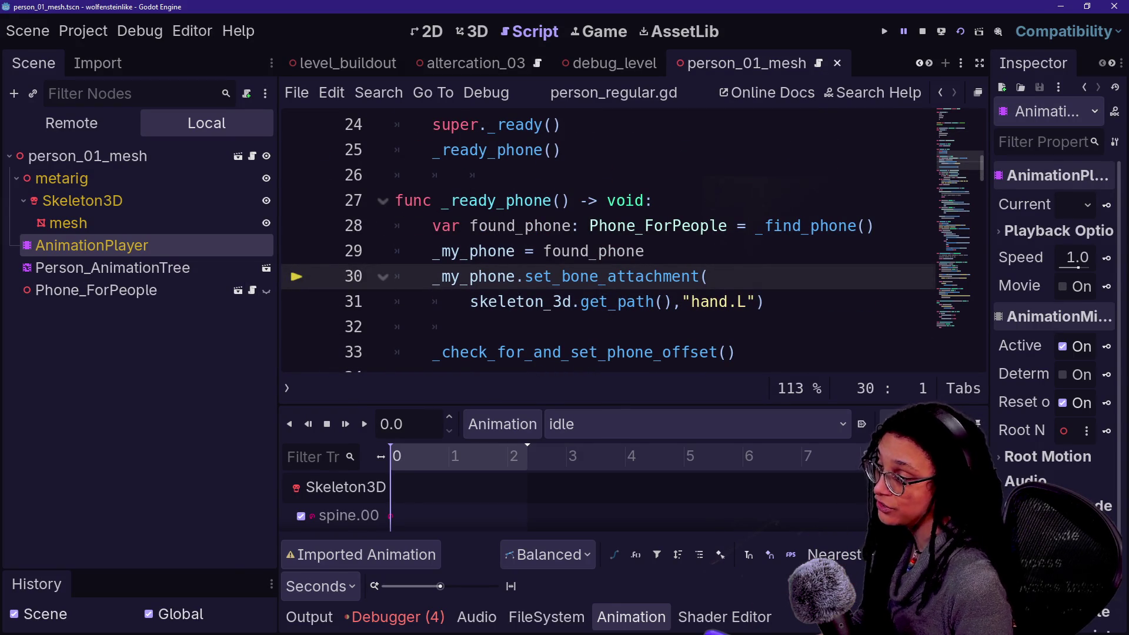
Step: Scroll through person_regular.gd to review the phone setup code
mouse_move(585, 279)
scroll(606, 241, "up", 8)
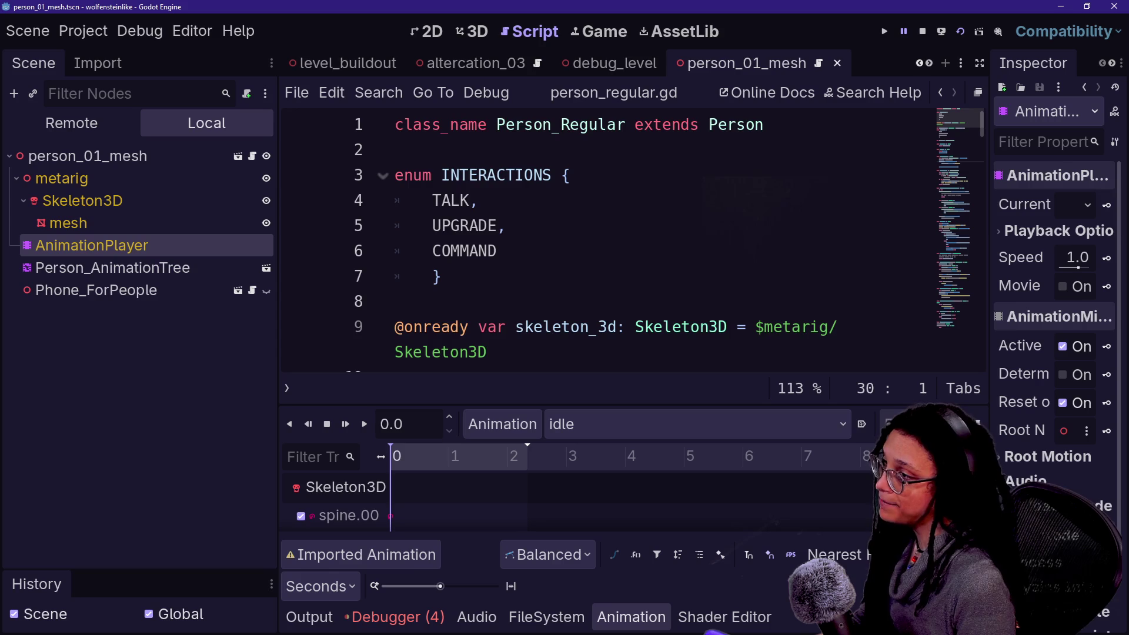
scroll(605, 241, "down", 8)
Step: Highlight the _ready_phone function lines, then show the FileSystem listing person_mesh.gd
left_click(508, 277)
left_click(489, 201)
left_click(583, 301)
left_click(470, 175)
left_click_drag(470, 174, 582, 302)
left_click(582, 302)
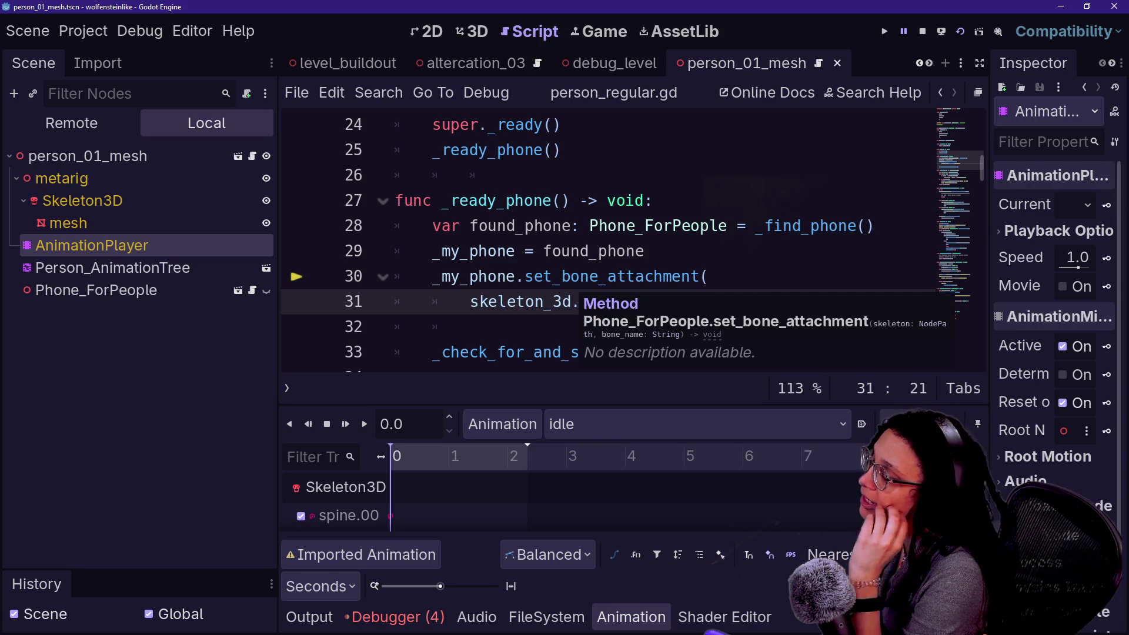
scroll(605, 241, "up", 8)
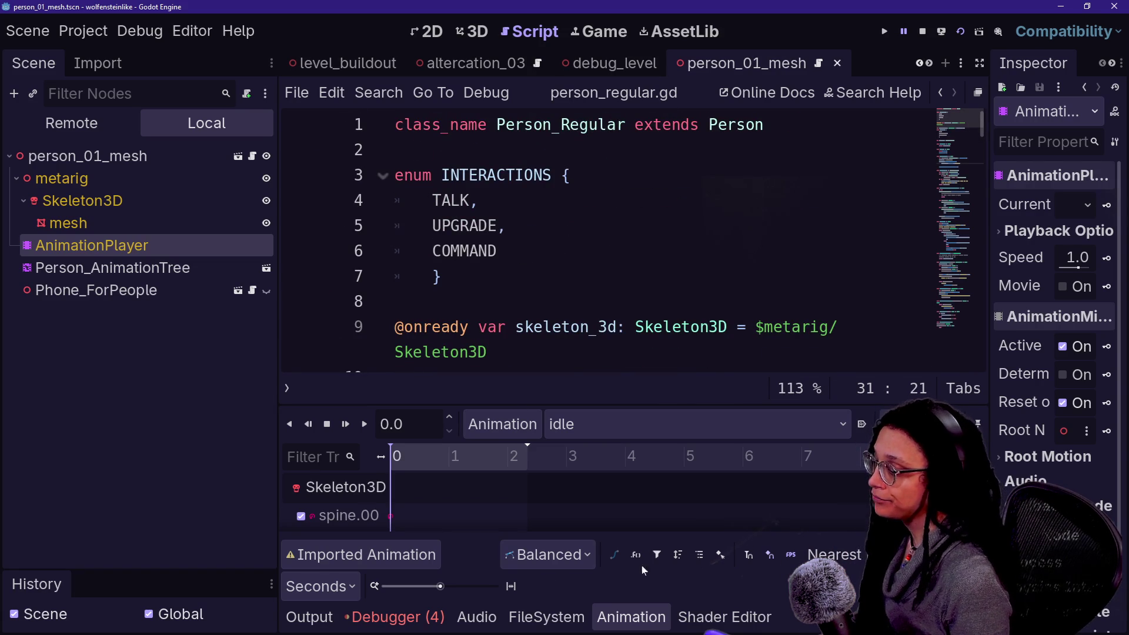
left_click(585, 615)
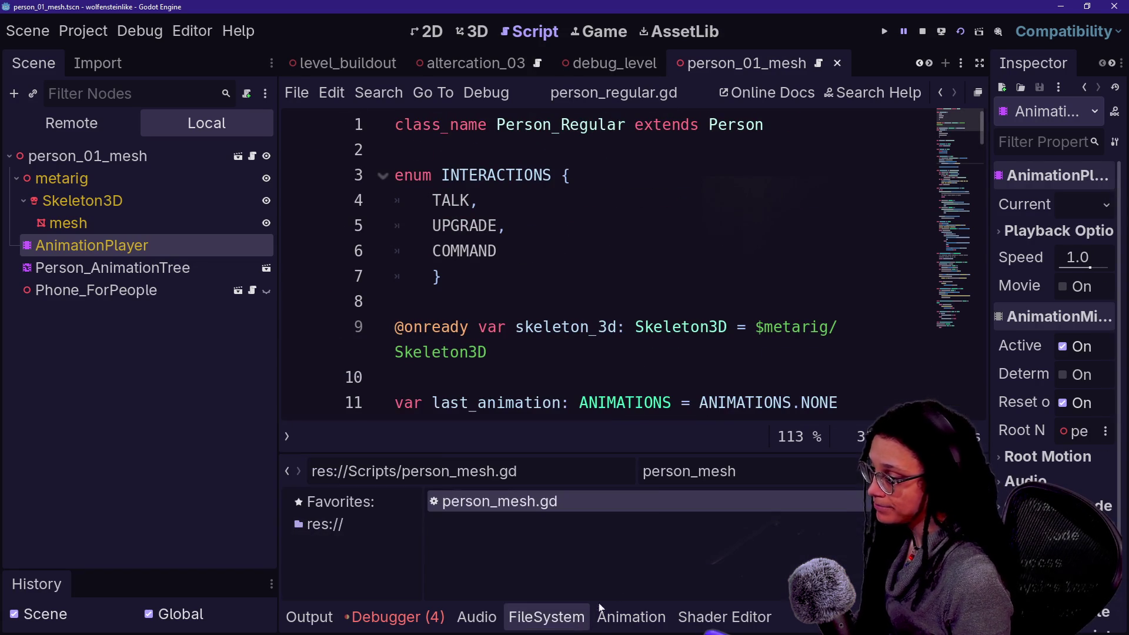
double_click(558, 511)
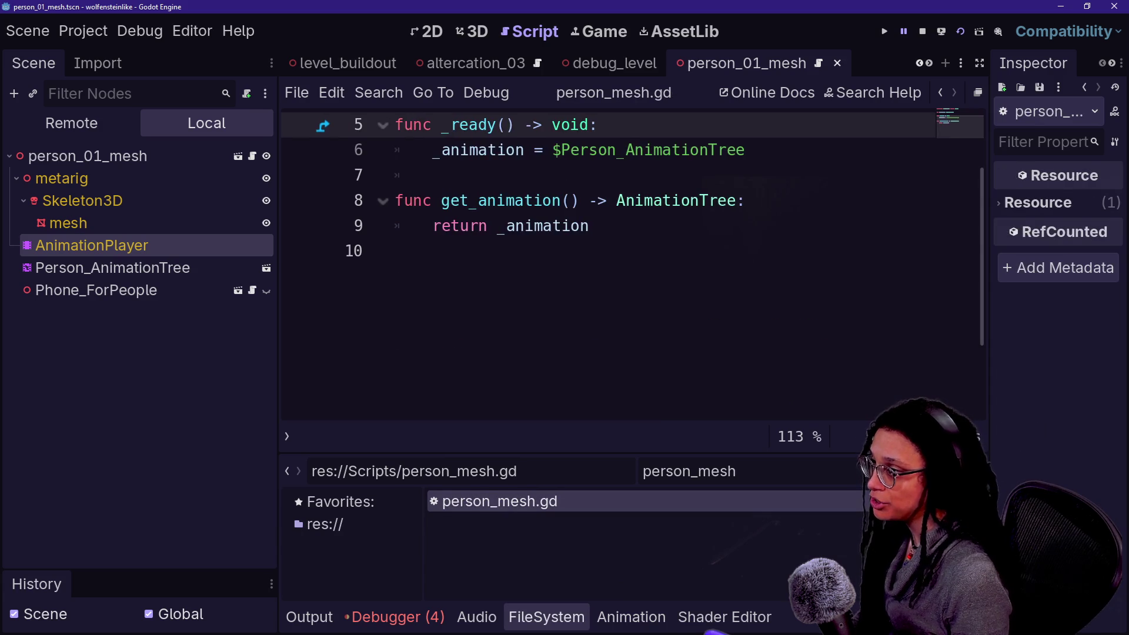
left_click(395, 125)
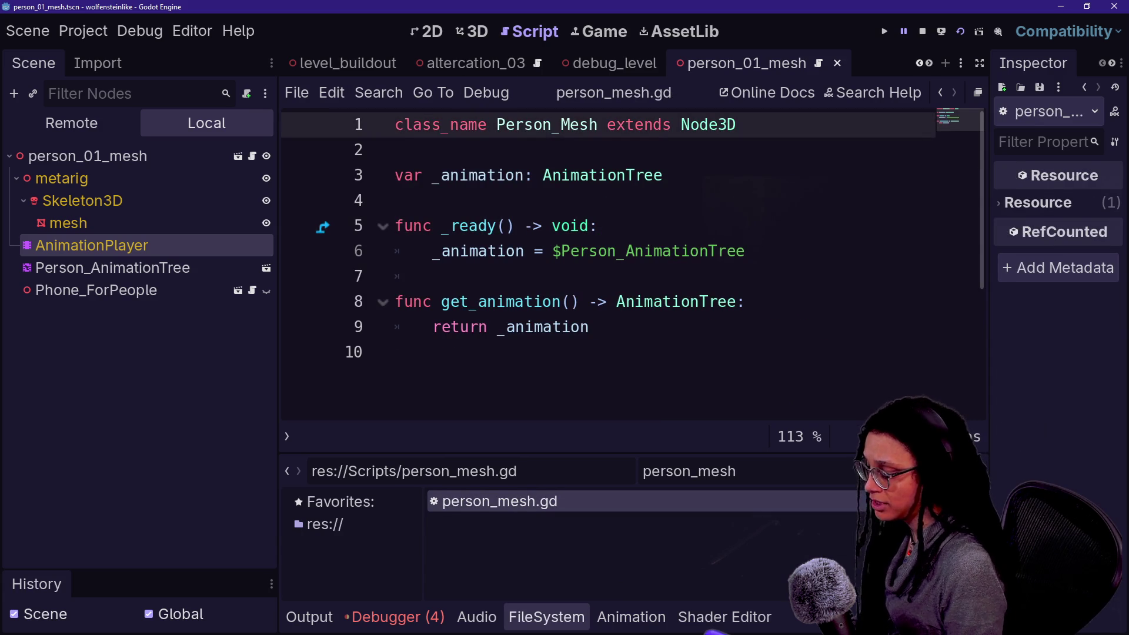
type("@abstract")
left_click(544, 251)
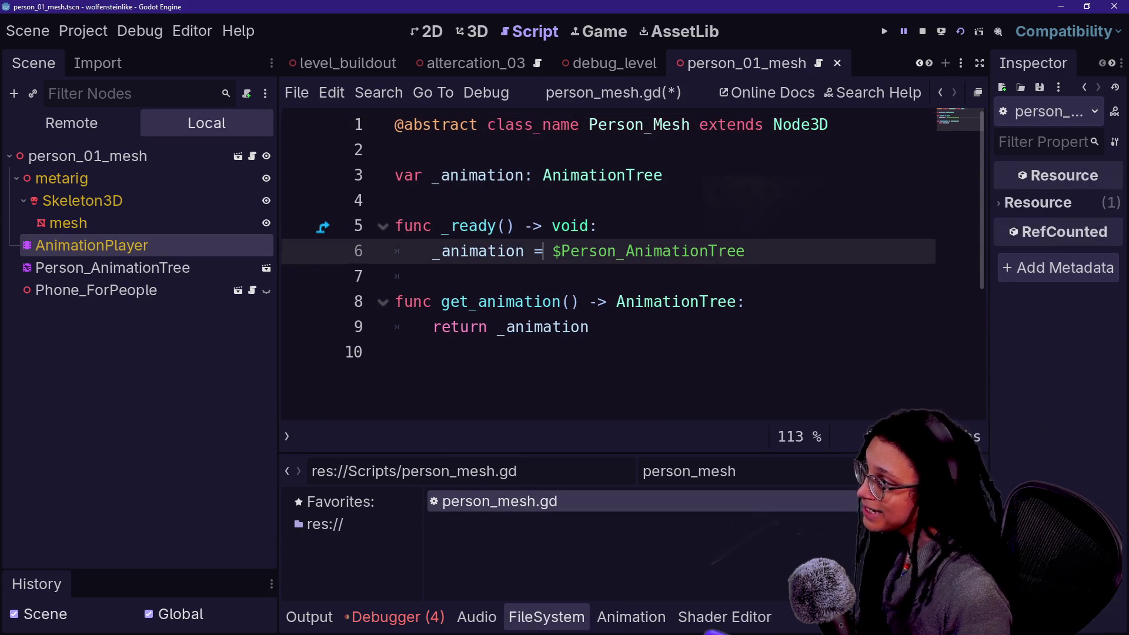
key("ctrl+s")
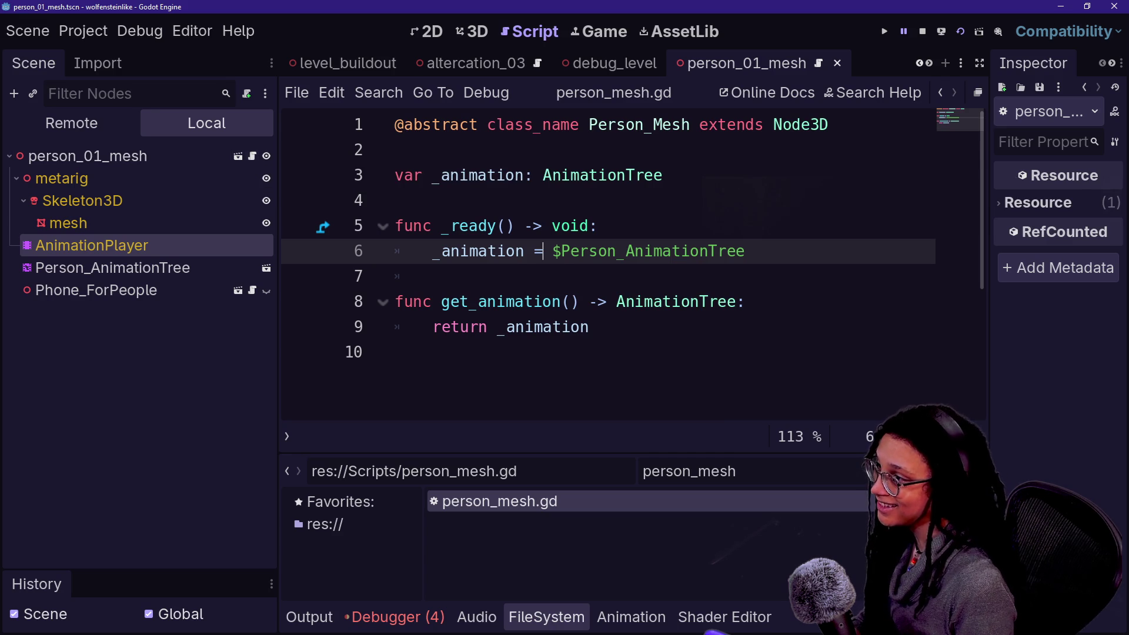
left_click(455, 125)
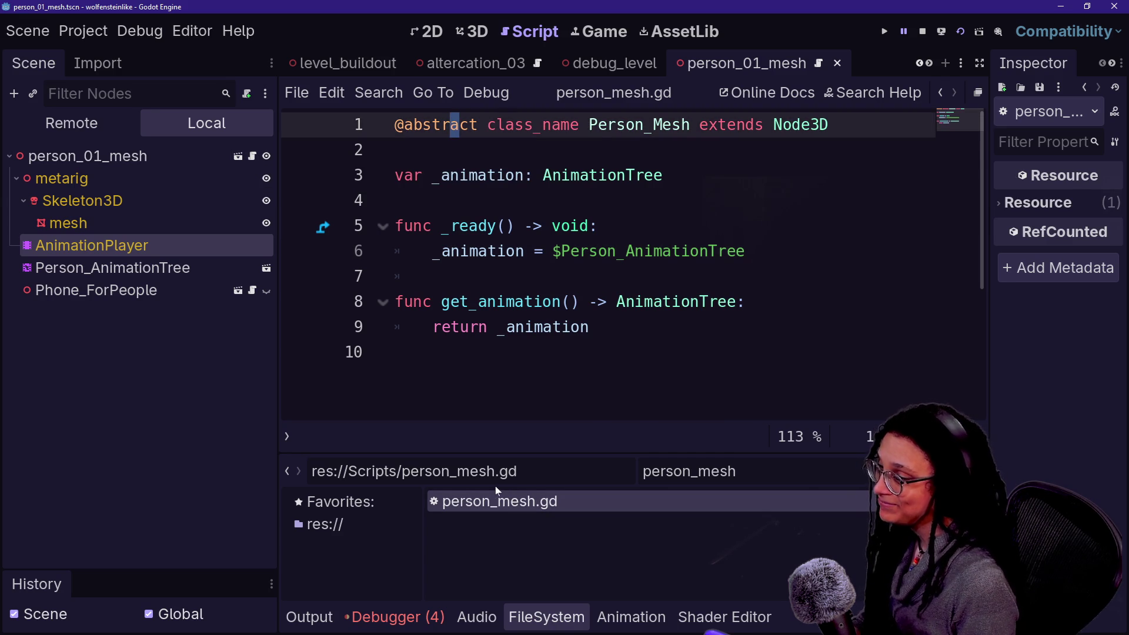
Step: Rename the file person_mesh.gd to Abstract_Person_Mesh.gd
right_click(509, 500)
left_click(561, 468)
type("Abstract_")
key("Delete")
type("P")
left_click(532, 501)
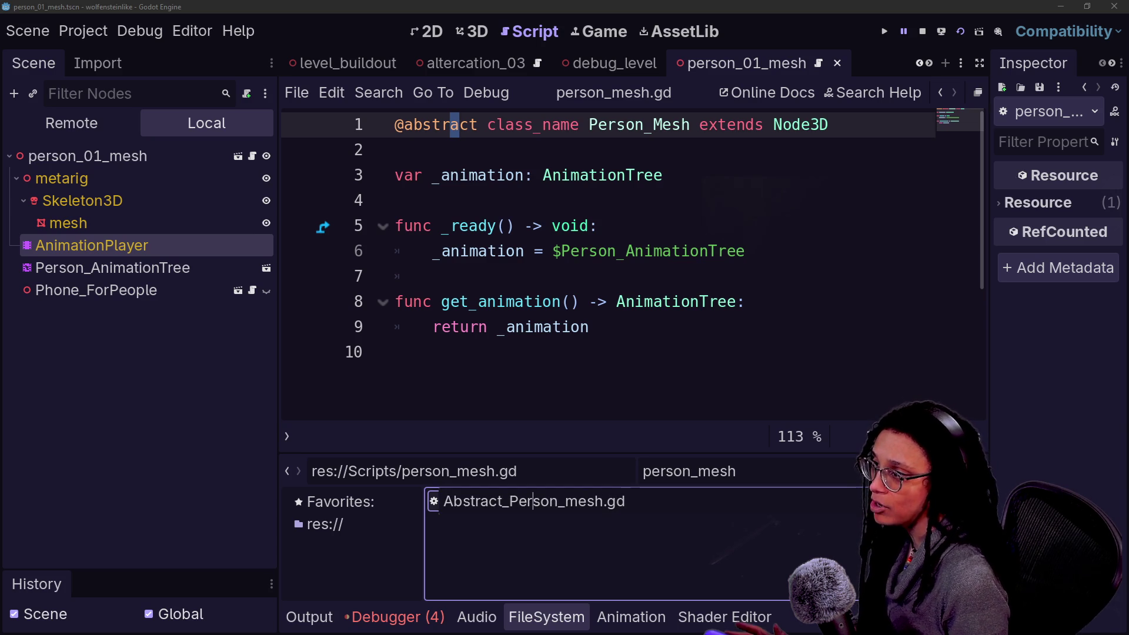
left_click(565, 501)
key("Delete")
type("M")
key("Return")
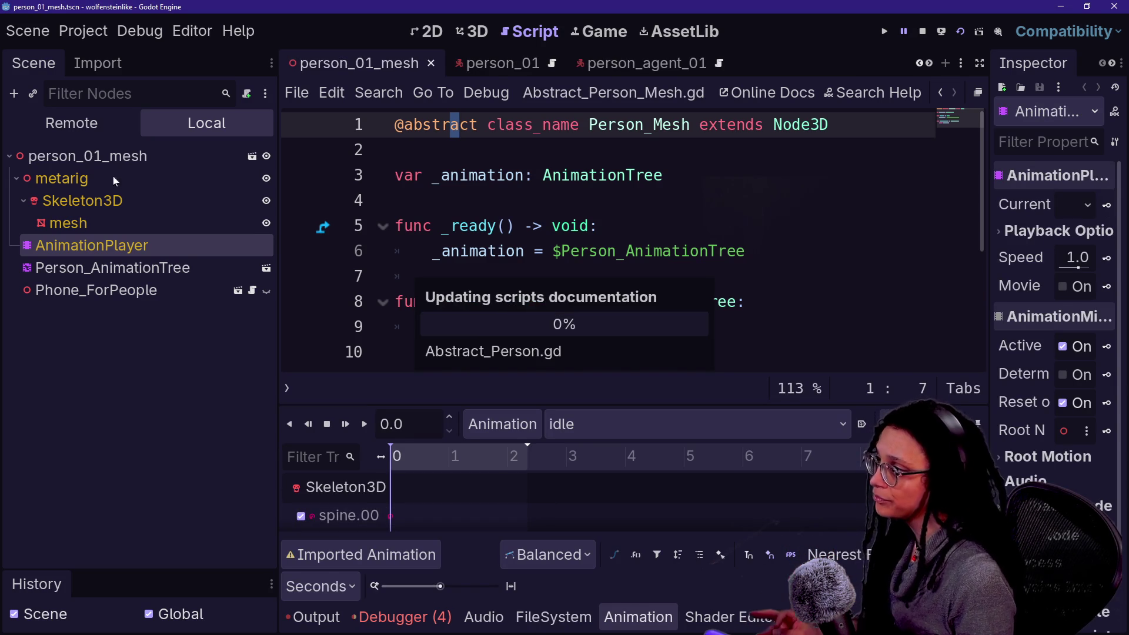
left_click(154, 162)
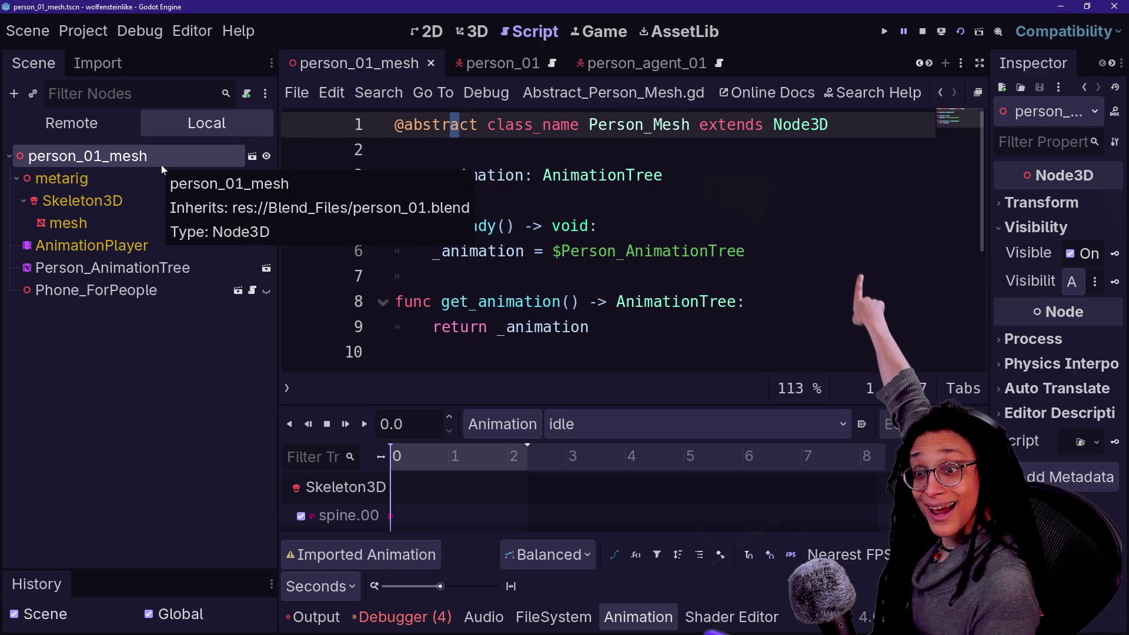
Step: Save the person_01_mesh scene and locate Abstract_Person_Mesh.gd in the FileSystem
key("ctrl+s")
left_click(411, 276)
left_click(579, 225)
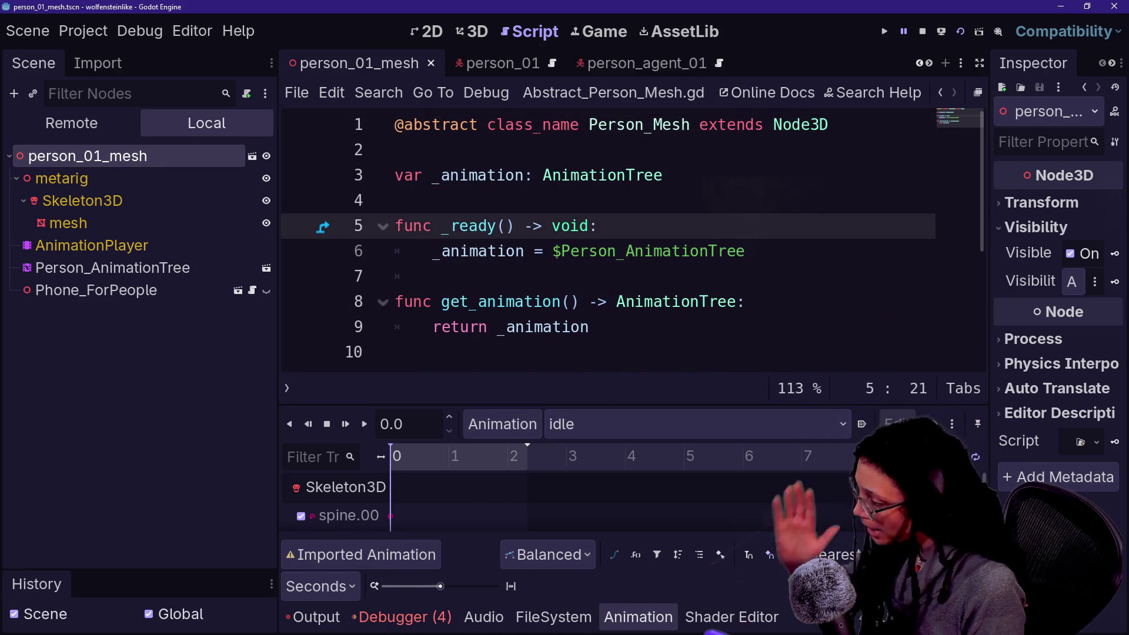
left_click(553, 617)
left_click(466, 502)
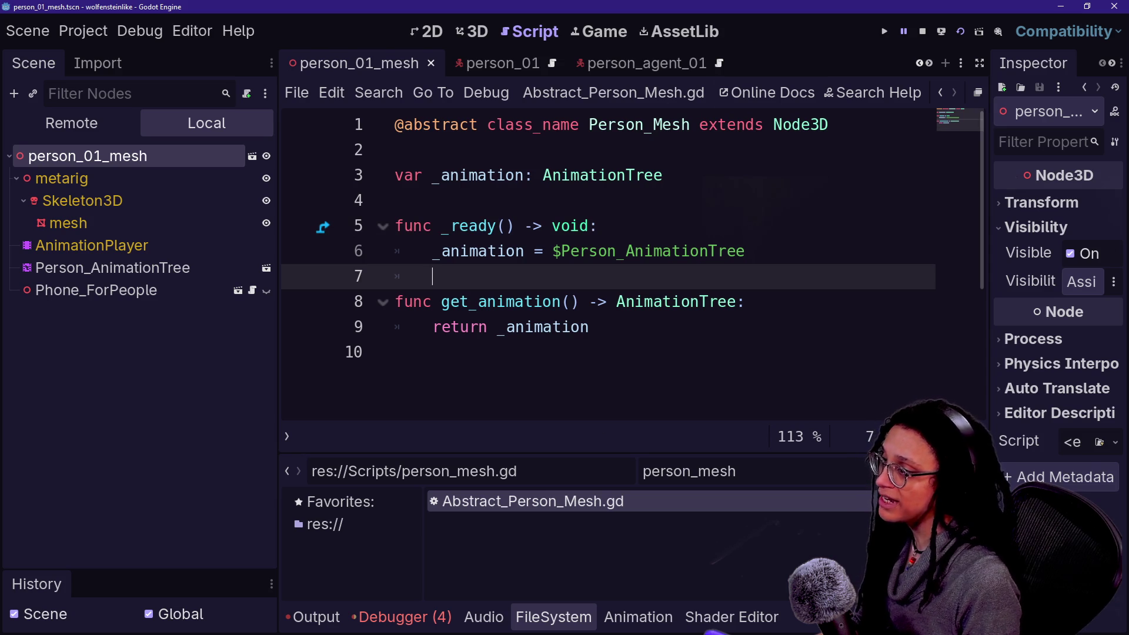
Step: Review the AnimationTree and get_animation code, then bring up person_01_mesh's node actions
left_click_drag(527, 150, 580, 175)
left_click(588, 327)
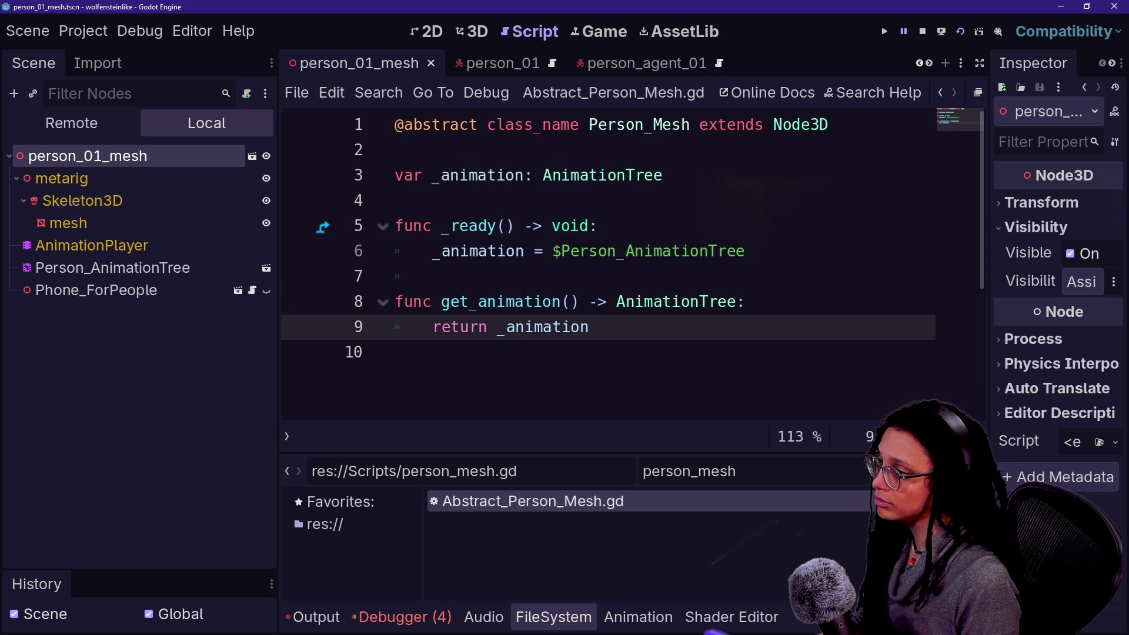
left_click_drag(588, 327, 395, 301)
left_click(626, 175)
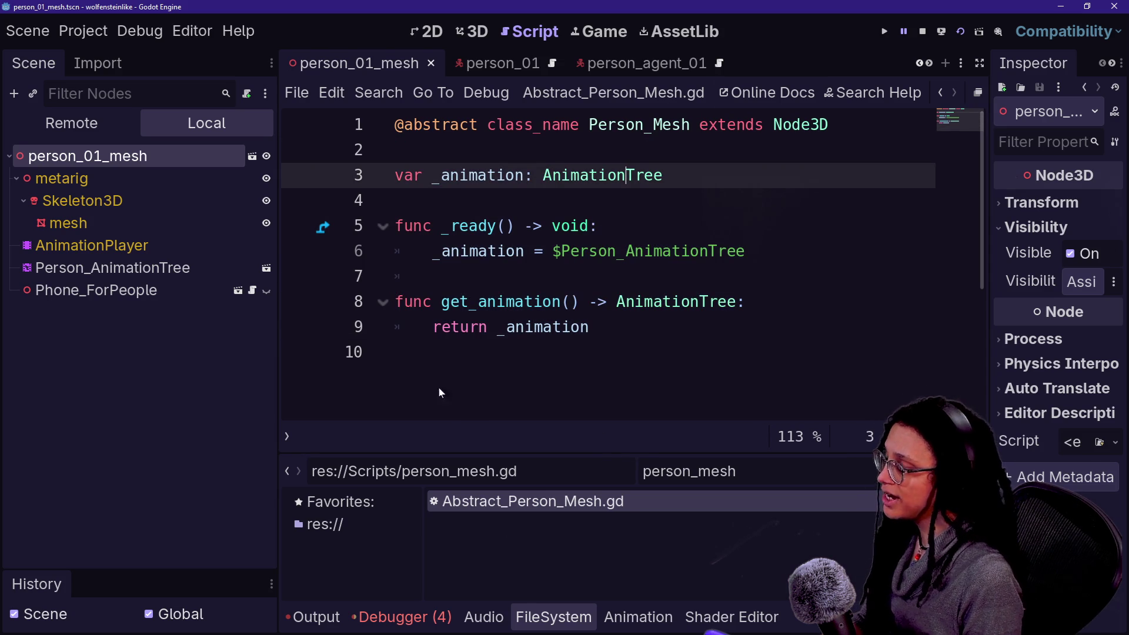
right_click(205, 154)
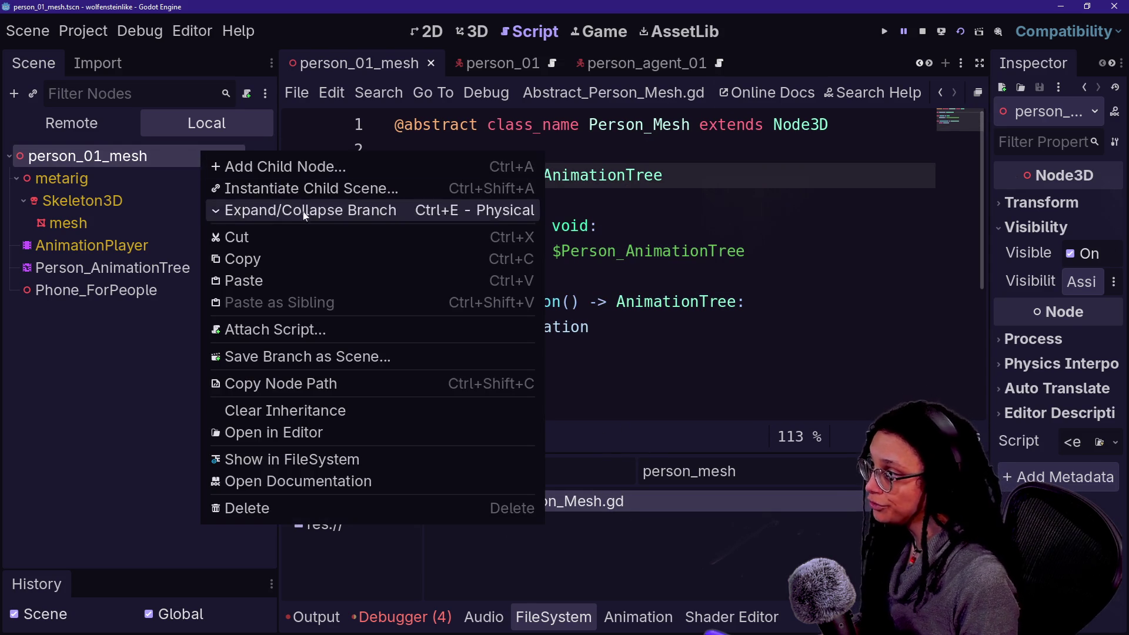
Step: Attach and create a script with path res://Scripts/person_mesh_regular.gd
left_click(305, 342)
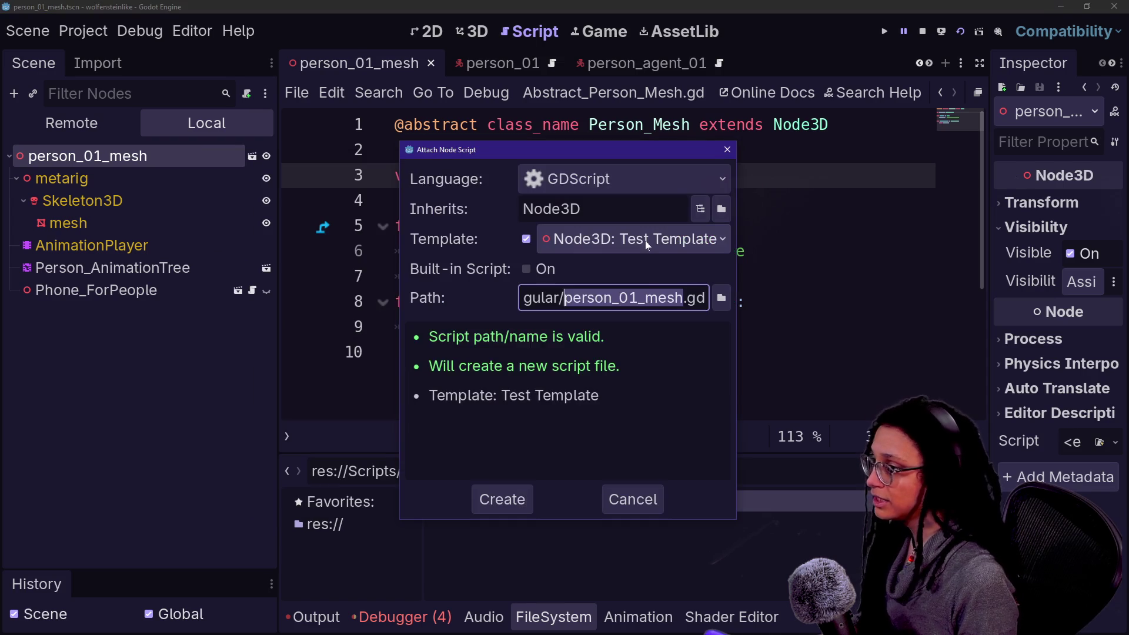
left_click(666, 298)
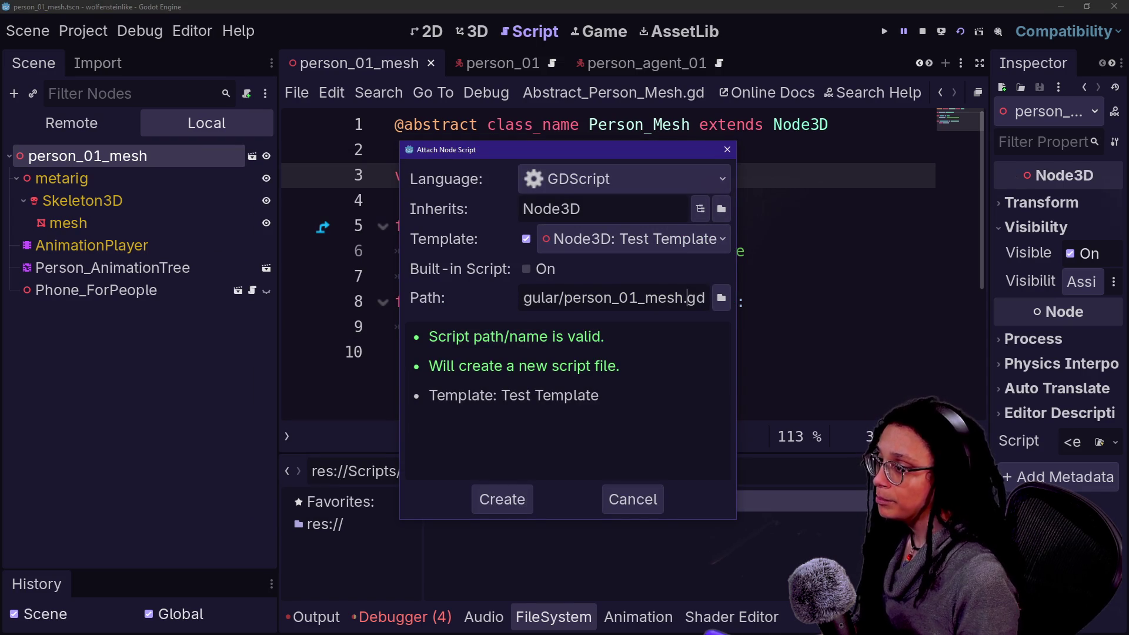
key("BackSpace")
key("BackSpace")
key("BackSpace")
type("mesh")
key("Delete")
key("Delete")
type("_regular.")
mouse_move(684, 297)
left_mouse_down()
mouse_move(878, 298)
mouse_move(434, 300)
left_mouse_up()
left_click(594, 298)
key("BackSpace")
key("BackSpace")
key("BackSpace")
key("Delete")
key("Delete")
key("Delete")
key("Delete")
key("Delete")
key("Delete")
type("ruipts")
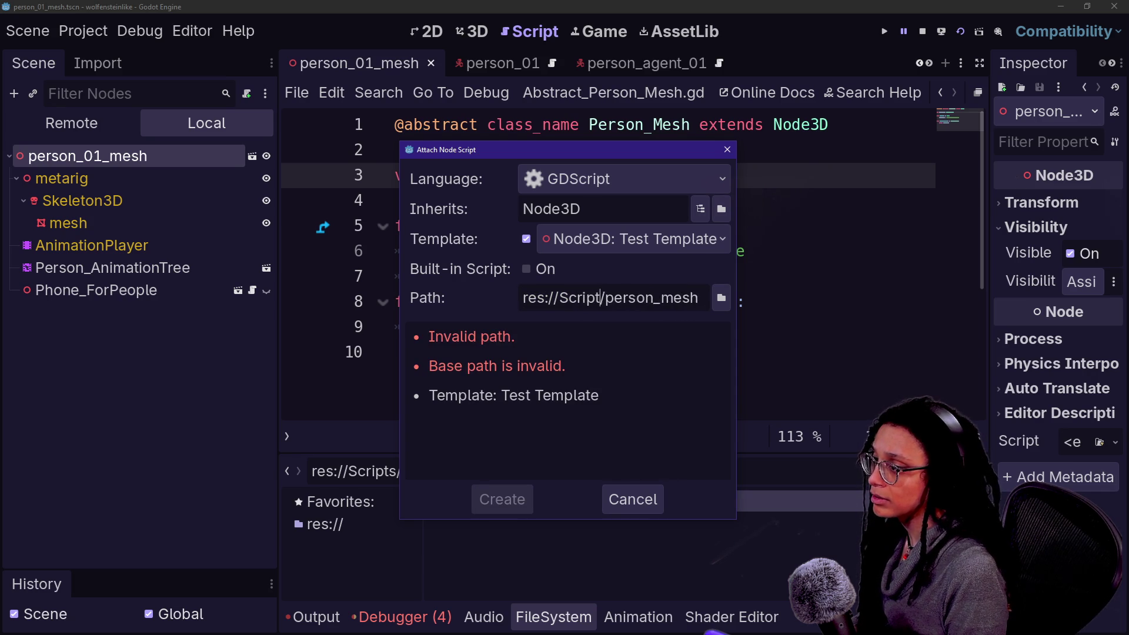
left_click(513, 489)
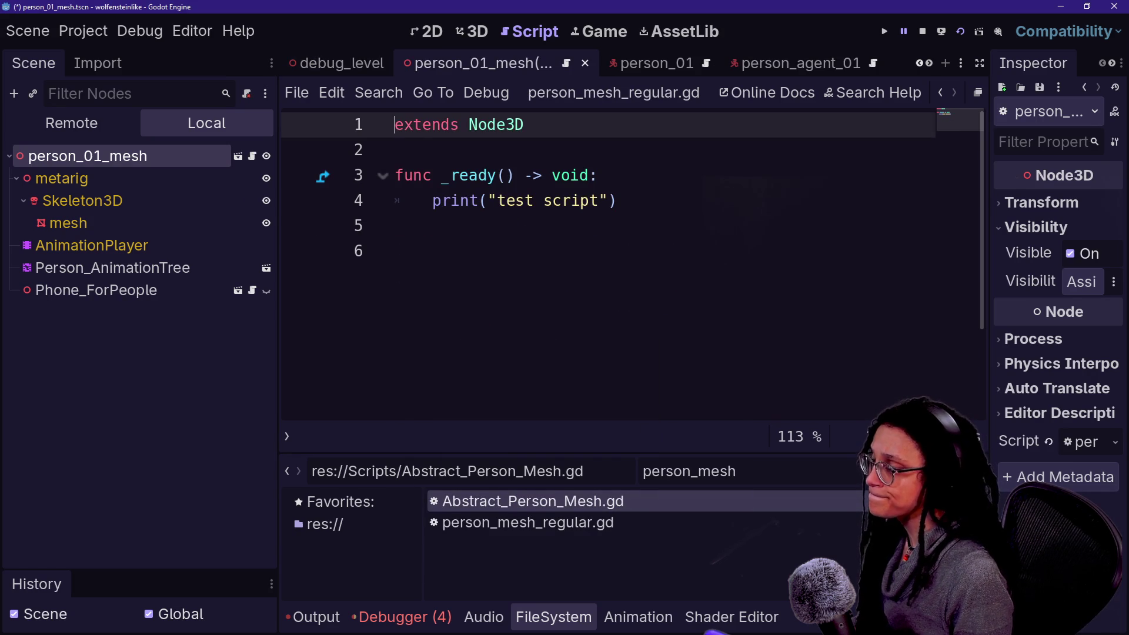
Step: Replace the template code with 'class_name Person_Mesh_Regular extends Person_Mesh', then open Abstract_Person_Mesh.gd
left_click_drag(400, 226, 394, 125)
type("P")
key("BackSpace")
type("clas")
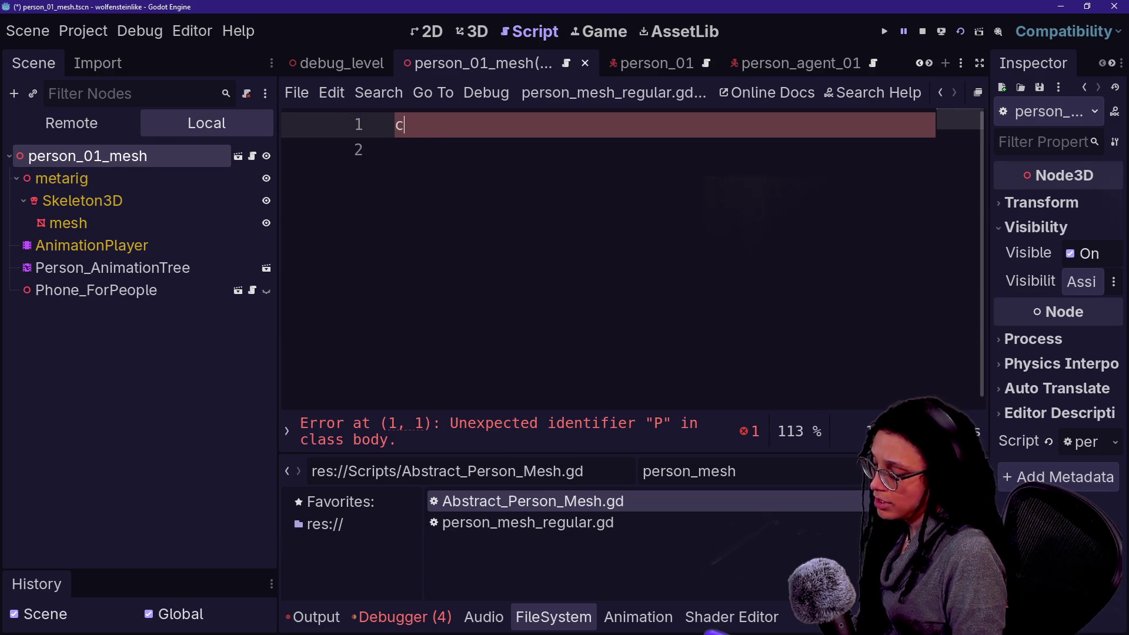
type("s_name ")
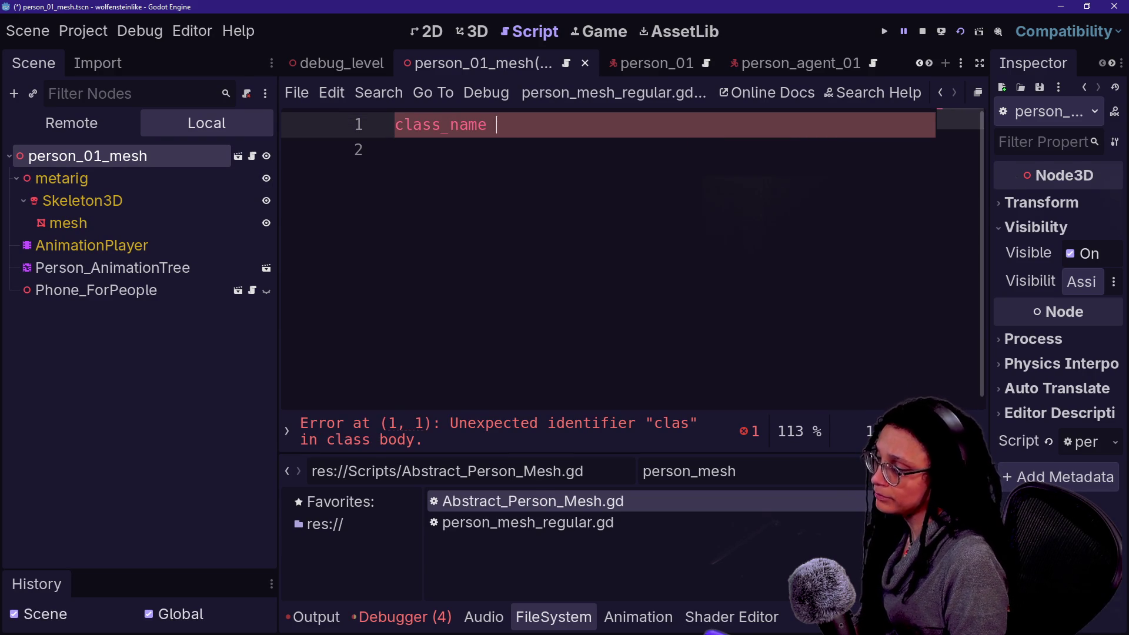
type("Person_Mesh_Regu")
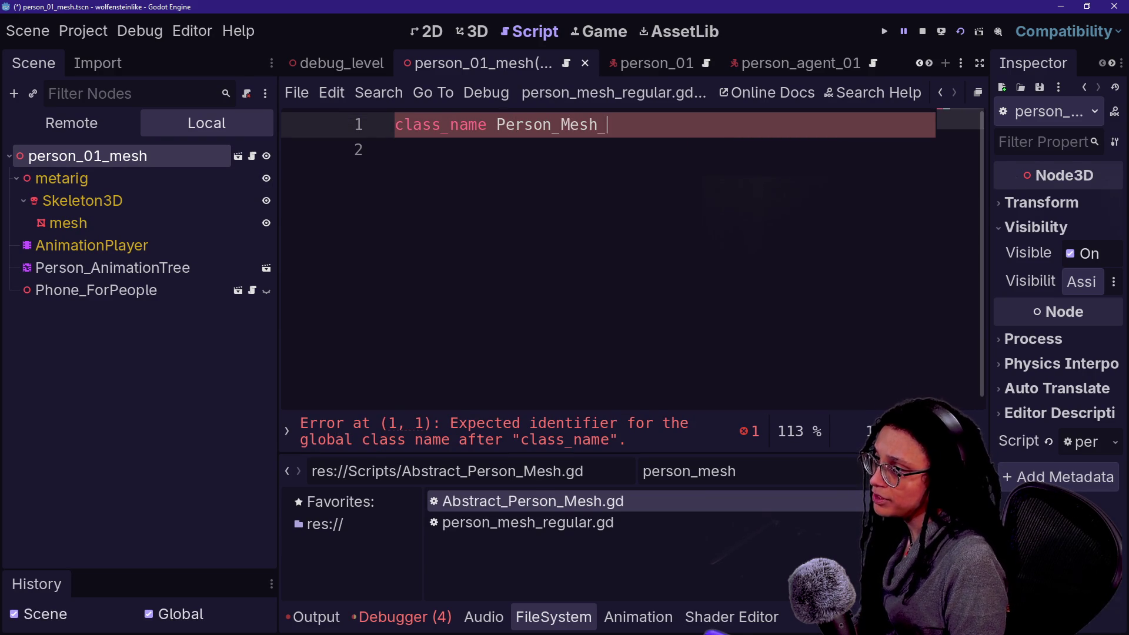
type("lar")
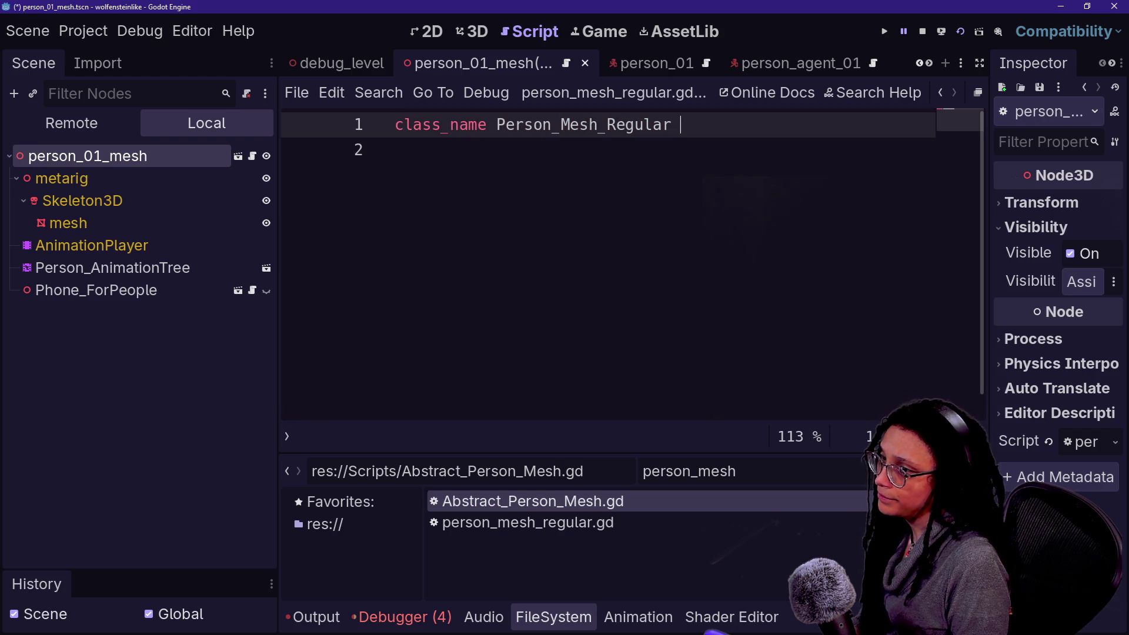
type(" extend")
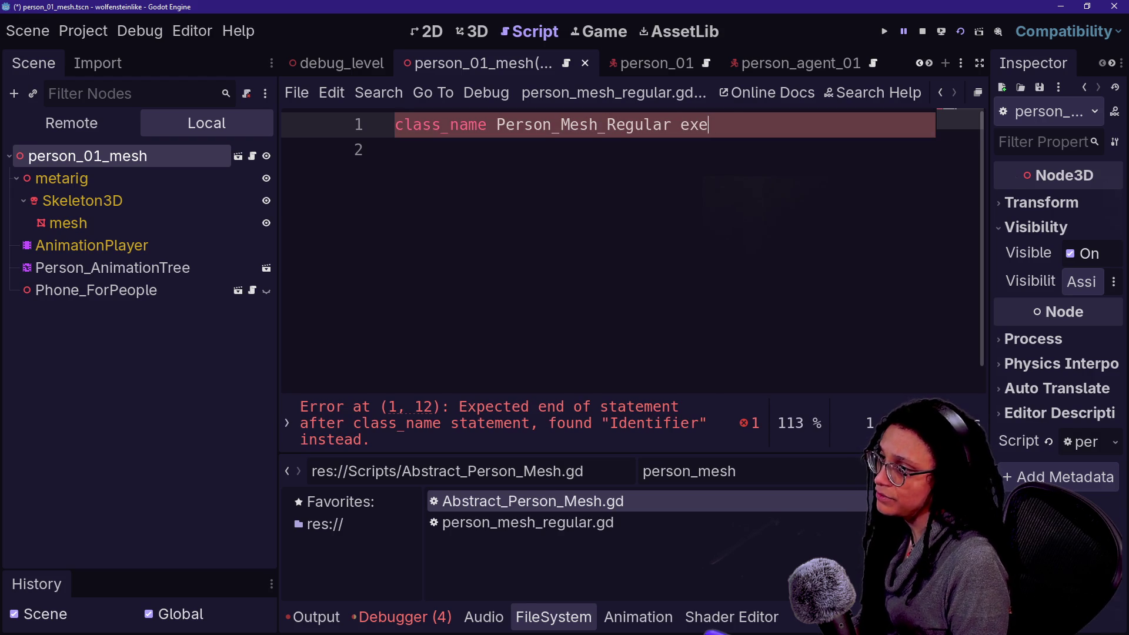
type("s Person_")
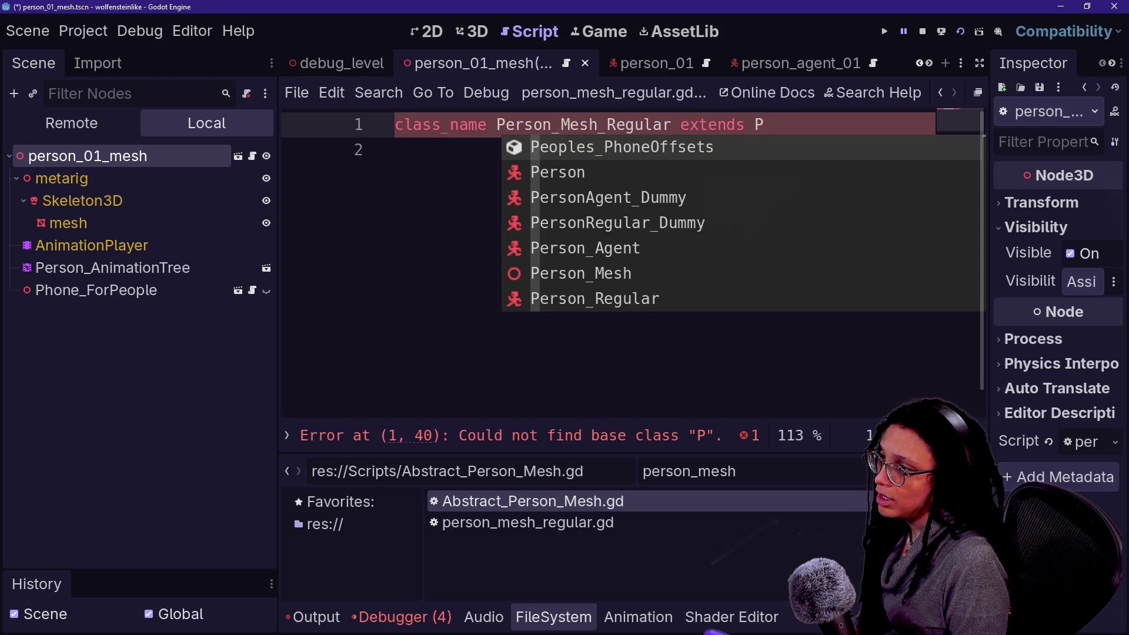
type("Mesh")
key("Return")
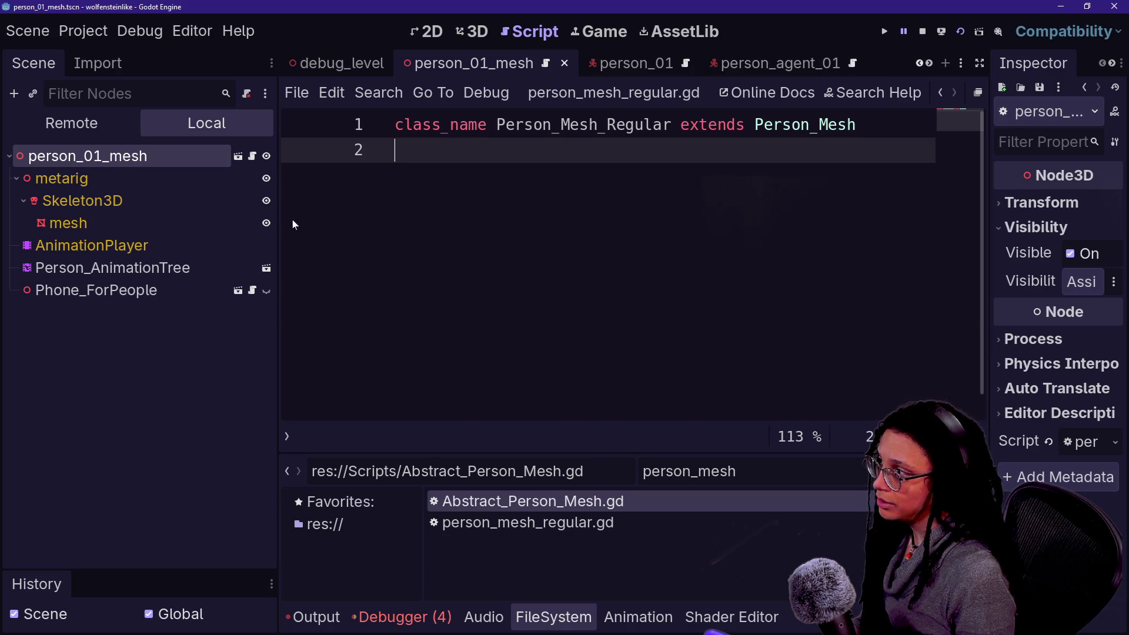
key("Return")
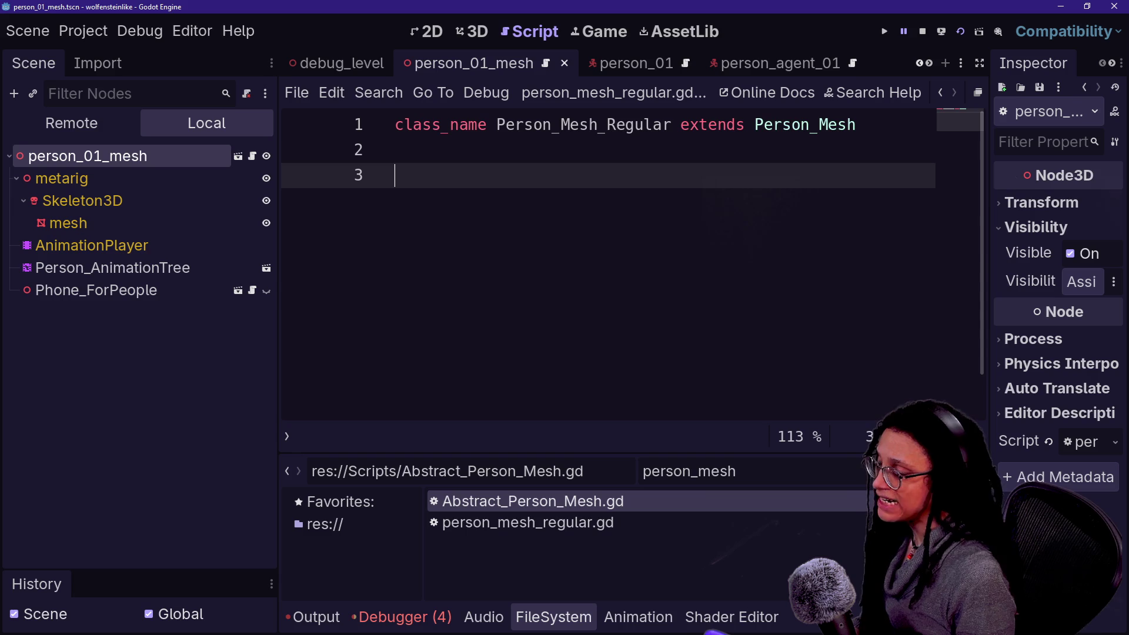
left_click(788, 124, "ctrl")
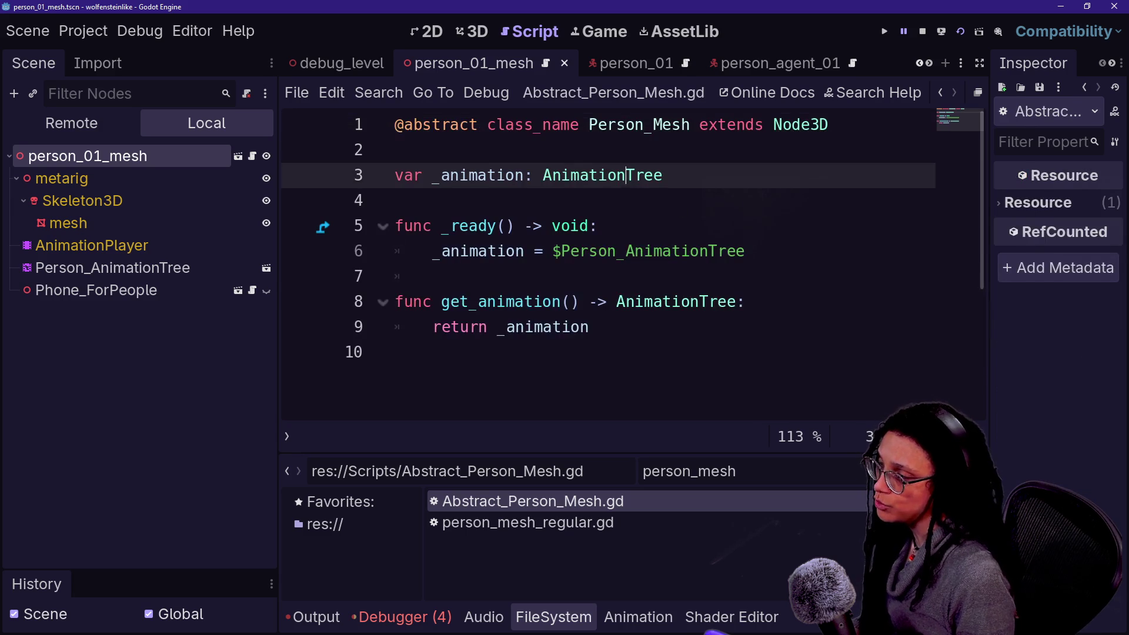
key("ctrl+End")
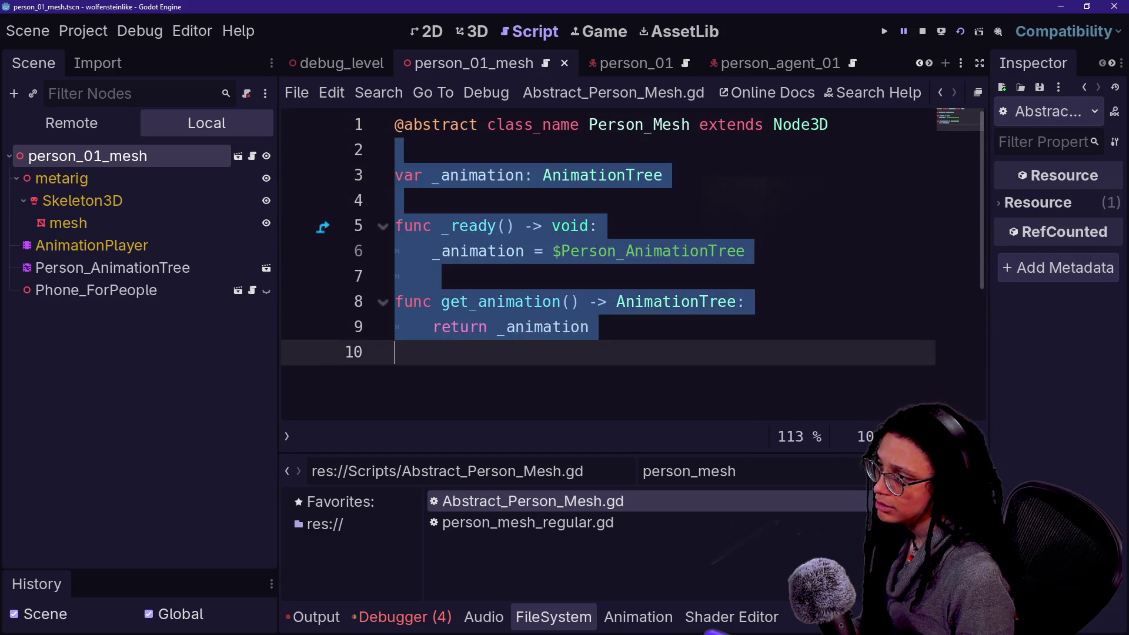
left_click(516, 175)
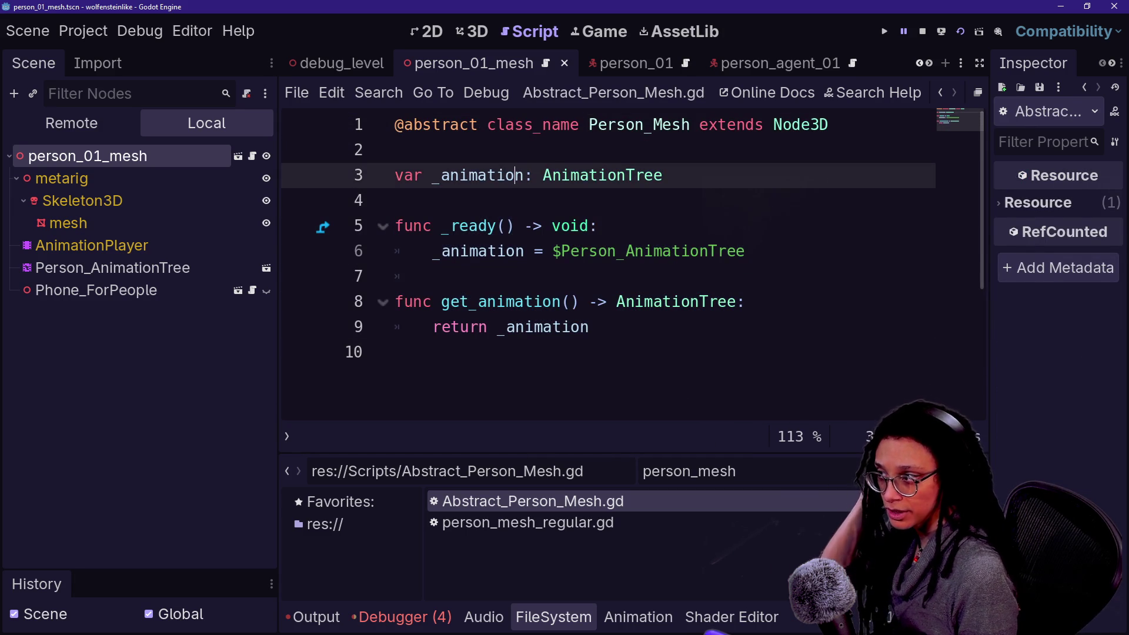
left_click(394, 352)
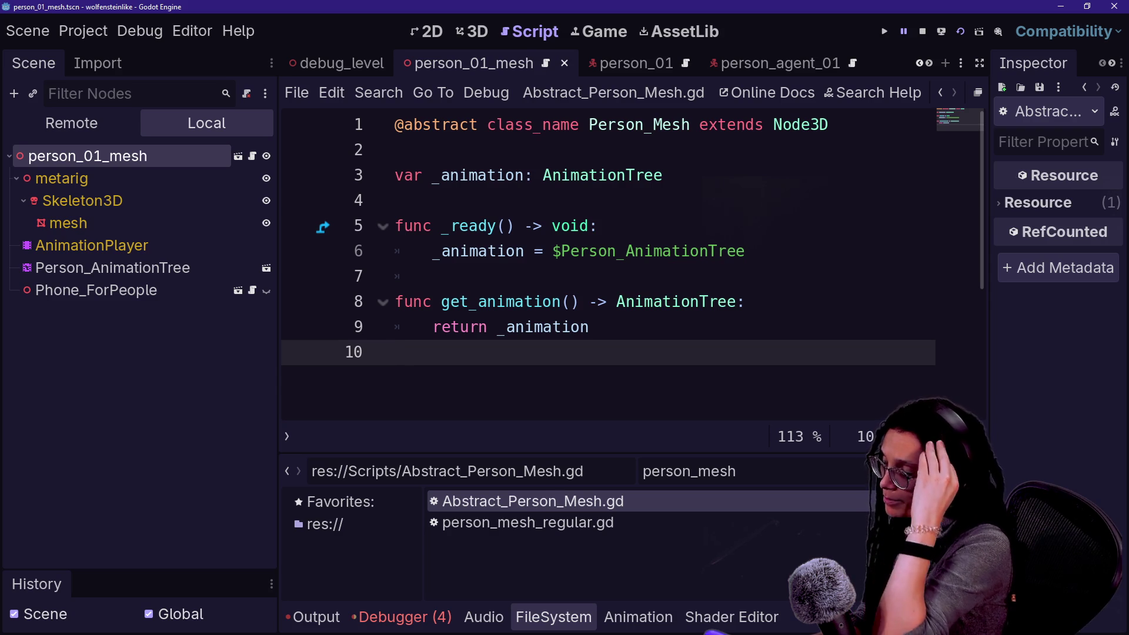
left_click(598, 226)
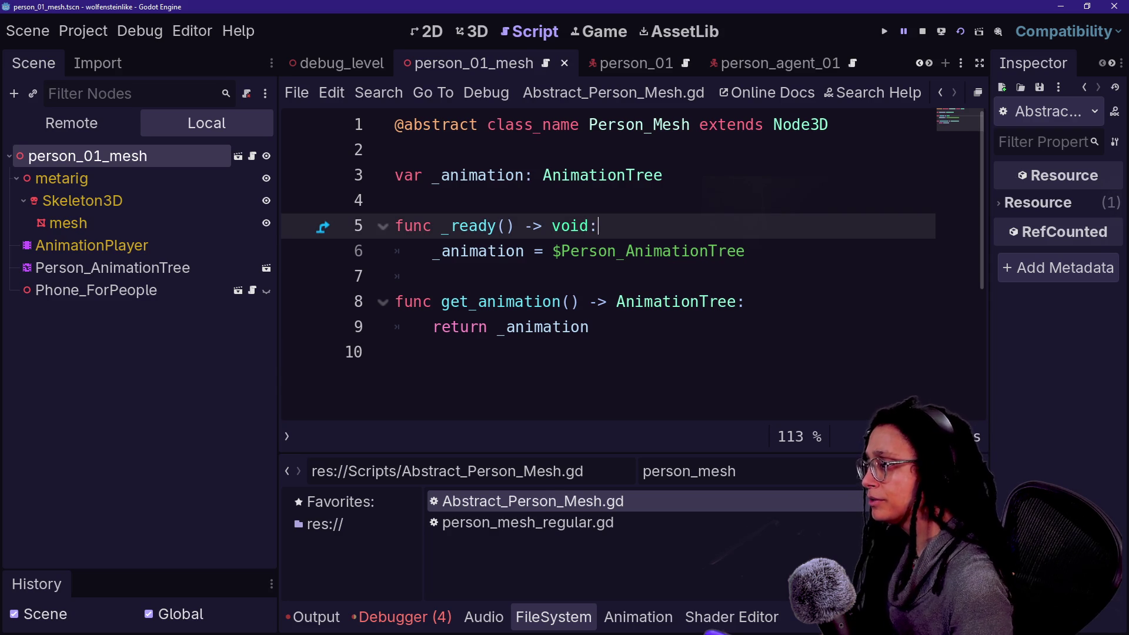
left_click(745, 251)
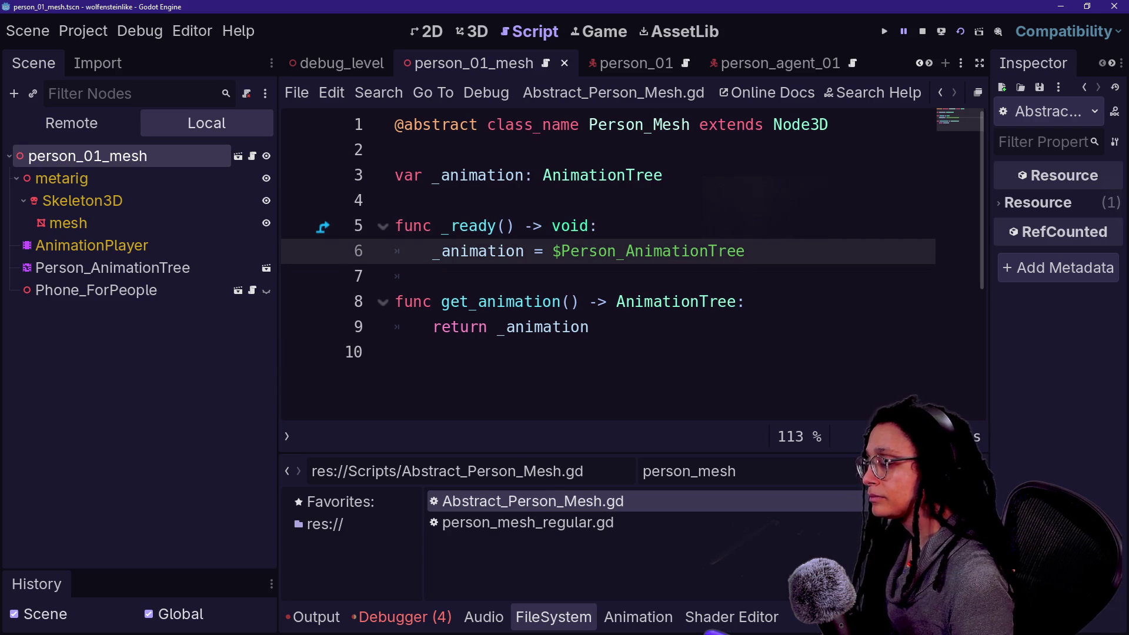
left_click(394, 150)
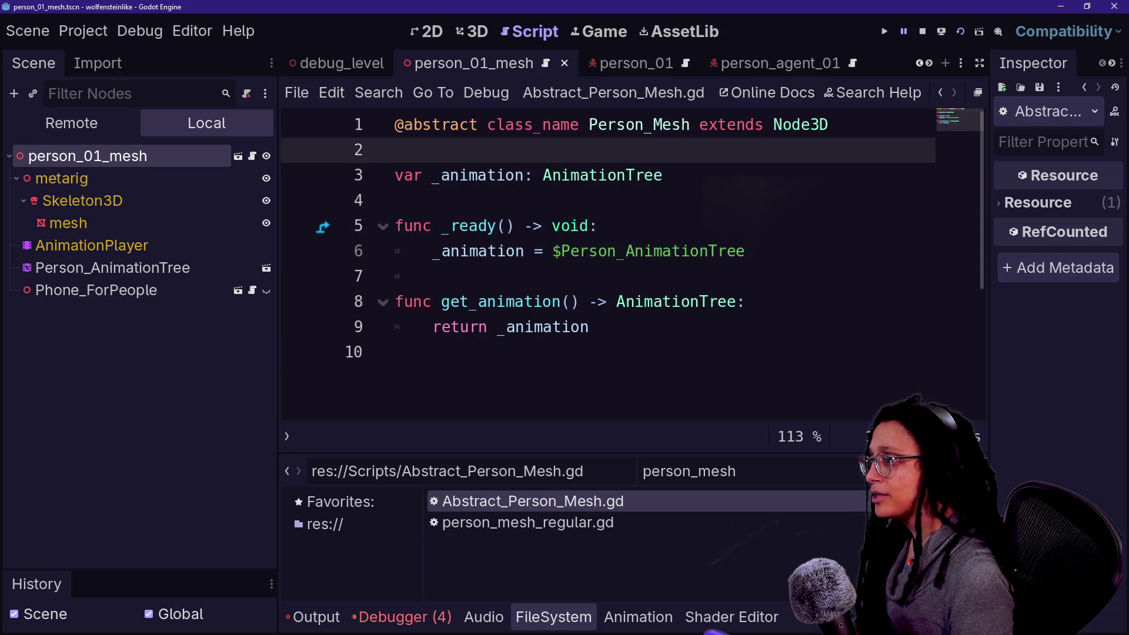
key("Down")
key("Return")
key("Return")
type("@abs")
key("BackSpace")
type("stract fun")
key("BackSpace")
type("c _")
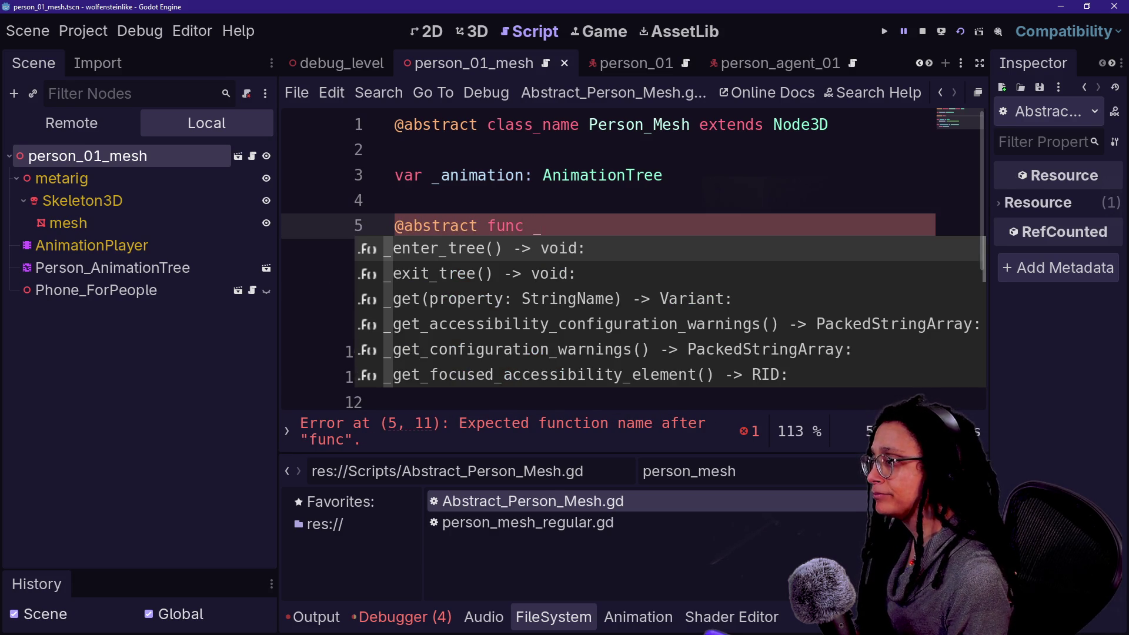
key("BackSpace")
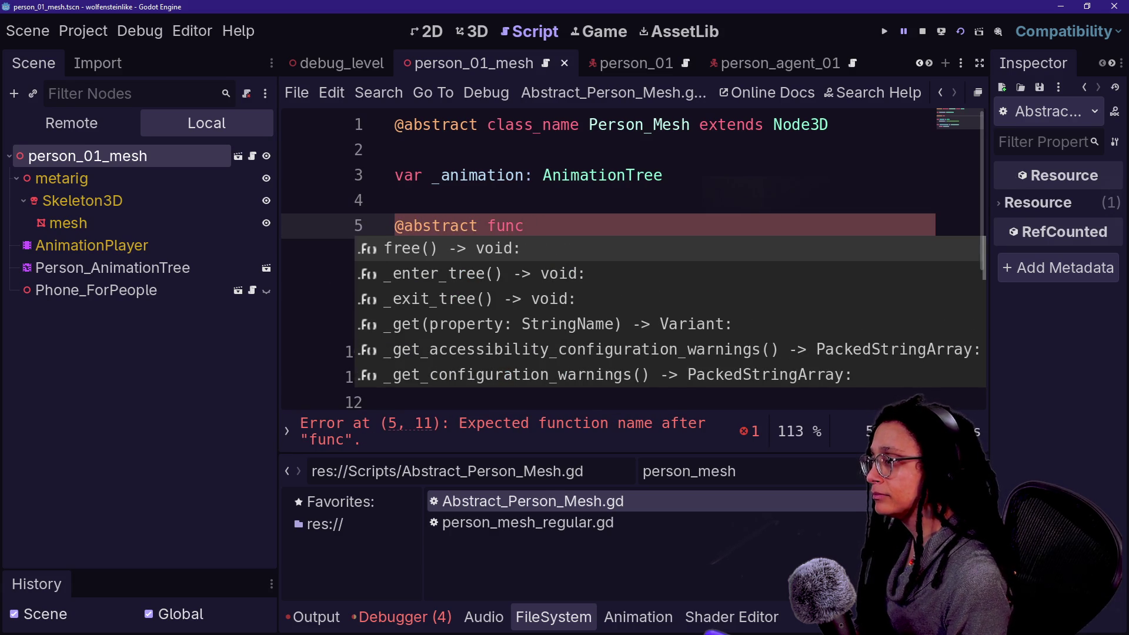
type("_apec")
key("BackSpace")
key("BackSpace")
key("BackSpace")
type("special_")
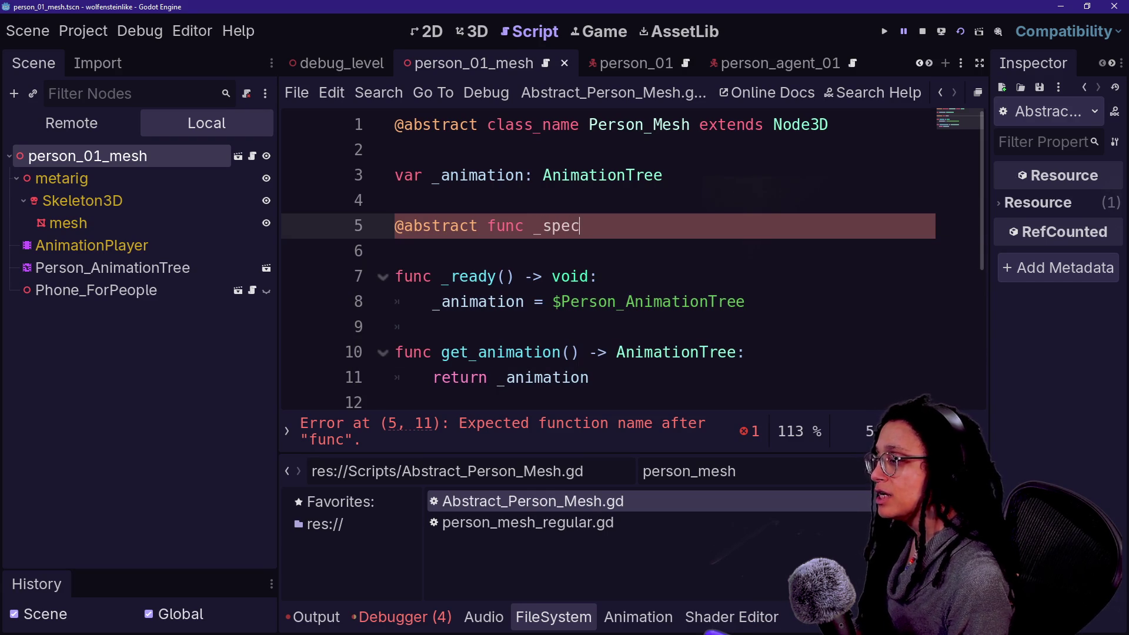
type("readys")
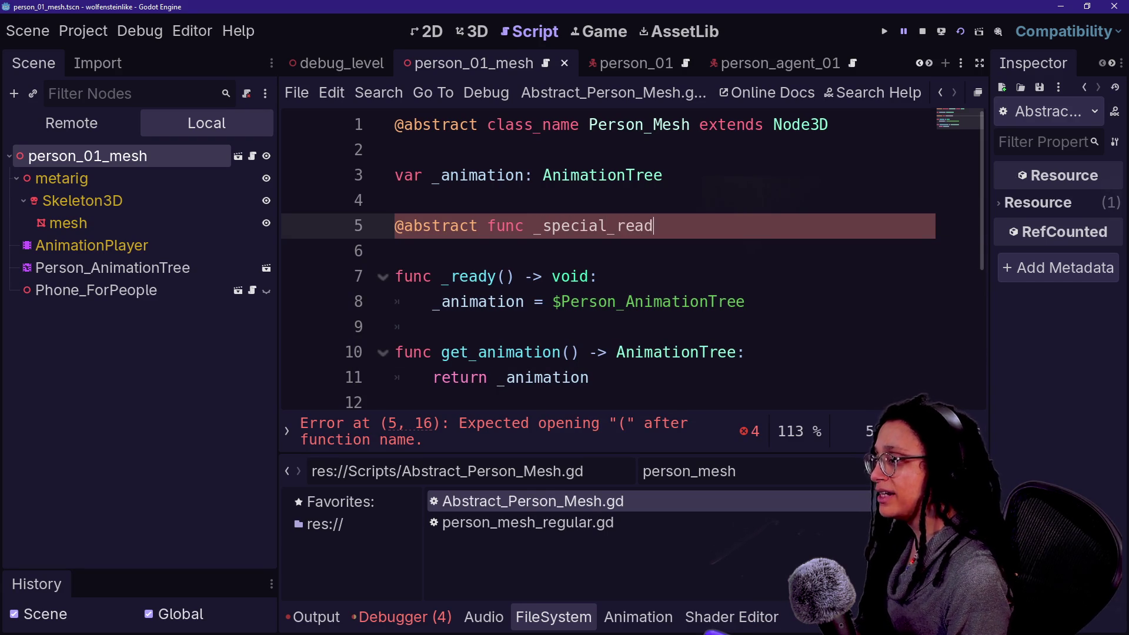
key("BackSpace")
key("BackSpace")
type("ies")
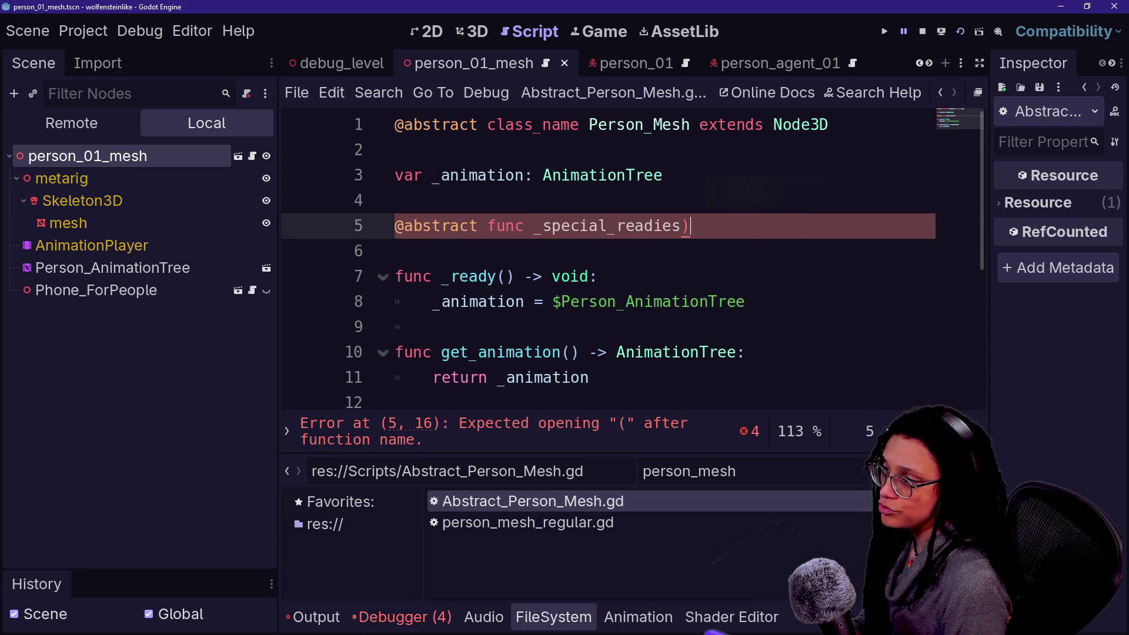
Step: Name the abstract function _ready_type_specifics() and save the script
key("BackSpace")
key("BackSpace")
key("BackSpace")
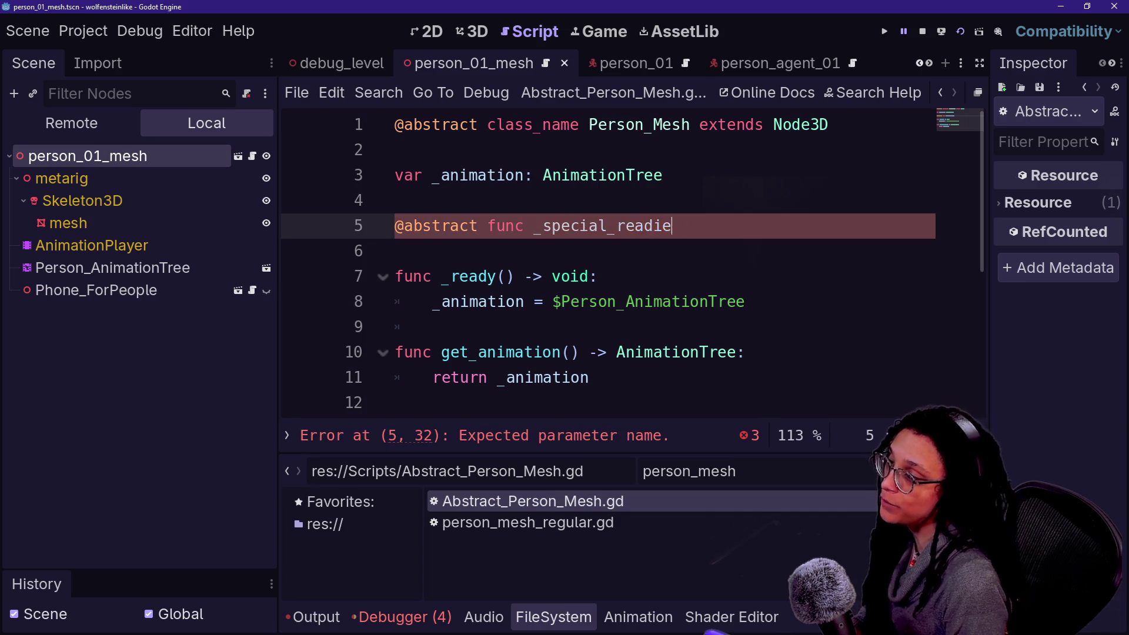
type("rea")
type("dy(")
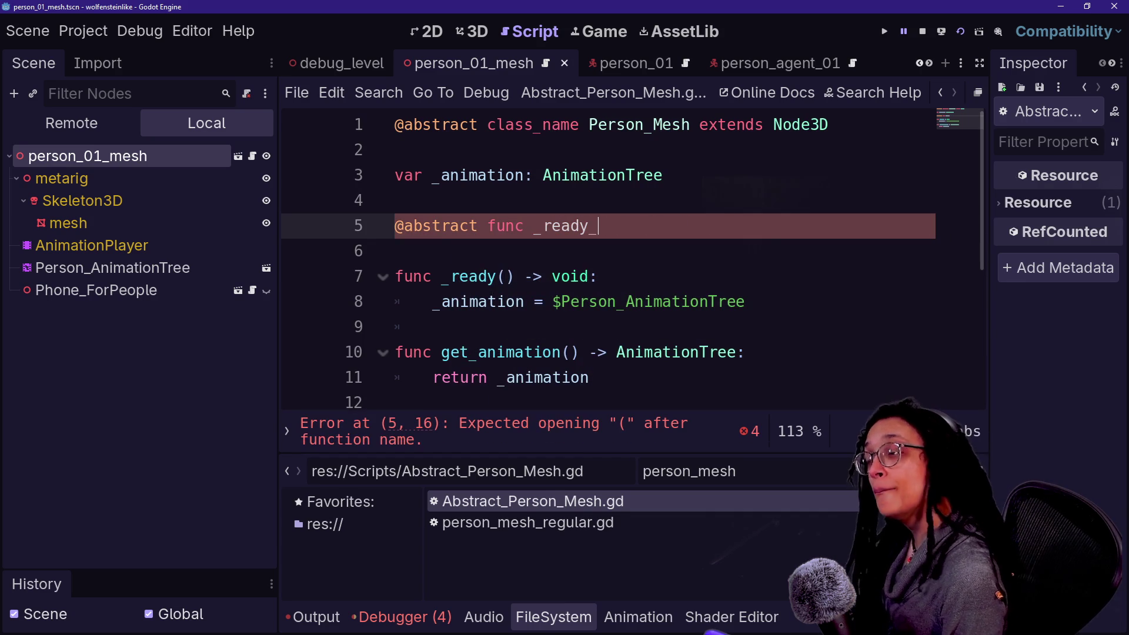
type("per")
type("on")
type("unique")
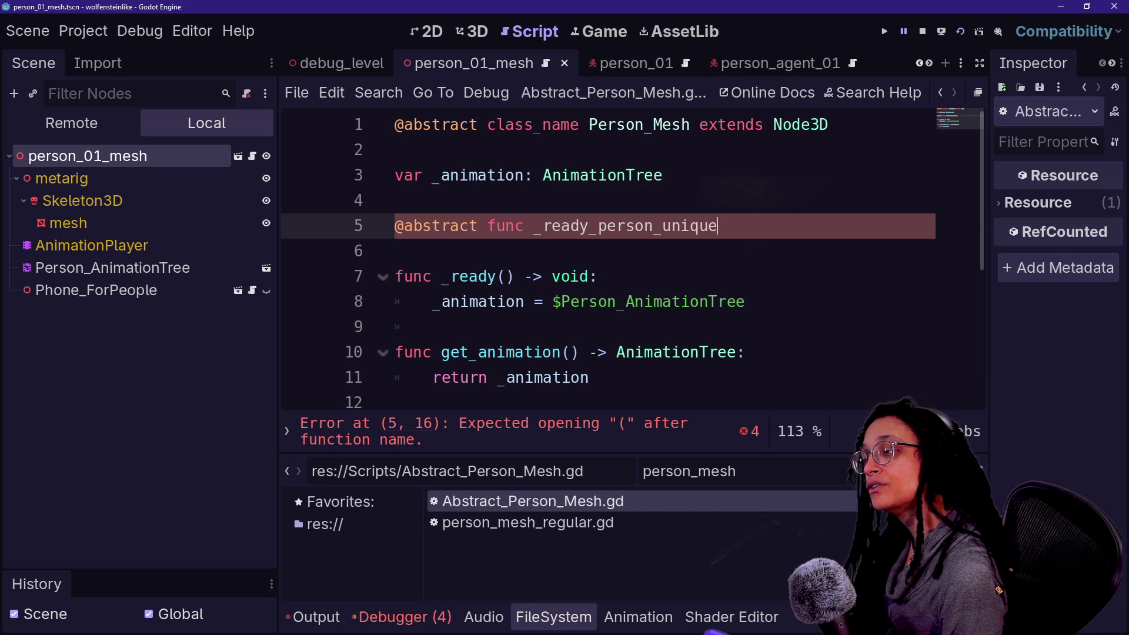
key("BackSpace")
key("BackSpace")
key("BackSpace")
key("BackSpace")
key("BackSpace")
key("BackSpace")
type("unique_persons")
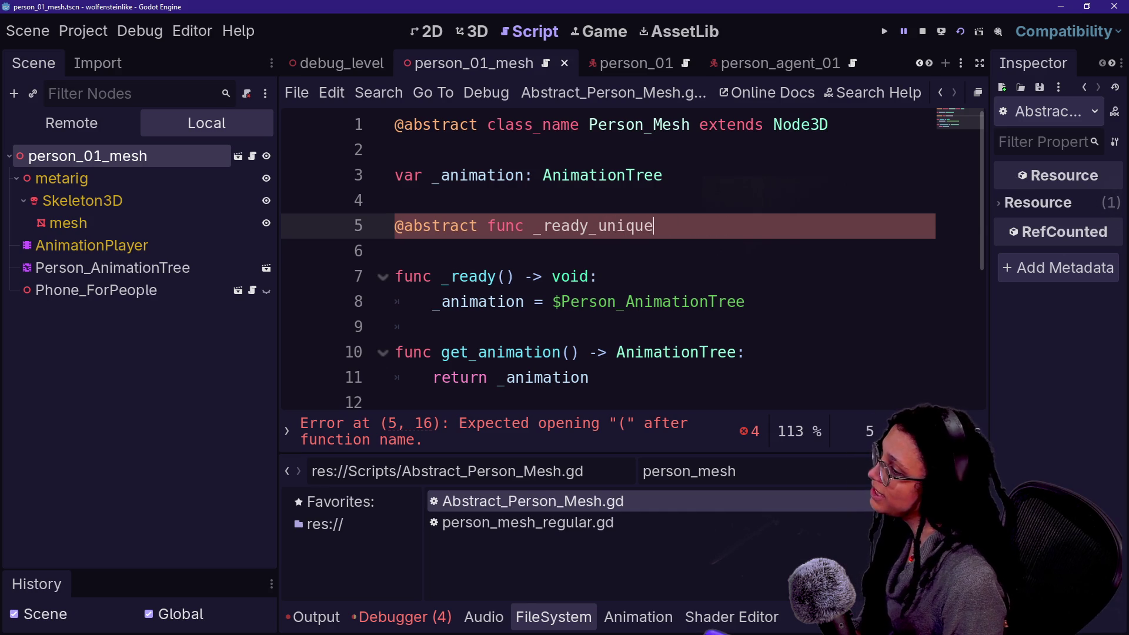
type("tuf")
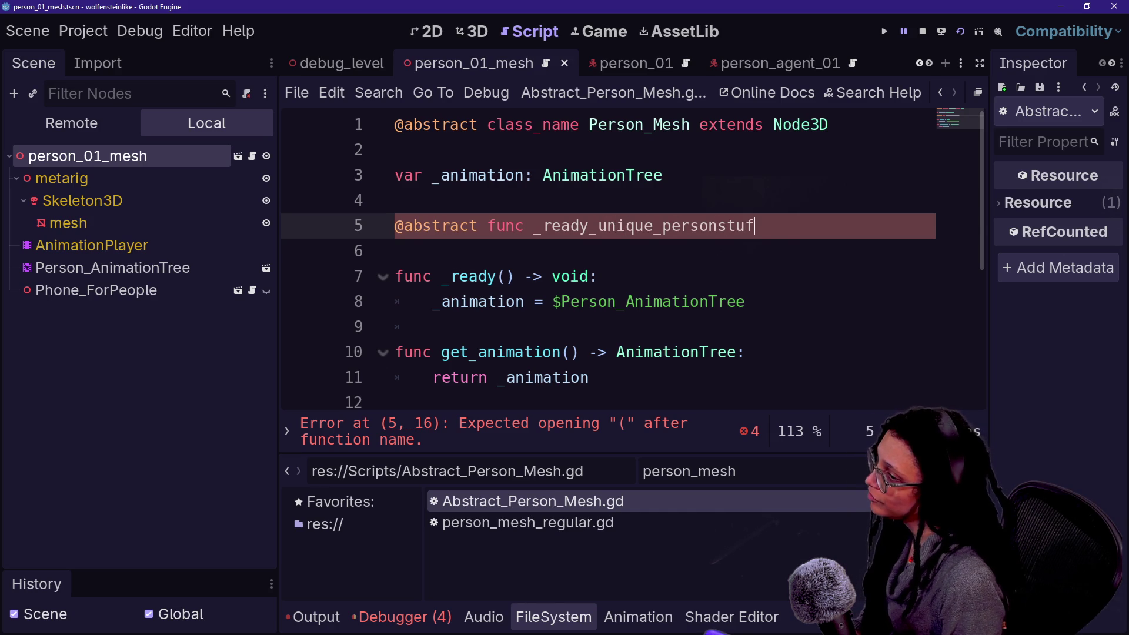
key("BackSpace")
key("BackSpace")
key("BackSpace")
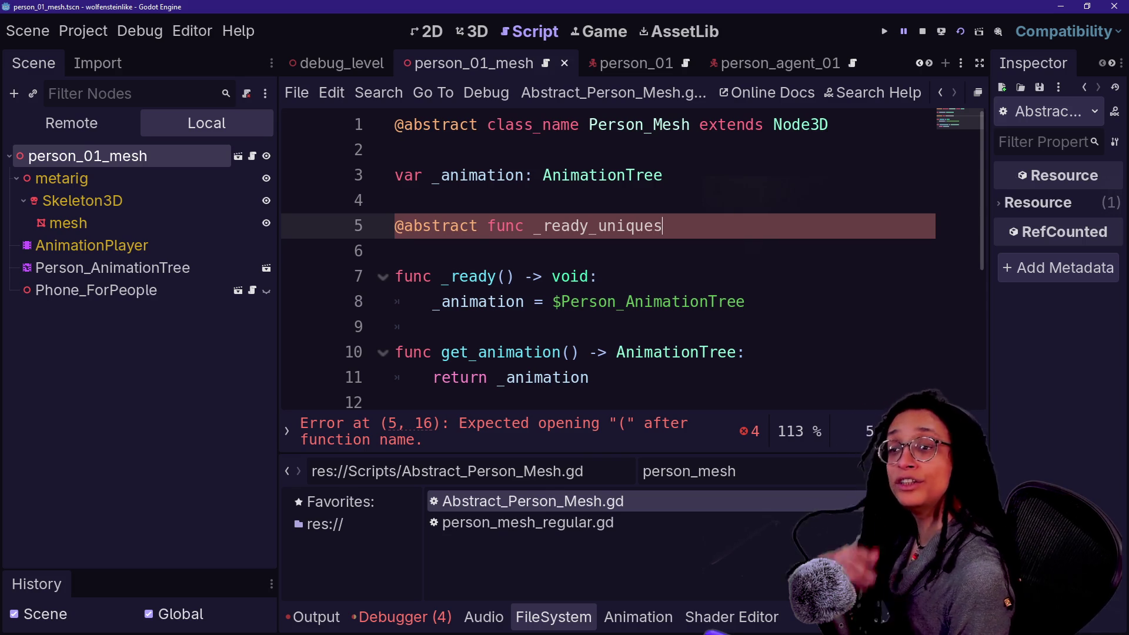
type("m")
key("BackSpace")
key("BackSpace")
type("_")
key("BackSpace")
key("BackSpace")
key("BackSpace")
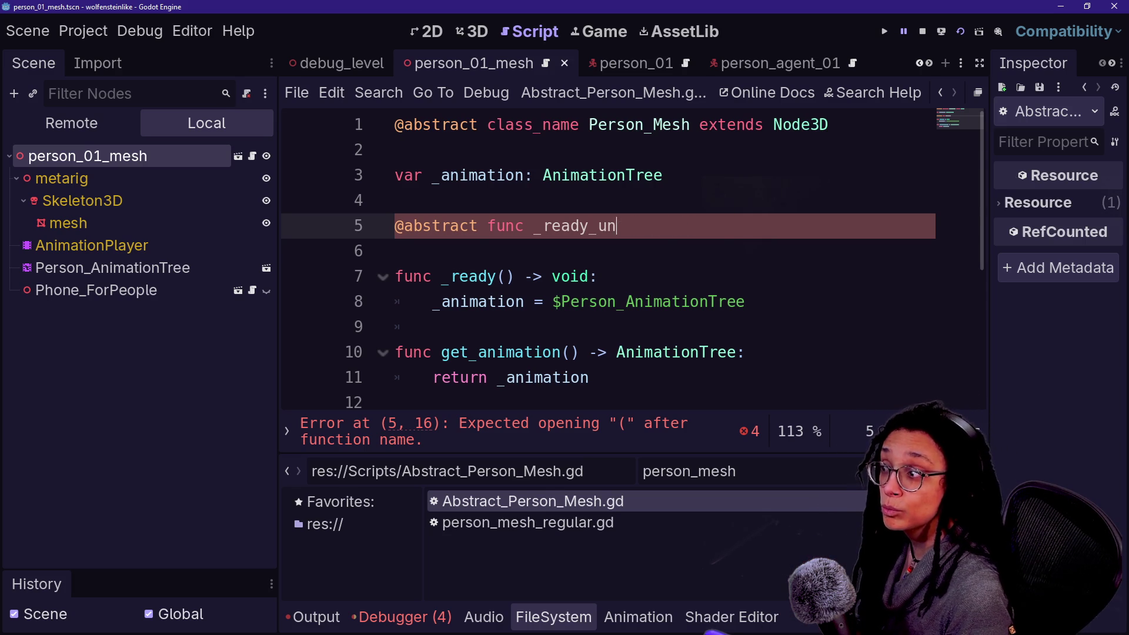
type("ype_")
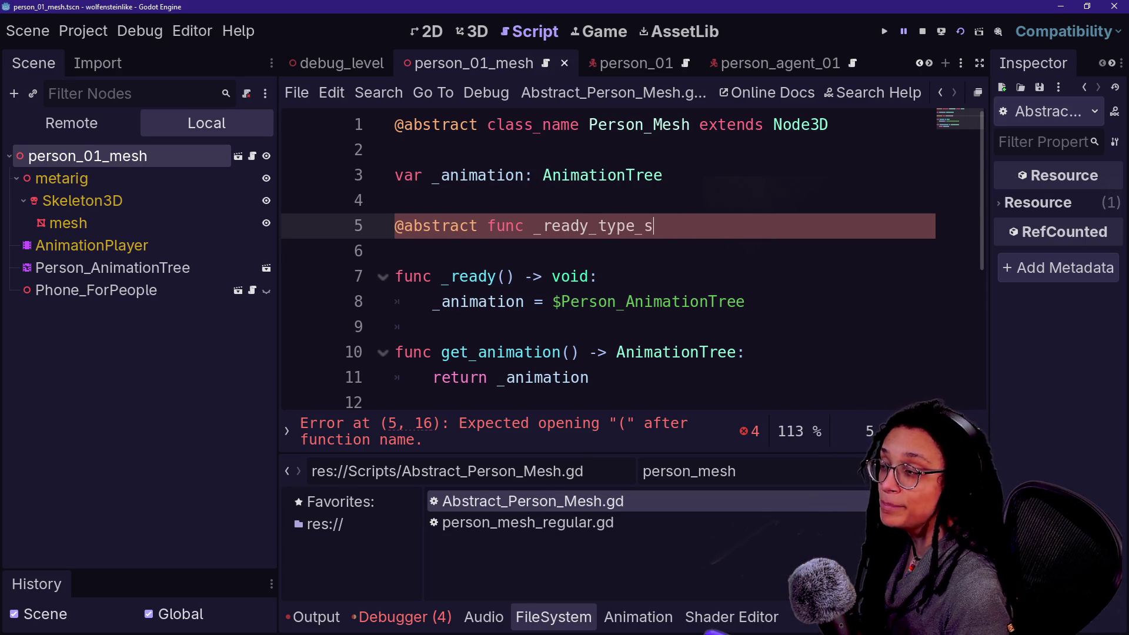
key("BackSpace")
type("specifics")
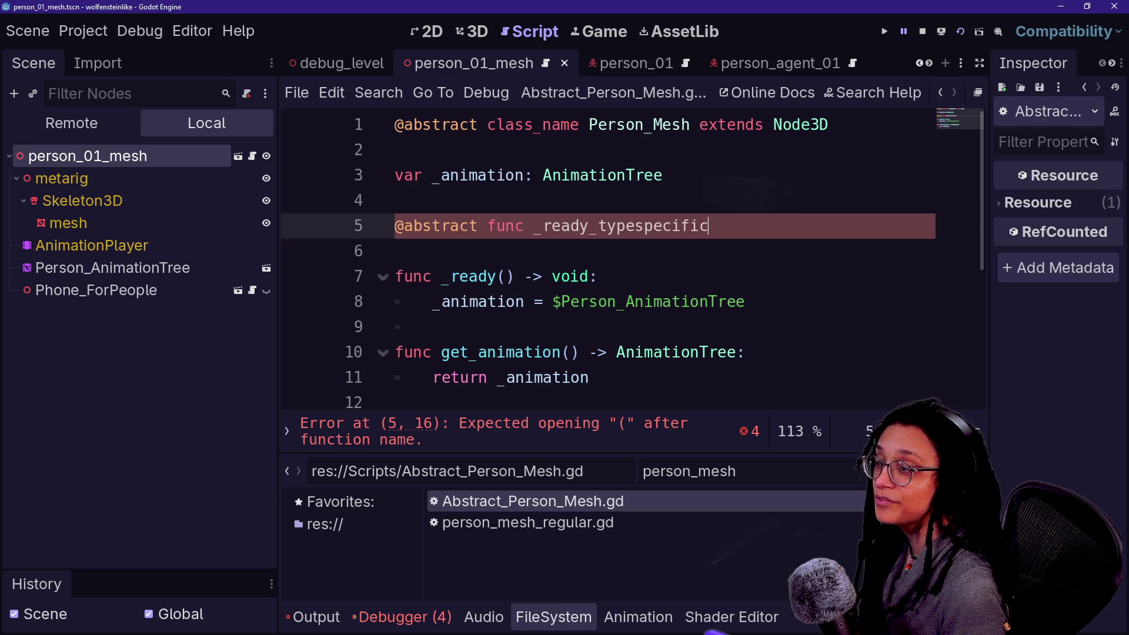
key("BackSpace")
key("BackSpace")
key("BackSpace")
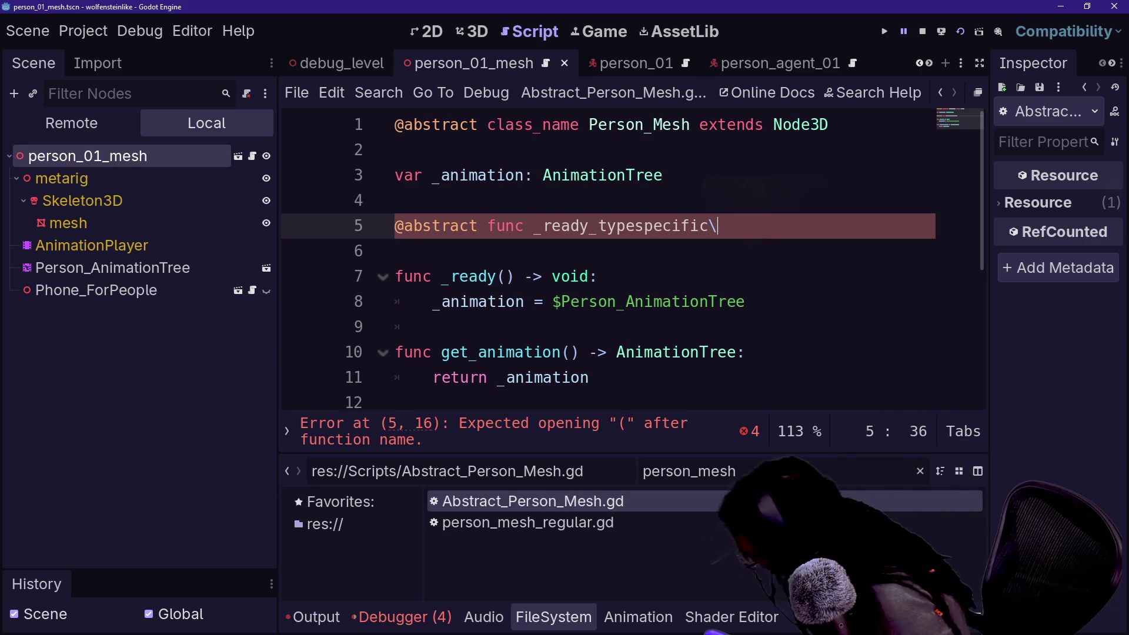
key("BackSpace")
key("BackSpace")
key("BackSpace")
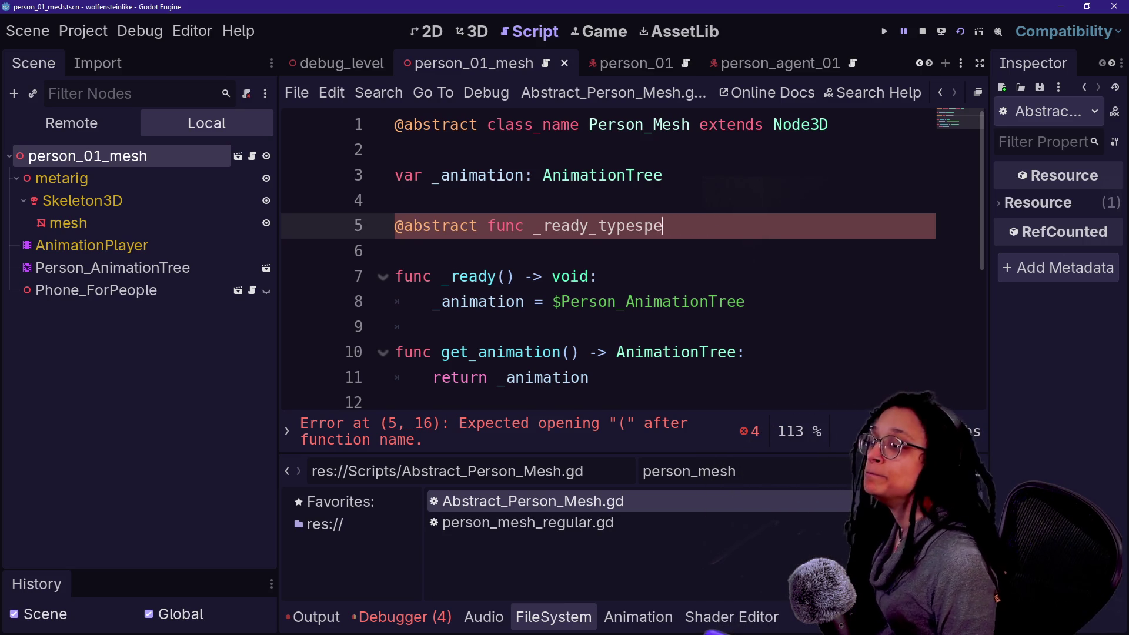
type("specifics")
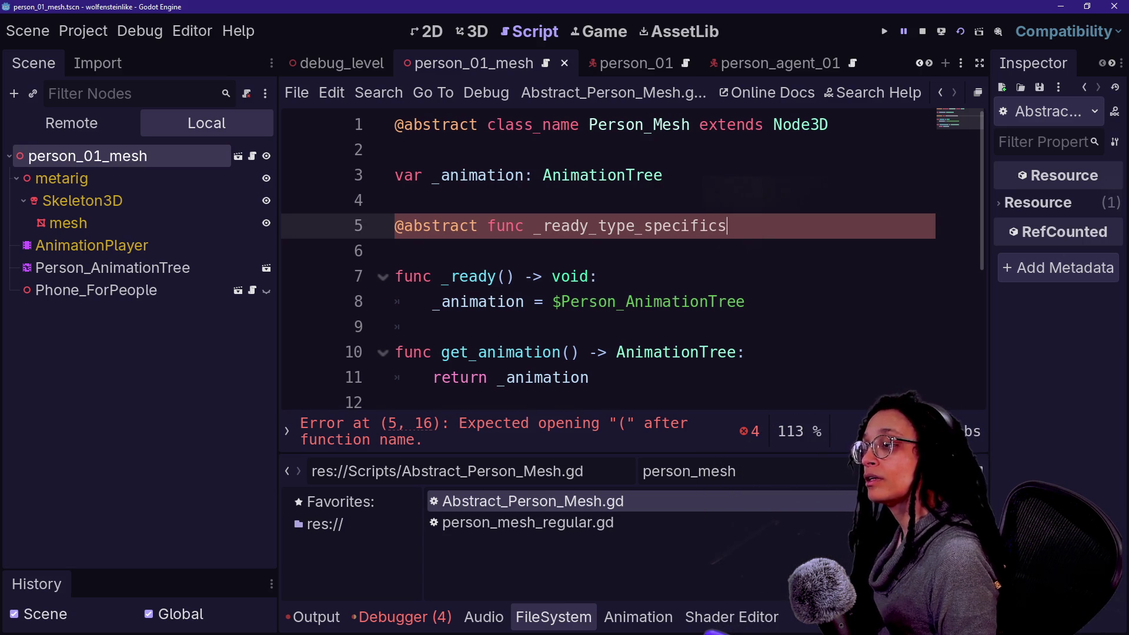
left_click(663, 176)
left_click(726, 226)
type("()")
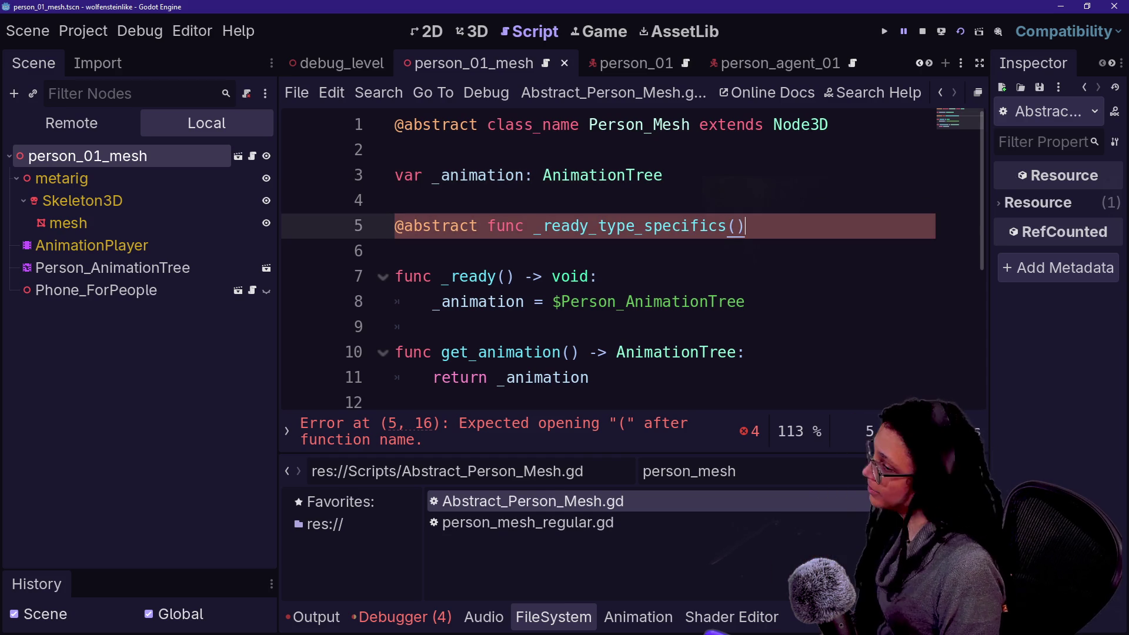
left_click(598, 277)
key("ctrl+s")
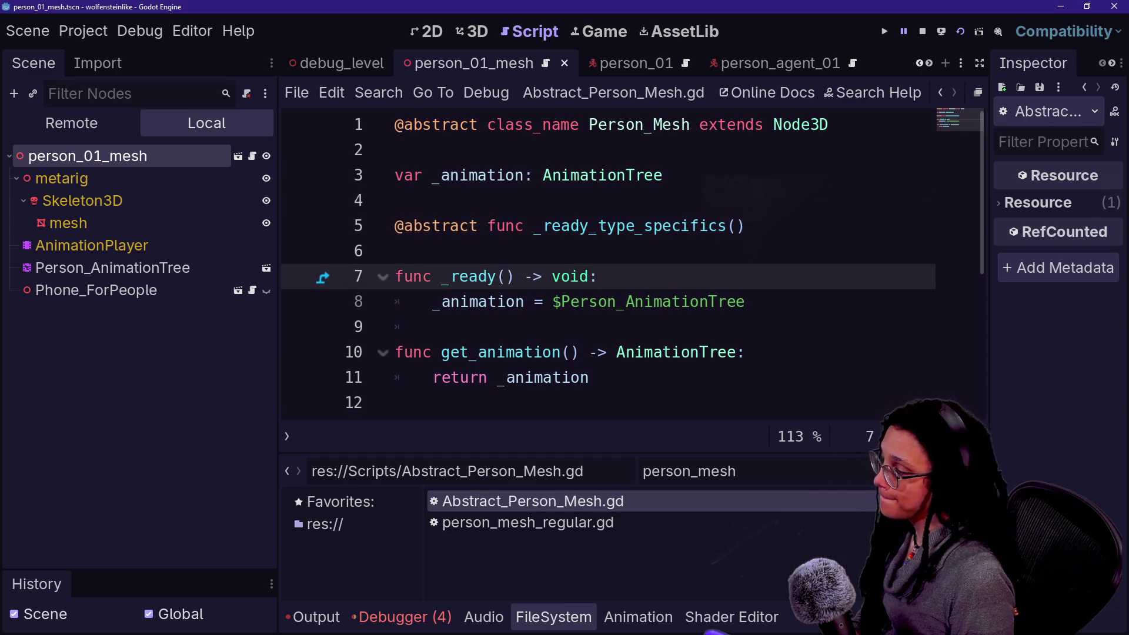
Step: Call _ready_type_specifics() in _ready after the AnimationTree assignment and save
left_click(745, 302)
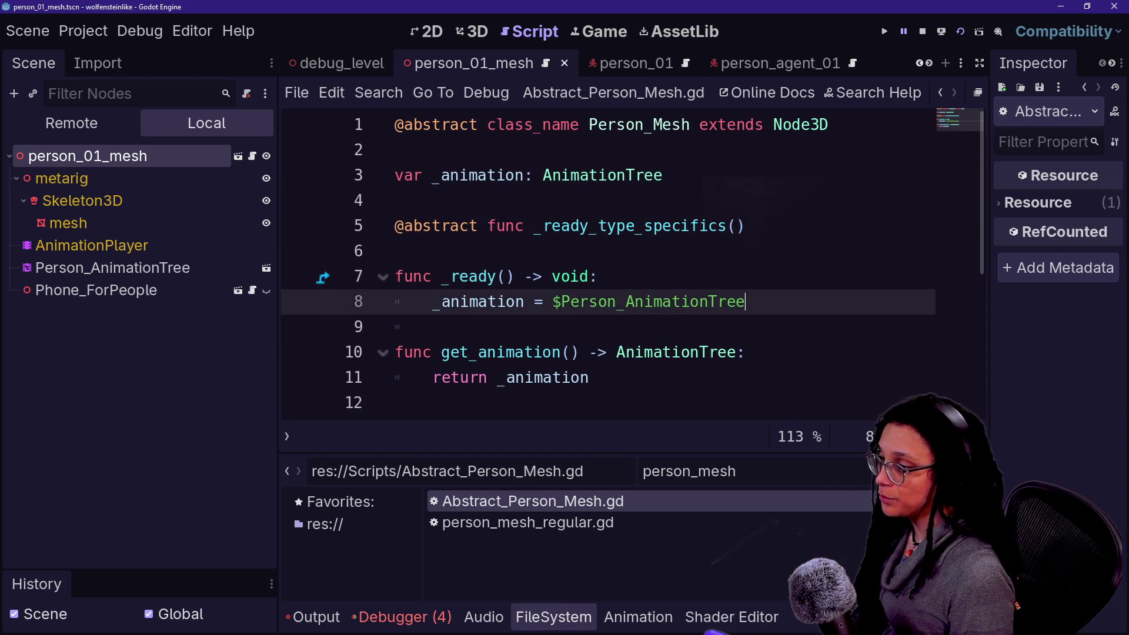
key("Return")
type("ready")
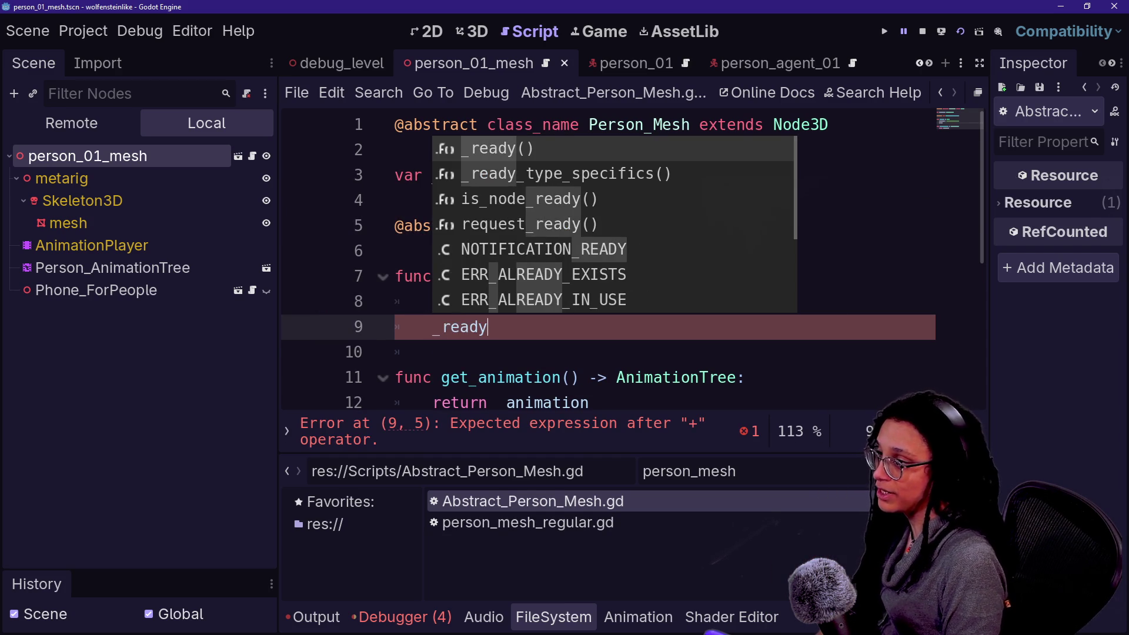
key("Down")
key("Return")
left_click(562, 275)
key("ctrl+s")
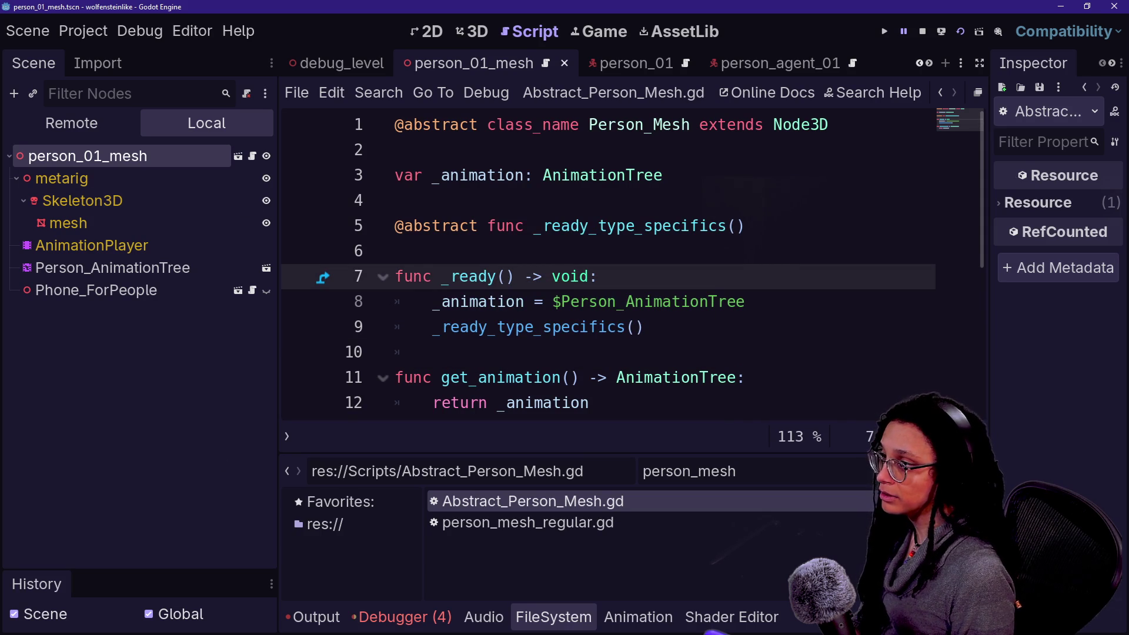
double_click(615, 523)
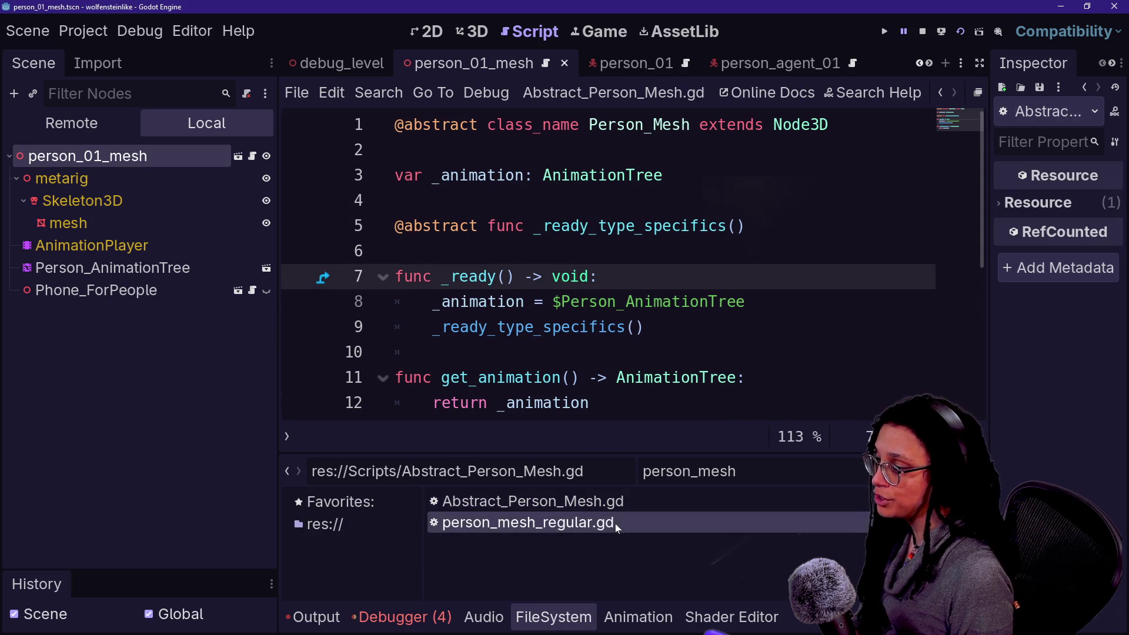
Step: Below the class declaration, begin a 'func _ready' header using the _ready_type_specifics completion
left_click(395, 150)
key("Return")
type("func")
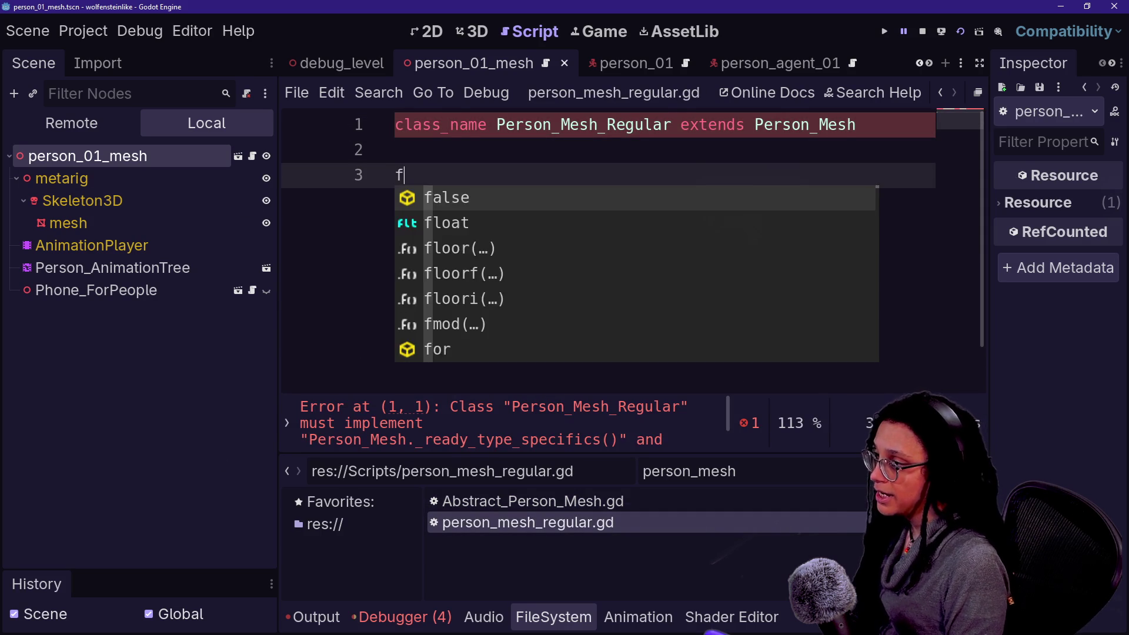
type(" _res=")
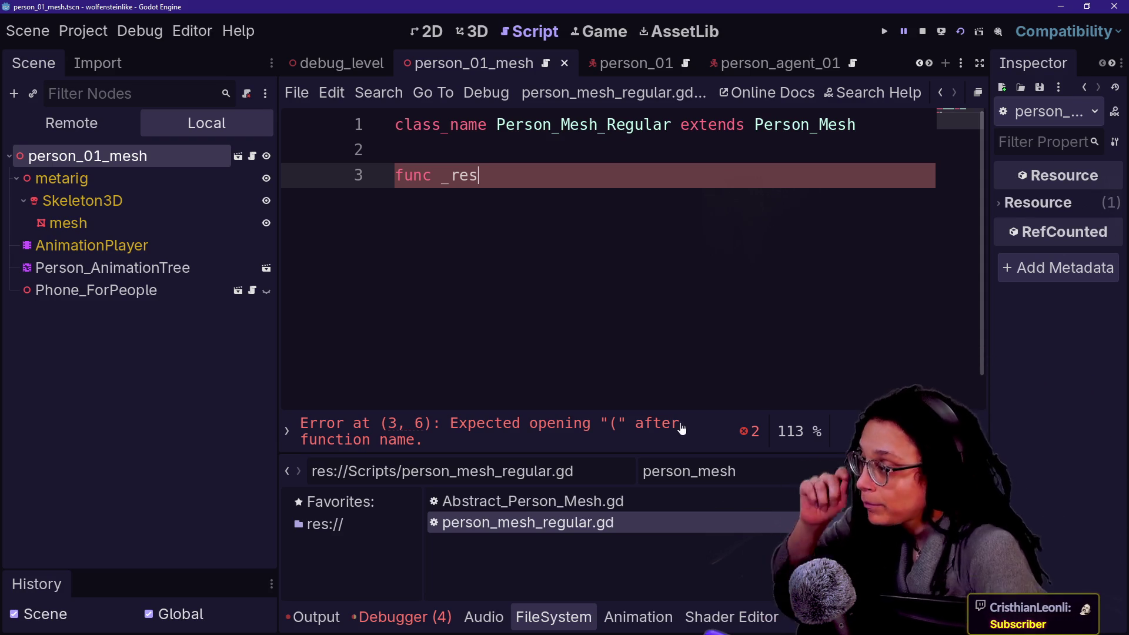
key("BackSpace")
key("BackSpace")
key("BackSpace")
type("+")
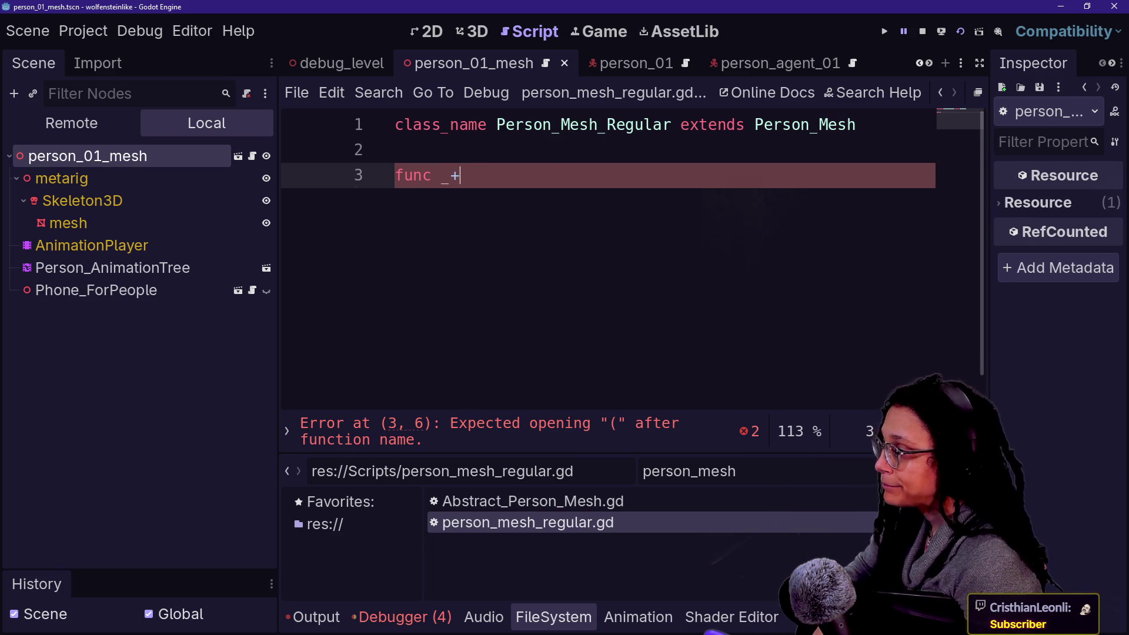
type("eaduy")
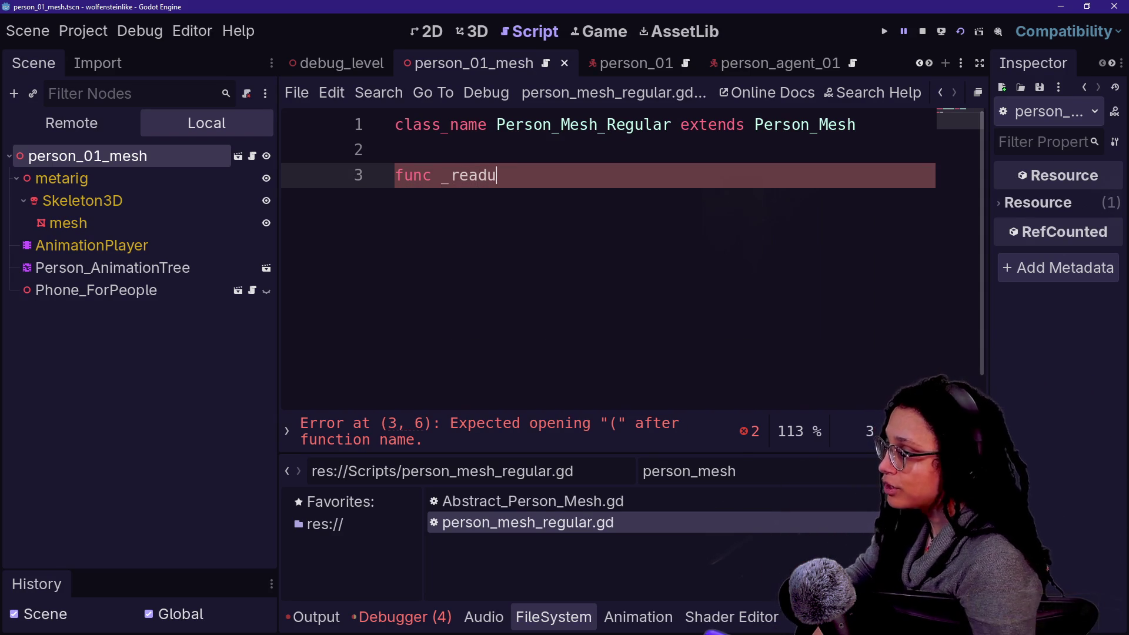
type("y")
key("Down")
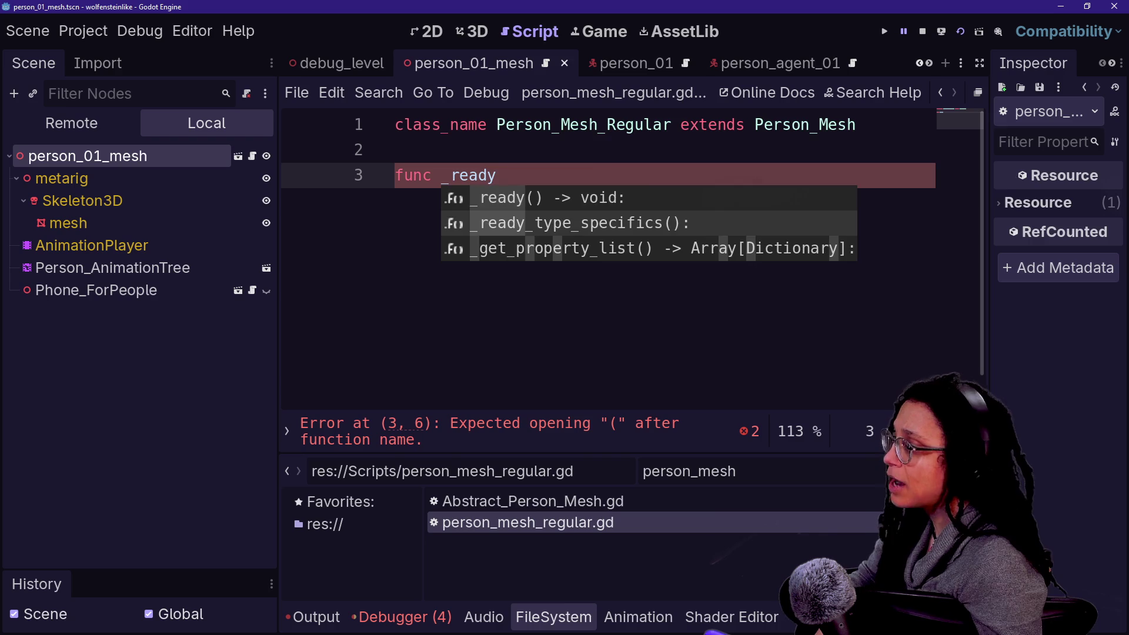
key("Return")
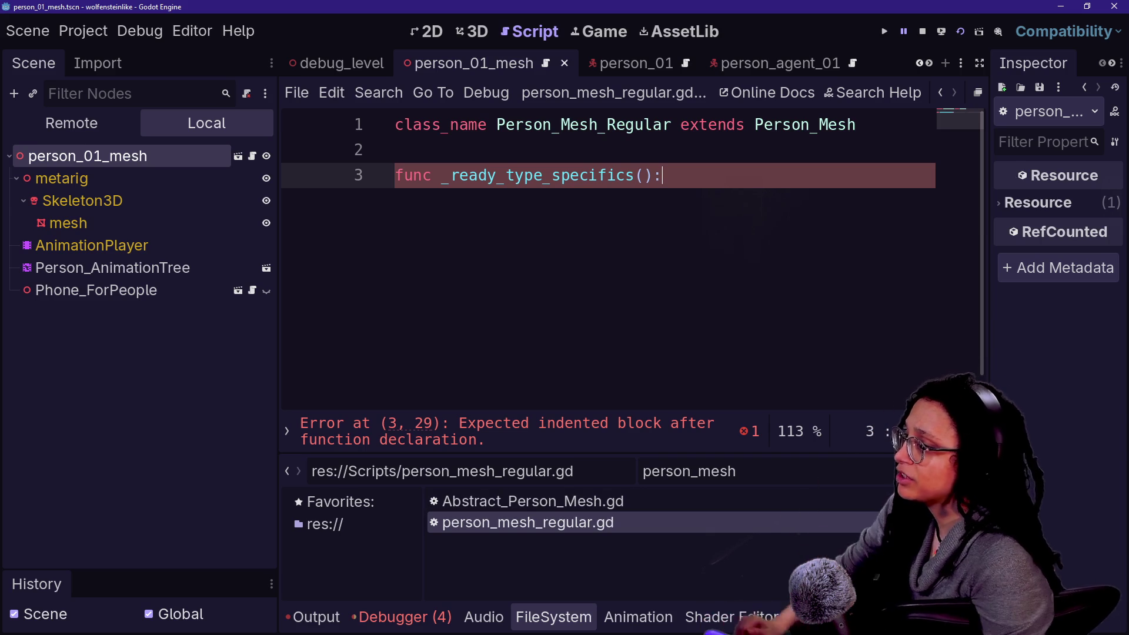
Step: Declare 'var _phone: Node3D' on line 3, above the empty _ready_type_specifics() function
key("Return")
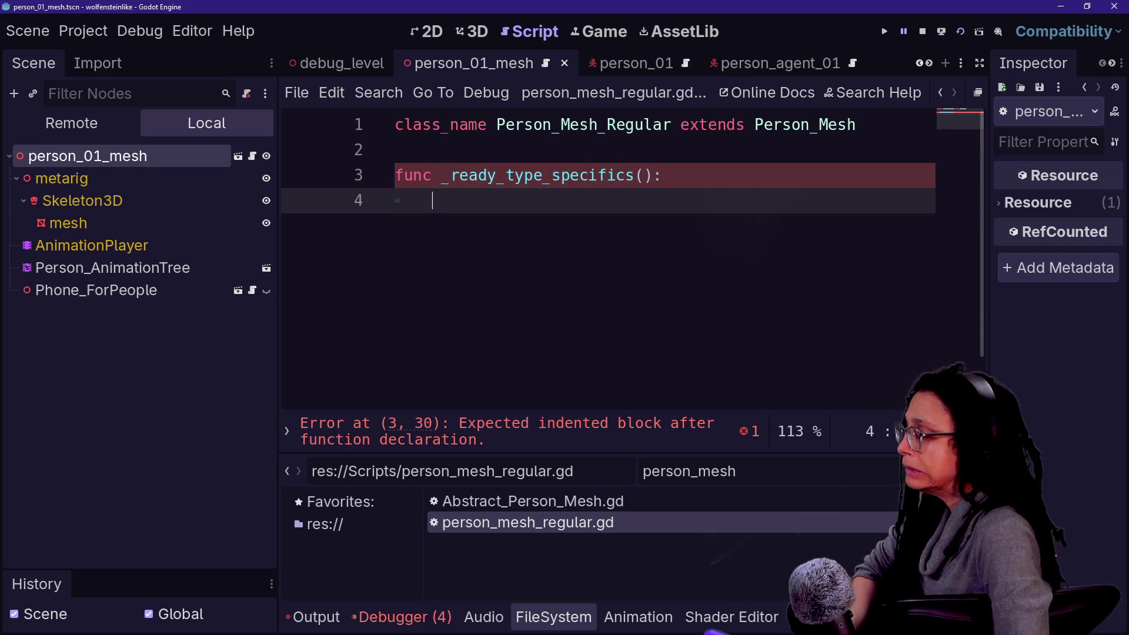
type("_sp")
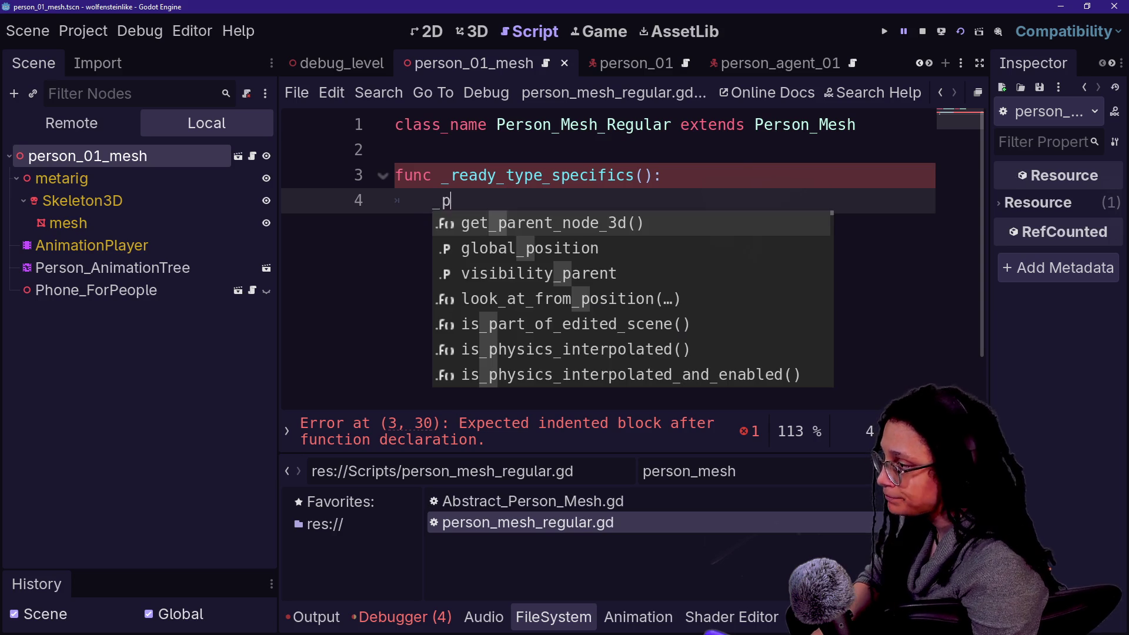
key("BackSpace")
key("BackSpace")
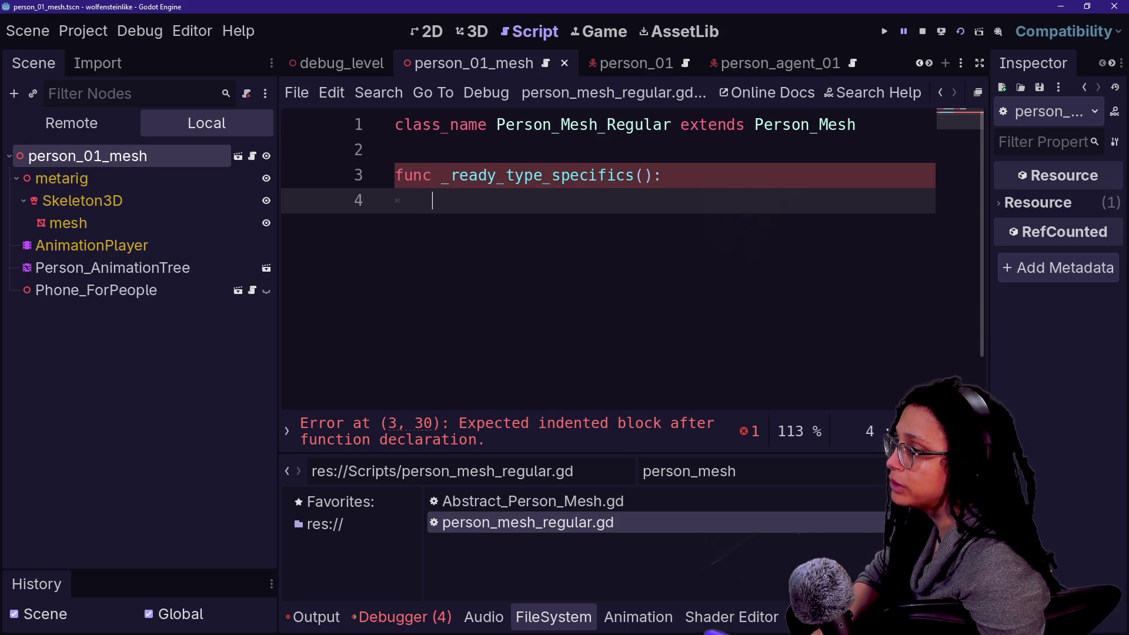
left_click(858, 124)
key("Return")
key("Return")
type("{")
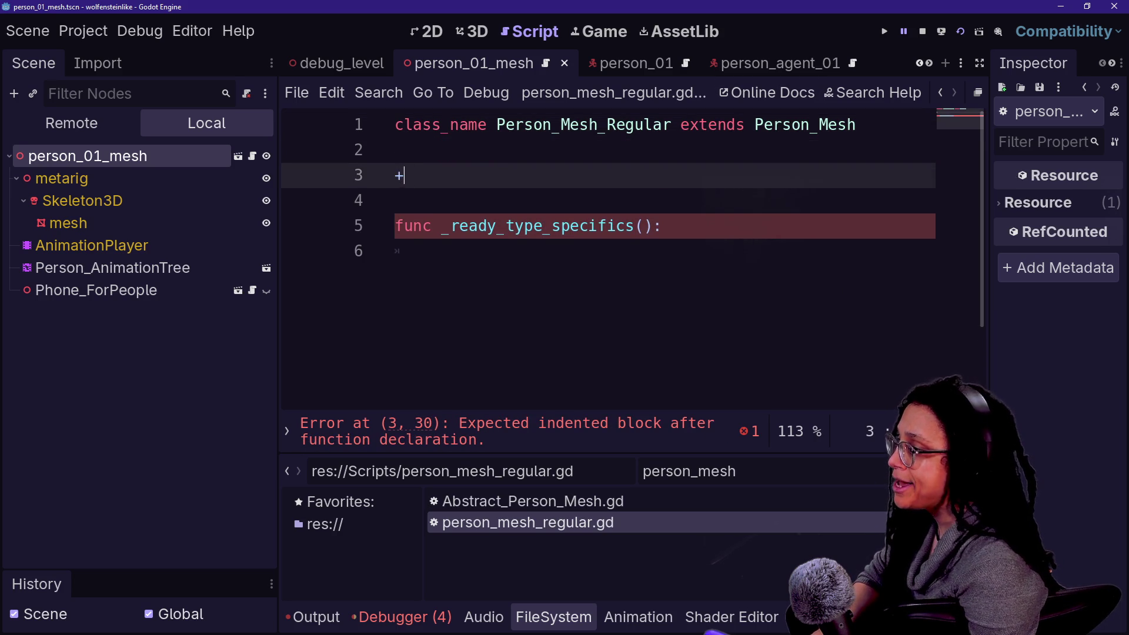
key("BackSpace")
type("_ph")
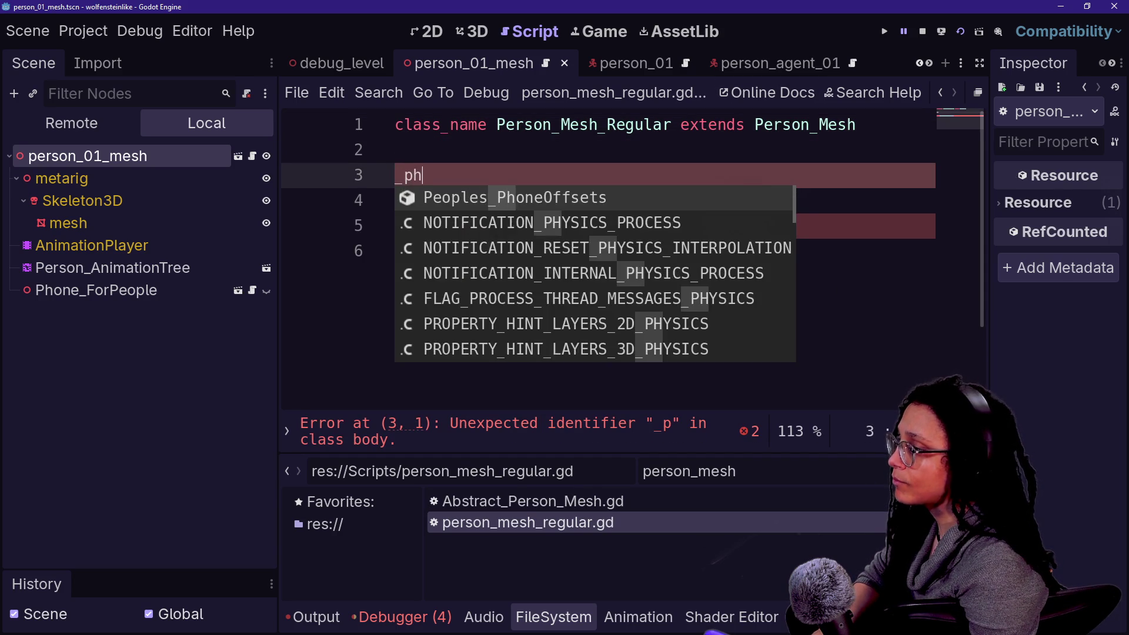
key("BackSpace")
key("BackSpace")
key("BackSpace")
type("var ")
type("phone: V")
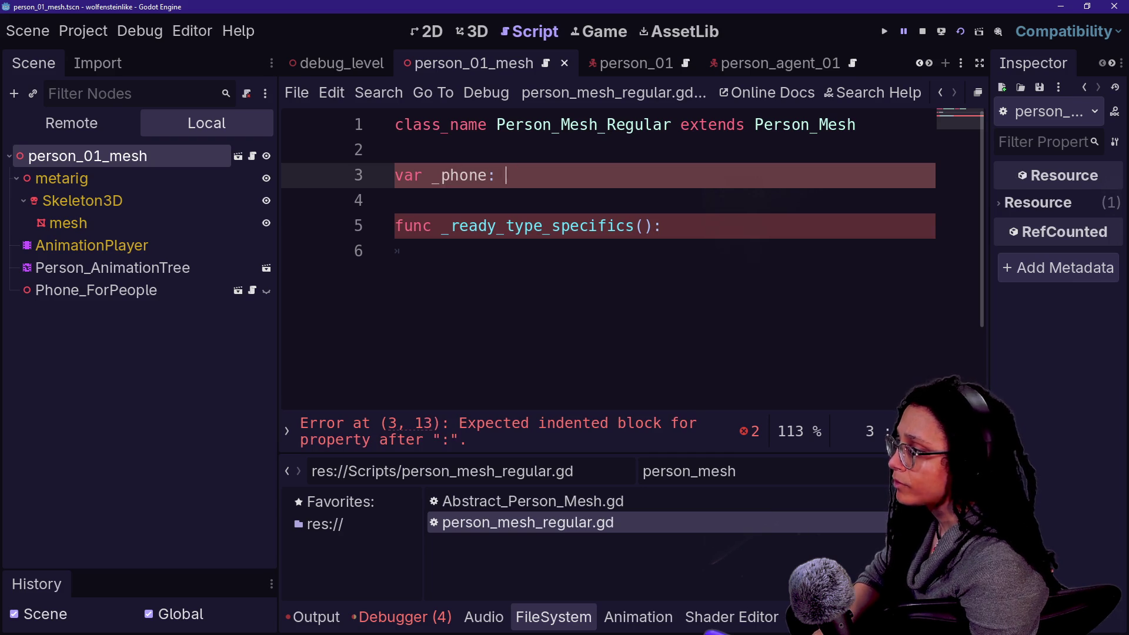
type("Node3D")
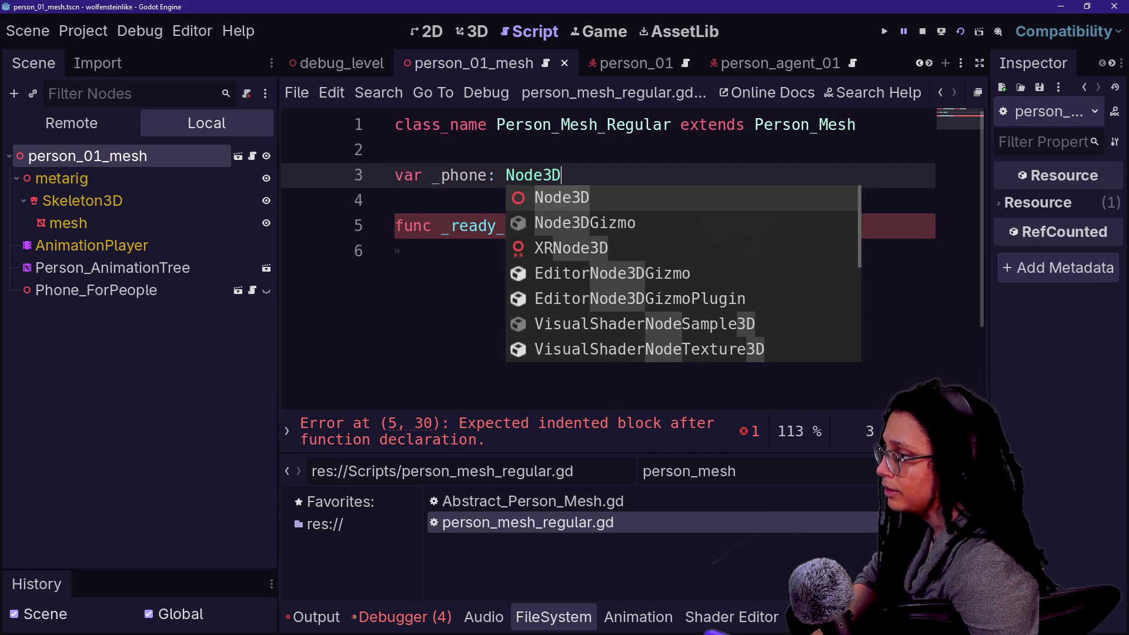
key("Escape")
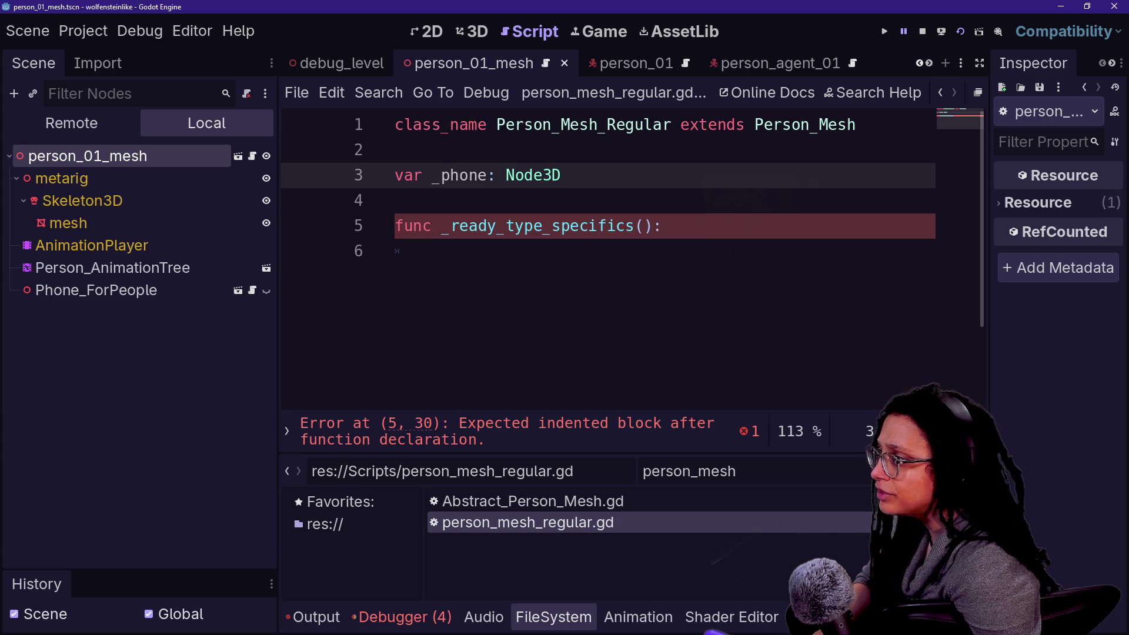
key("shift+alt+o")
Step: Open person_regular.gd and select the _my_phone declaration on line 18
type("person_mesh_")
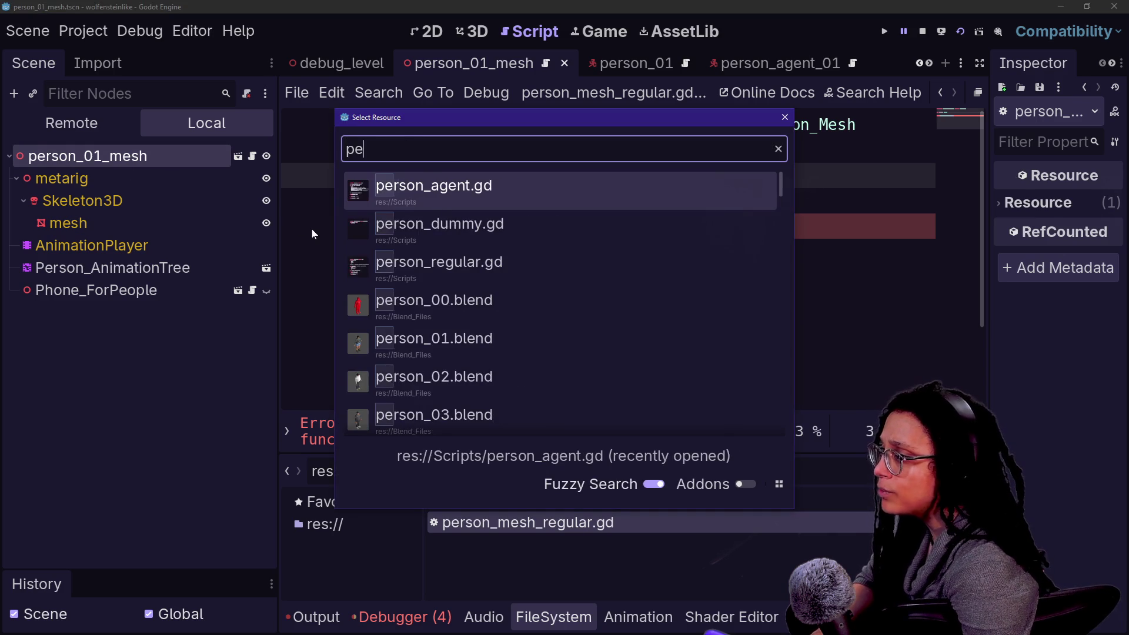
type("regu")
key("Return")
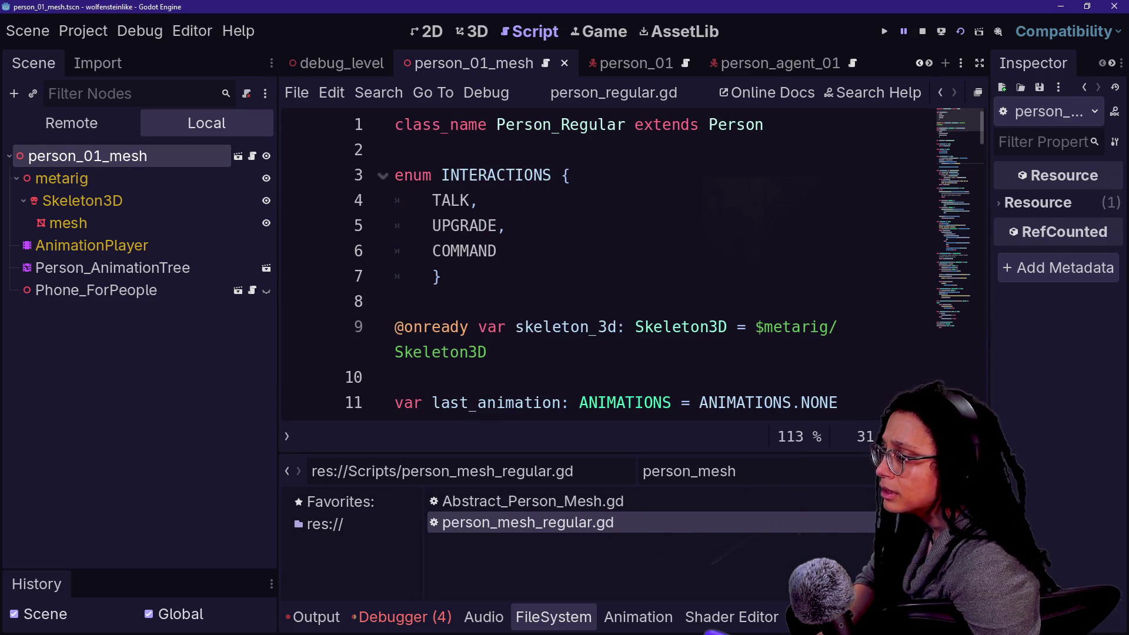
scroll(605, 265, "down", 4)
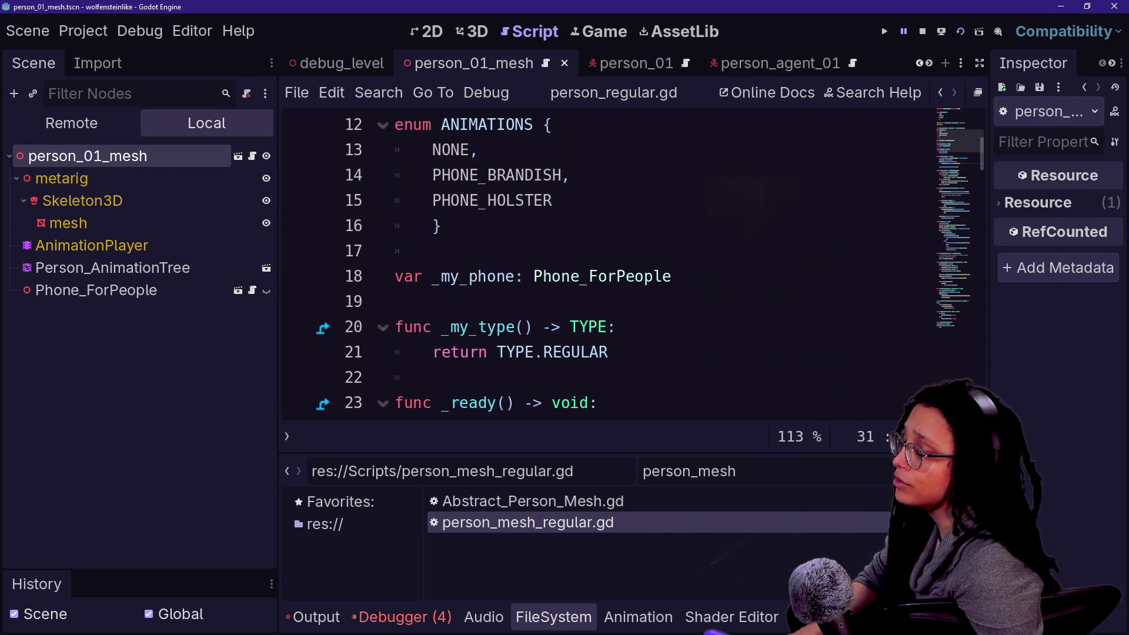
left_click_drag(523, 277, 433, 277)
left_click(524, 277)
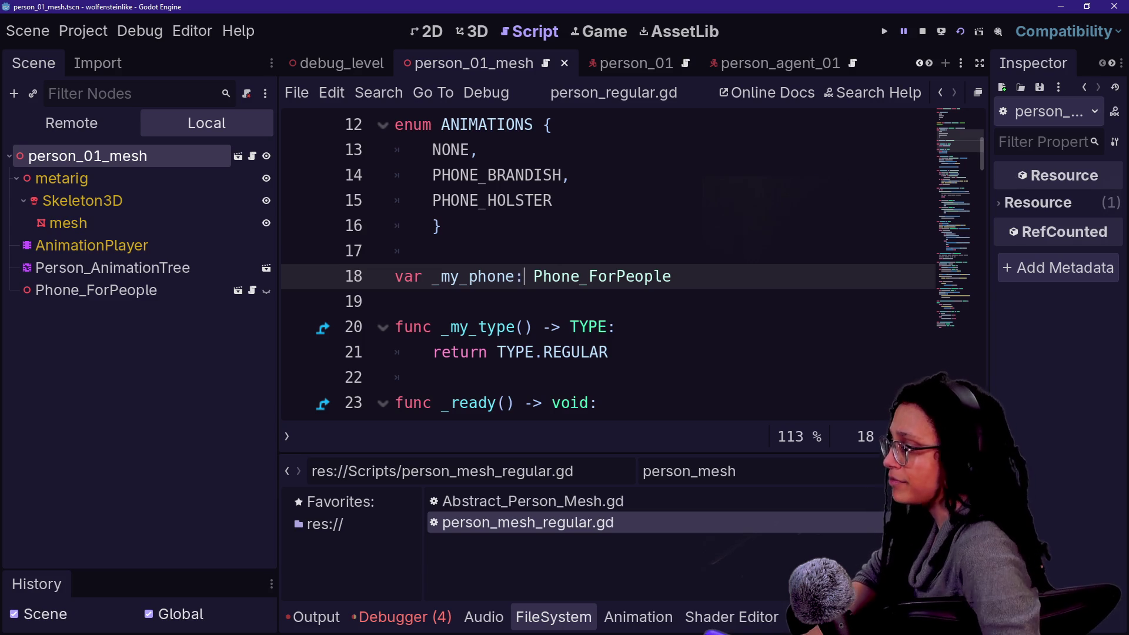
left_click_drag(671, 276, 395, 276)
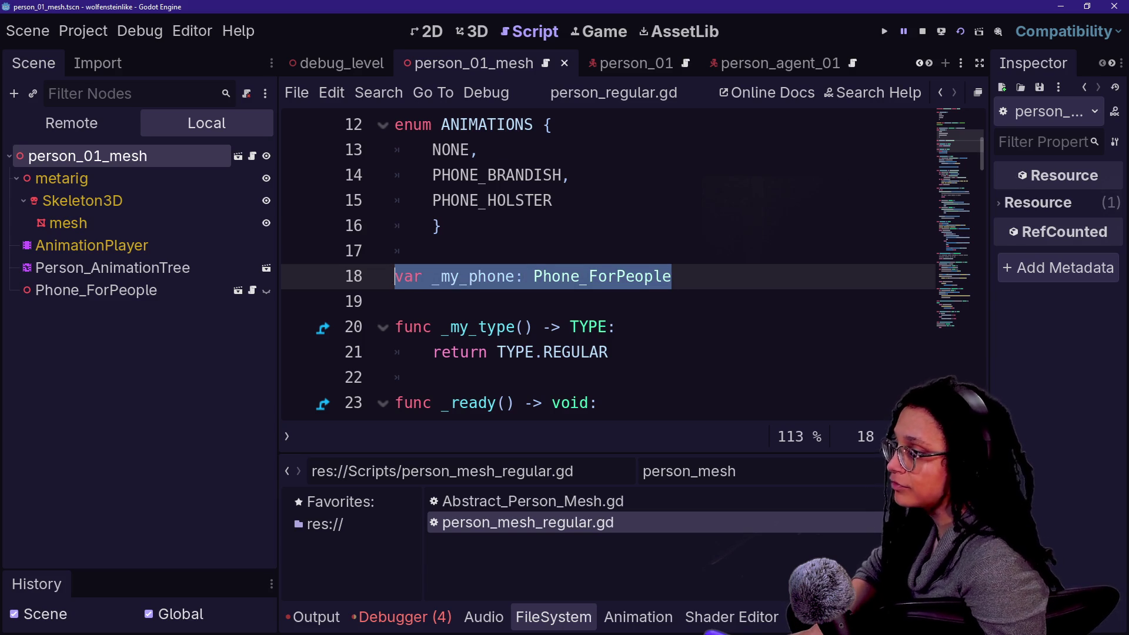
scroll(605, 264, "up", 4)
Step: Open the person_00_mesh.tscn scene from the quick file search
key("alt+shift+o")
key("Down")
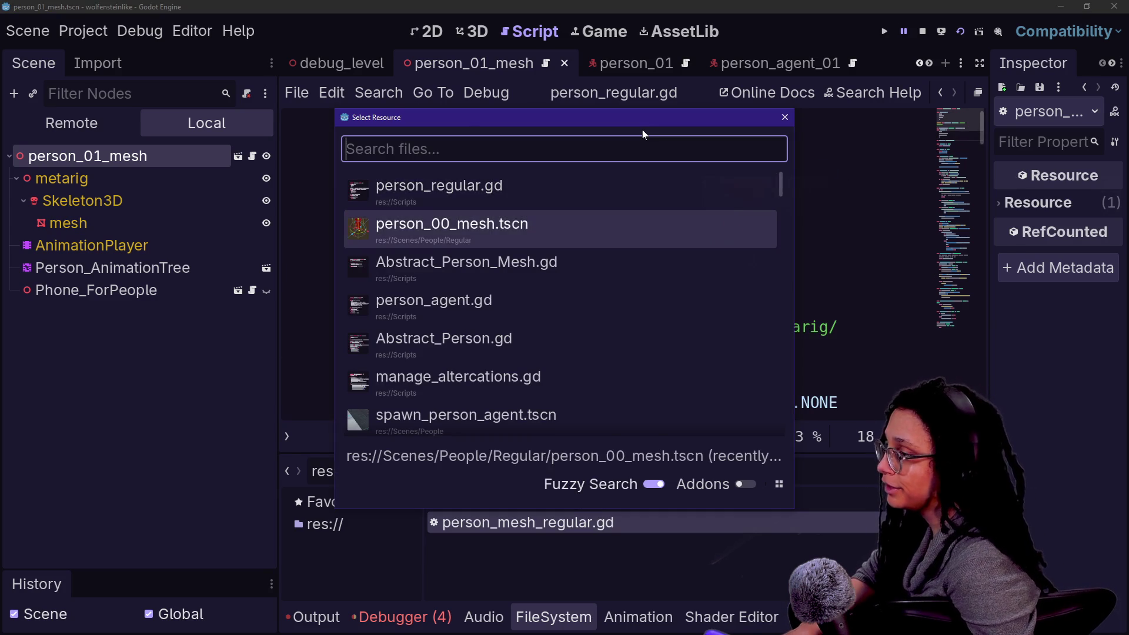
key("Return")
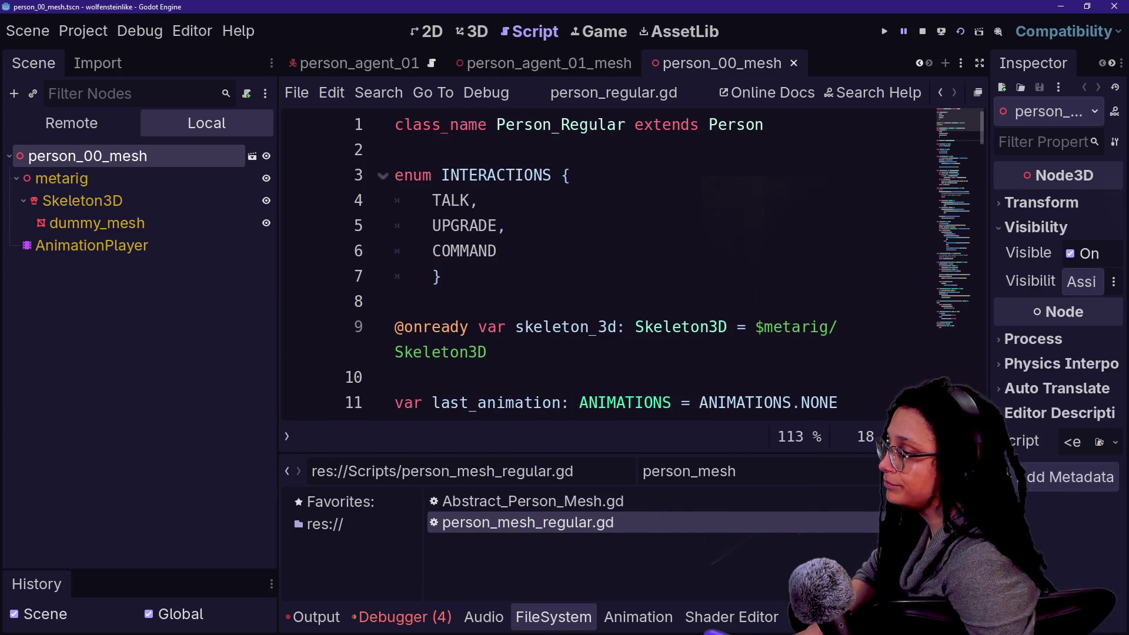
Step: Paste the _my_phone: Phone_ForPeople declaration onto line 3 of person_mesh_regular.gd
key("alt+shift+o")
key("Down")
key("Down")
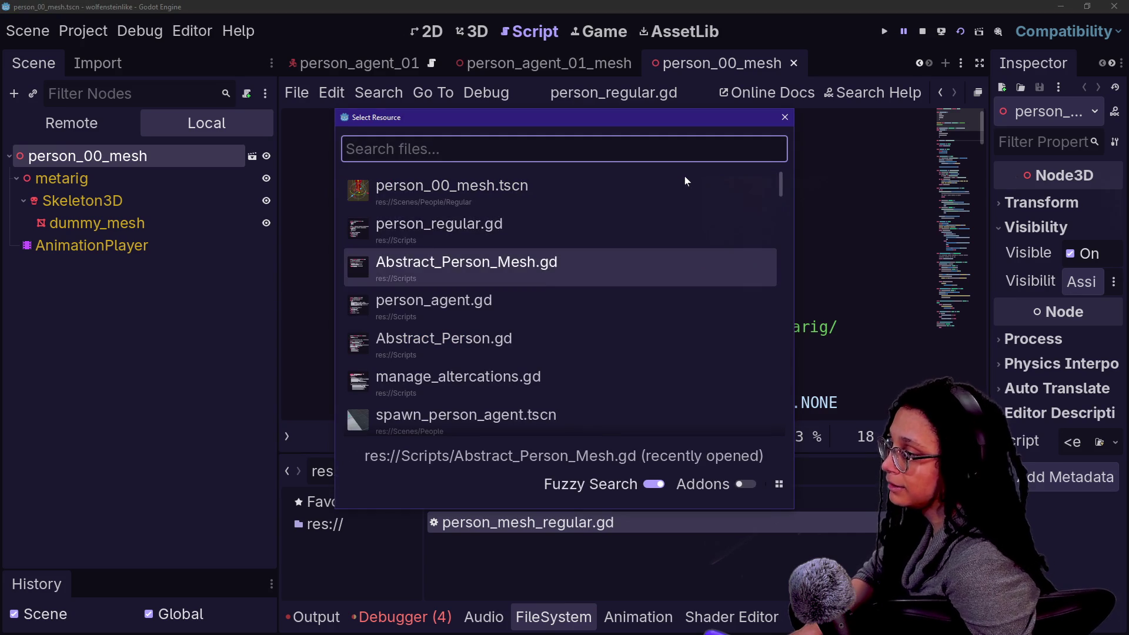
key("Up")
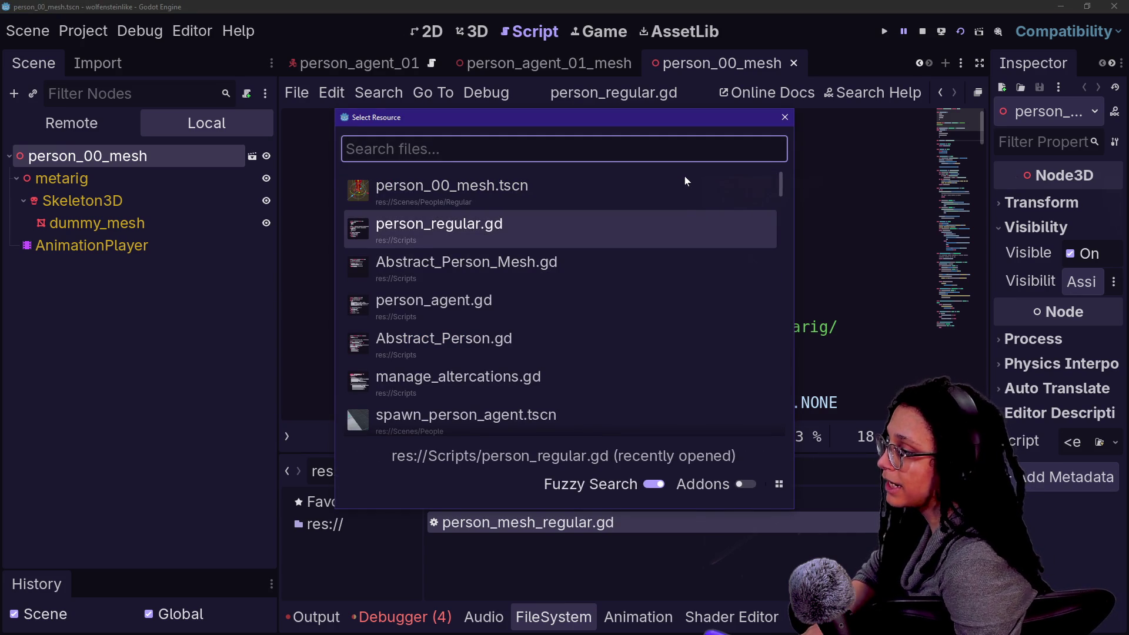
type("person_")
key("Down")
key("Down")
key("Down")
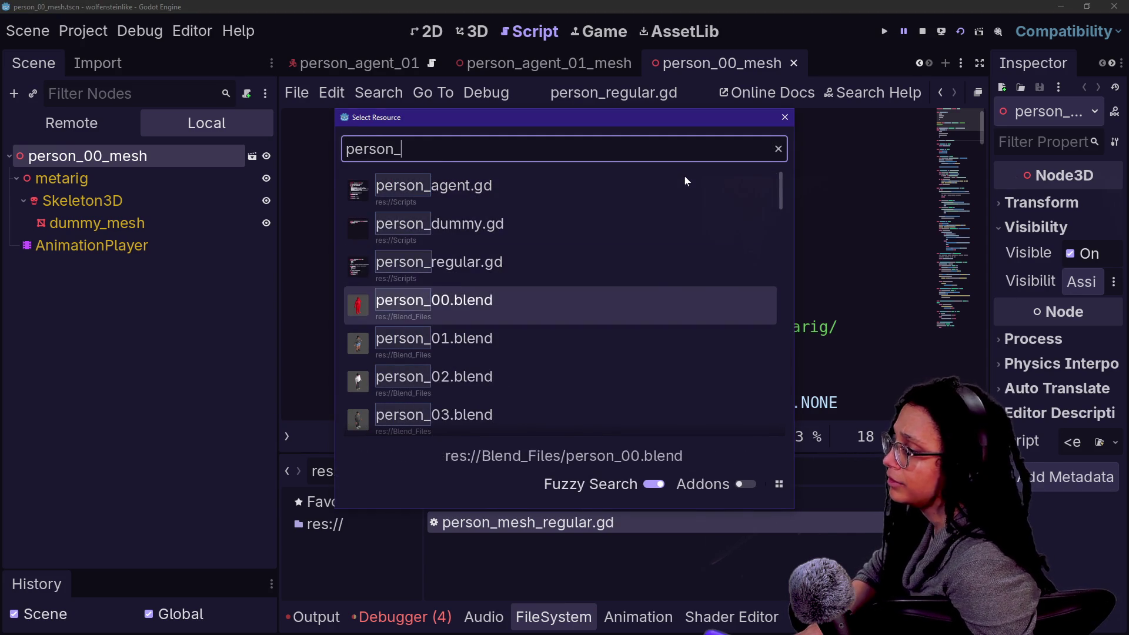
key("Up")
key("Up")
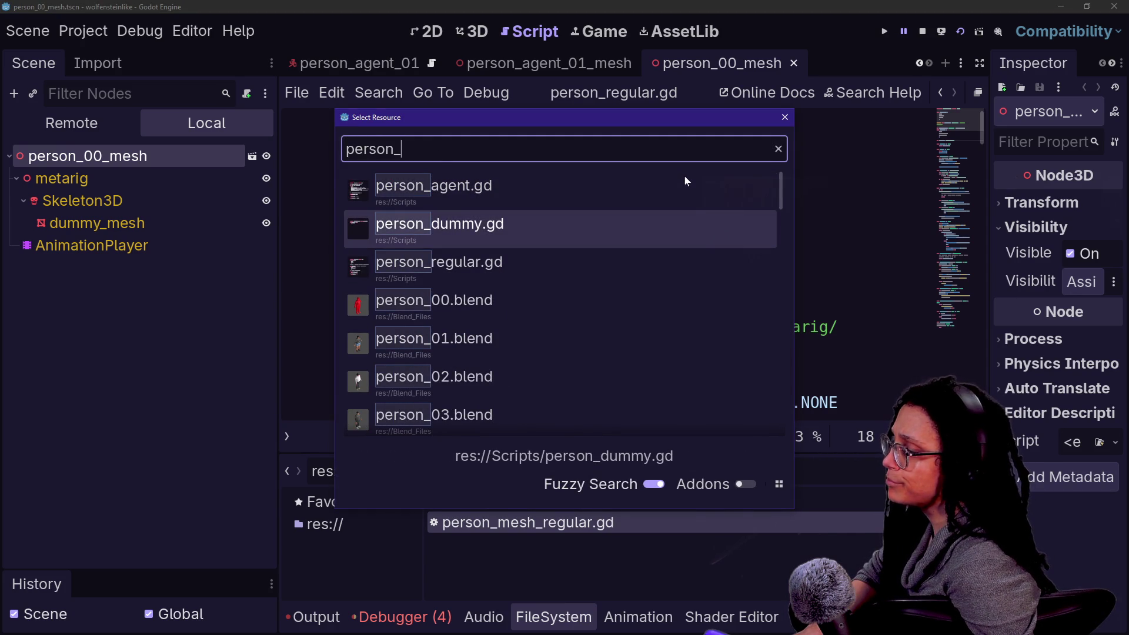
key("Up")
type("mes")
key("Return")
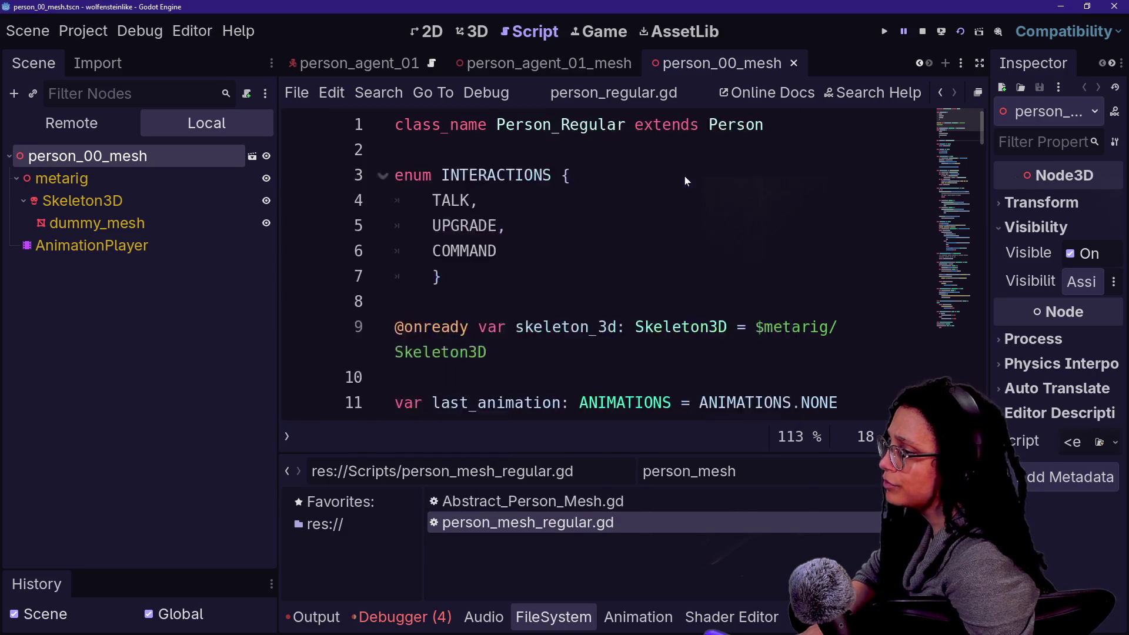
key("shift+Home")
type("var _my_phone: Phone_ForPeople")
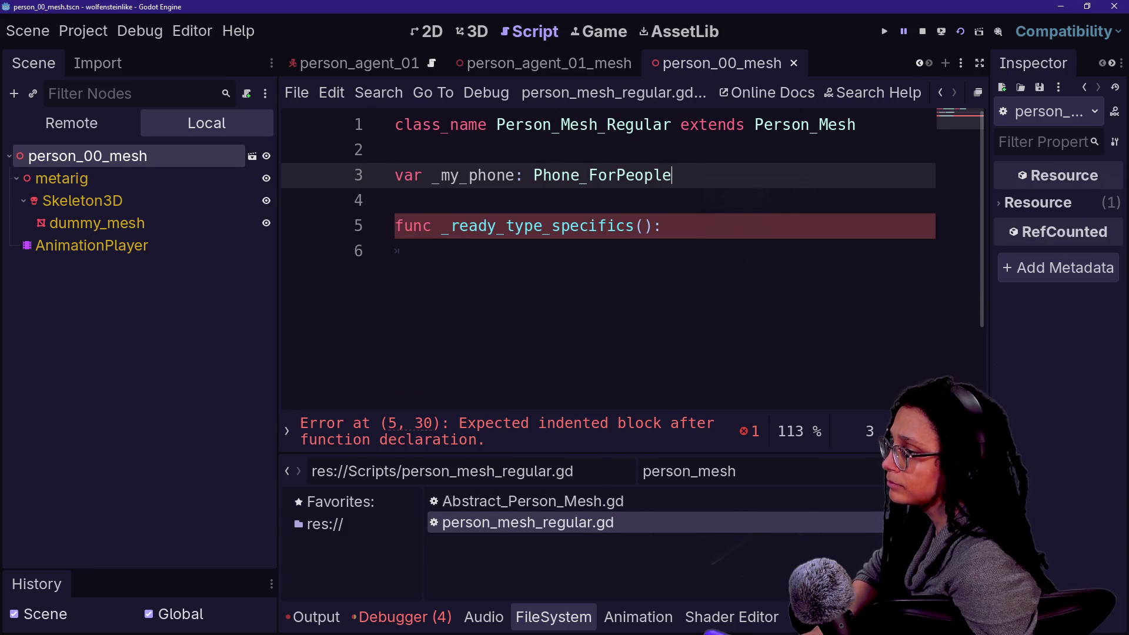
Step: Add a body line under _ready_type_specifics, then return to person_regular.gd
key("Down")
key("Down")
key("End")
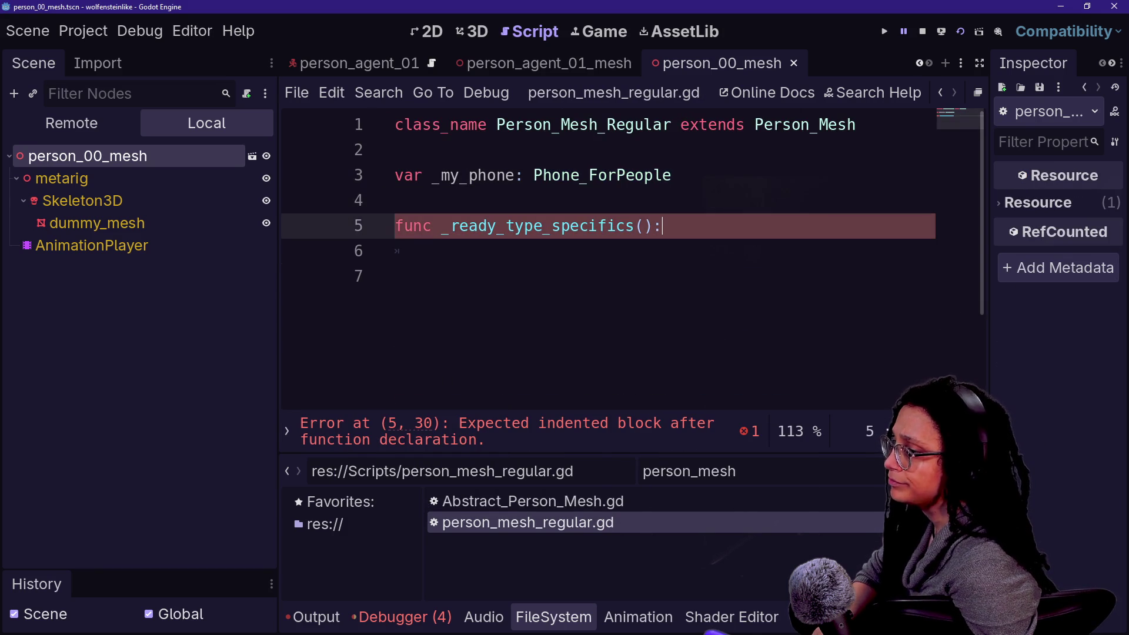
key("Return")
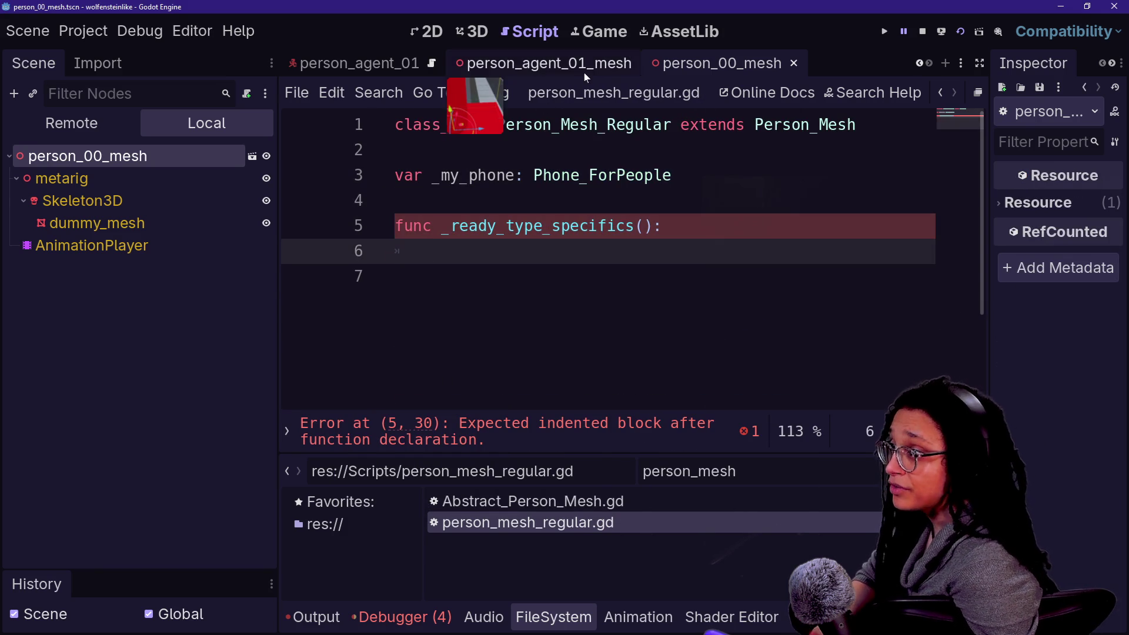
key("alt+shift+o")
key("Down")
key("Down")
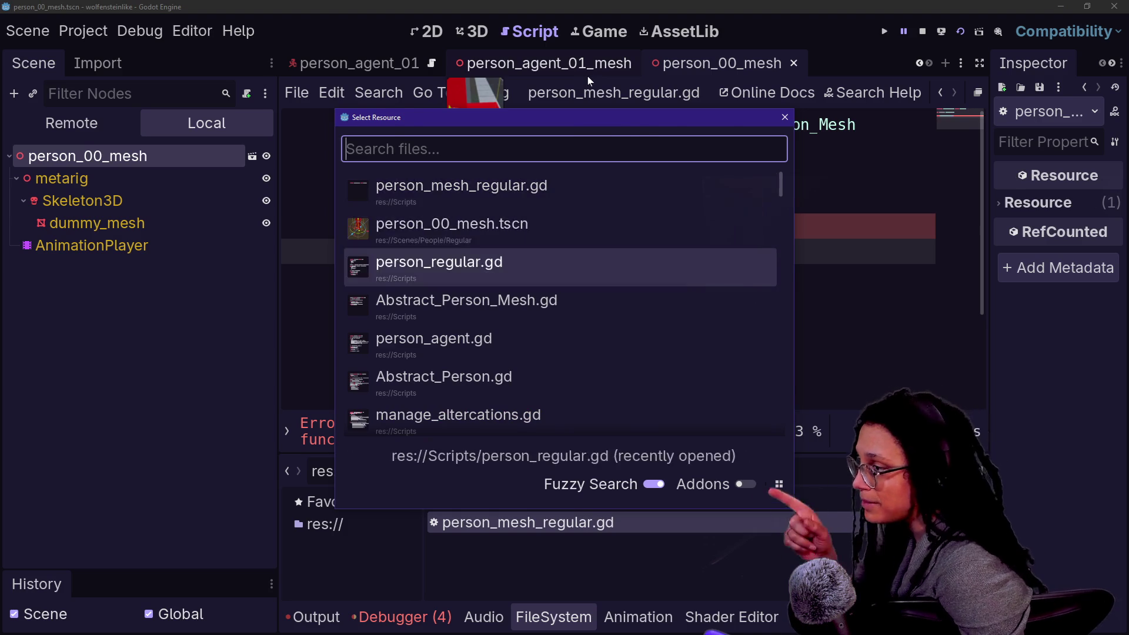
key("Return")
Step: Locate the _my_phone usage and copy the phone-finding lines 28–29
left_click(432, 327)
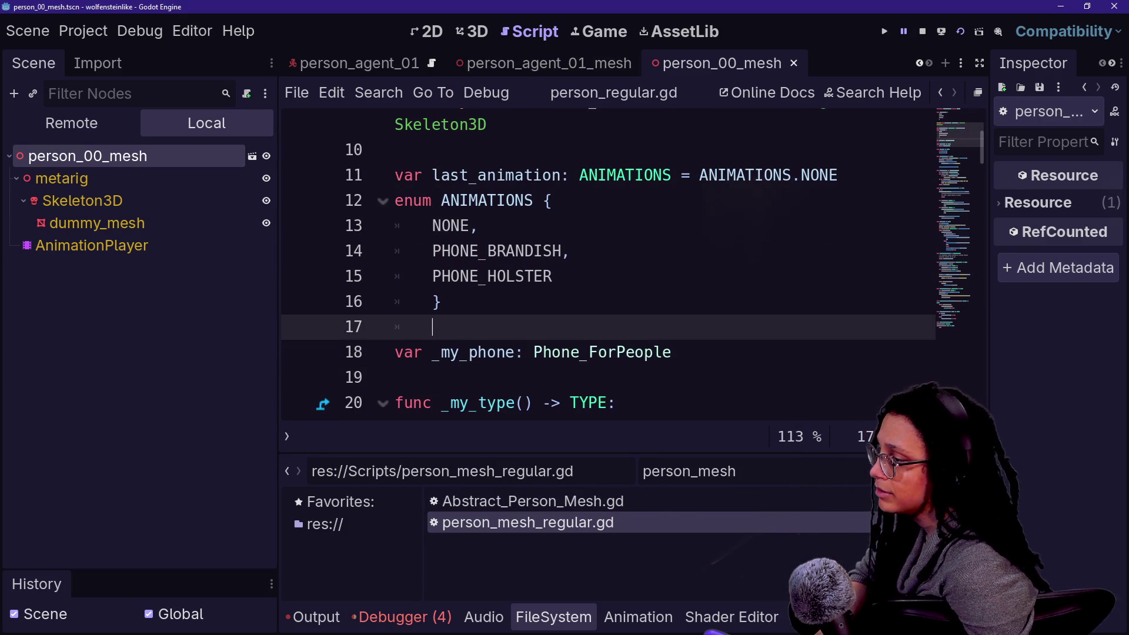
double_click(473, 353)
key("ctrl+d")
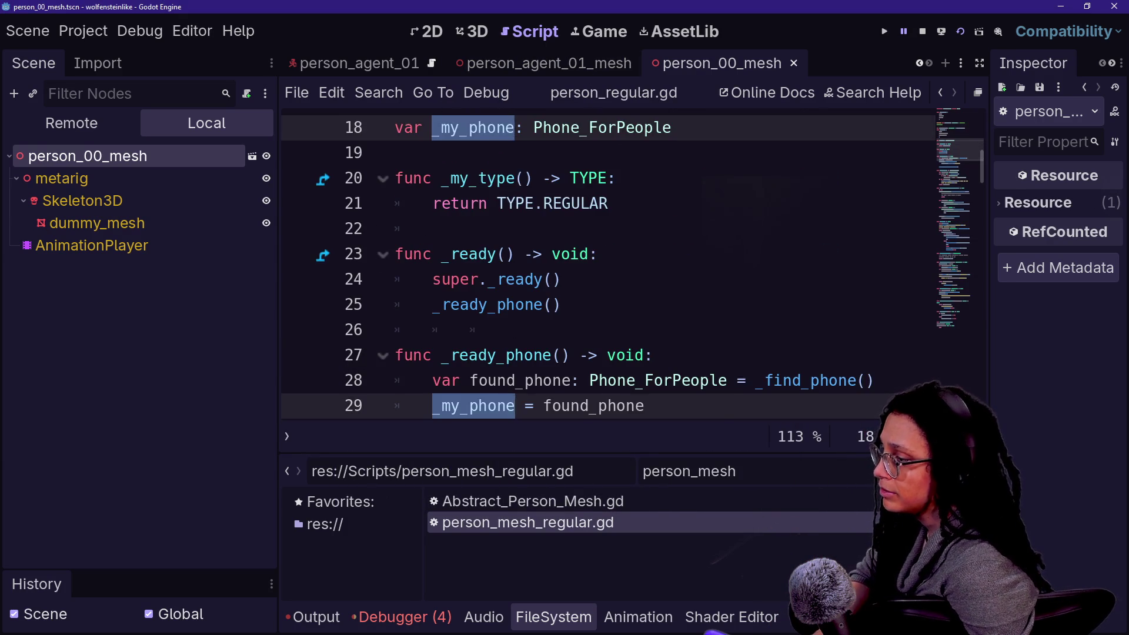
scroll(606, 264, "down", 2)
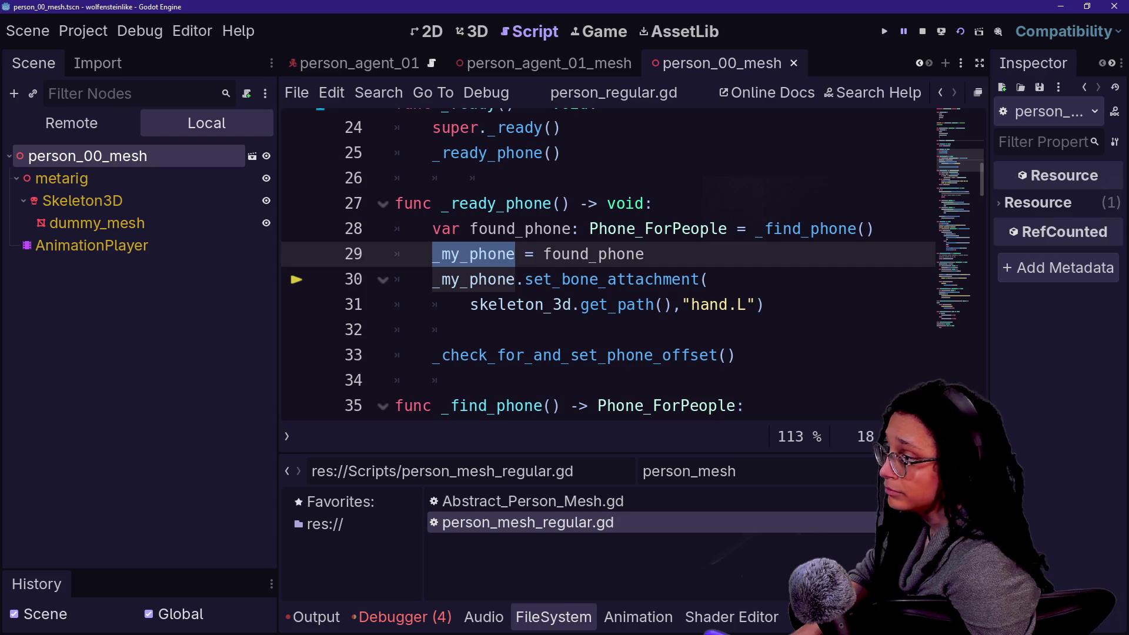
left_click(433, 228)
key("shift+Down")
key("shift+End")
key("ctrl+c")
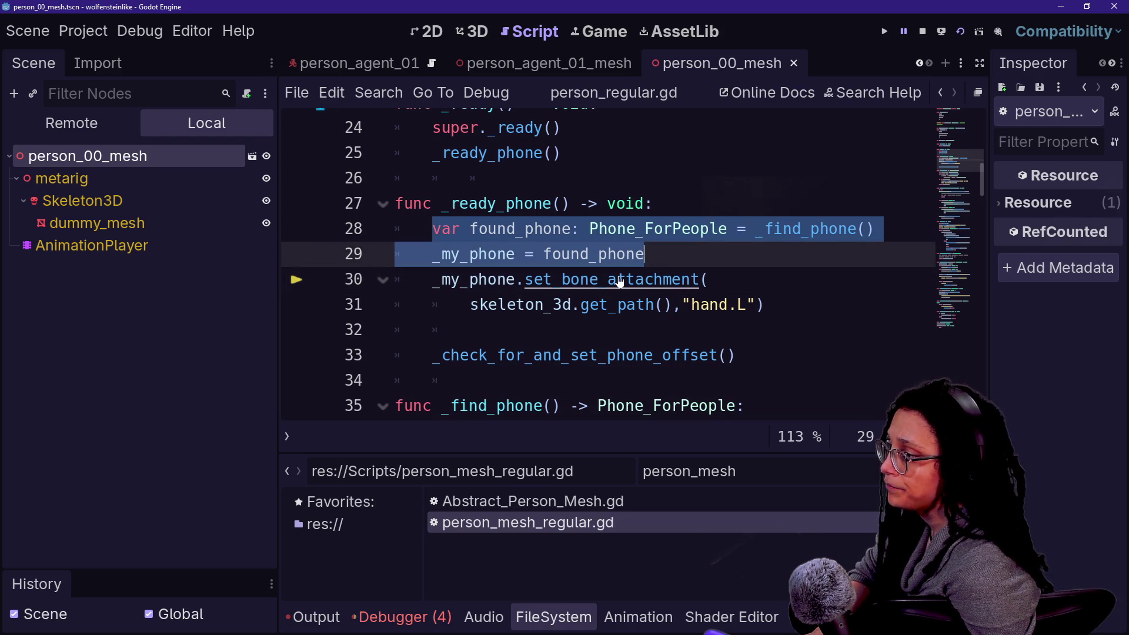
Step: Jump to the _find_phone definition and select its function body
left_click(810, 228, "ctrl")
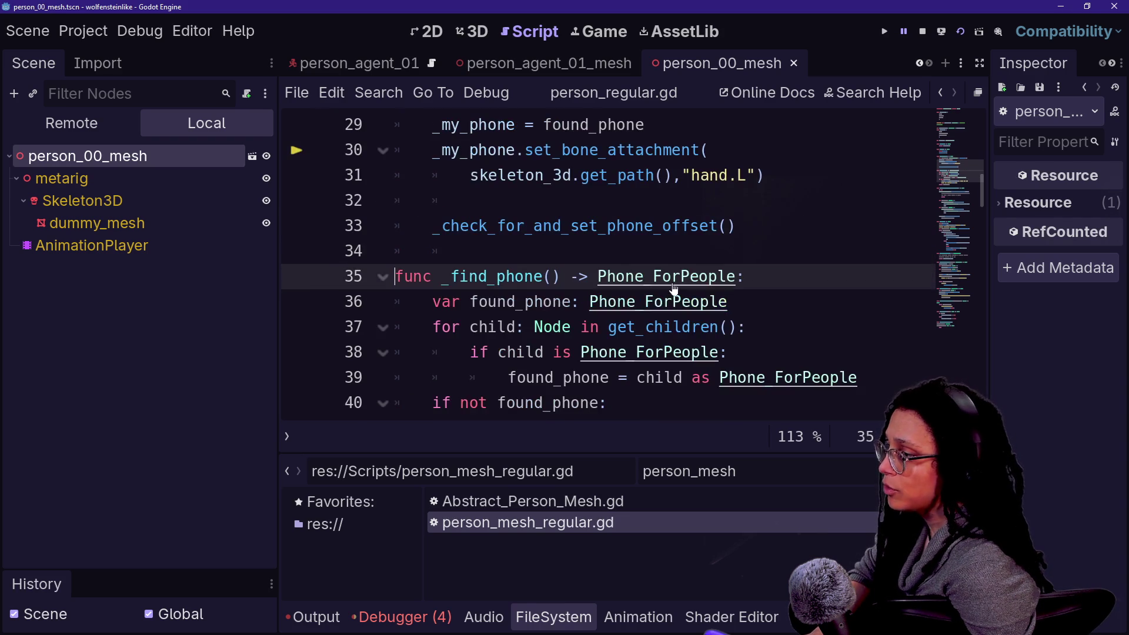
scroll(606, 265, "down", 1)
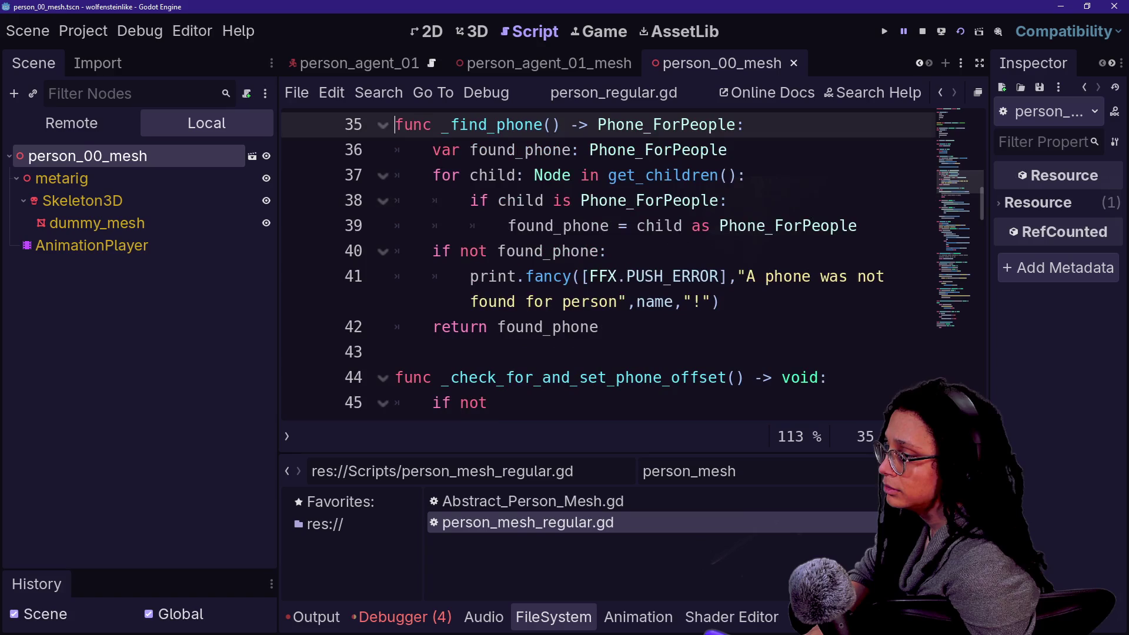
scroll(605, 265, "up", 1)
left_click(581, 352)
left_click(580, 327)
left_click(529, 226)
left_click(647, 352)
left_click(547, 302)
left_click(655, 378)
left_click_drag(654, 377, 637, 302)
mouse_move(580, 276)
left_mouse_down()
mouse_move(606, 326)
mouse_move(647, 251)
left_mouse_up()
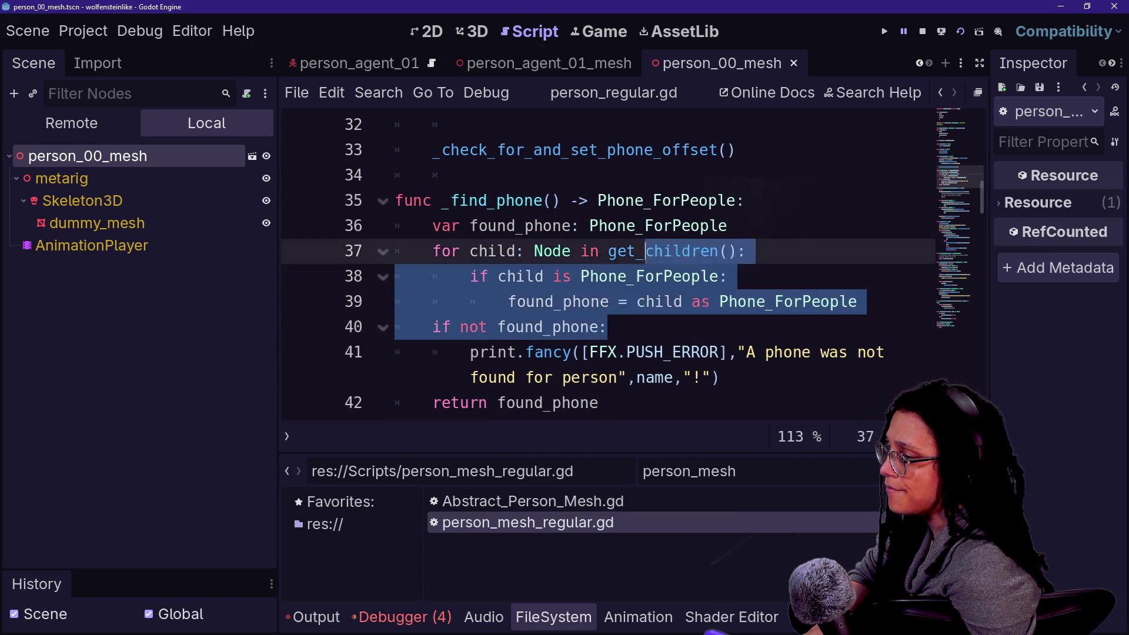
left_click_drag(552, 201, 589, 225)
left_click(700, 378)
Step: Try pasting the phone-finding lines at line 34, then undo the change
left_click(471, 175)
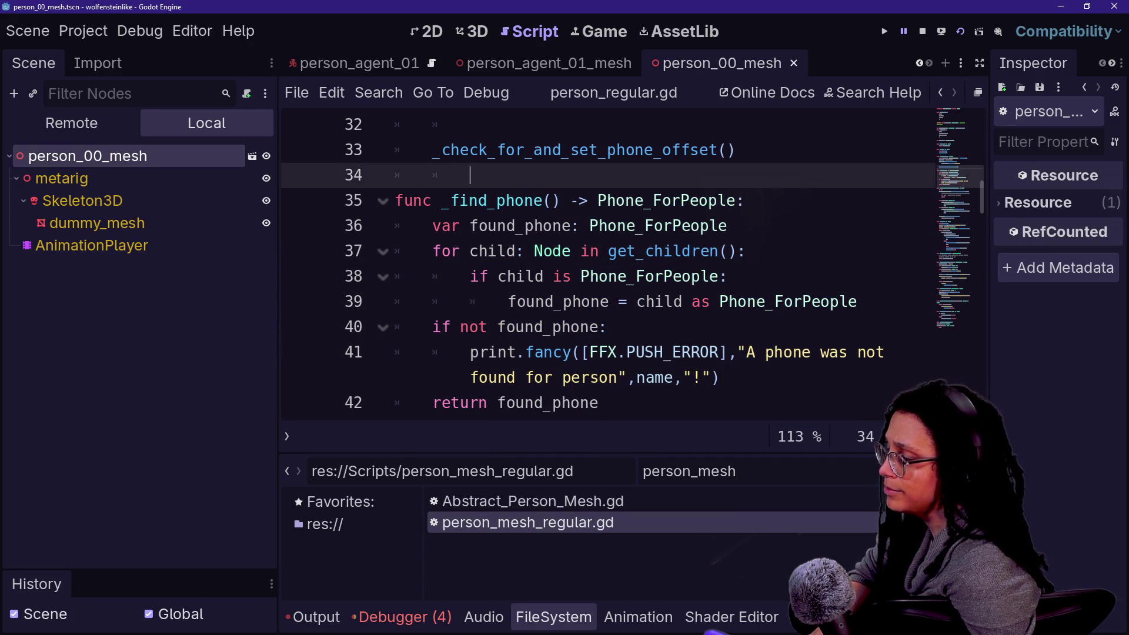
key("BackSpace")
key("BackSpace")
key("ctrl+v")
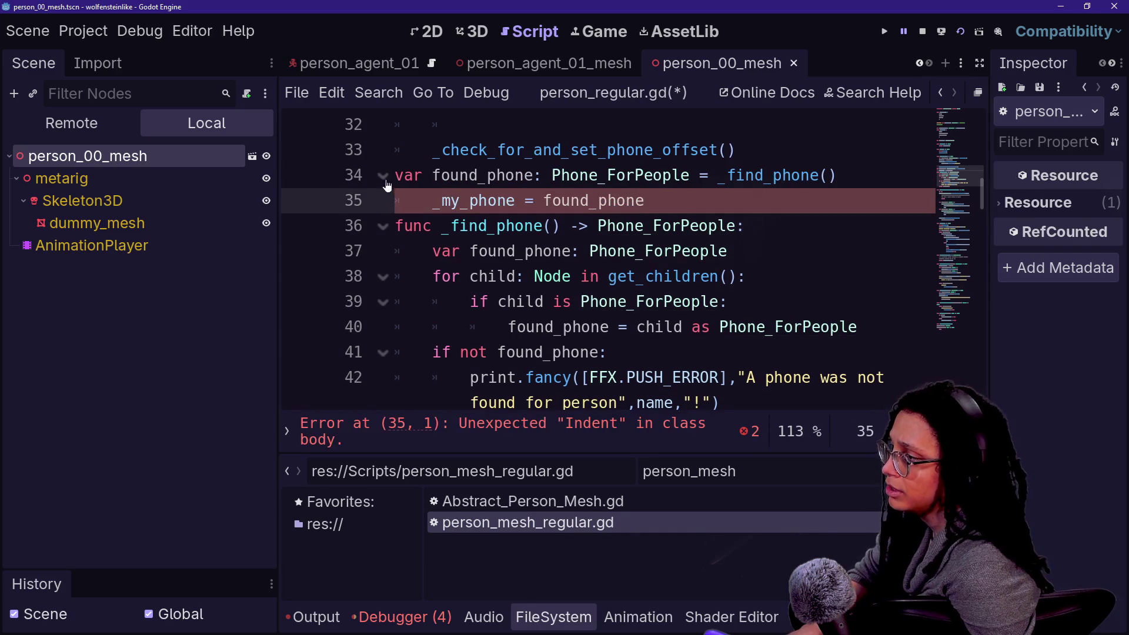
left_click(383, 175)
left_click(390, 176)
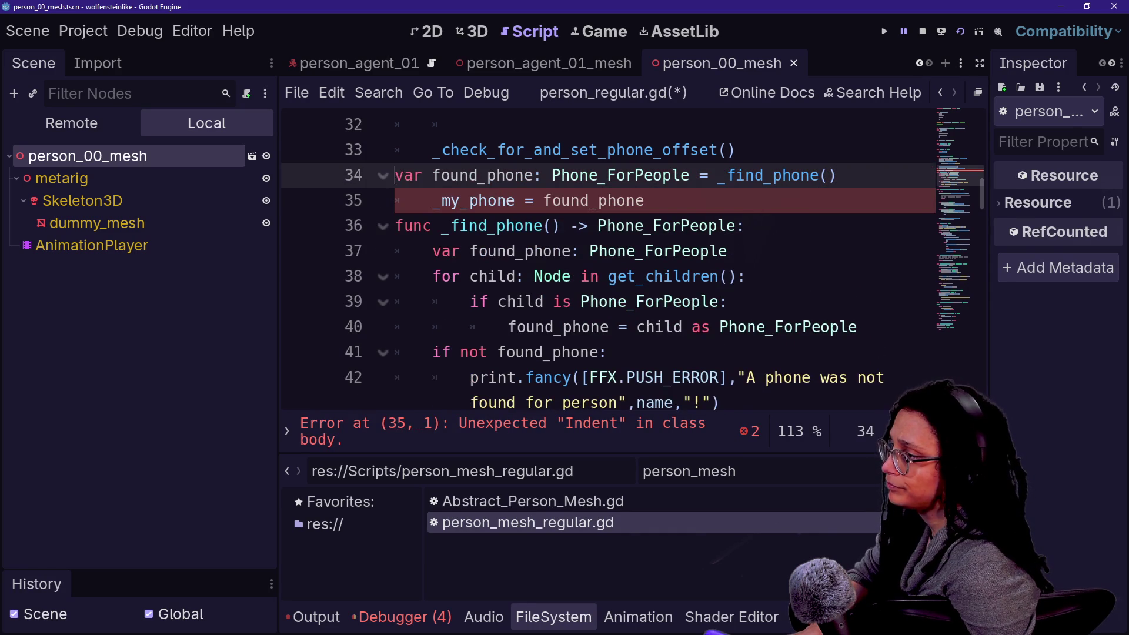
key("ctrl+z")
key("ctrl+z")
key("ctrl+z")
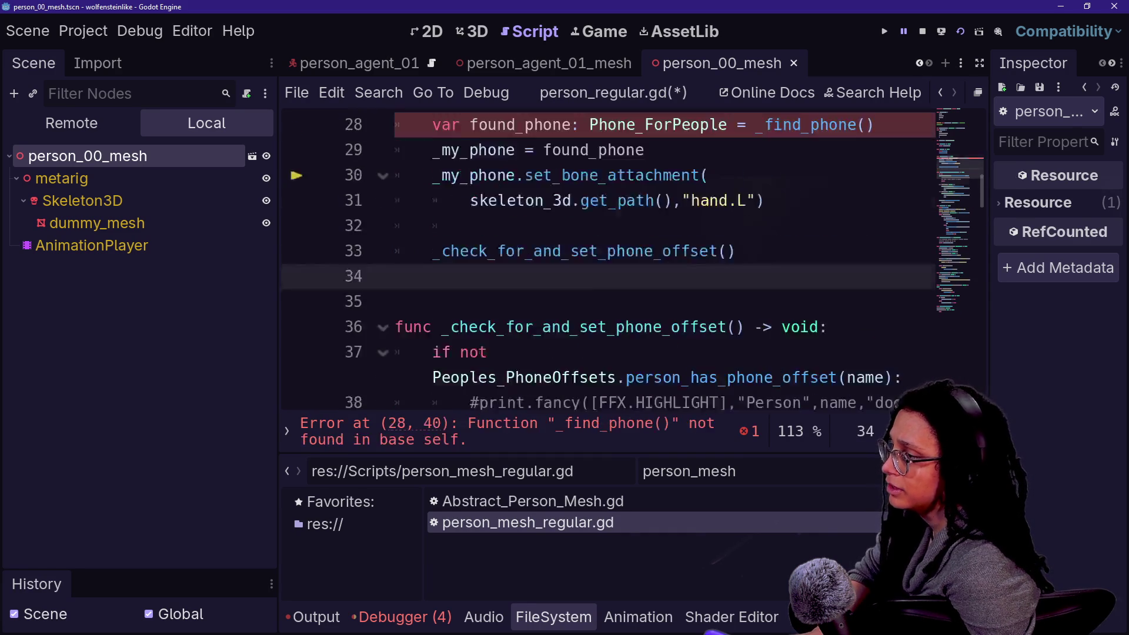
key("ctrl+z")
key("ctrl+z")
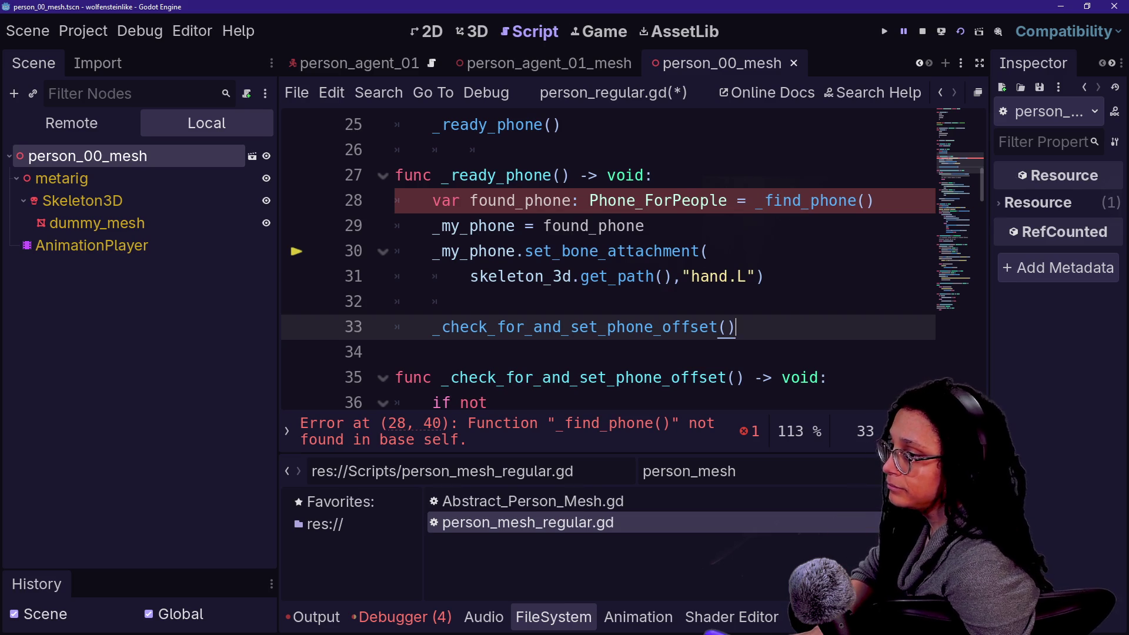
Step: Delete the ' = _find_phone()' assignment on line 28 and save person_regular.gd
left_click_drag(874, 201, 746, 200)
key("BackSpace")
left_click(434, 226)
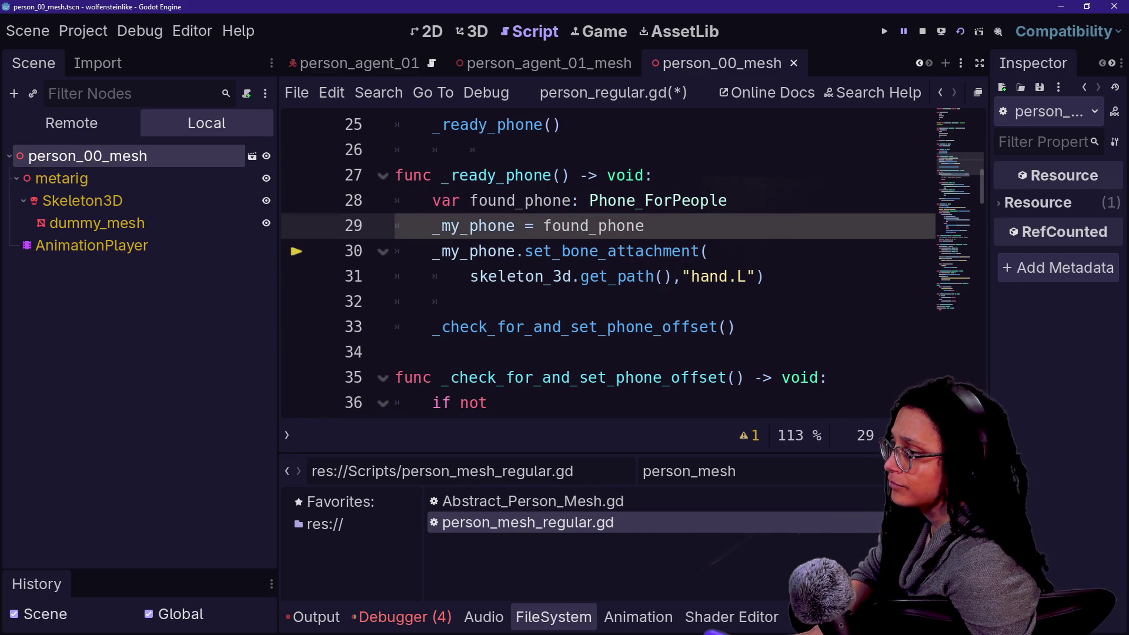
left_click_drag(433, 226, 703, 251)
left_click(698, 251)
key("ctrl+s")
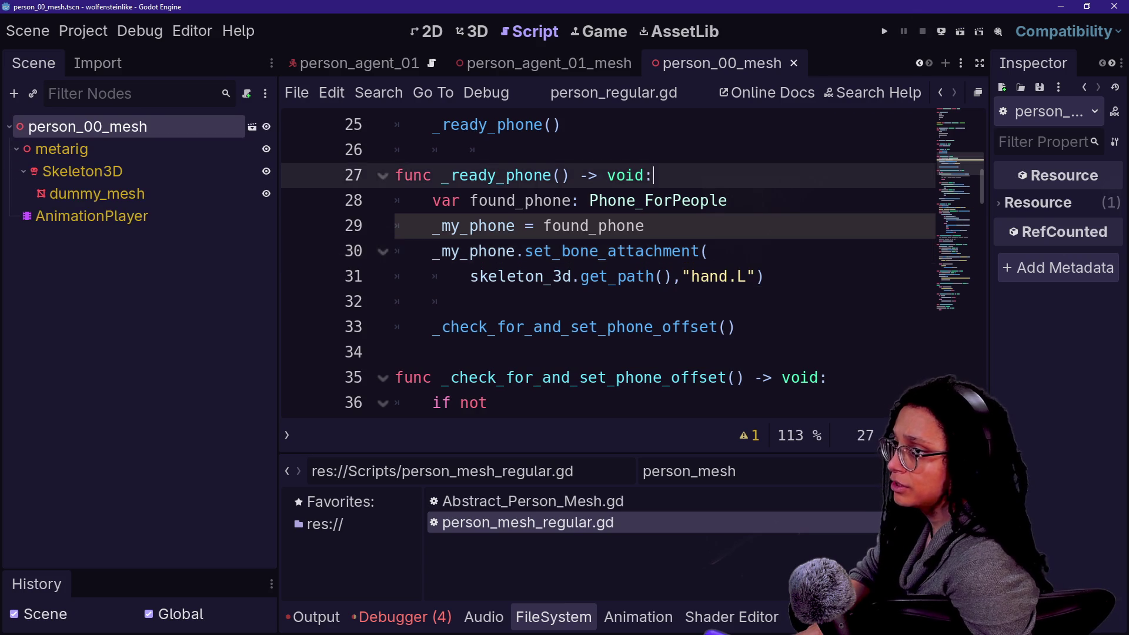
Step: Browse the quick file search list to person_mesh_regular.gd
key("shift+alt+o")
key("Down")
key("Up")
key("Down")
key("Down")
key("Up")
key("Down")
key("Up")
key("Down")
key("Down")
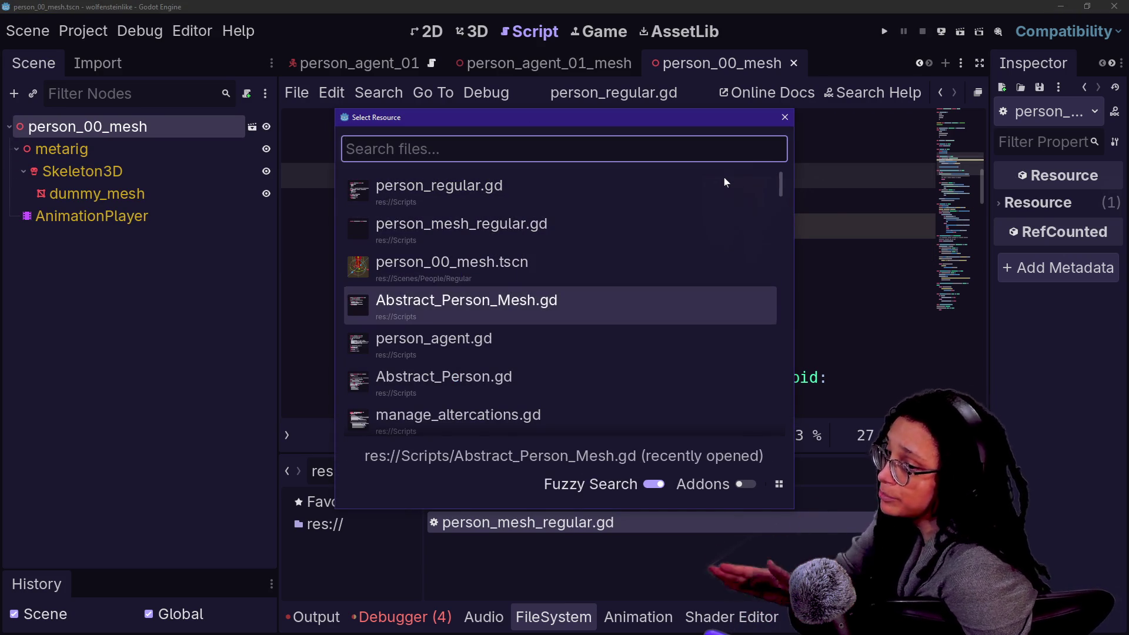
Step: Open person_mesh_regular.gd, paste the phone-finding code, then cut it back out
key("Up")
key("Up")
key("Up")
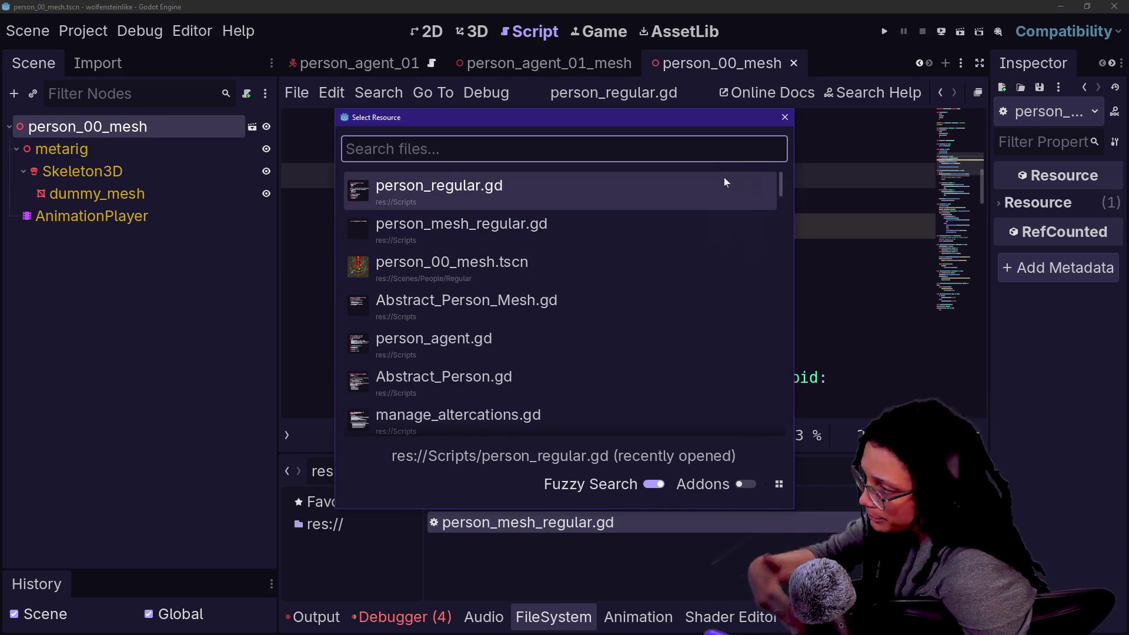
key("Down")
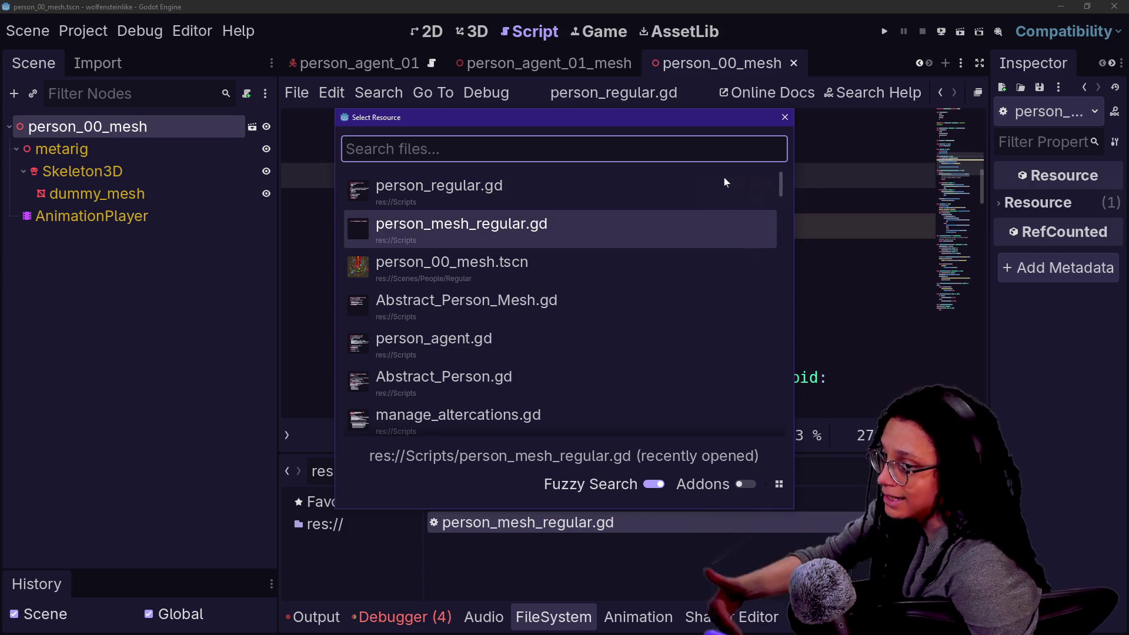
key("Return")
type("var found_phone: Phone_ForPeople = _find_phone() \t_my_phone = found_phone func _find_phone() -> Phone_ForPeople: \tvar found_phone: Phone_ForPeople \tfor child: Node in get_children(): \t\tif child is Phone_ForPeople: \t\t\tfound_phone = child as Phone_ForPeople \tif not found_phone: \t\tprint.fancy([FFX.PUSH_ERROR],\"A phone was not found for person\",name,\"!\") \treturn found_phone")
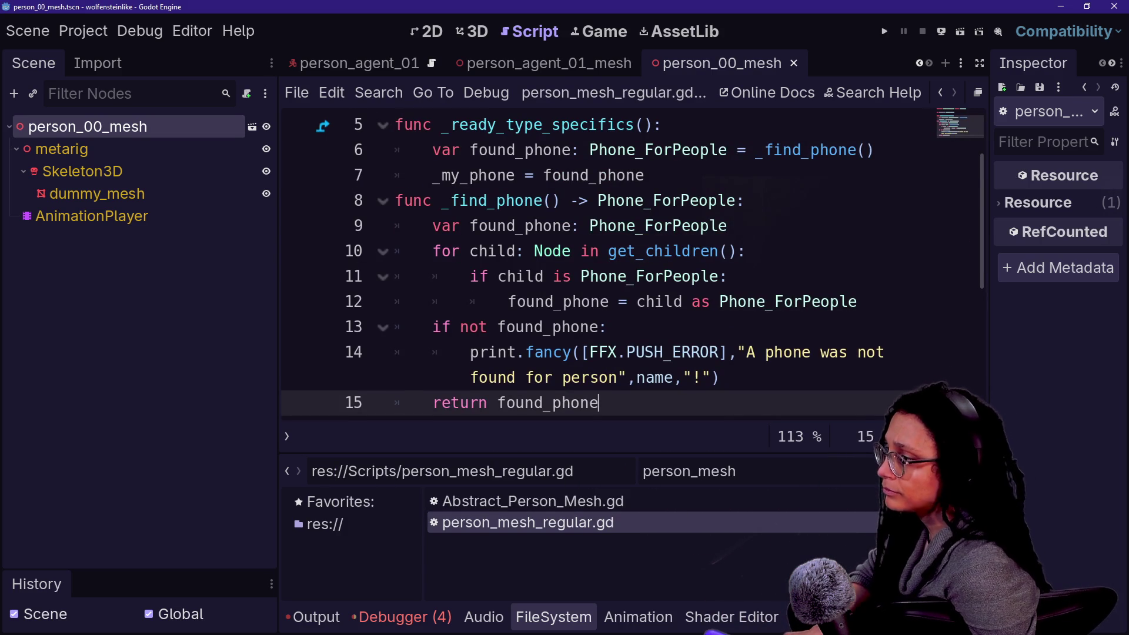
scroll(632, 265, "up", 2)
left_click(647, 251)
key("Return")
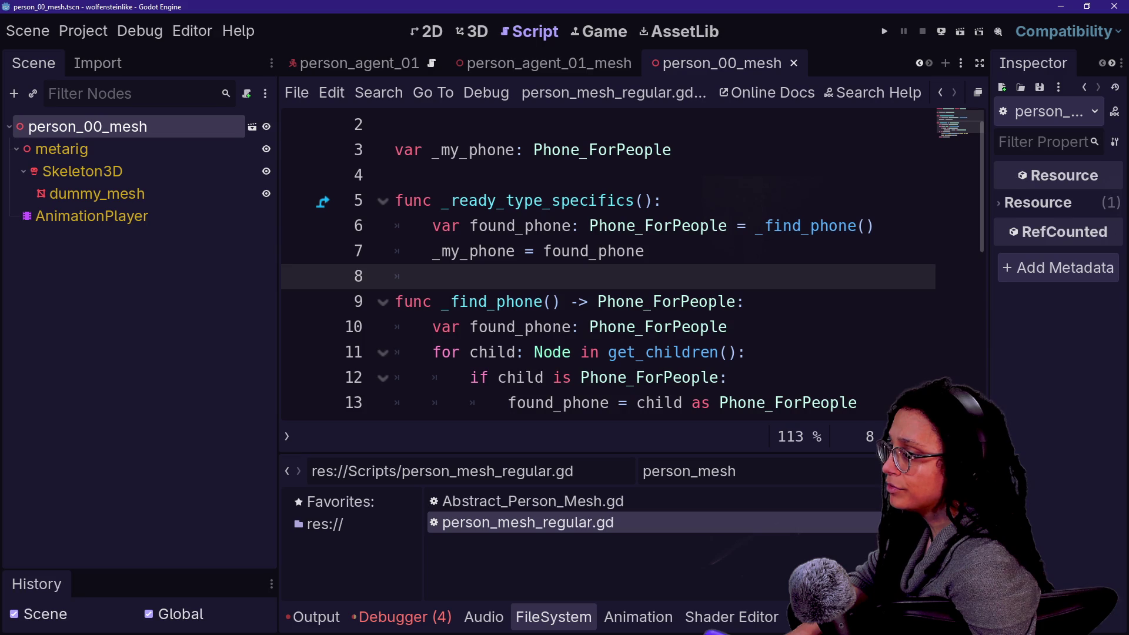
key("shift+Up")
key("shift+Up")
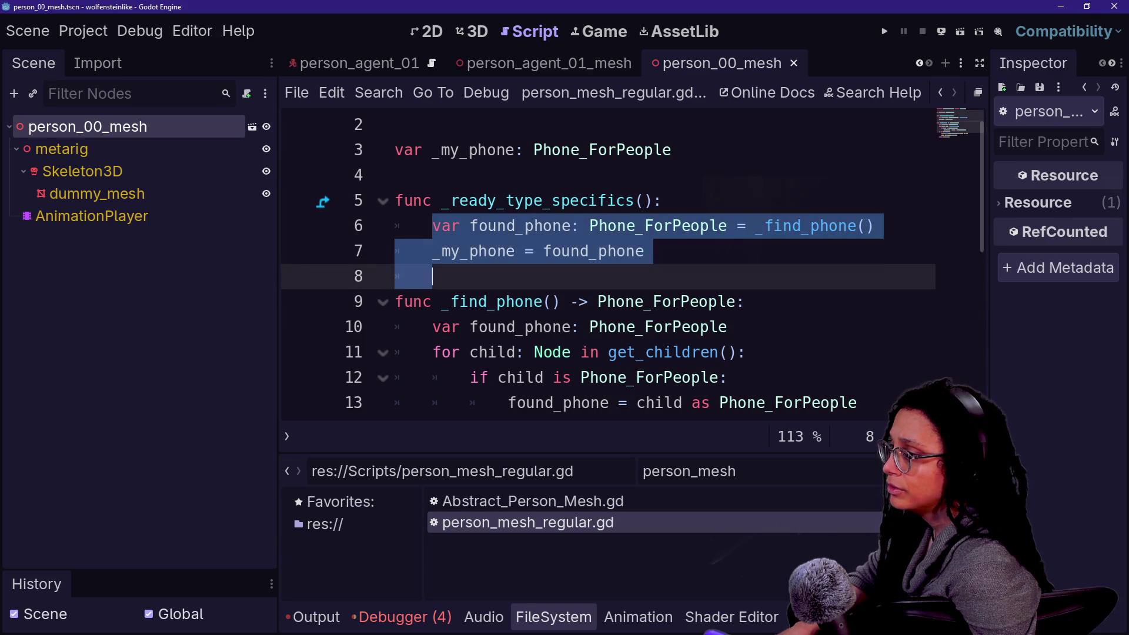
key("ctrl+x")
Step: Call _ready_phone() from _ready_type_specifics and declare func _ready_phone()
type("+r")
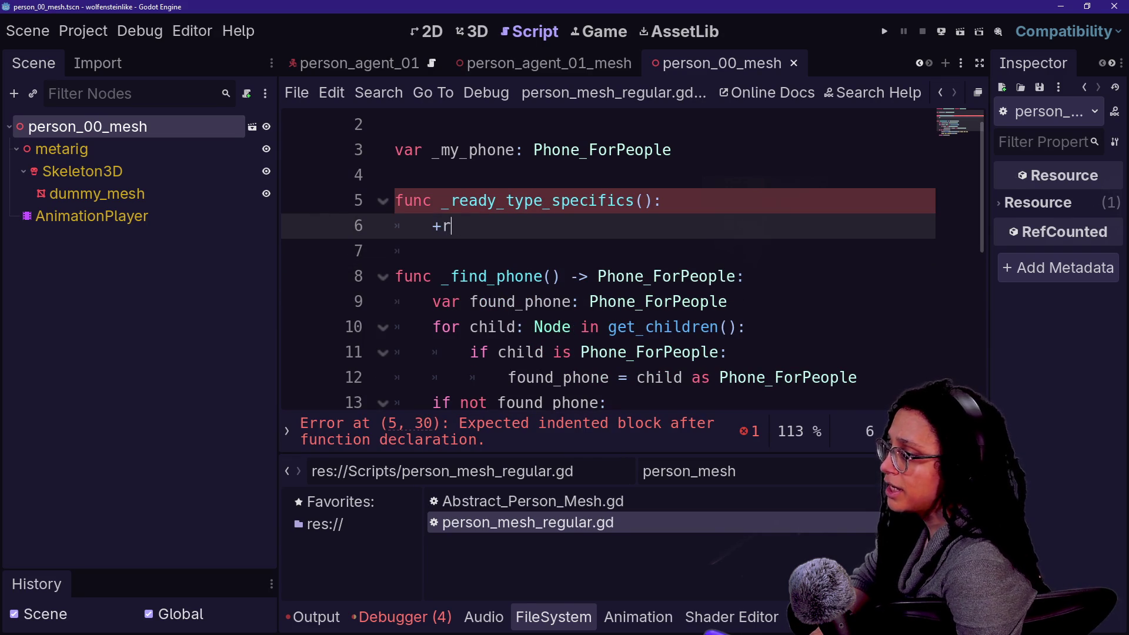
type("y_phone()")
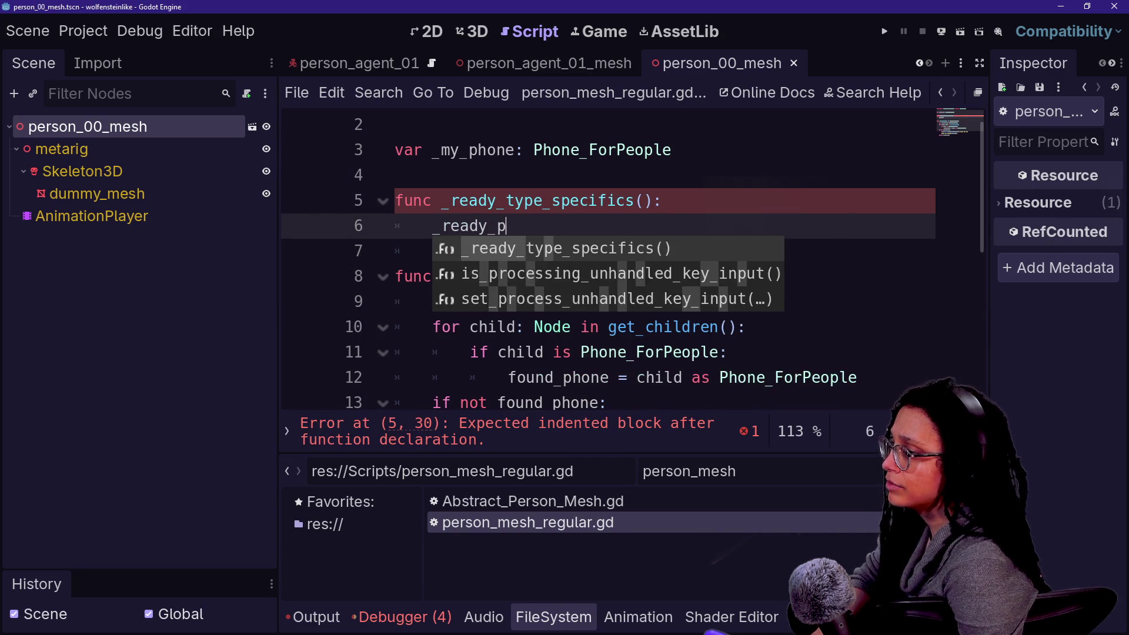
key("Return")
key("Return")
type("func _reayd")
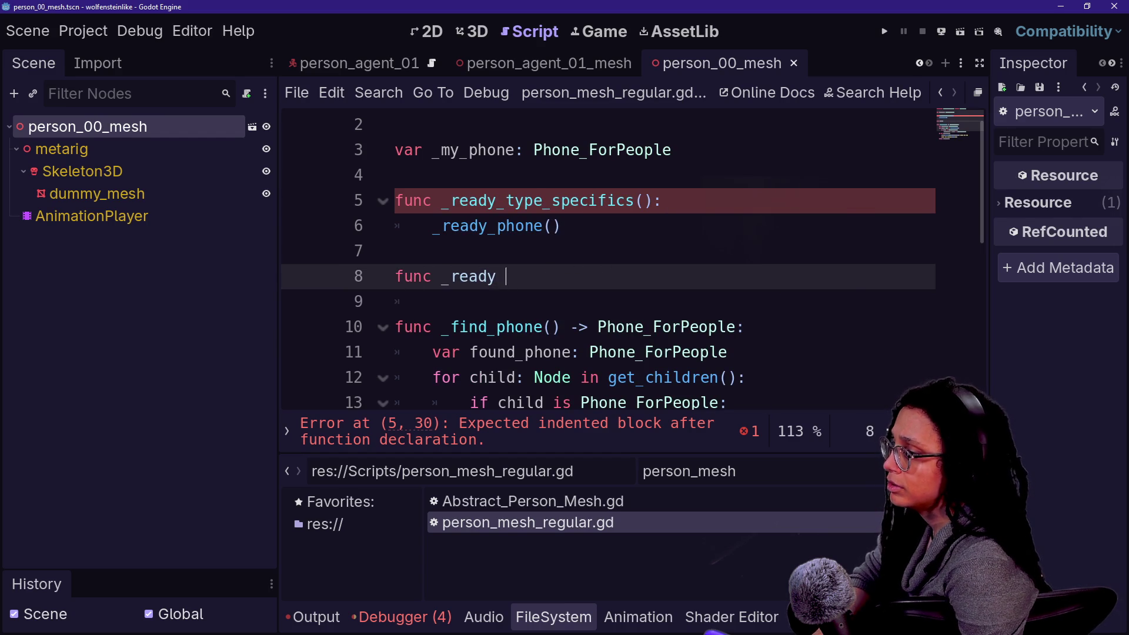
type("hone() -> void:")
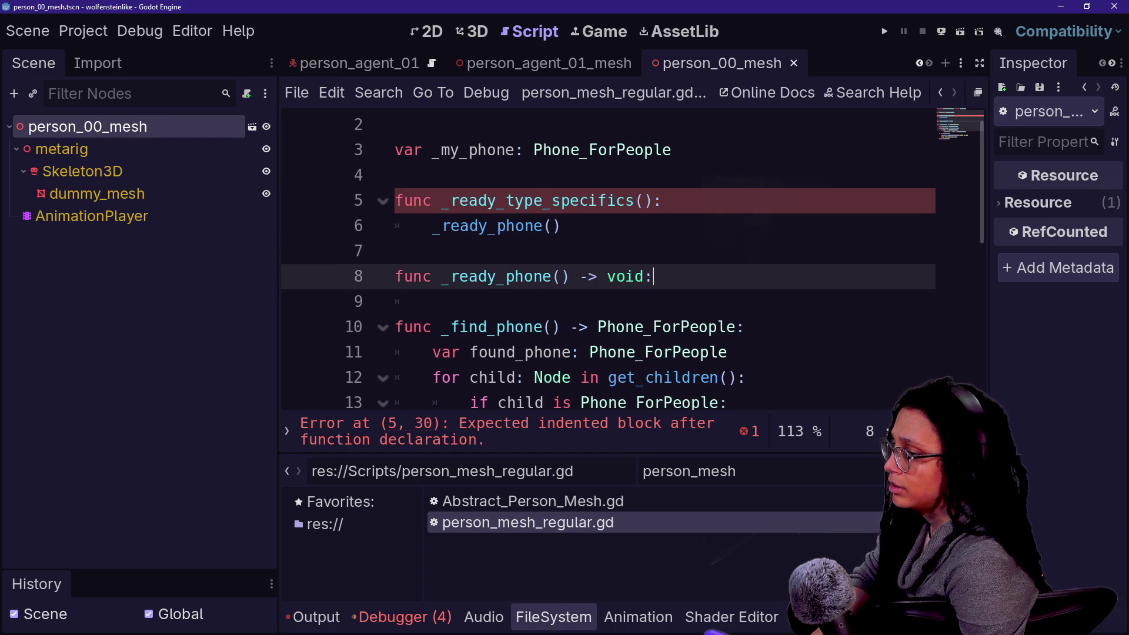
key("Return")
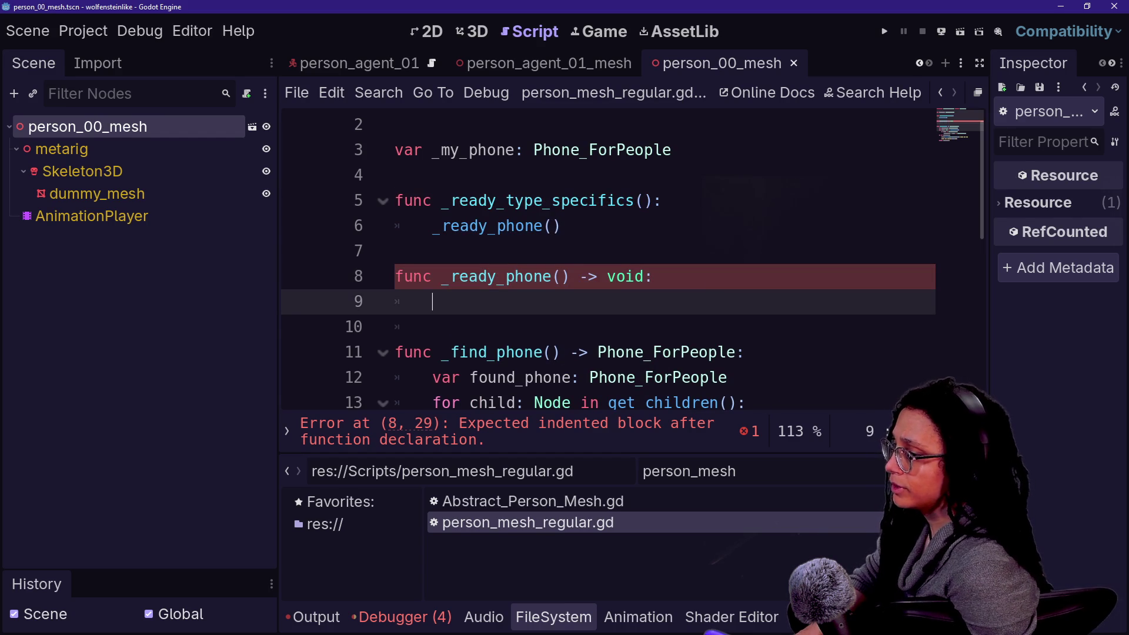
Step: Delete the leftover _find_phone header lines
key("shift+Down")
key("shift+Down")
key("shift+End")
key("BackSpace")
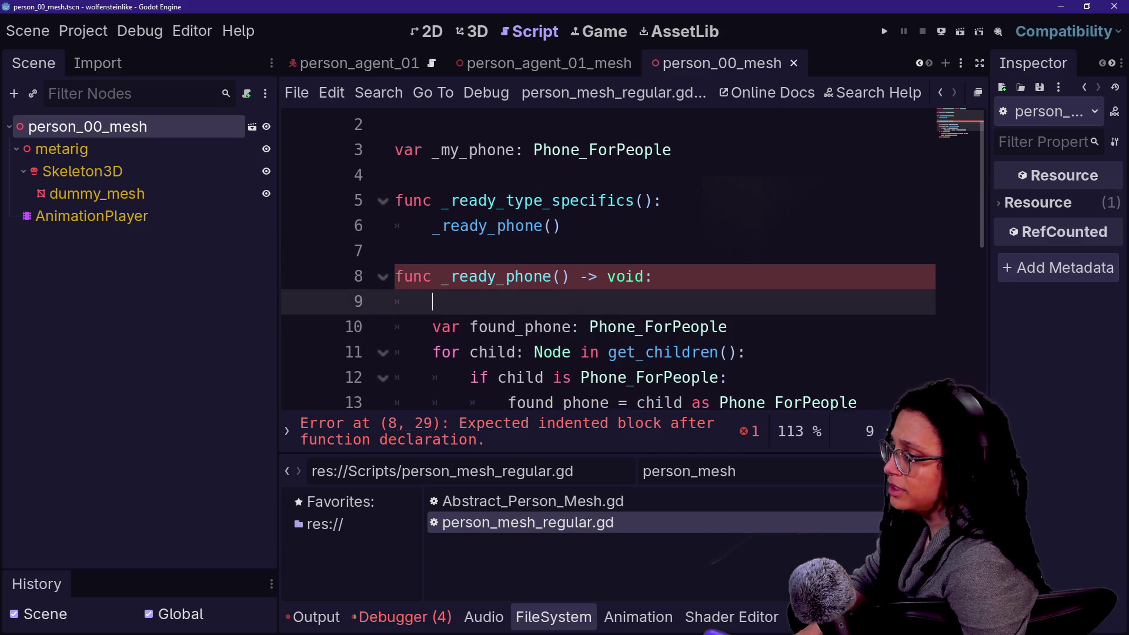
key("BackSpace")
key("BackSpace")
key("Down")
Step: Replace the return found_phone line with the pasted phone lookup and assignment
scroll(606, 264, "down", 1)
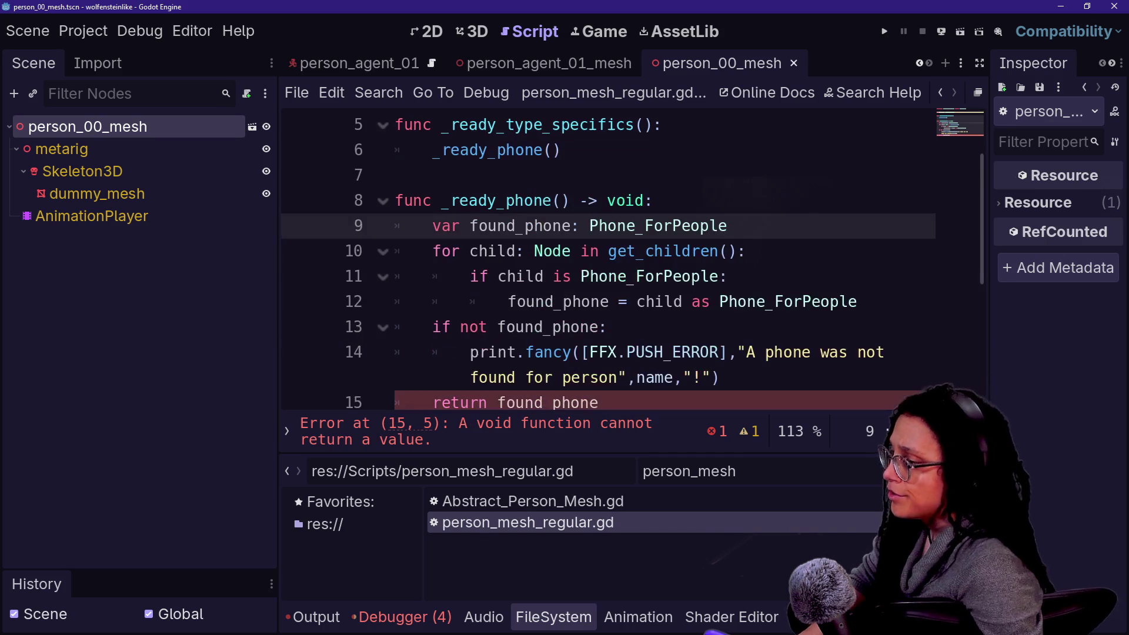
scroll(647, 353, "down", 1)
left_click_drag(598, 326, 394, 327)
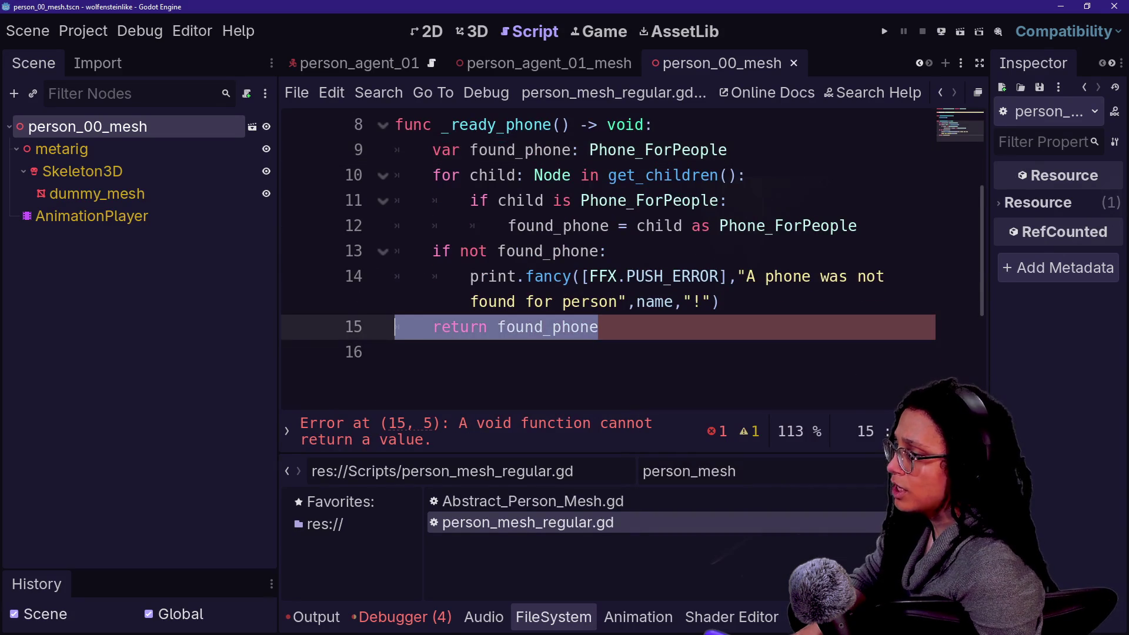
key("BackSpace")
key("Return")
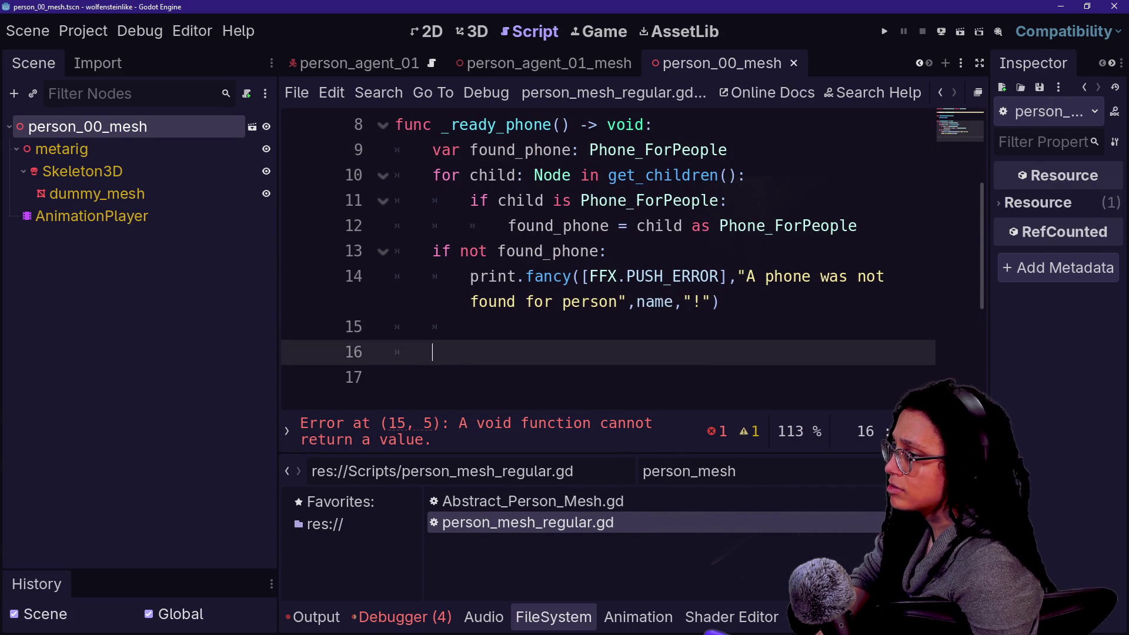
key("ctrl+v")
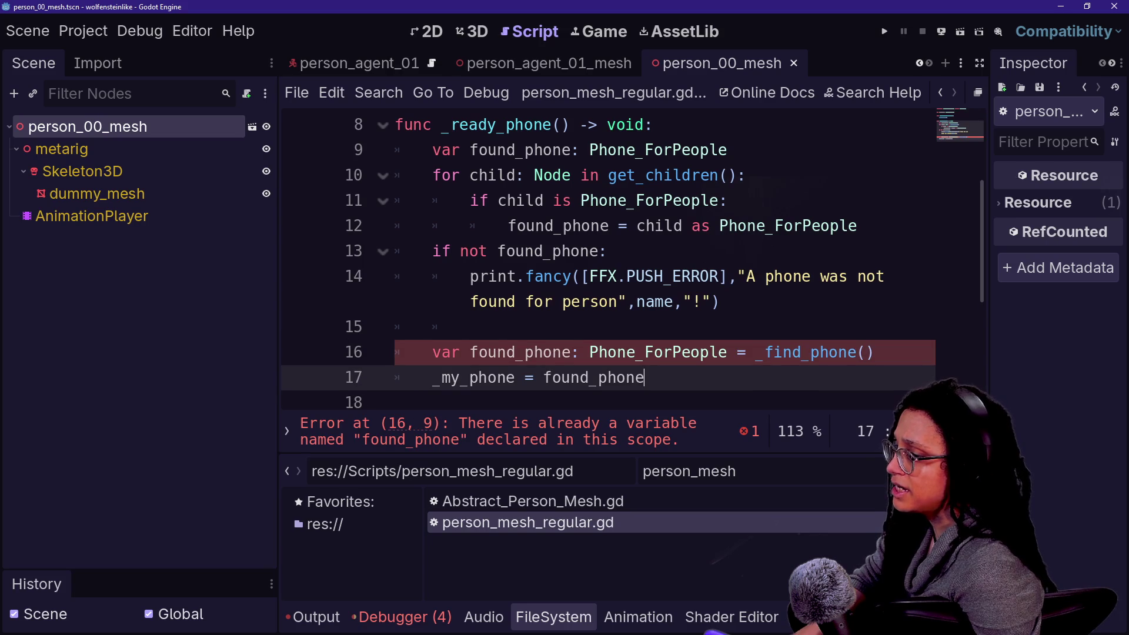
Step: Remove the duplicate found_phone declaration and fix the _my_phone line's indentation
scroll(632, 264, "up", 1)
scroll(632, 264, "down", 2)
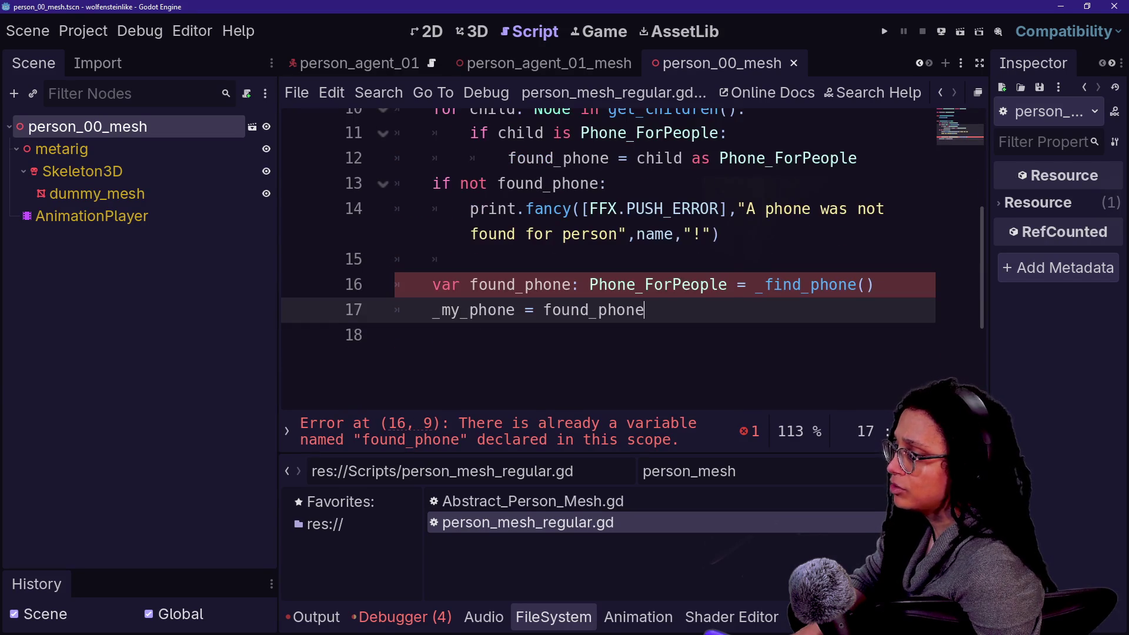
key("Home")
key("shift+Up")
key("BackSpace")
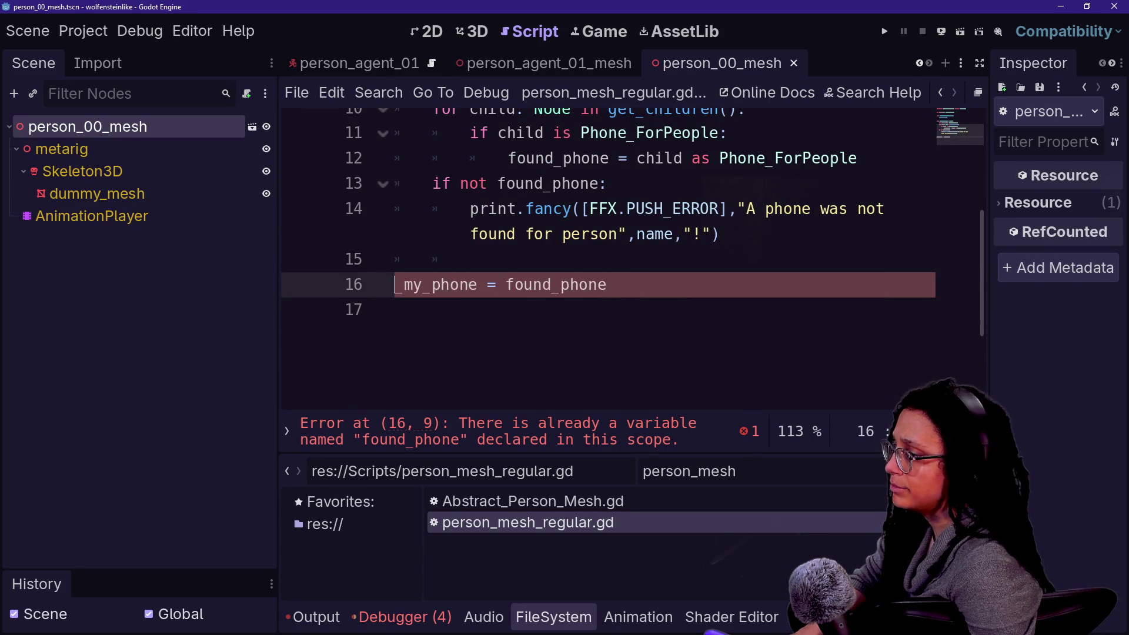
key("BackSpace")
key("BackSpace")
key("Return")
key("BackSpace")
Step: Save the script and review the _my_phone declaration on line 3
left_click(628, 251)
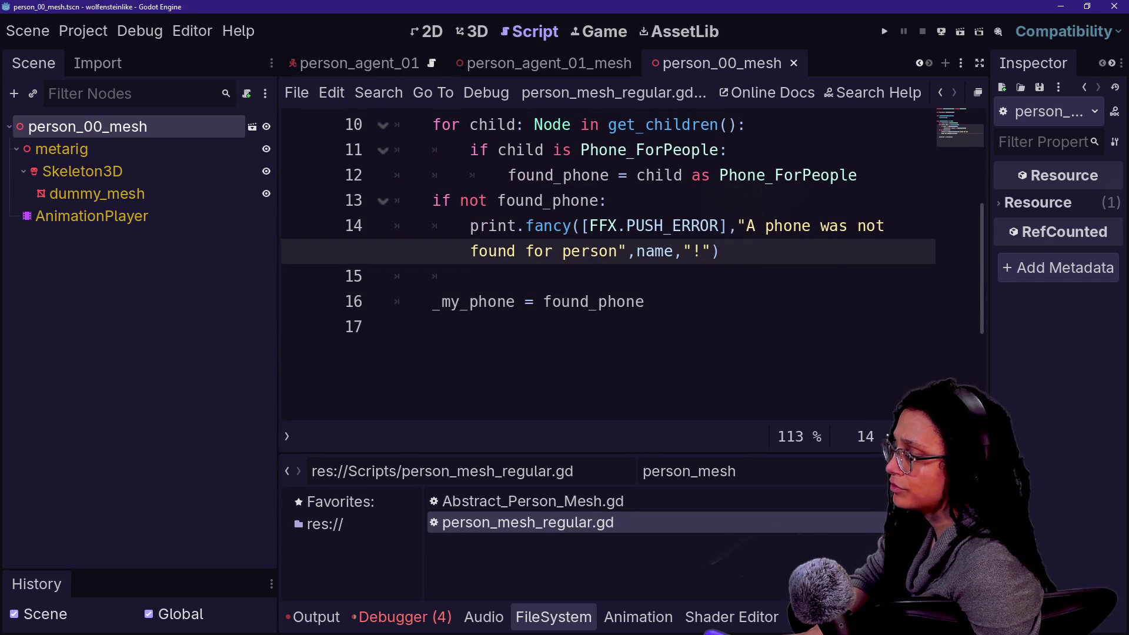
scroll(605, 265, "up", 2)
left_click(658, 327)
key("ctrl+s")
scroll(370, 246, "up", 1)
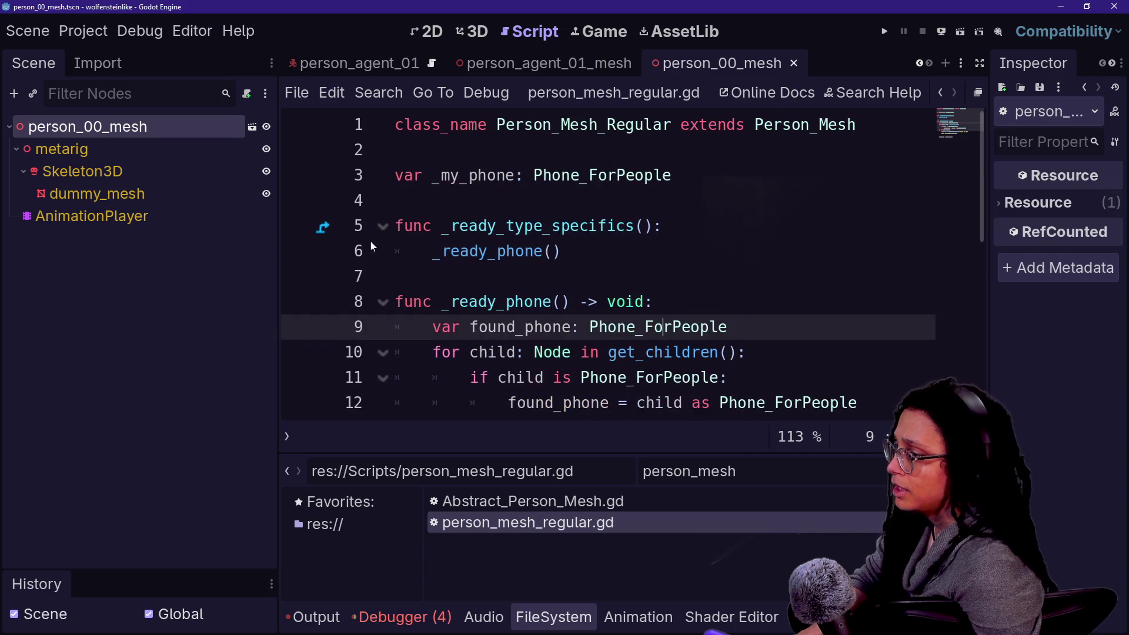
left_click(627, 226)
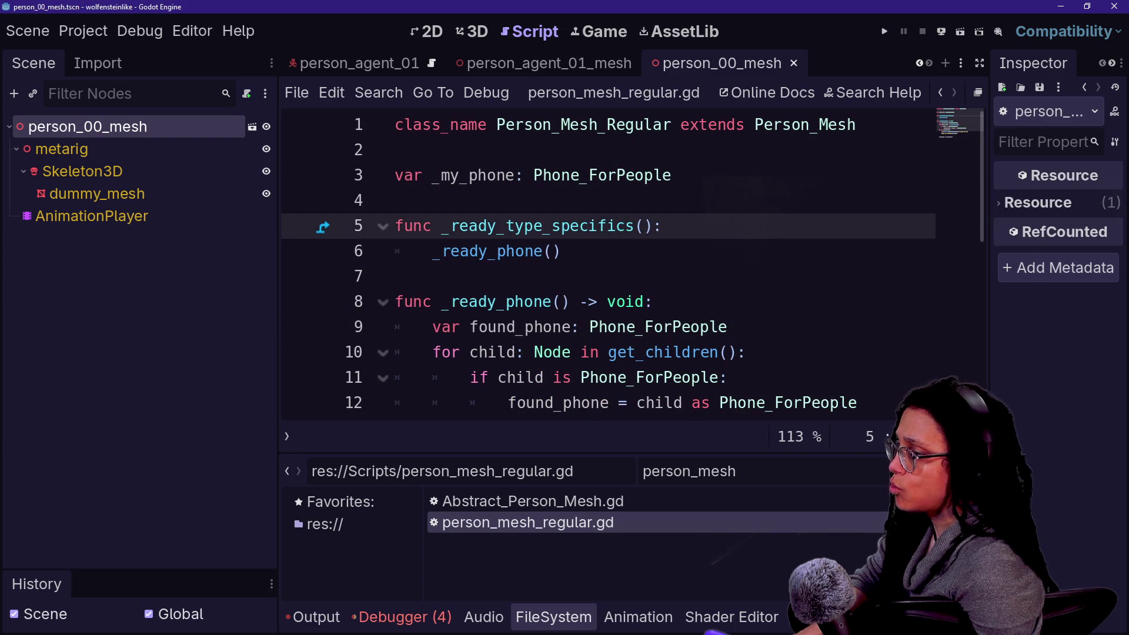
left_click(672, 175)
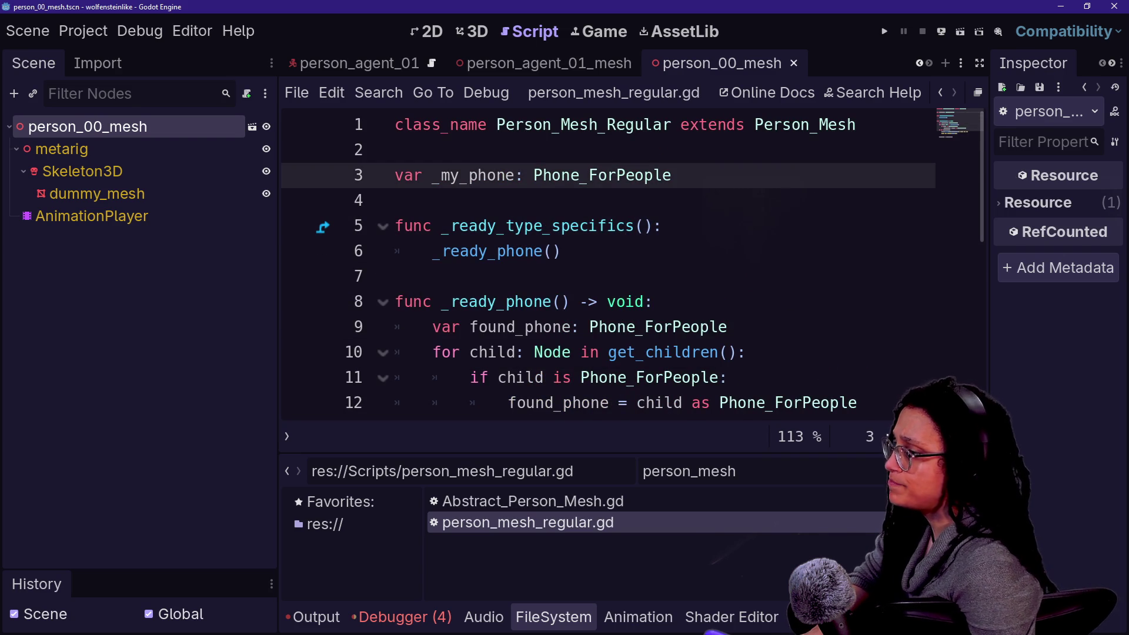
Step: Add func _get_phone() -> Phone_ForPeople returning _my_phone, and save
scroll(605, 264, "down", 2)
left_click(647, 377)
key("Return")
key("Return")
type("func _get_phone() ->")
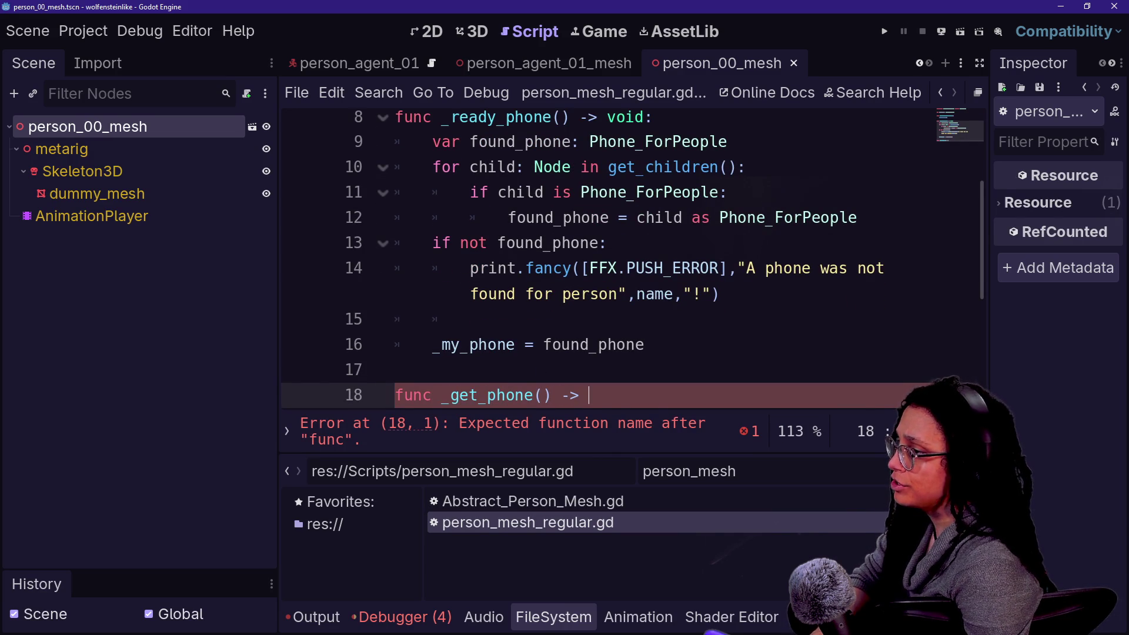
type("PhoneFor")
key("BackSpace")
key("BackSpace")
key("BackSpace")
type("_ForPeople")
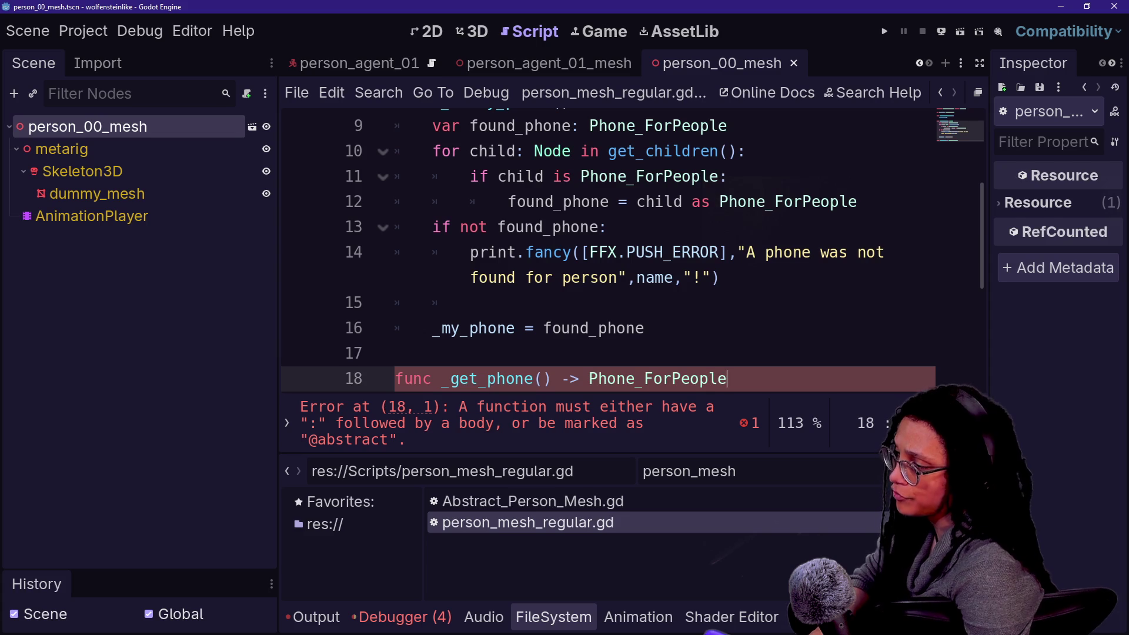
key("ctrl+s")
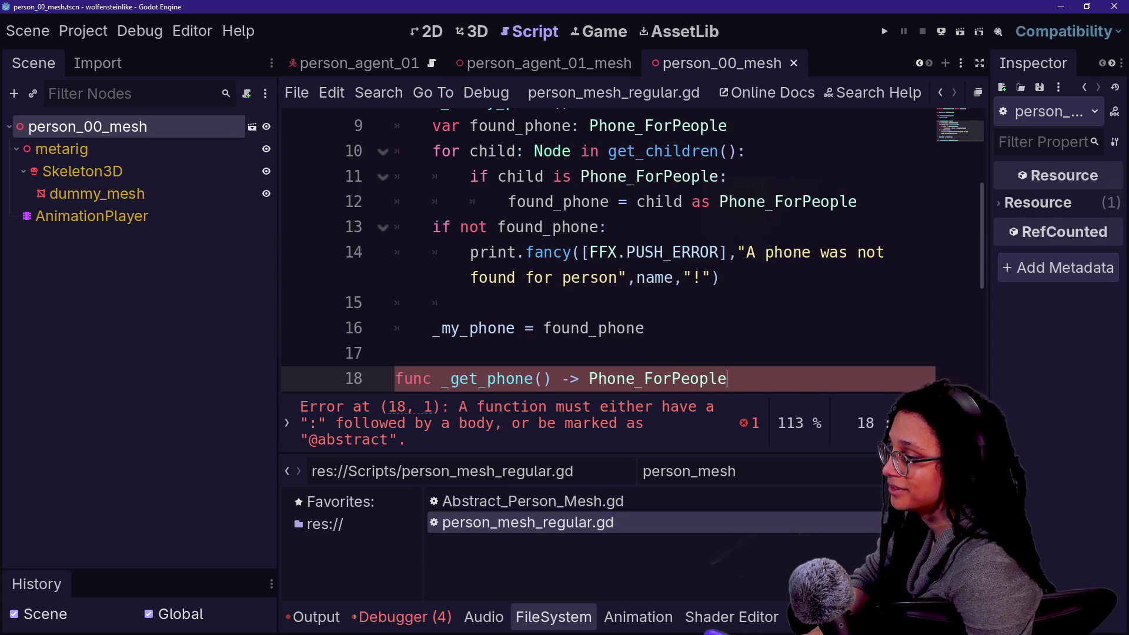
key("Return")
type("n _my")
key("Return")
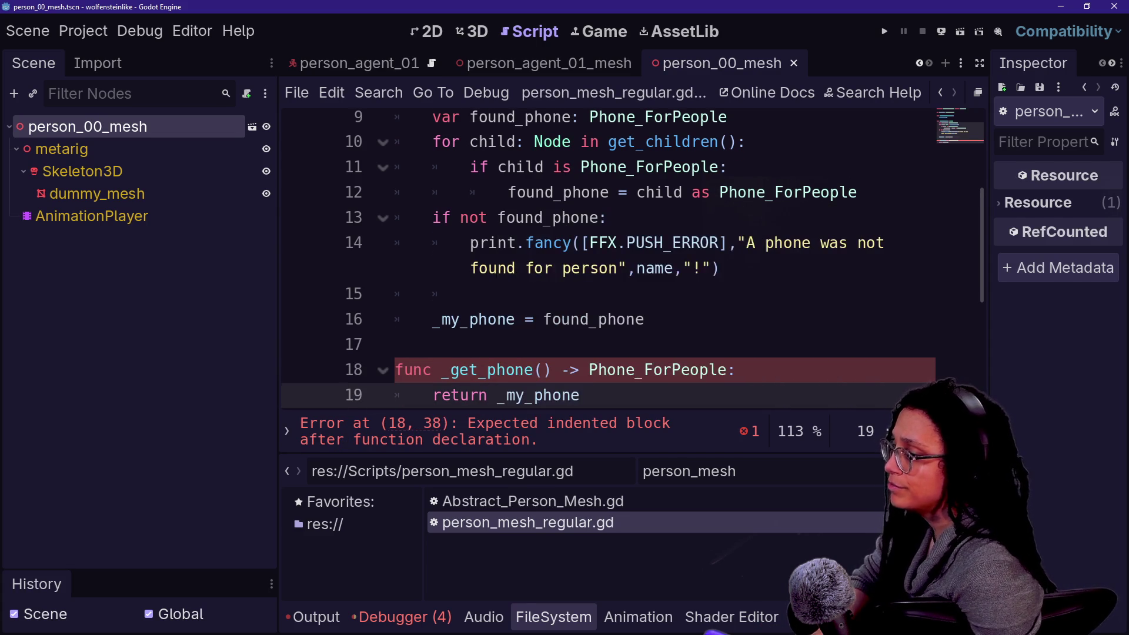
key("ctrl+s")
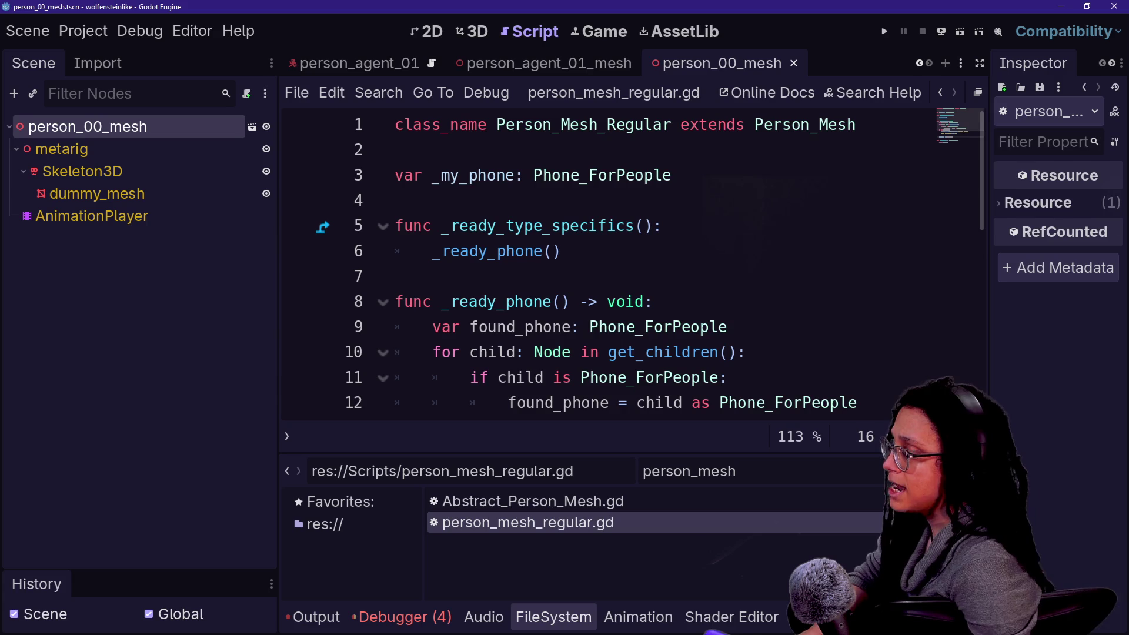
Step: Delete found_phone from line 29 of person_regular.gd, then bring up Abstract_Person.gd
key("shift+alt+o")
key("Down")
key("Return")
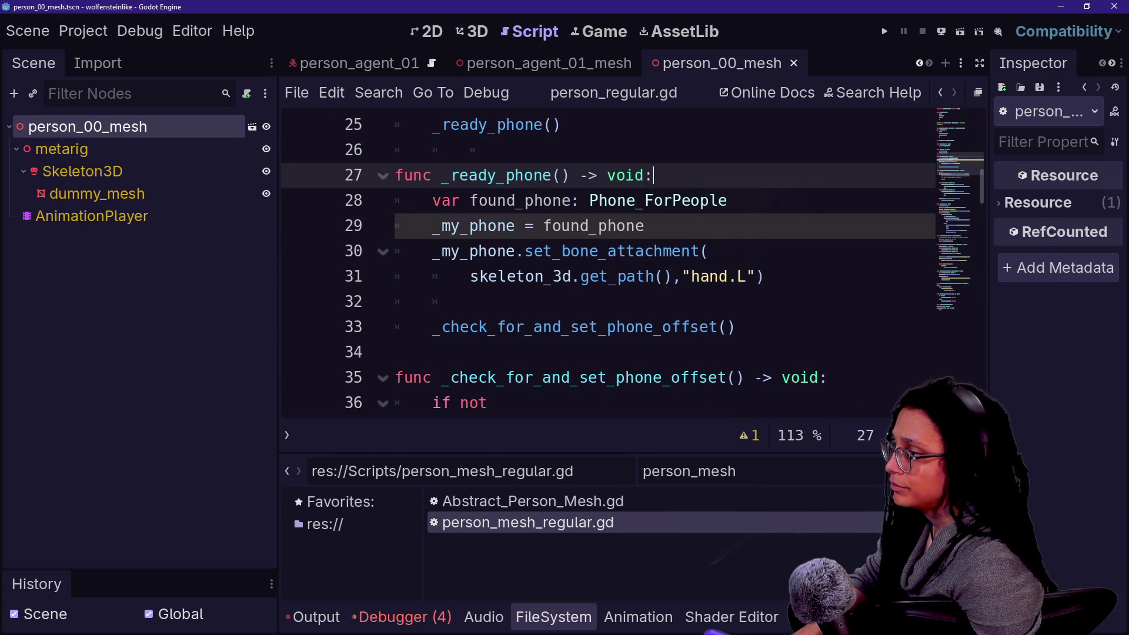
double_click(593, 226)
key("BackSpace")
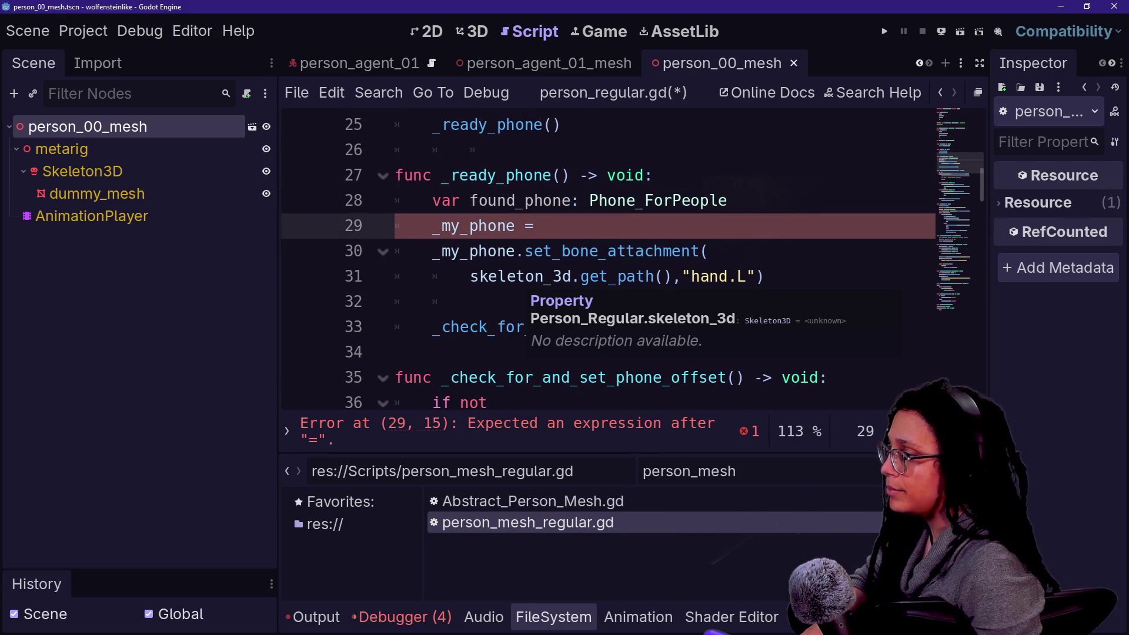
scroll(579, 264, "up", 8)
left_click(826, 124, "ctrl")
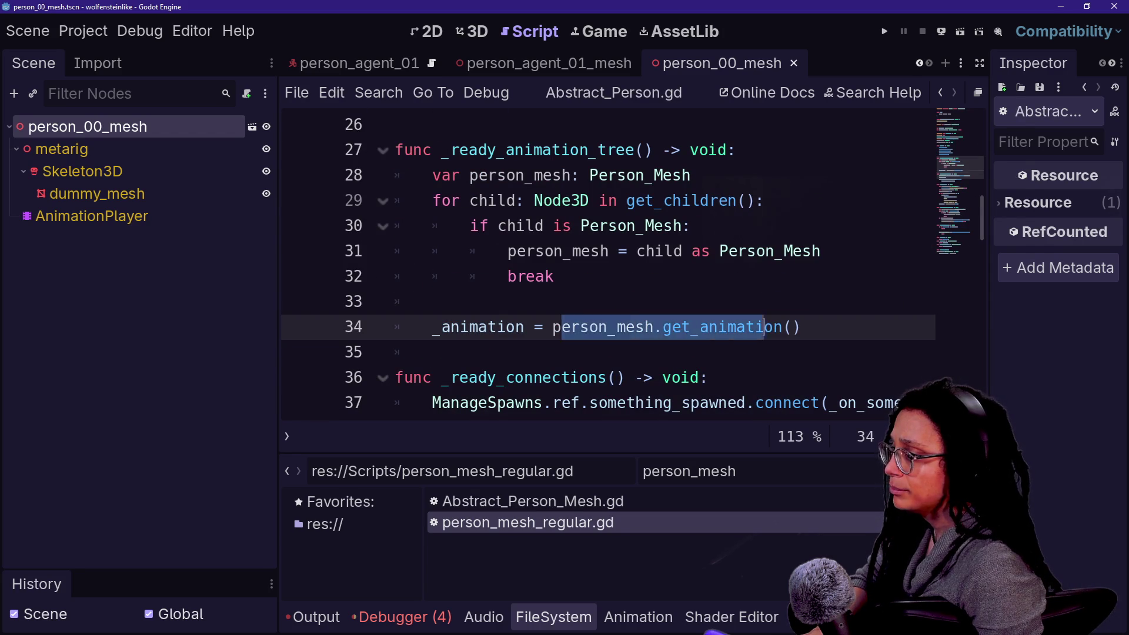
left_click(433, 352)
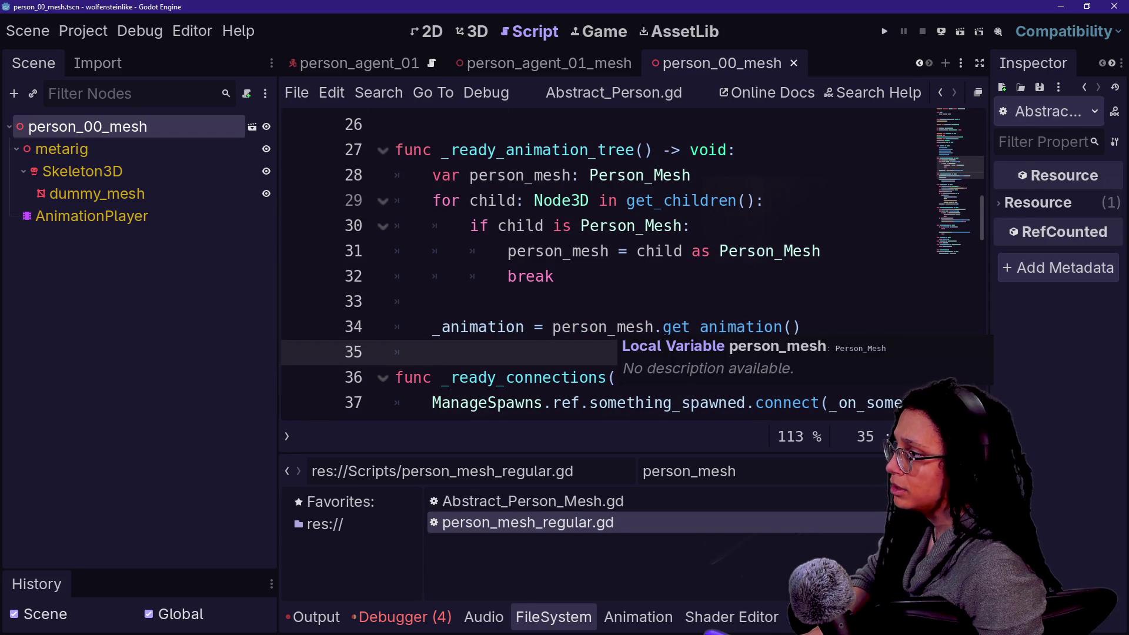
left_click(609, 251)
scroll(605, 264, "up", 10)
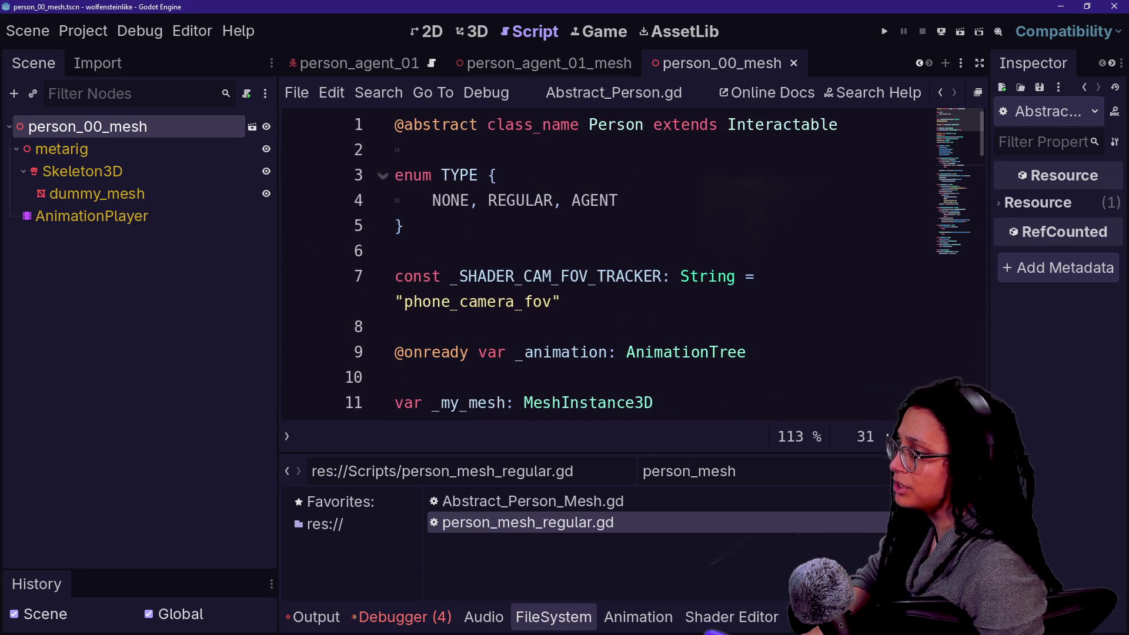
scroll(605, 265, "down", 10)
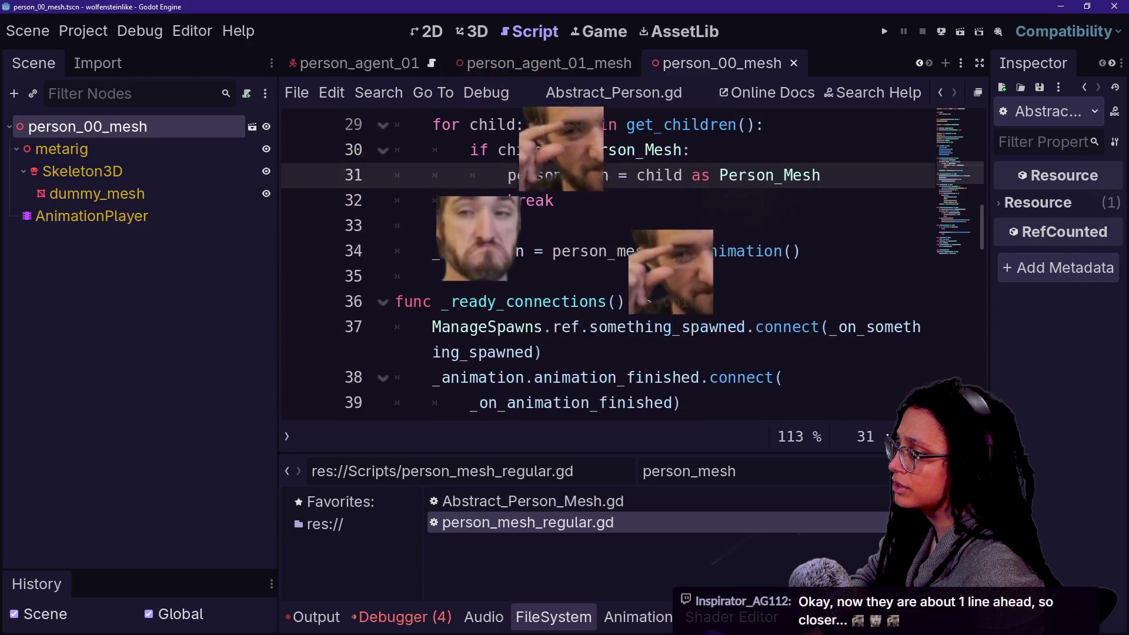
scroll(605, 264, "up", 1)
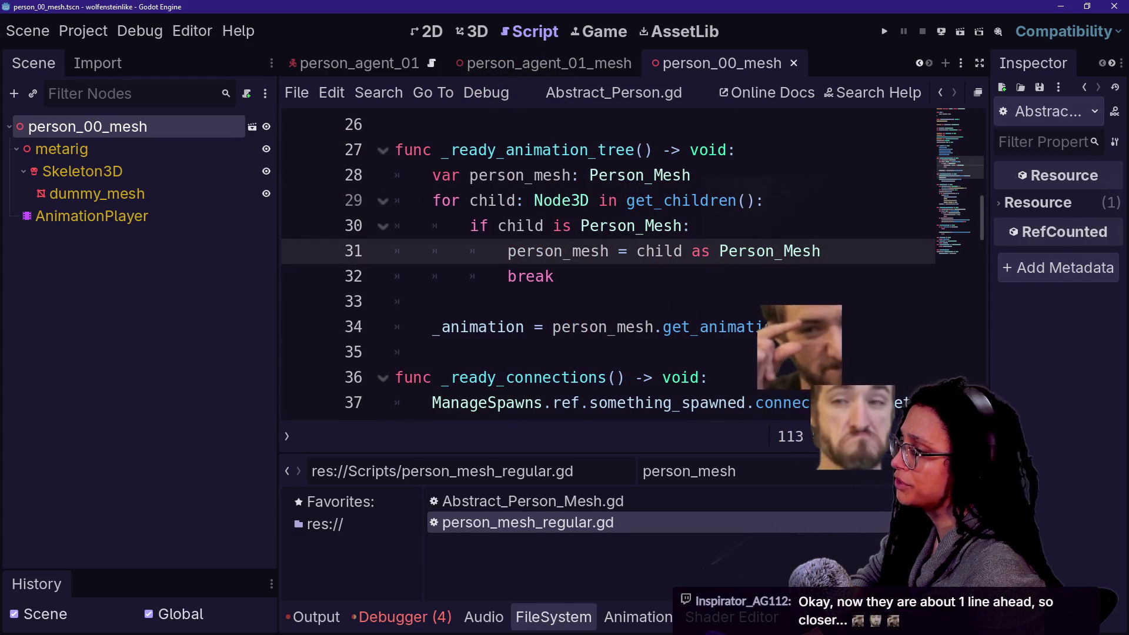
mouse_move(432, 176)
left_mouse_down()
mouse_move(691, 175)
mouse_move(763, 201)
mouse_move(692, 175)
left_mouse_up()
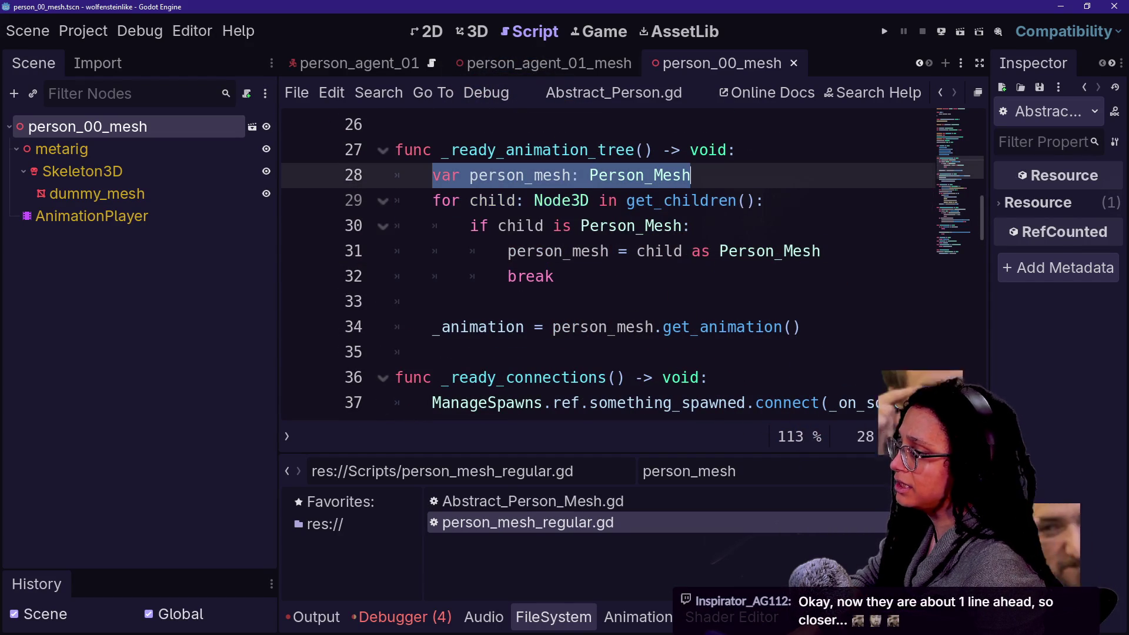
key("shift+Down")
key("shift+Down")
key("shift+Down")
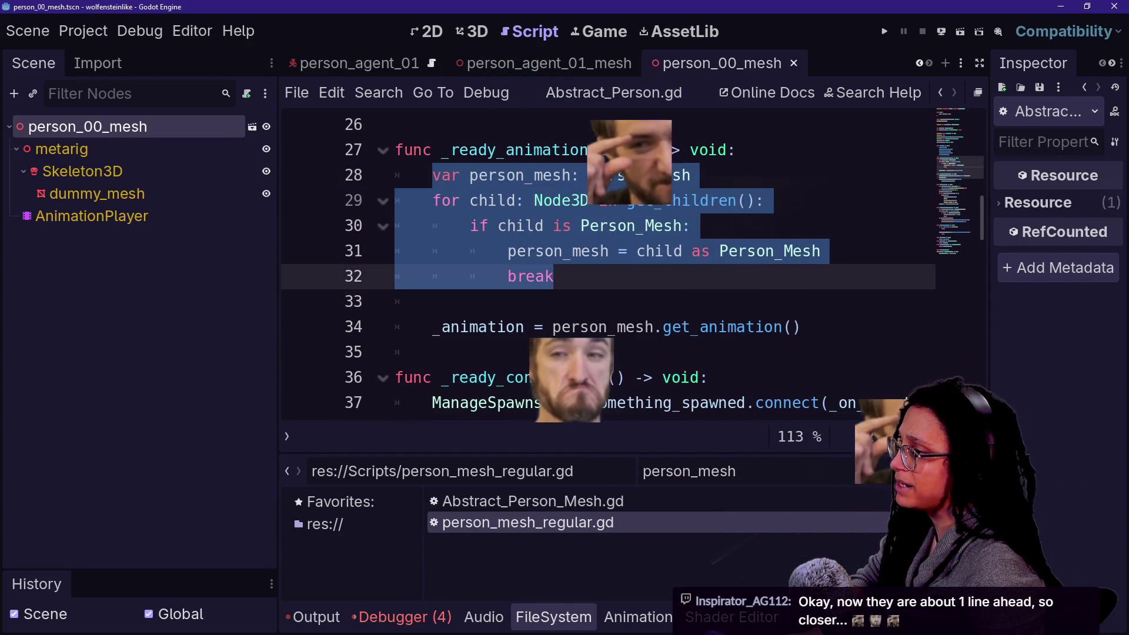
scroll(605, 264, "up", 2)
left_click(478, 150)
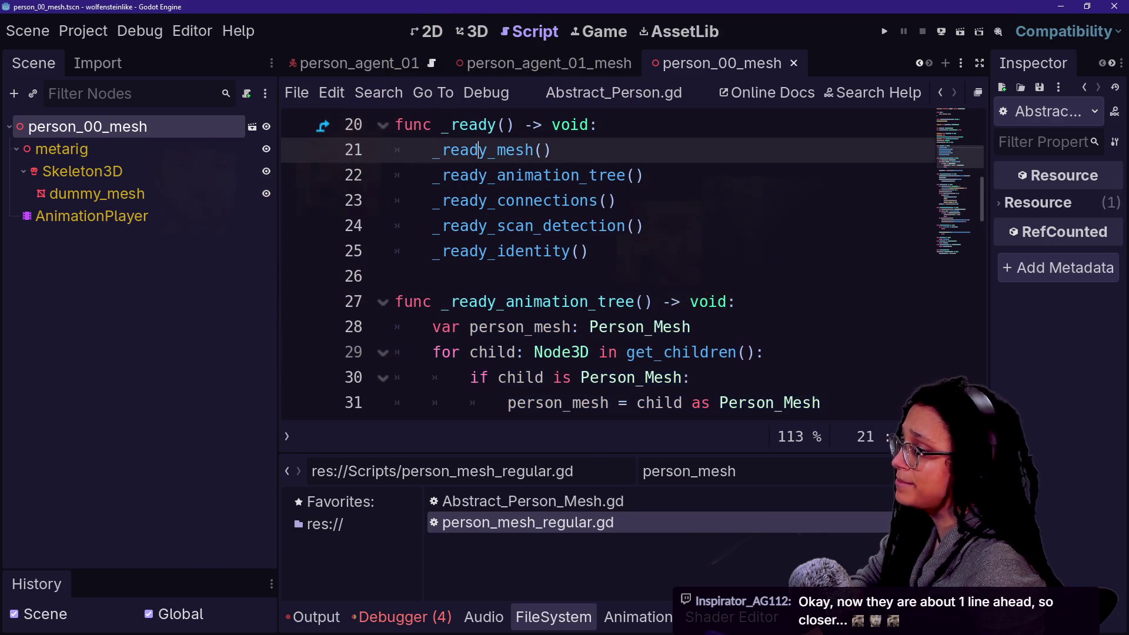
scroll(605, 264, "down", 1)
mouse_move(553, 352)
left_mouse_down()
mouse_move(637, 326)
mouse_move(691, 251)
left_mouse_up()
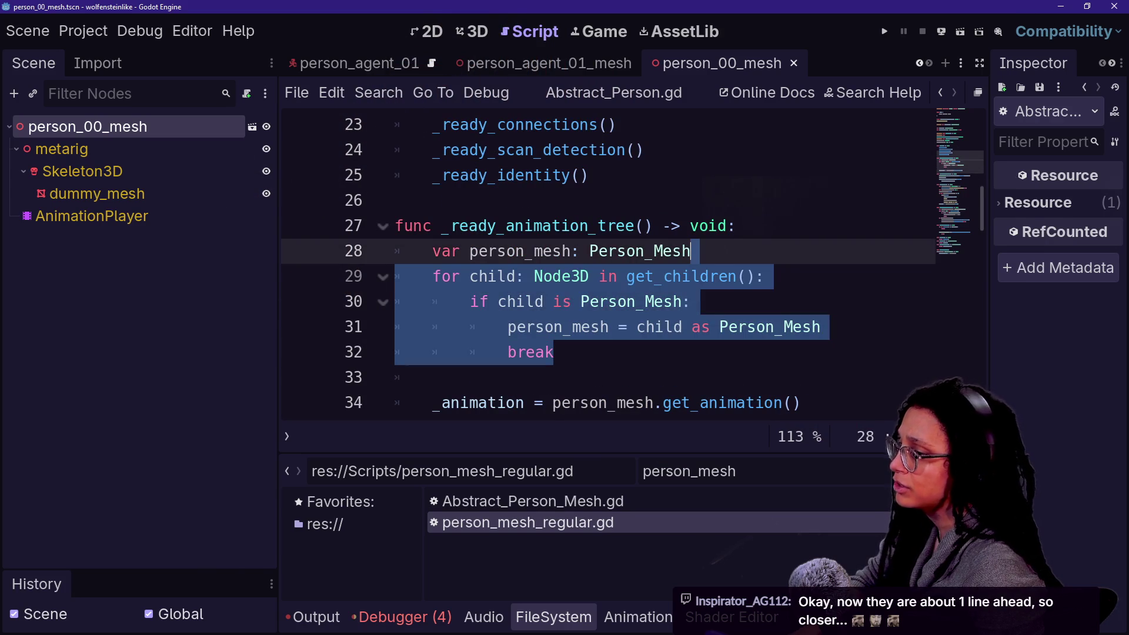
scroll(606, 265, "down", 1)
left_click(553, 276)
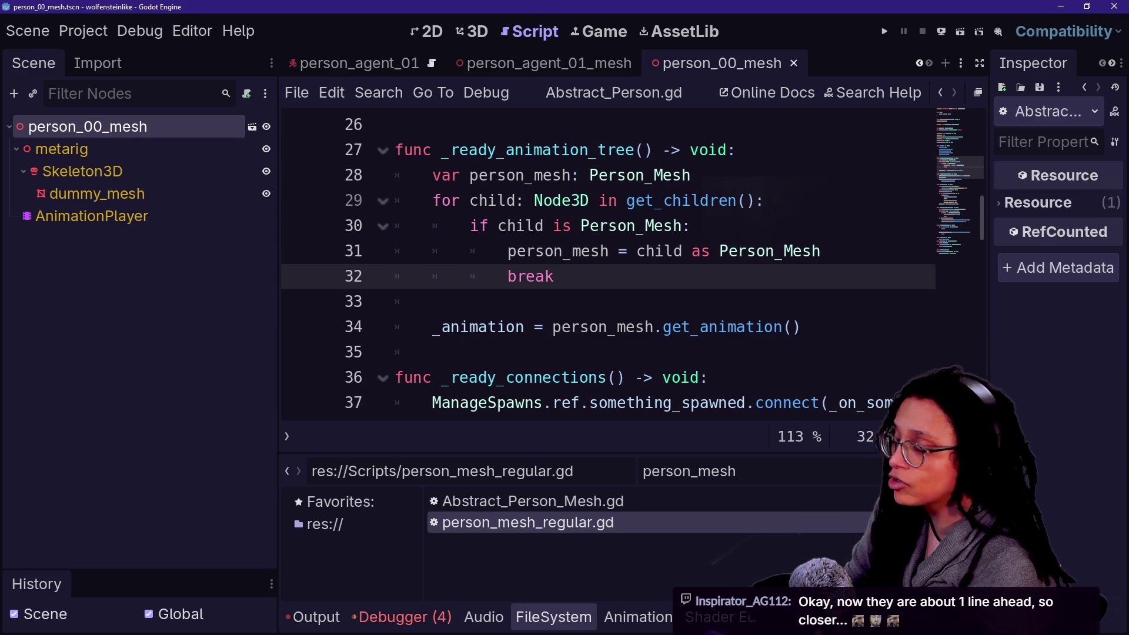
left_click(553, 251)
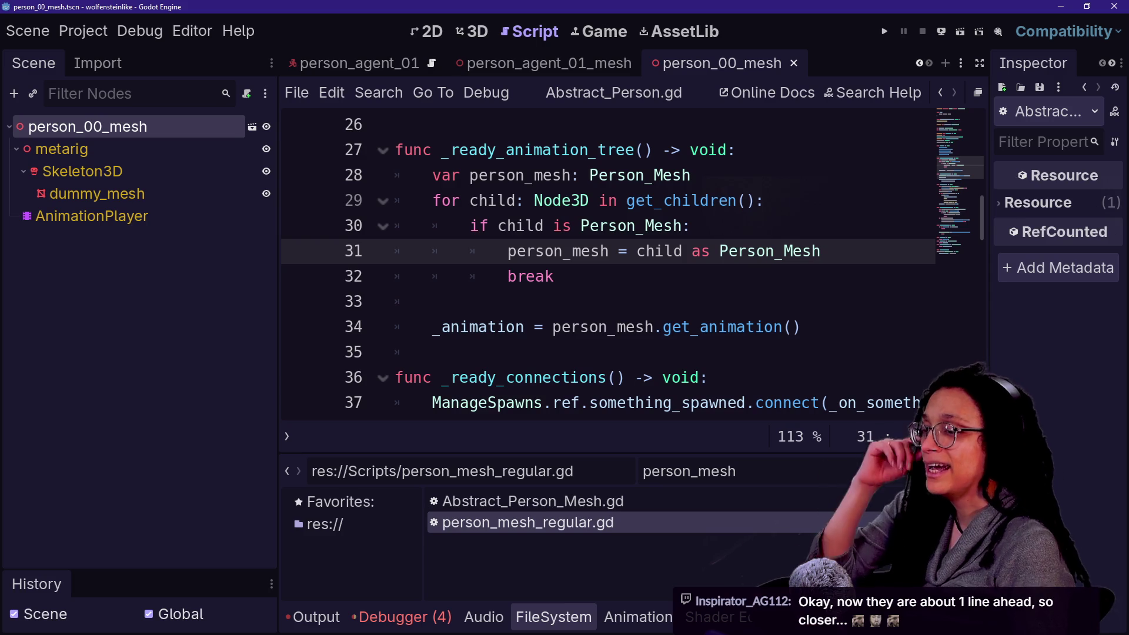
left_click(553, 276)
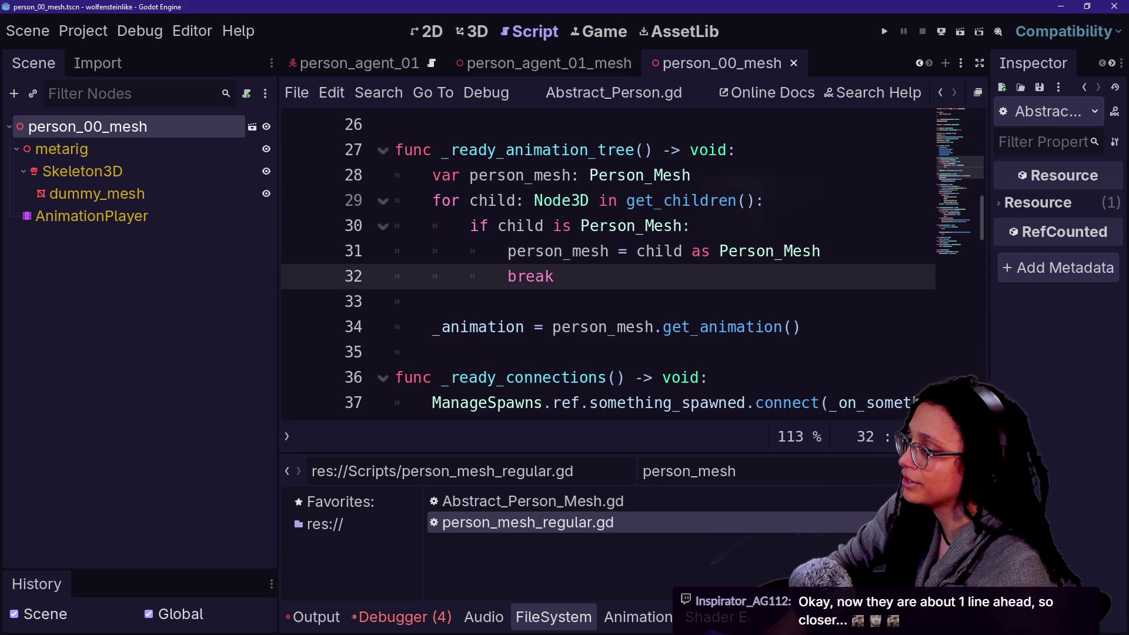
left_click_drag(553, 276, 738, 150)
key("ctrl+c")
mouse_move(596, 326)
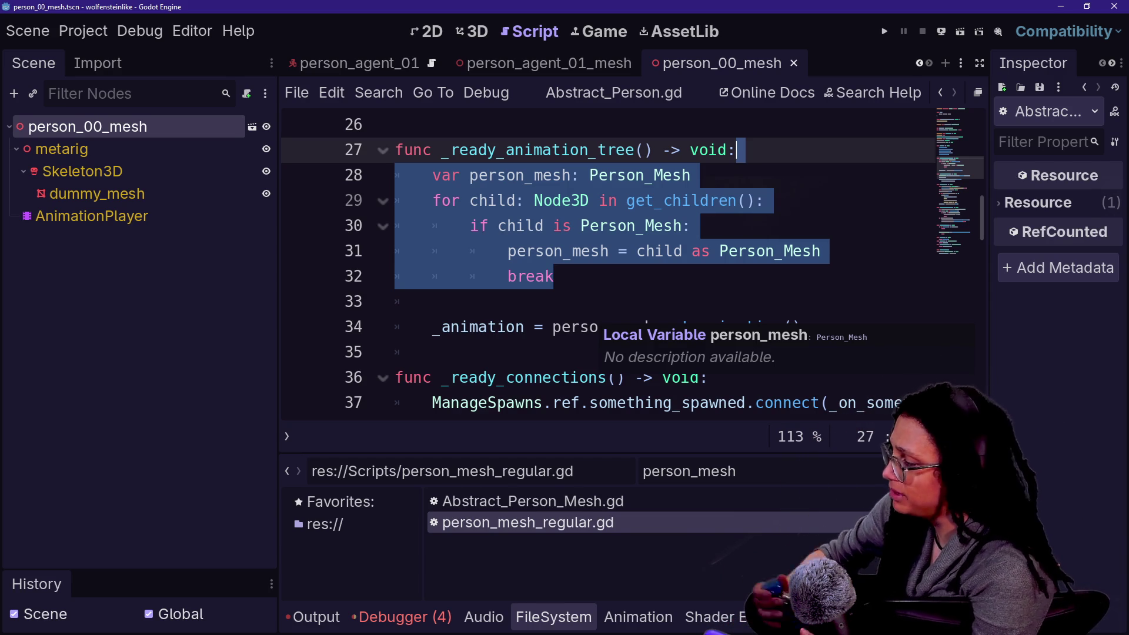
key("ctrl+z")
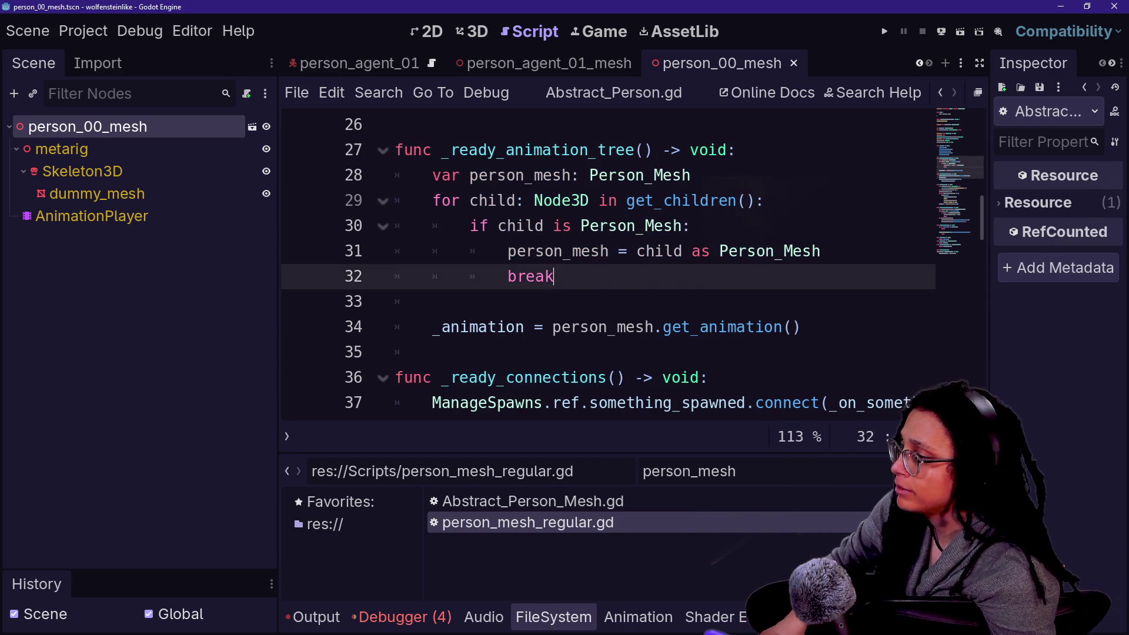
key("ctrl+shift+z")
key("BackSpace")
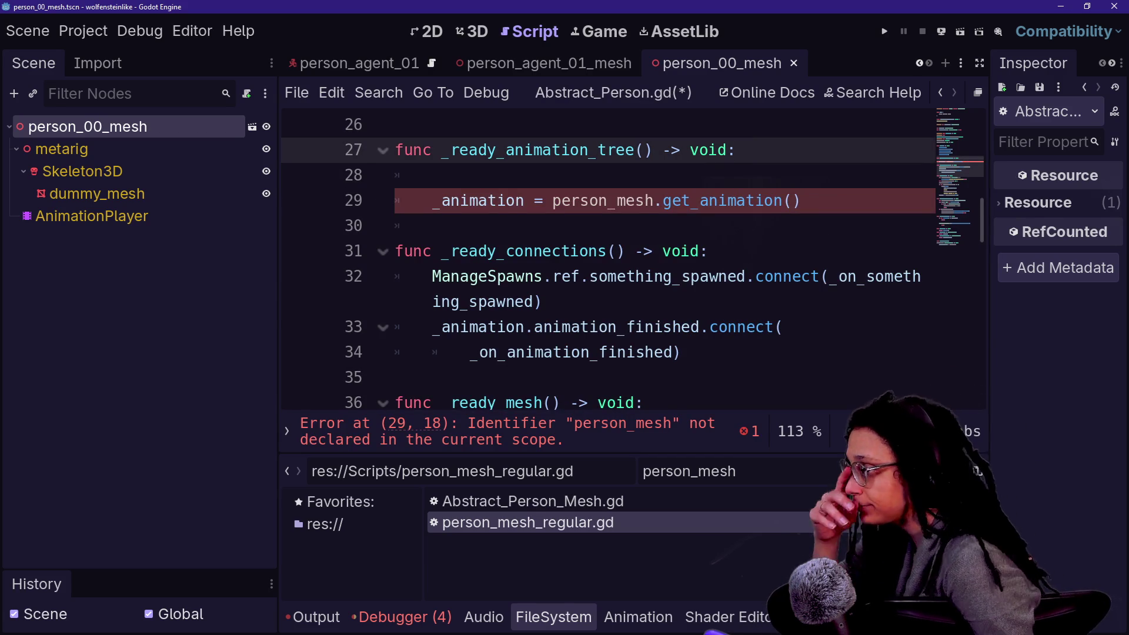
left_click(542, 302)
key("Down")
key("Down")
key("Down")
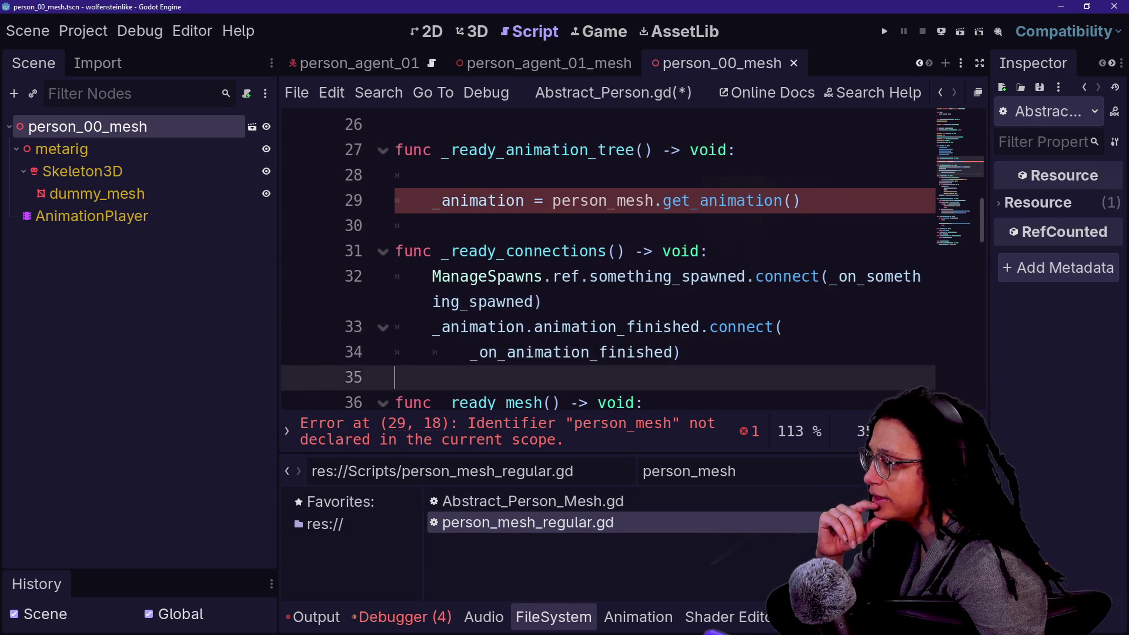
key("Down")
key("Down")
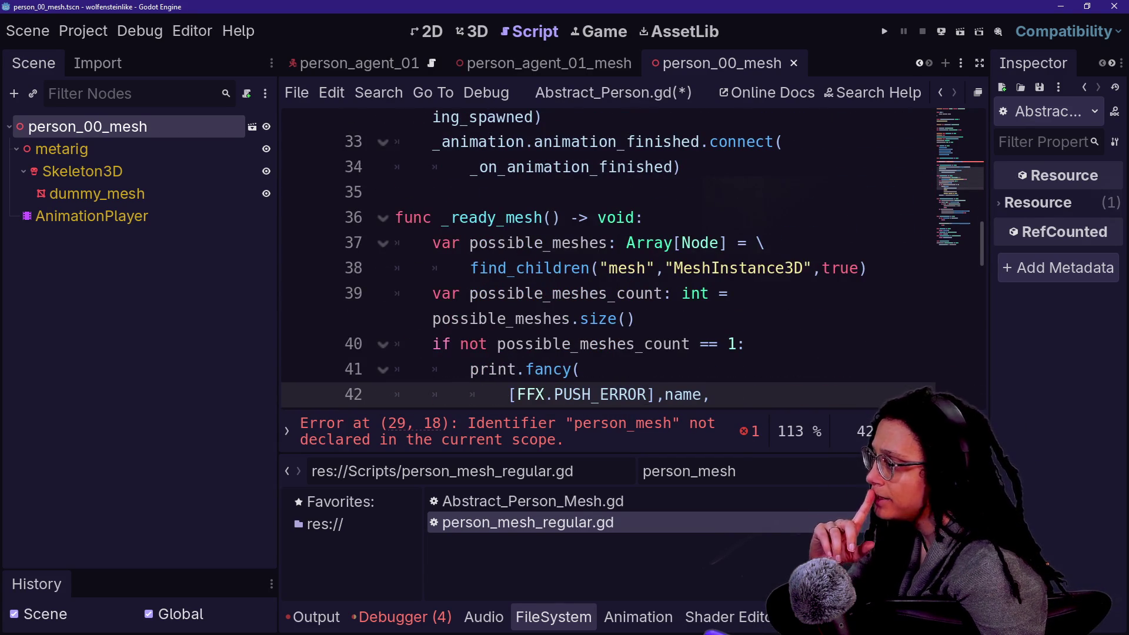
key("Down")
key("Down")
key("Down")
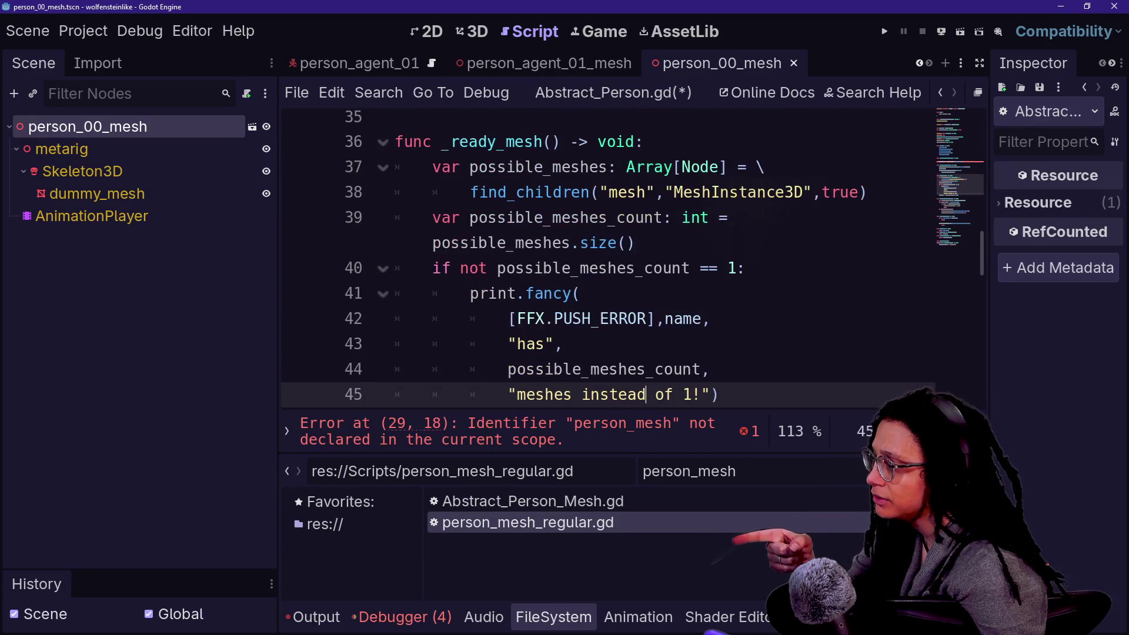
left_click_drag(471, 193, 580, 268)
key("Down")
key("Down")
key("Down")
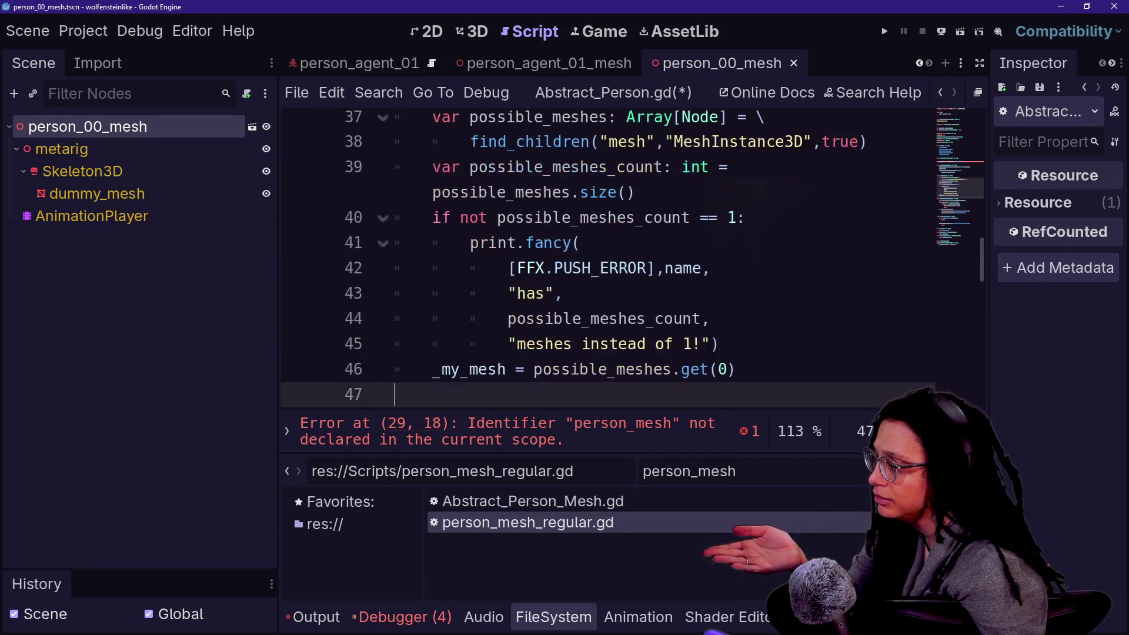
key("Down")
key("Up")
key("Up")
key("Up")
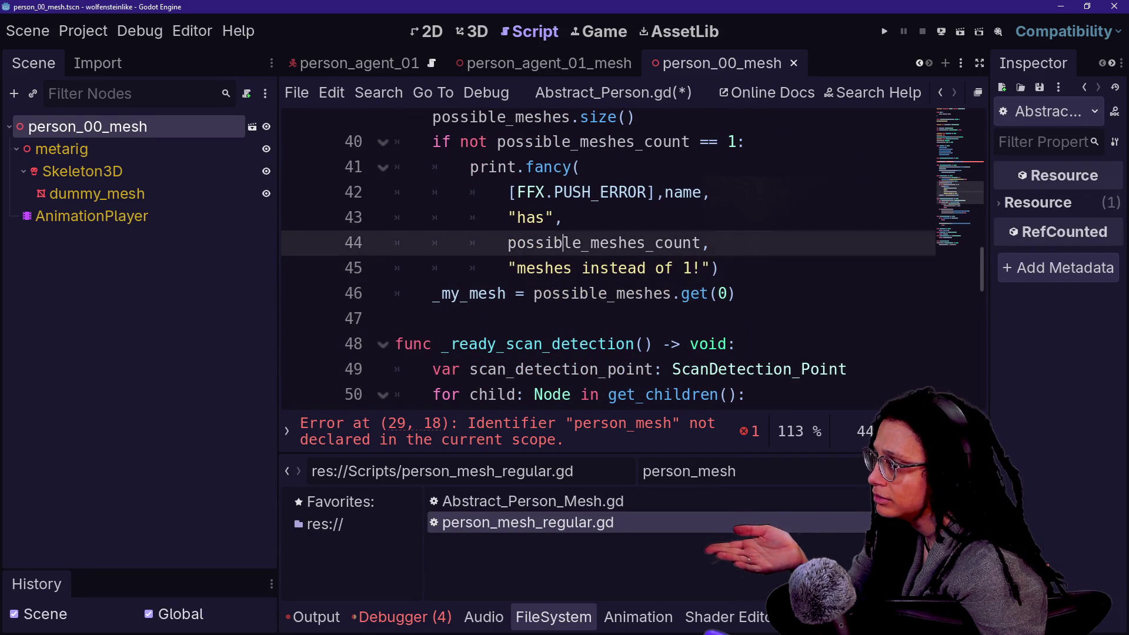
key("Up")
key("Up")
key("Up")
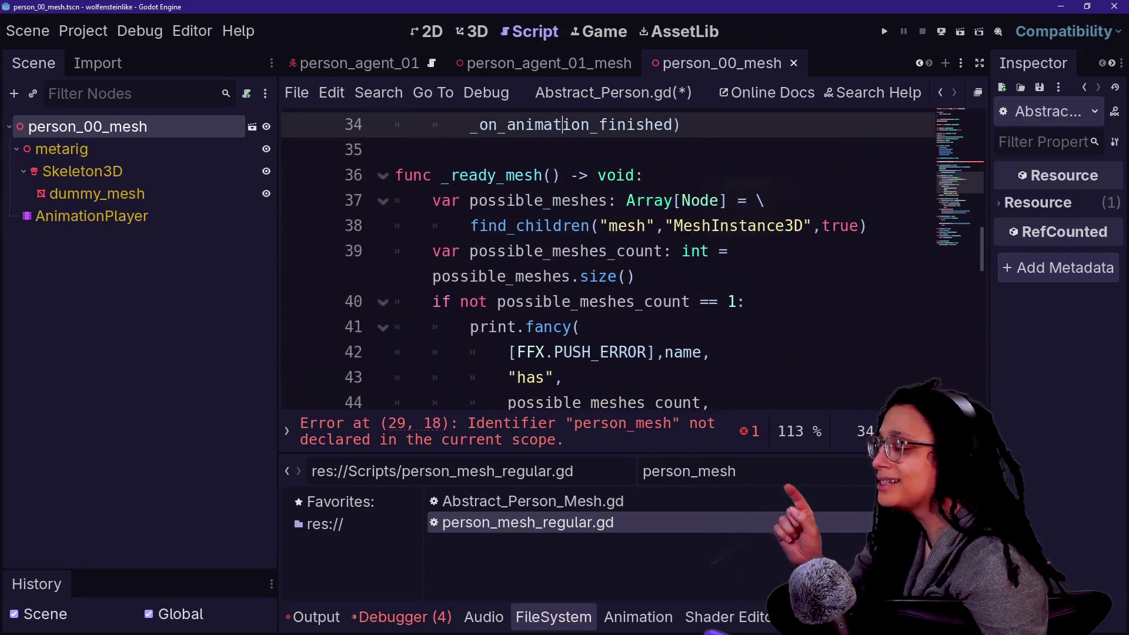
scroll(605, 259, "up", 3)
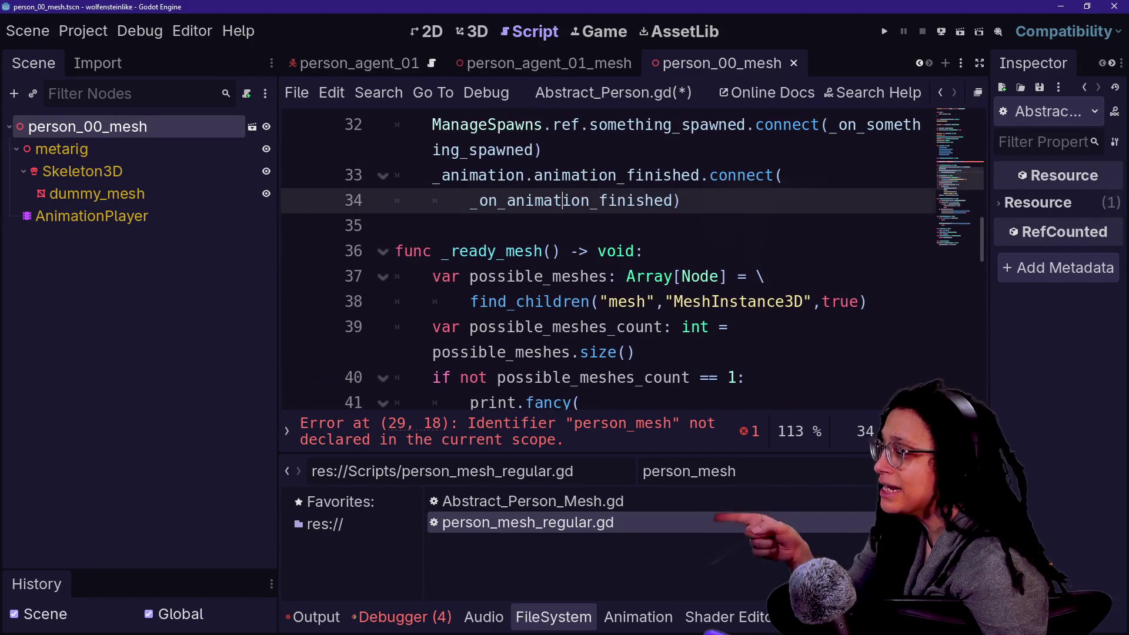
scroll(606, 259, "up", 2)
scroll(606, 259, "down", 2)
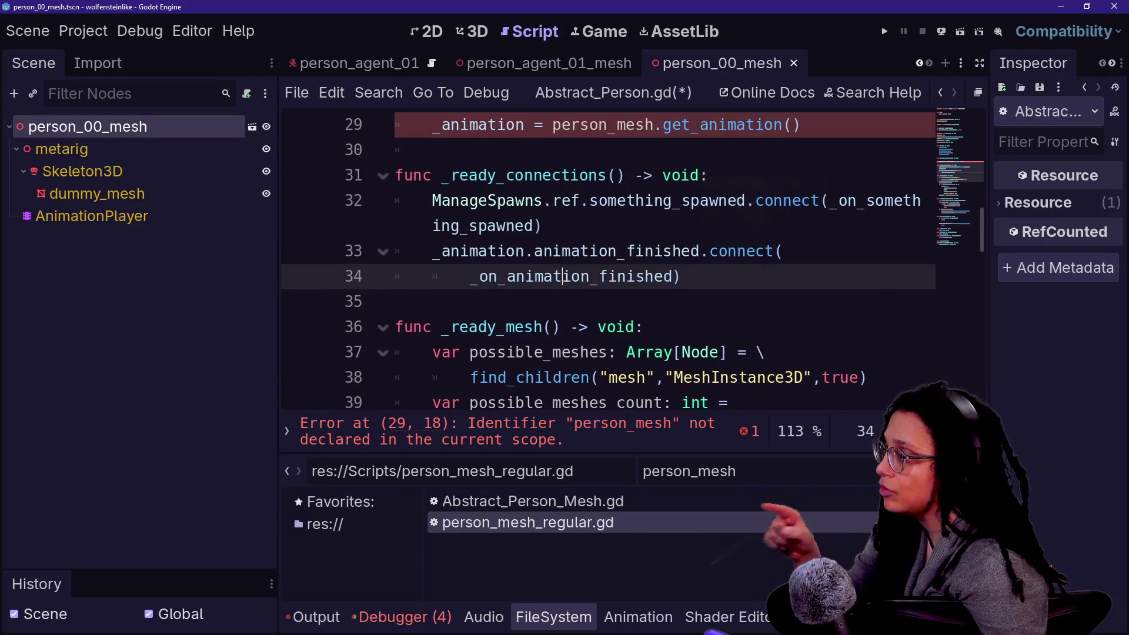
scroll(606, 258, "up", 1)
left_click(411, 174)
key("BackSpace")
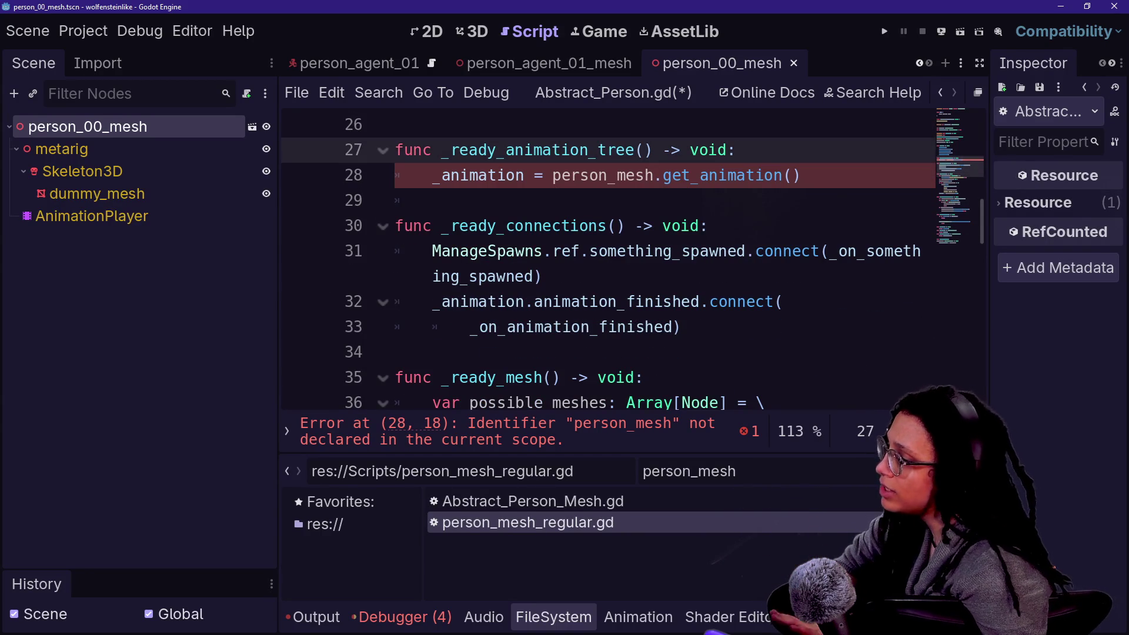
scroll(606, 259, "down", 1)
left_click(643, 297)
key("Return")
key("ctrl+v")
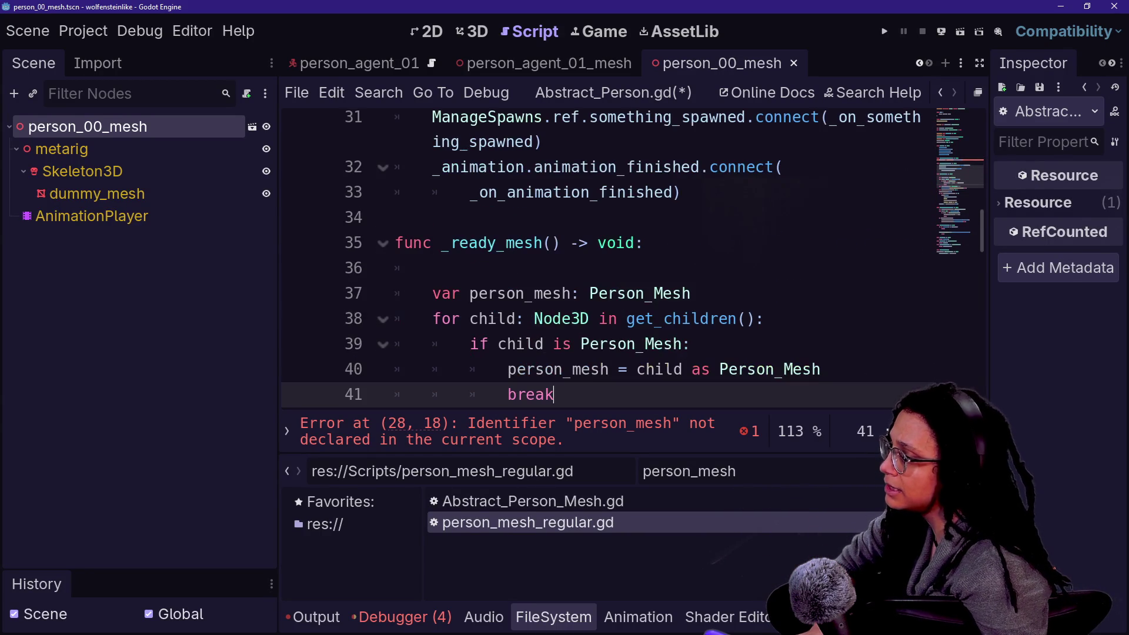
key("ctrl+z")
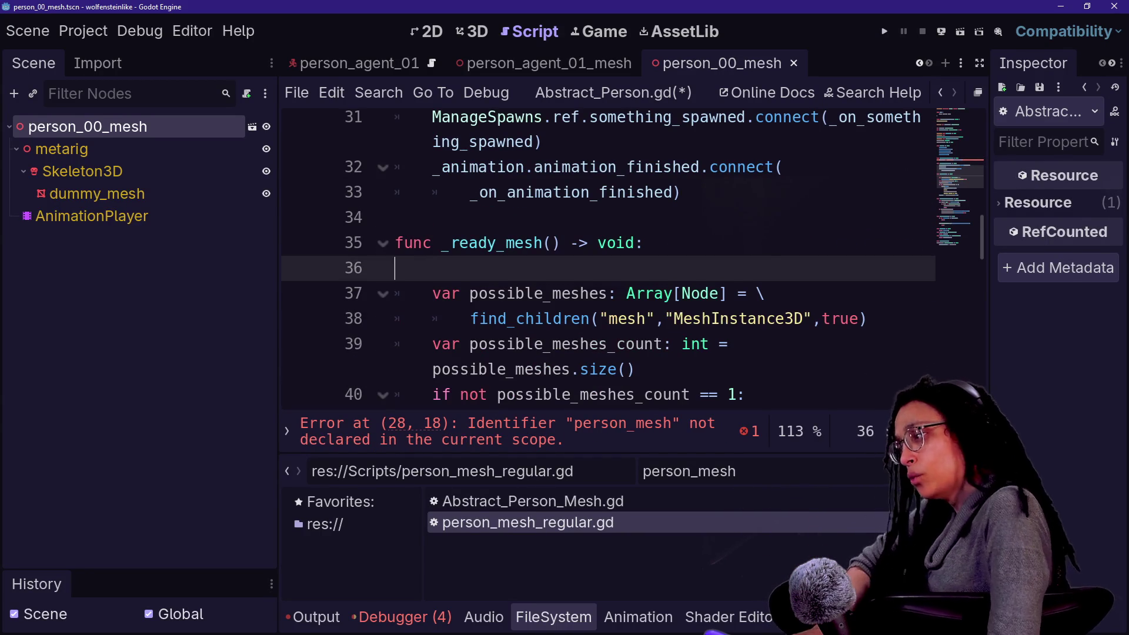
key("ctrl+z")
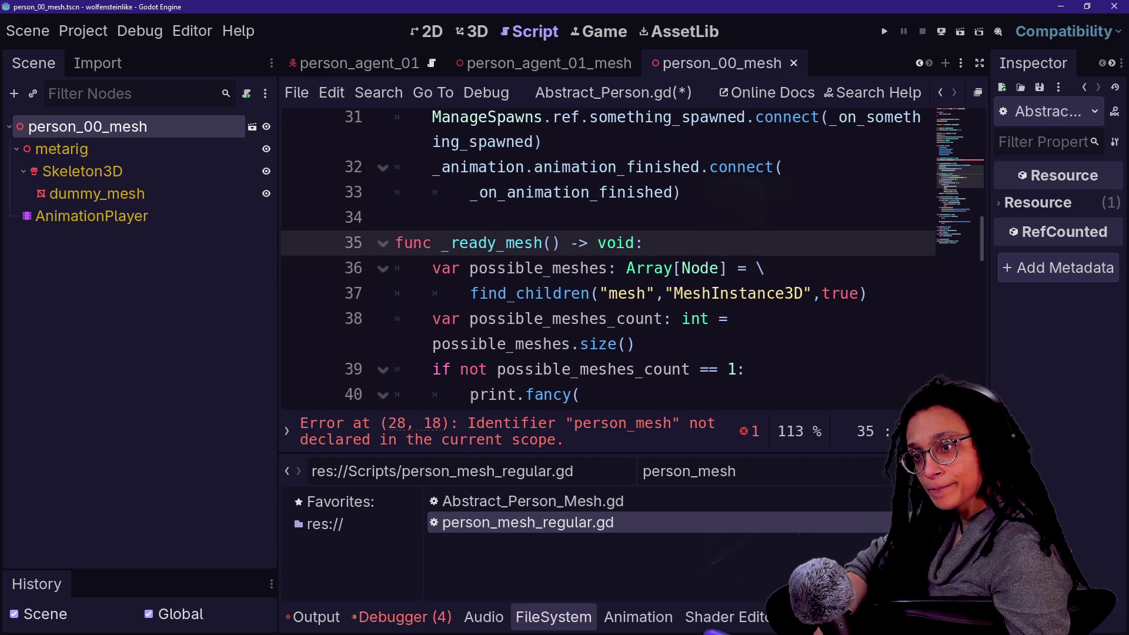
scroll(606, 258, "up", 10)
scroll(606, 259, "down", 4)
key("Up")
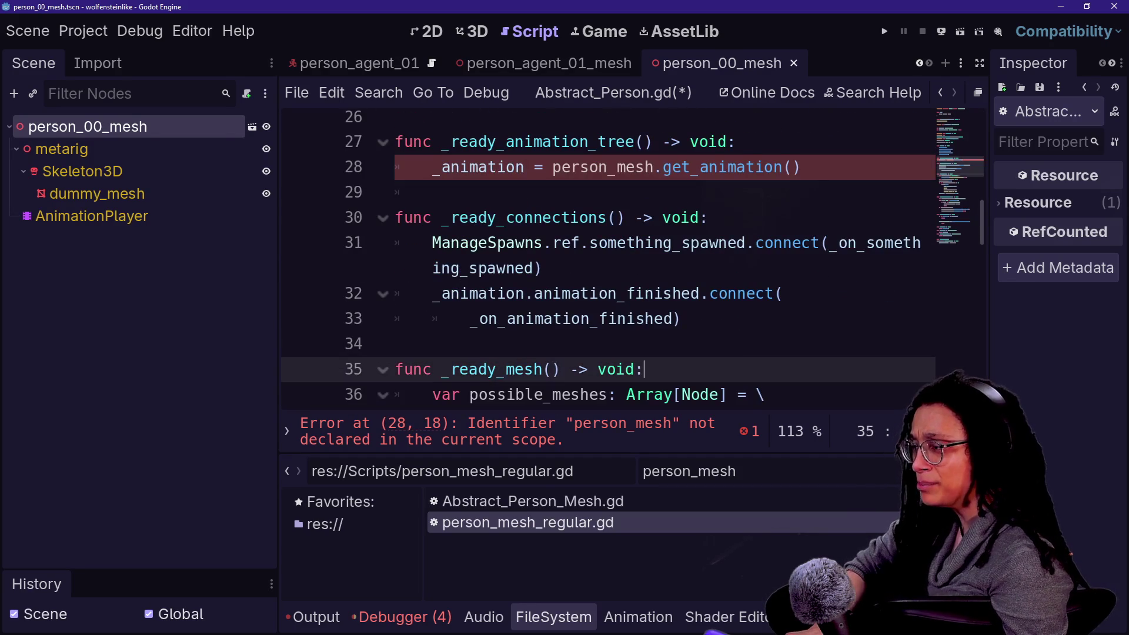
key("Return")
key("ctrl+v")
key("ctrl+s")
left_click(663, 318)
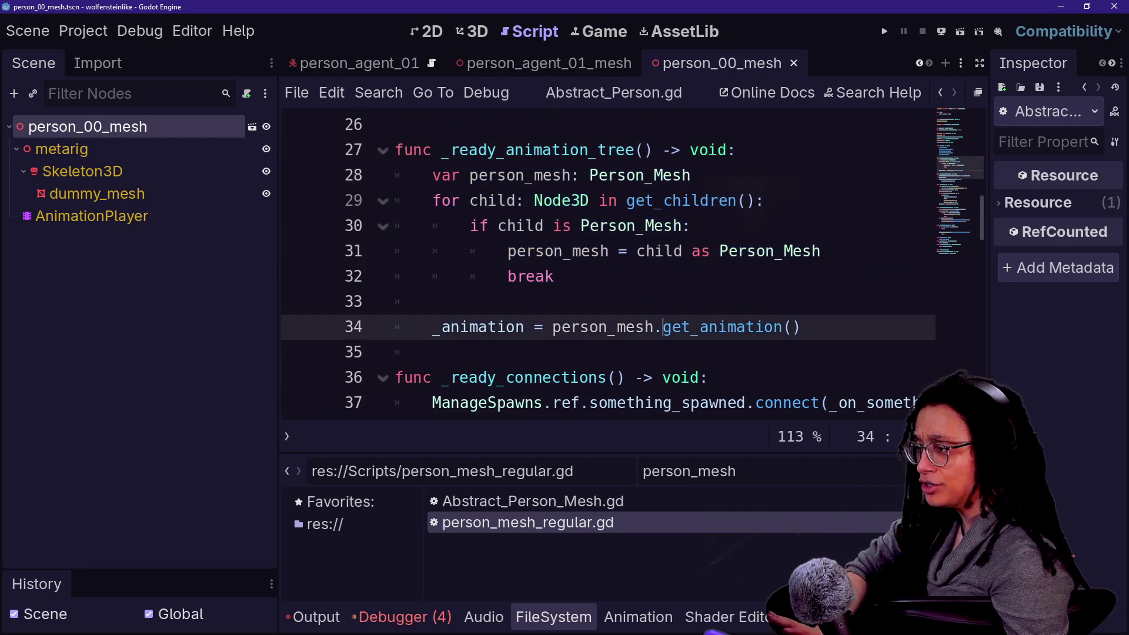
scroll(662, 318, "down", 2)
scroll(663, 326, "up", 2)
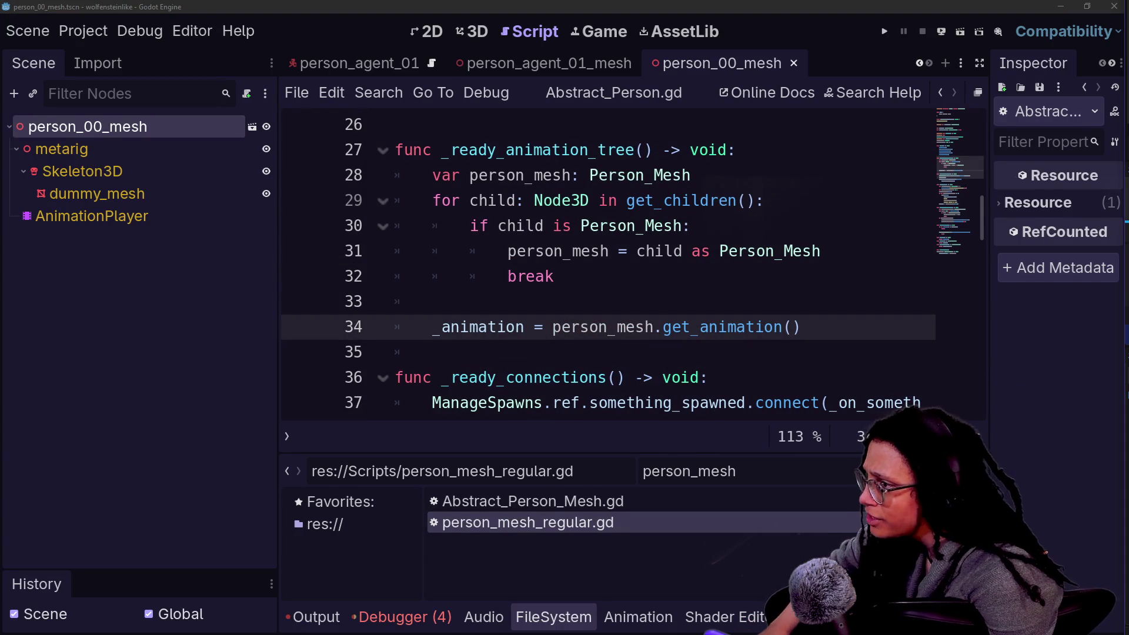
left_click(554, 276)
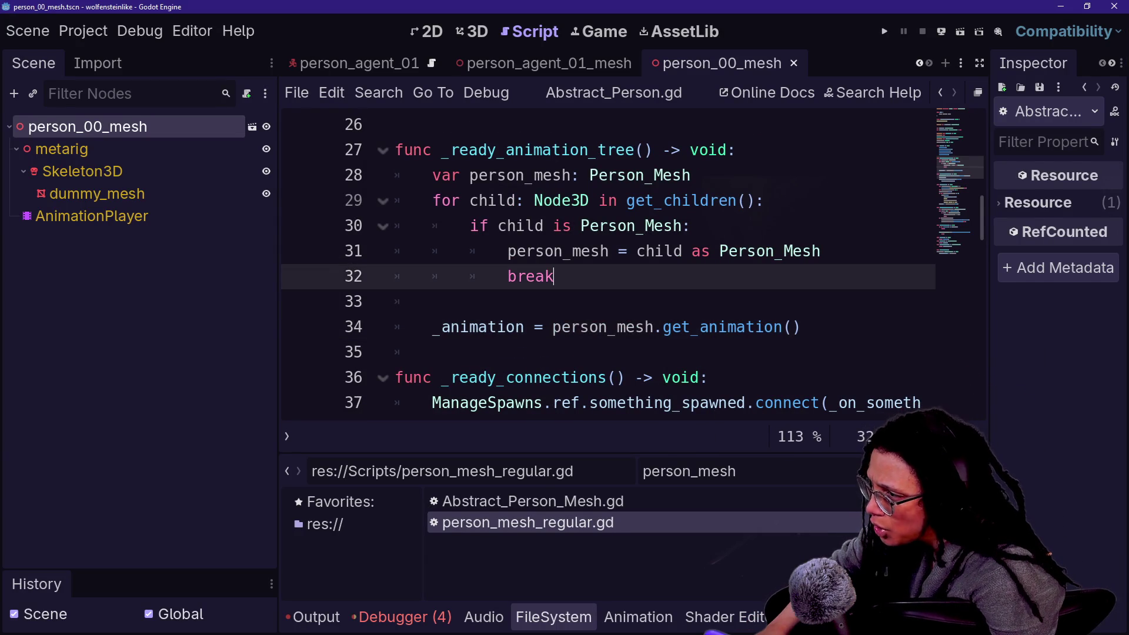
key("Down")
key("Down")
key("Down")
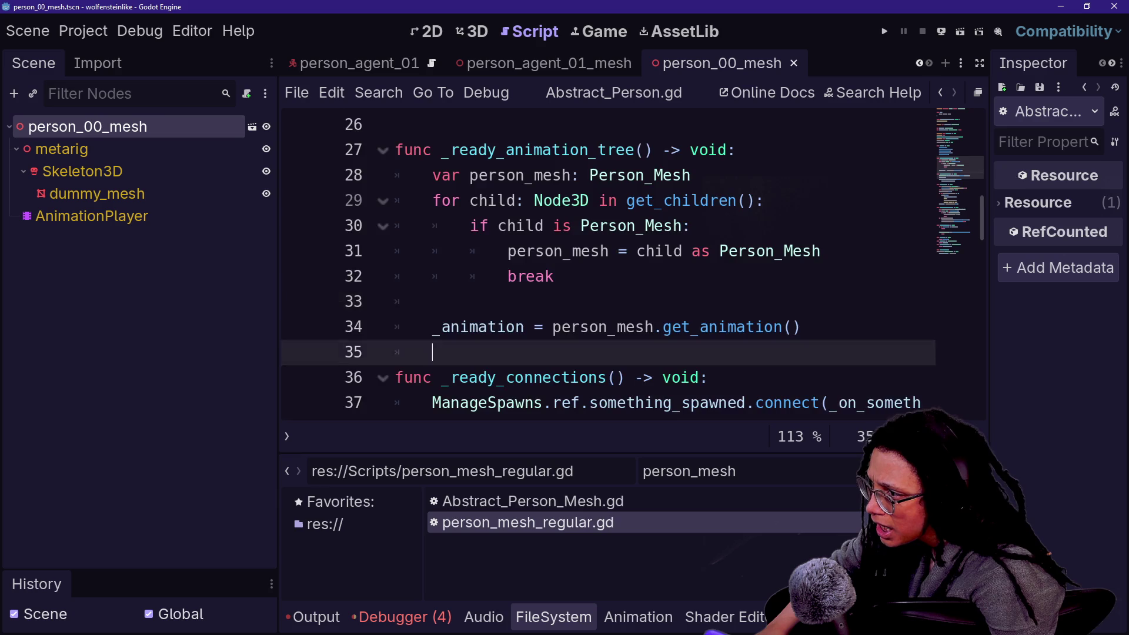
key("Down")
key("Down")
key("Down")
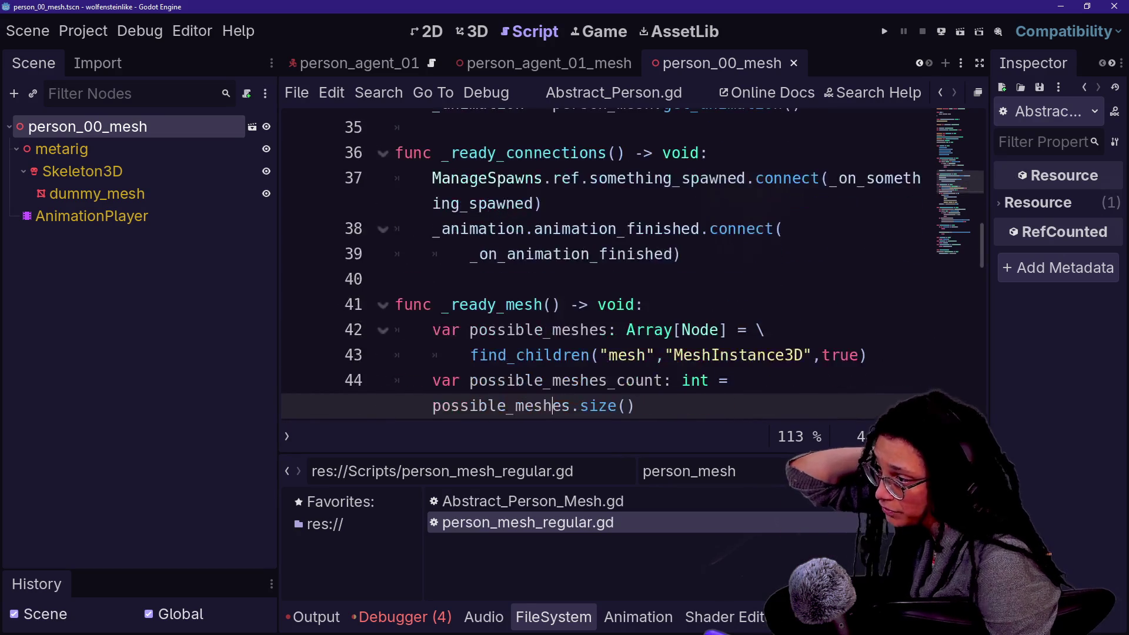
key("Down")
key("Down")
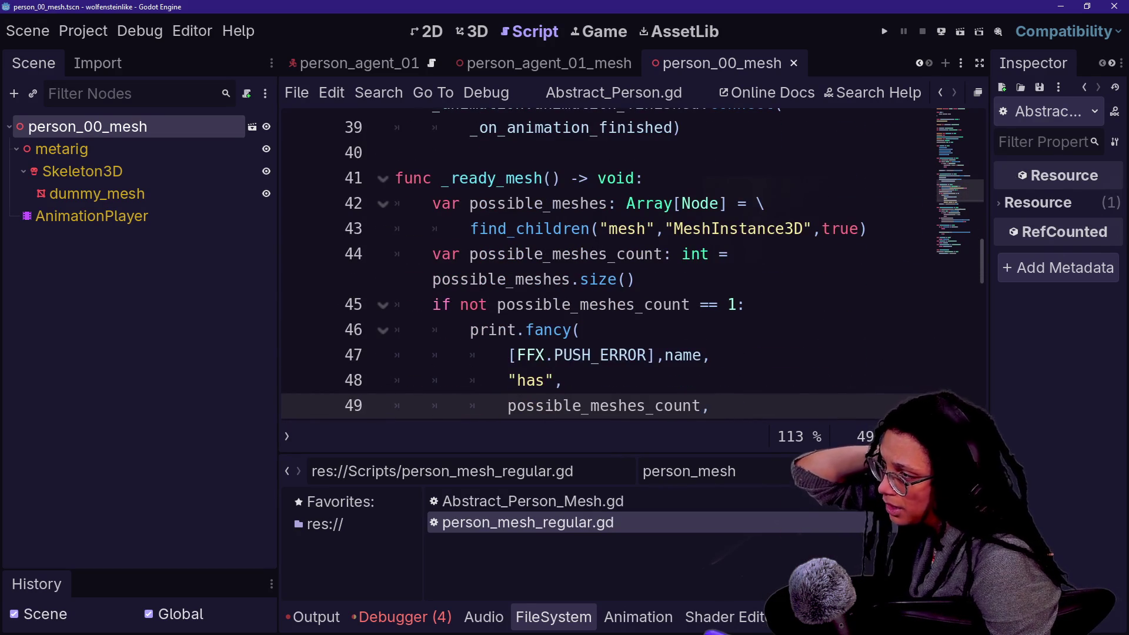
key("Down")
key("Down")
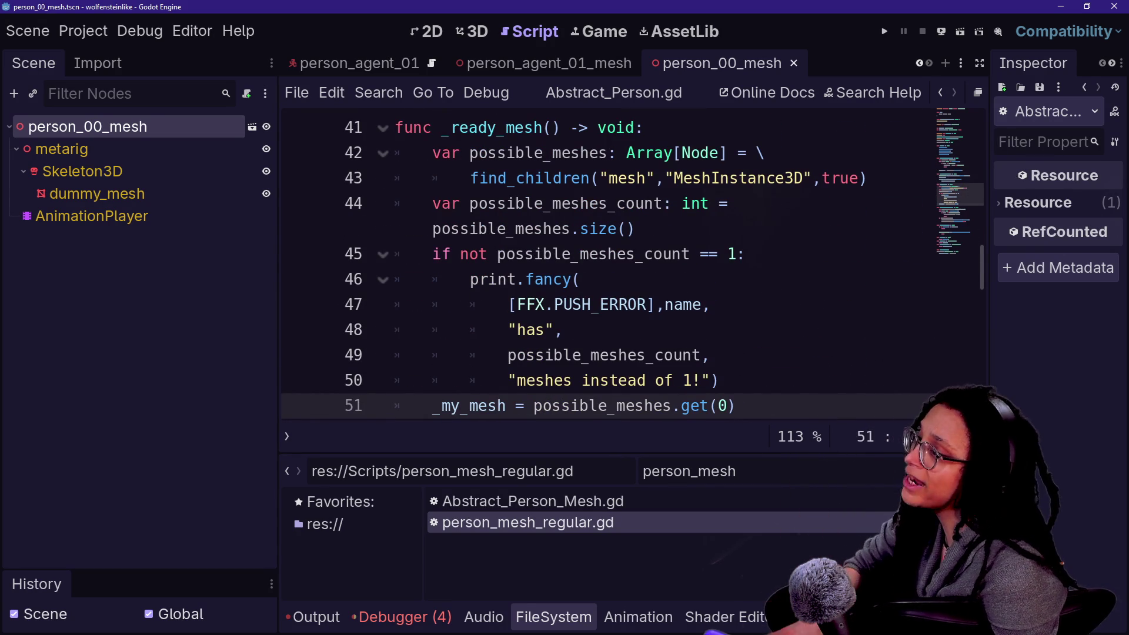
mouse_move(529, 177)
left_click_drag(432, 178, 617, 178)
left_click(486, 202)
mouse_move(449, 203)
left_mouse_down()
mouse_move(470, 178)
mouse_move(580, 177)
left_mouse_up()
left_click(486, 203)
left_click(479, 178)
left_click(580, 177)
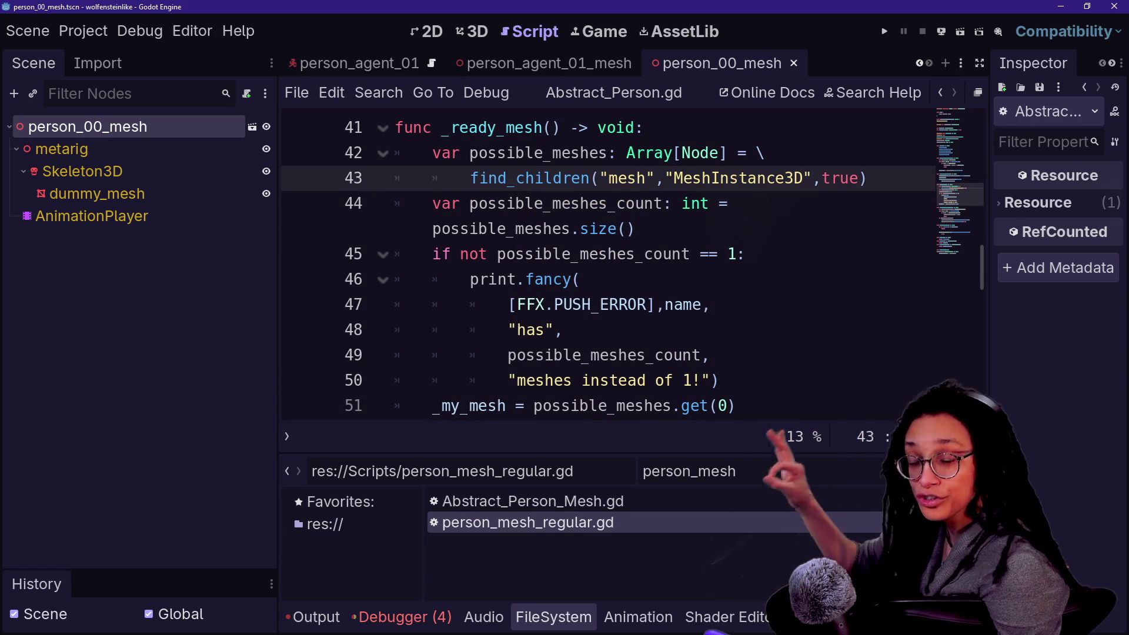
mouse_move(581, 178)
left_click(517, 329)
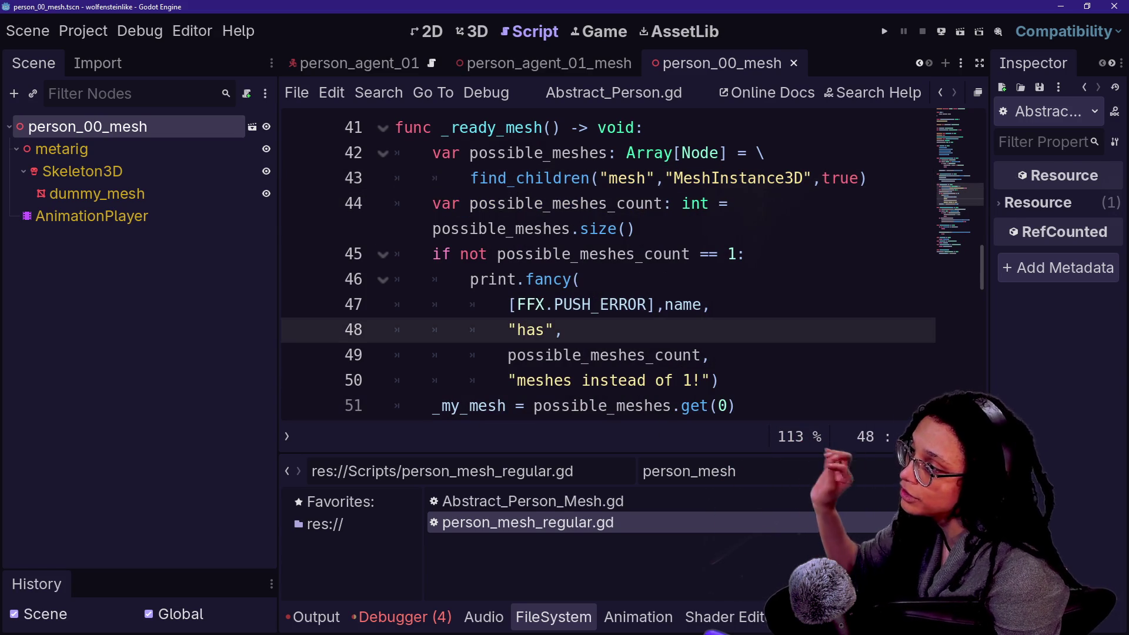
left_click_drag(434, 178, 600, 177)
left_click(627, 178)
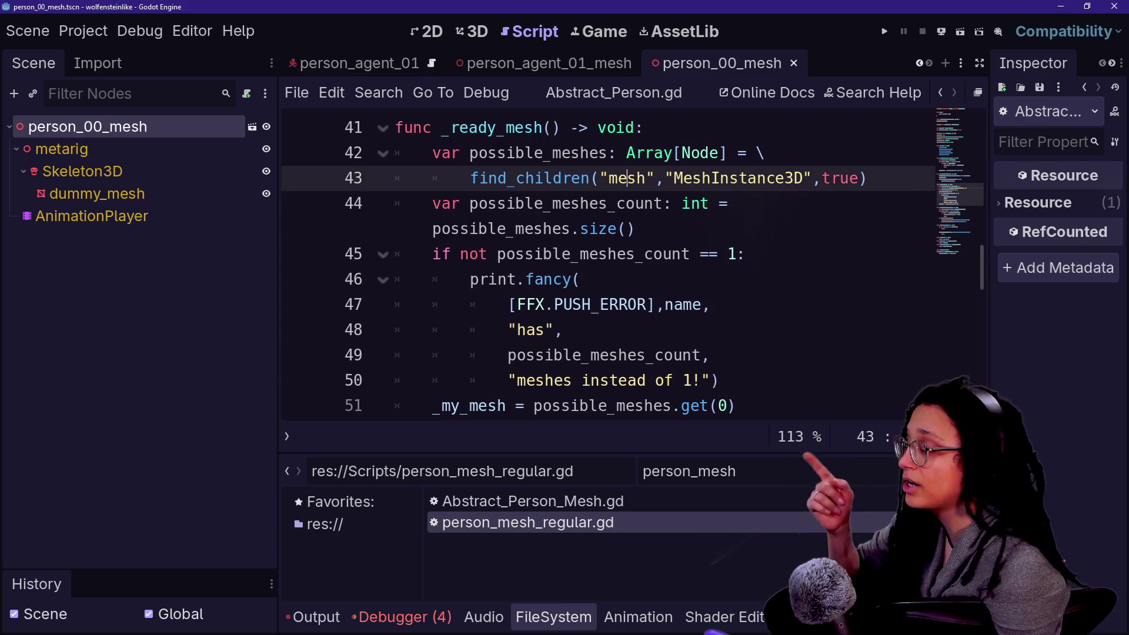
mouse_move(532, 179)
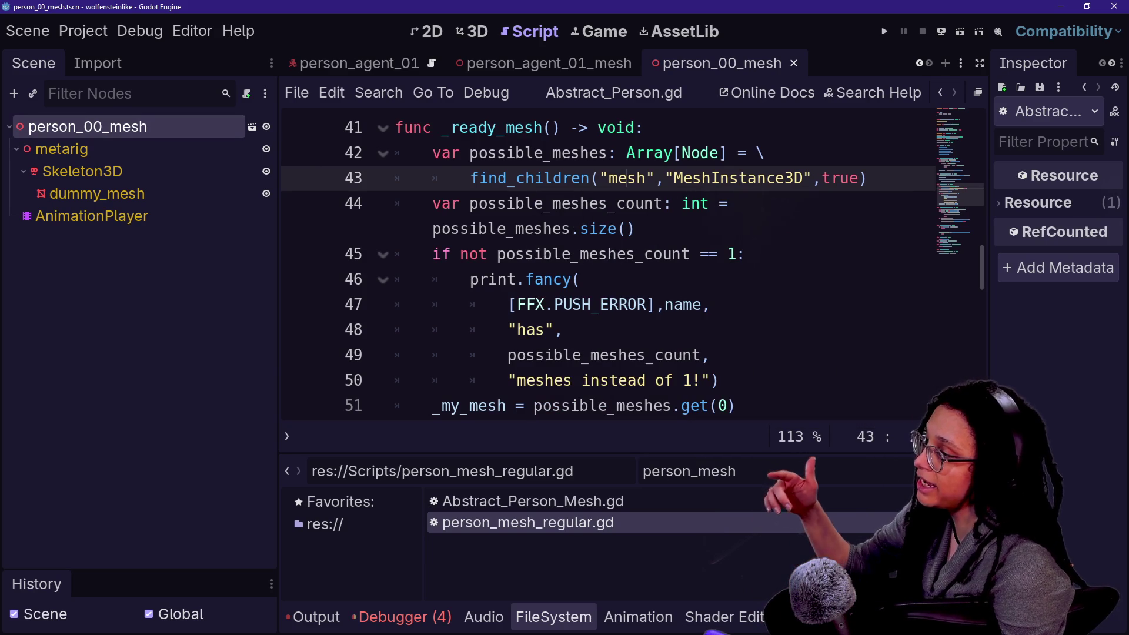
Step: Collapse metarig and select AnimationPlayer, metarig and the person_00_mesh root in turn
left_click(12, 148)
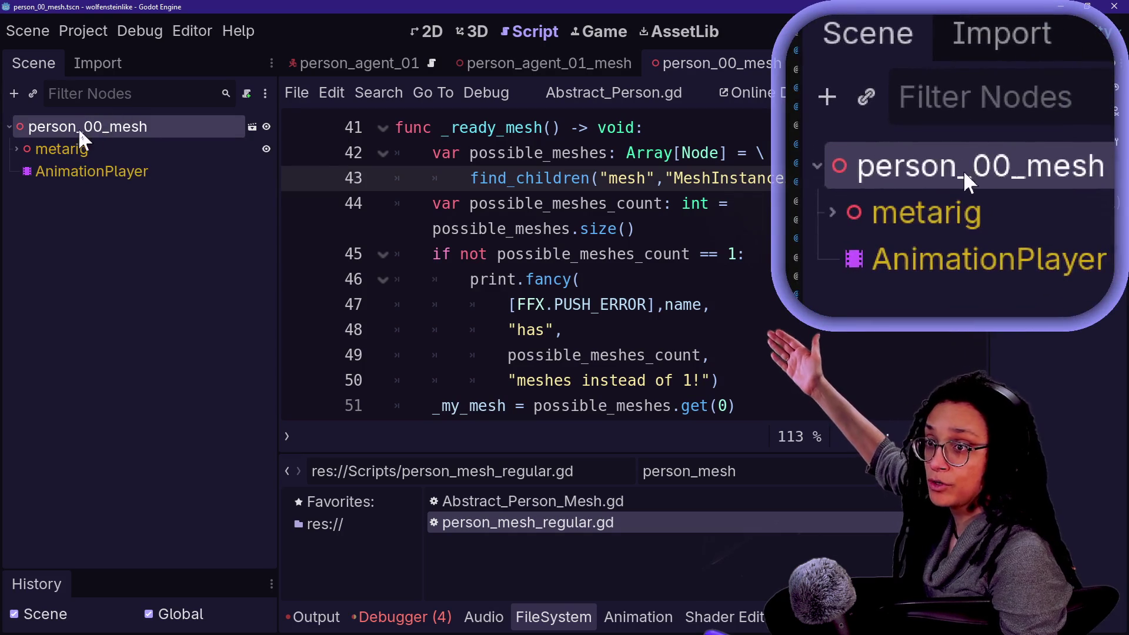
left_click(56, 161)
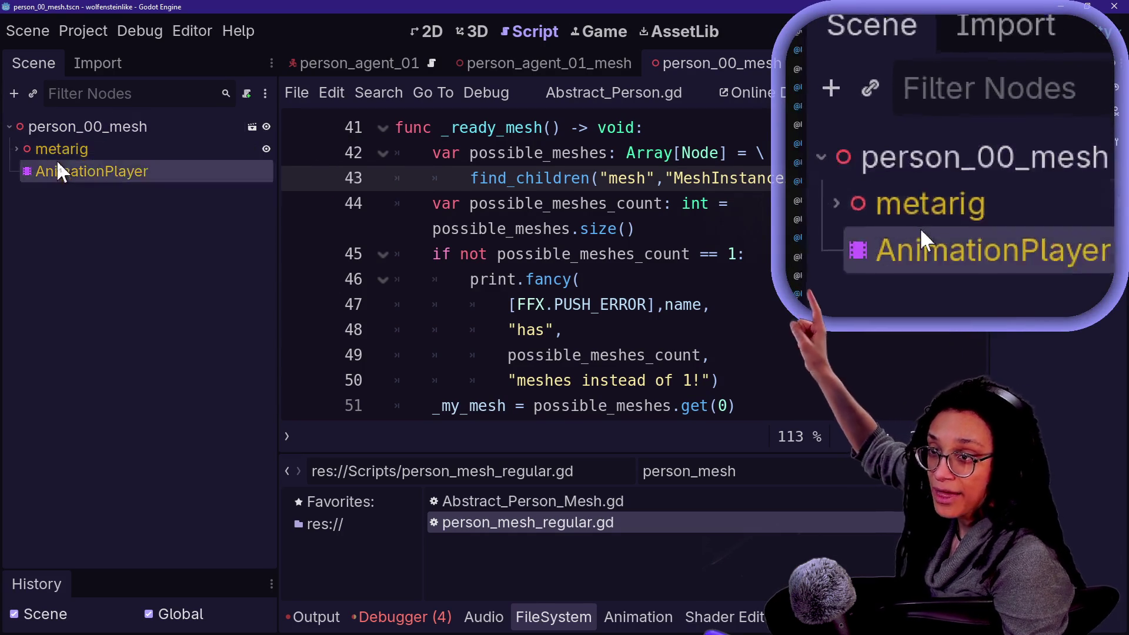
left_click(62, 147)
left_click(40, 170)
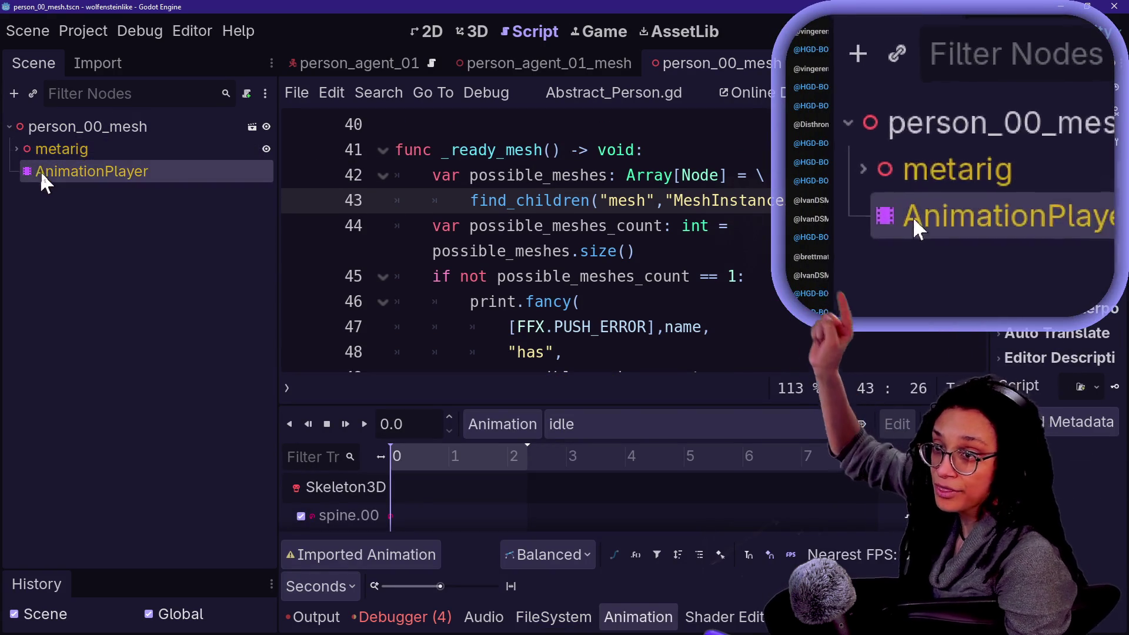
left_click(89, 120)
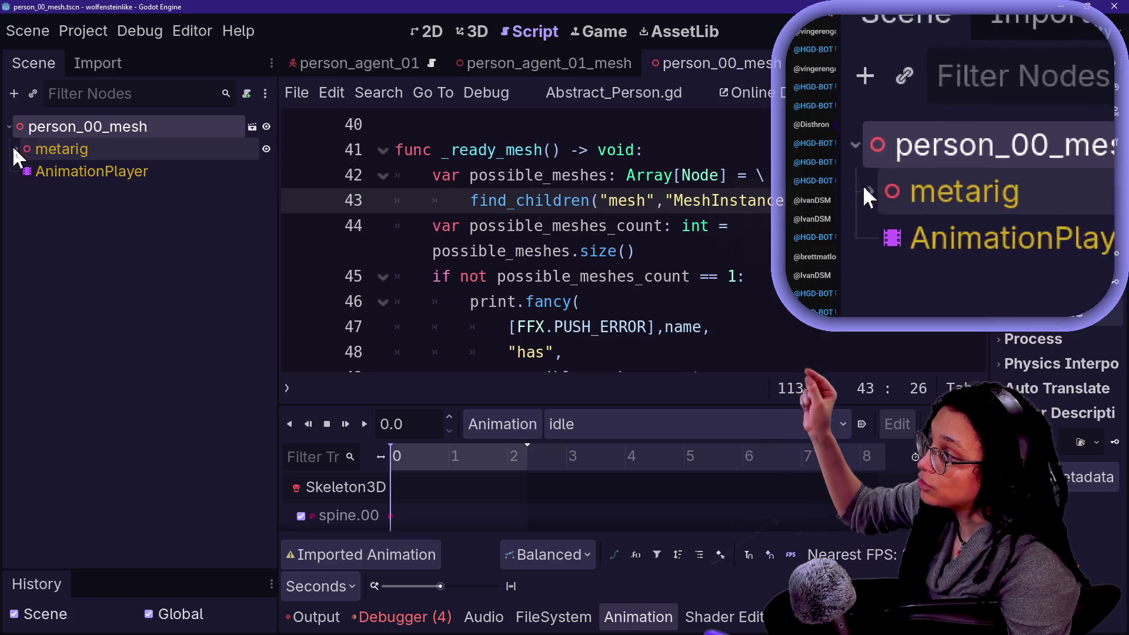
Step: Expand metarig and Skeleton3D, then select dummy_mesh to inspect its properties
left_click(16, 149)
left_click(34, 149)
left_click(40, 169)
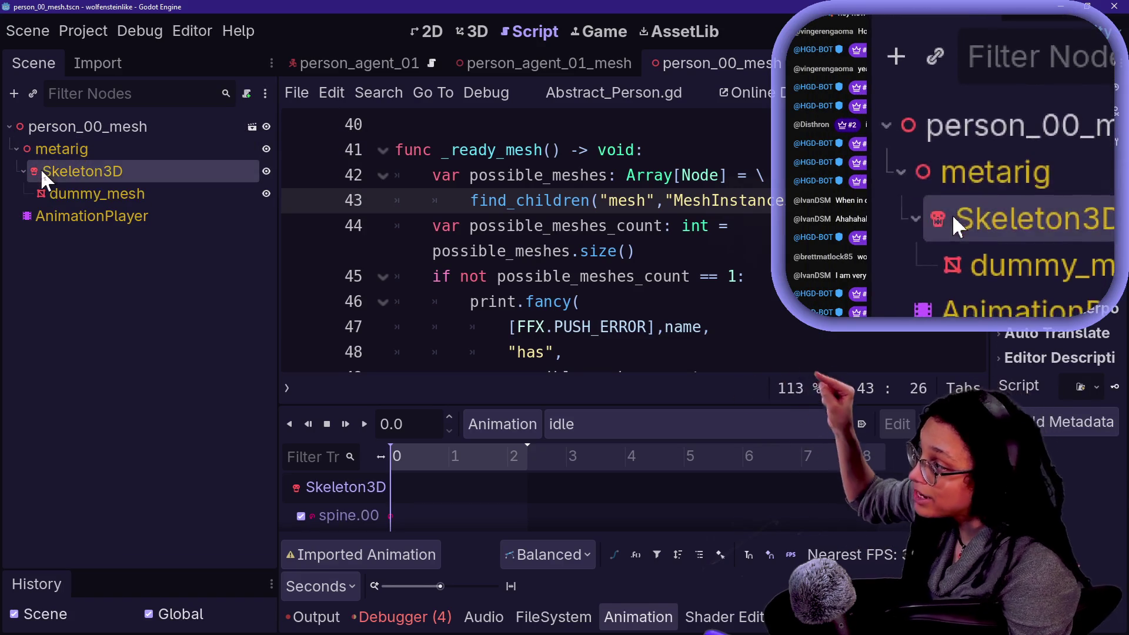
left_click(54, 191)
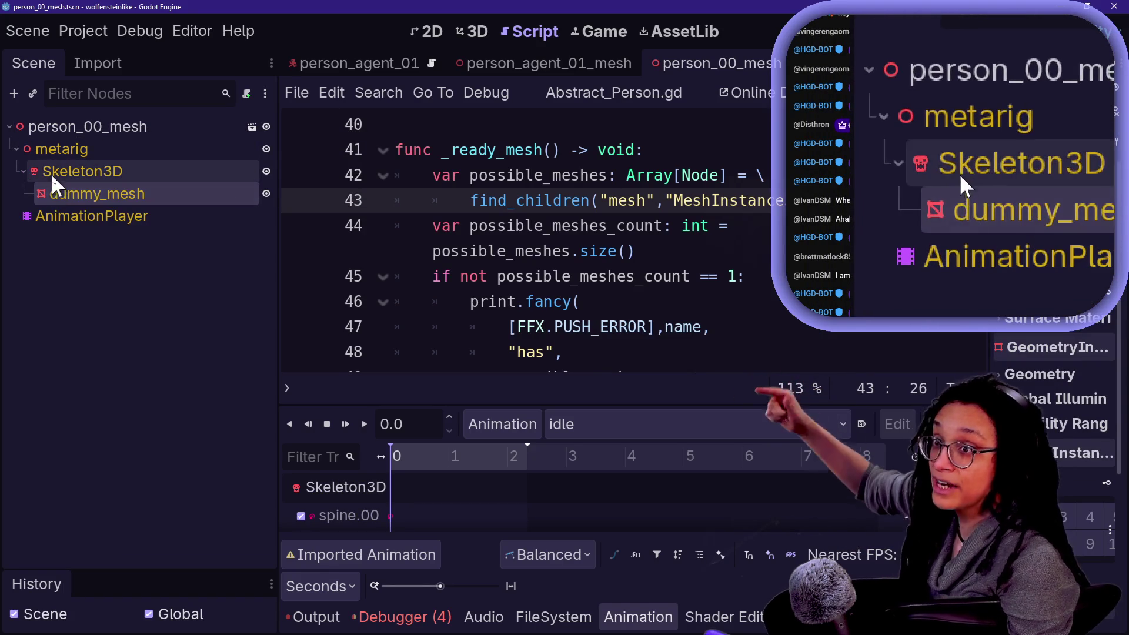
left_click(40, 170)
left_click(23, 171)
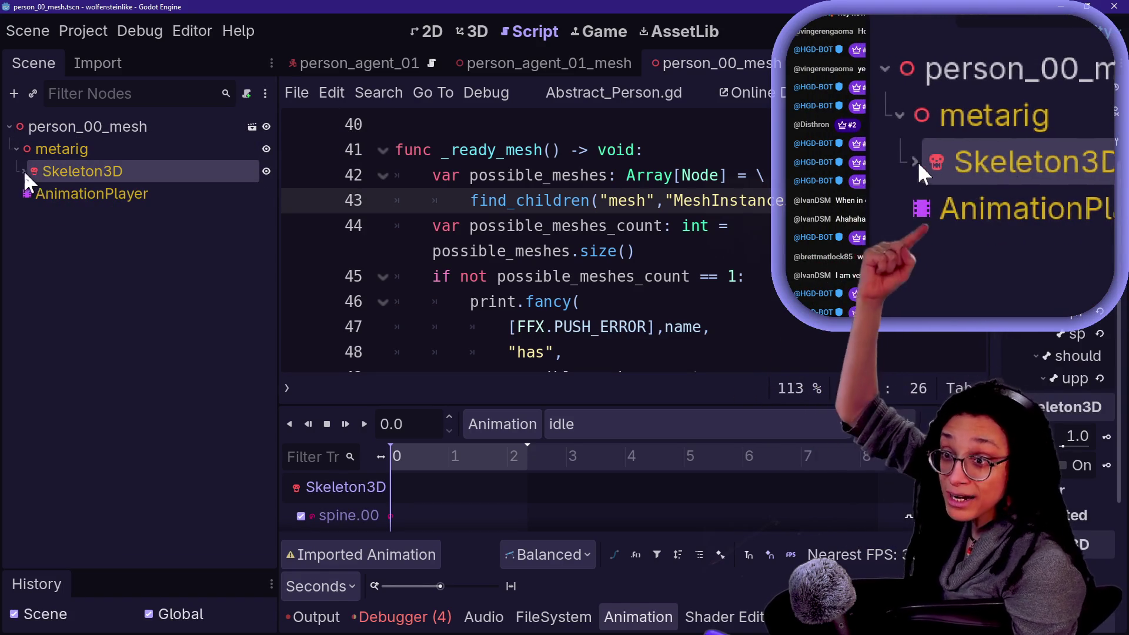
left_click(23, 170)
left_click(62, 185)
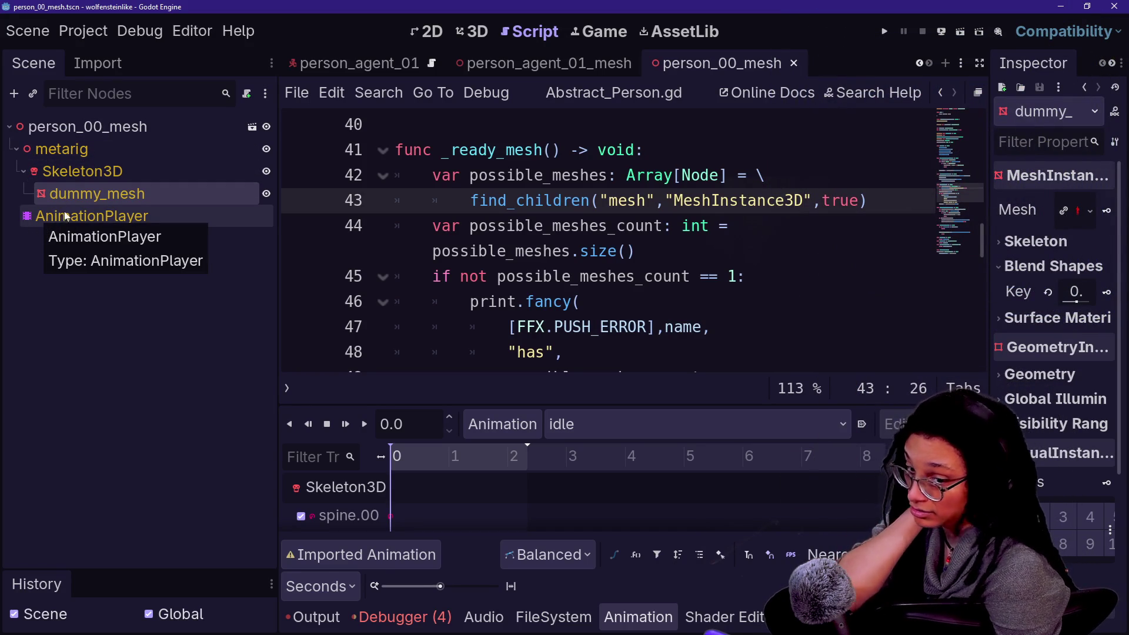
key("Down")
key("Down")
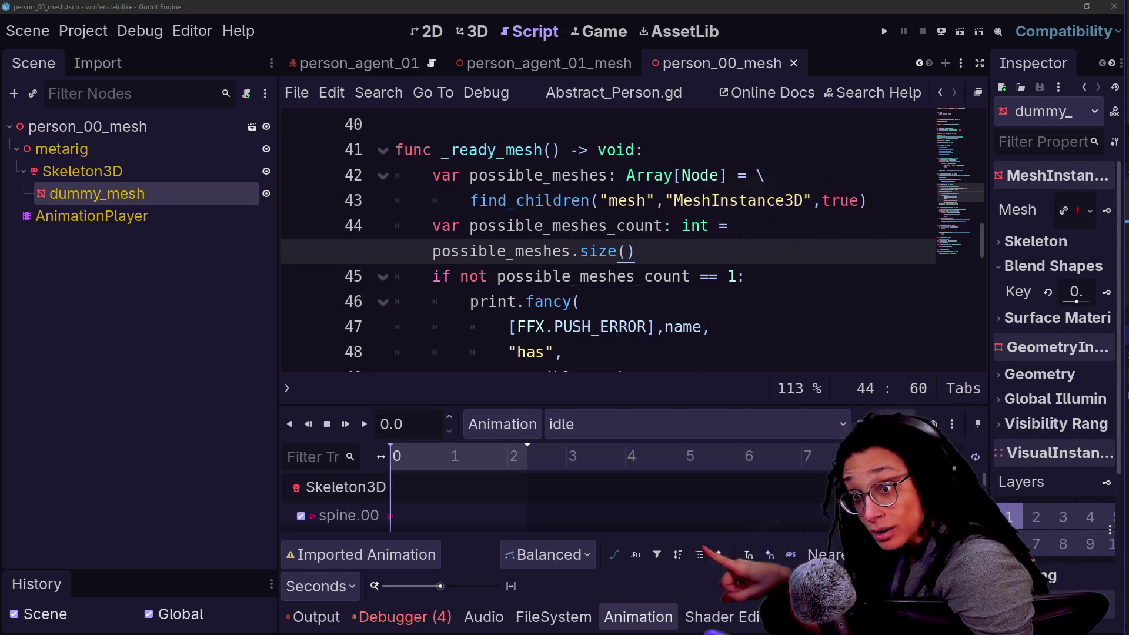
Step: Insert a _ready_mesh_node() call as the new first line inside func _ready()
left_click(525, 226)
key("Up")
key("Up")
key("Up")
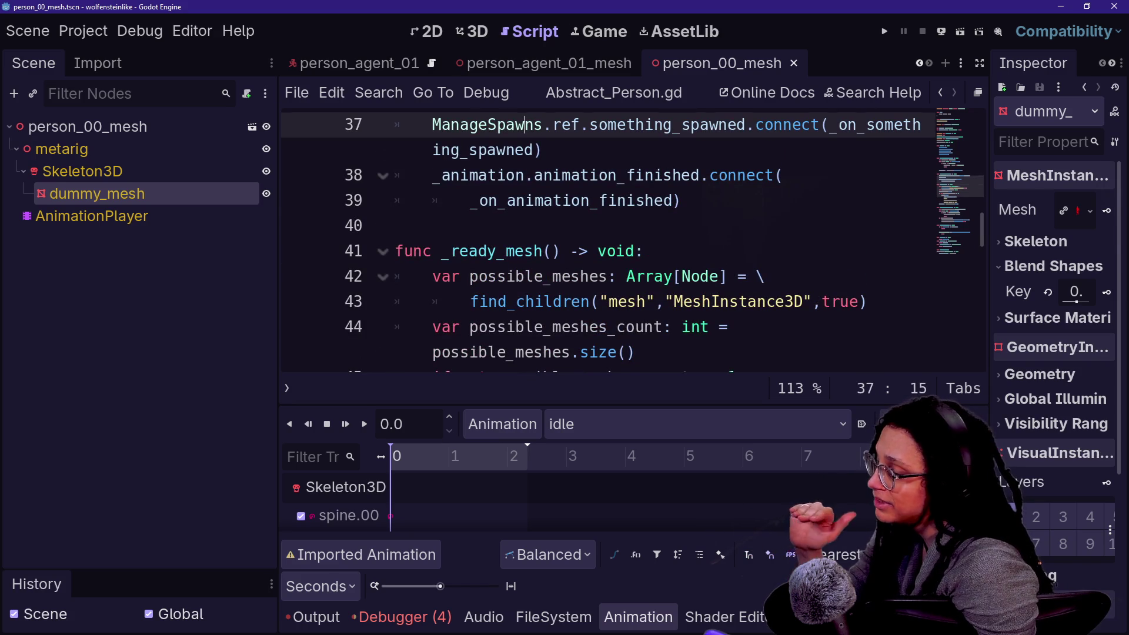
left_click(505, 251)
scroll(505, 251, "up", 2)
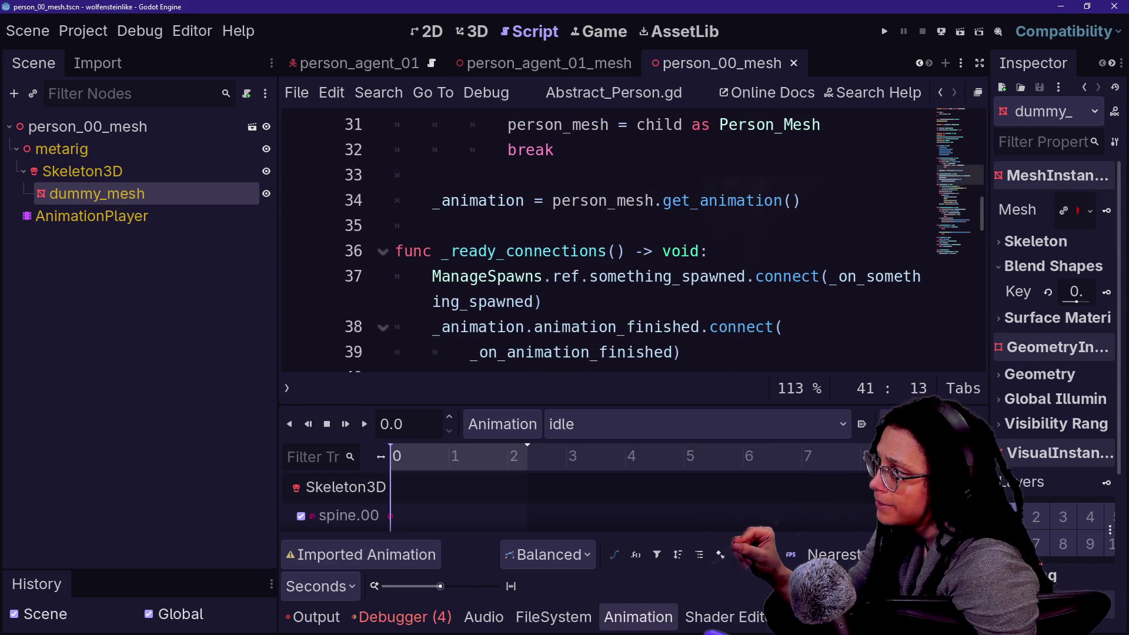
scroll(505, 251, "down", 1)
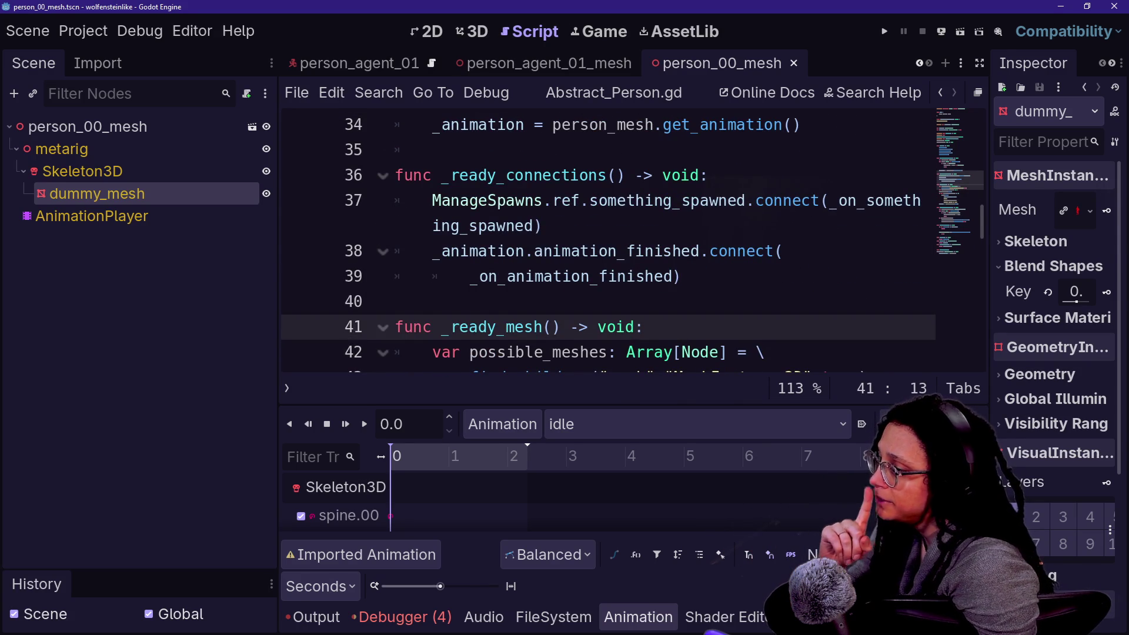
scroll(505, 251, "up", 6)
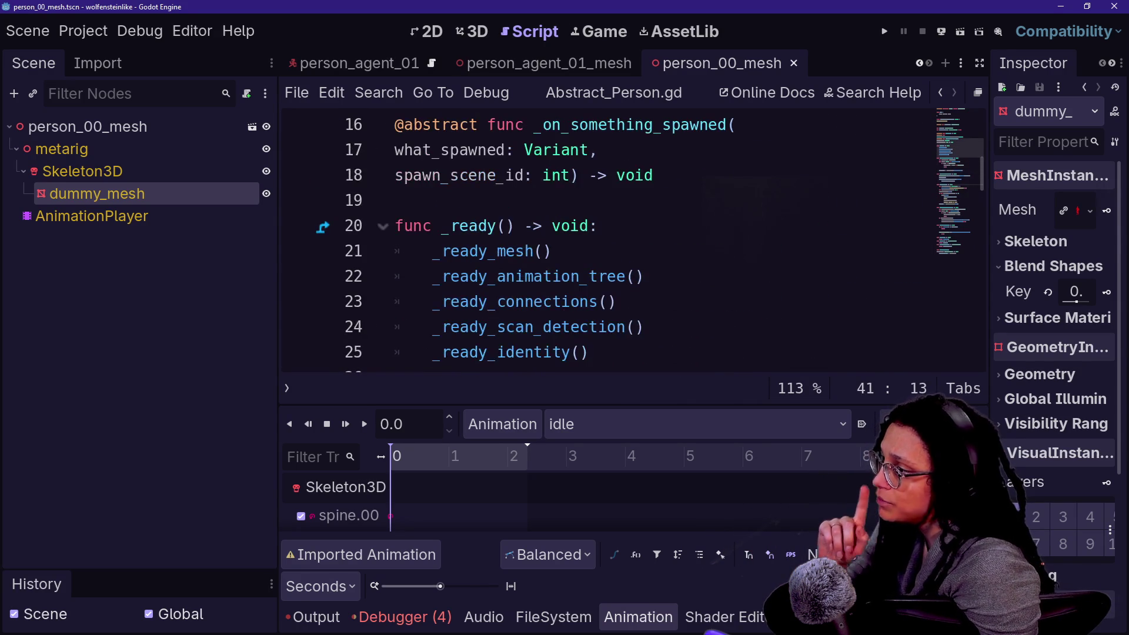
left_click(597, 226)
key("Return")
type("_ready")
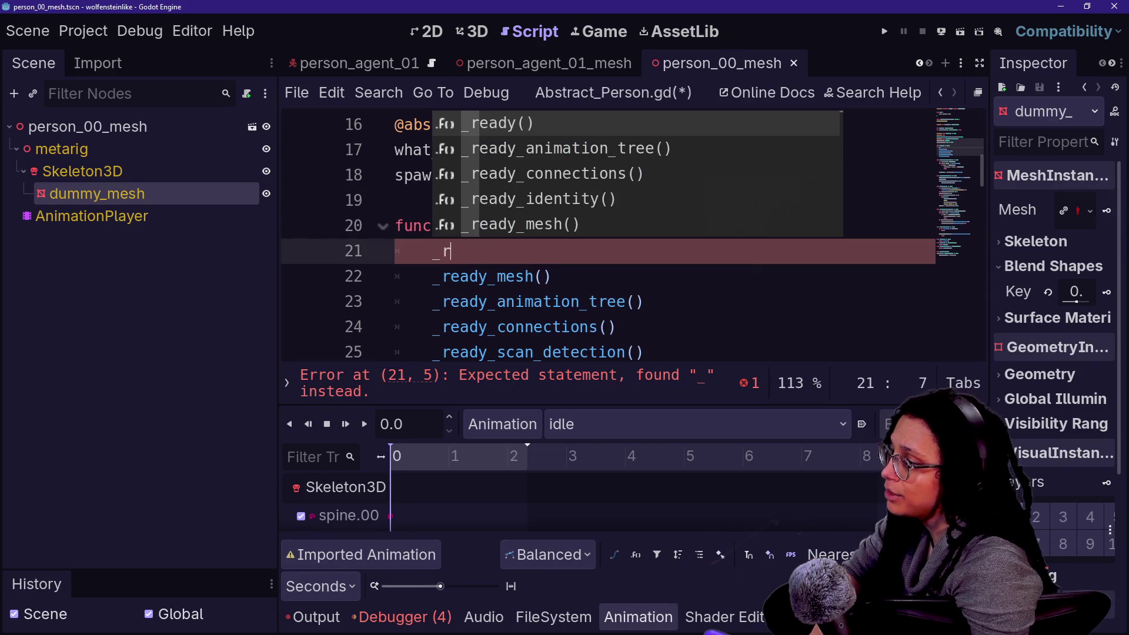
type("_mesh_node()")
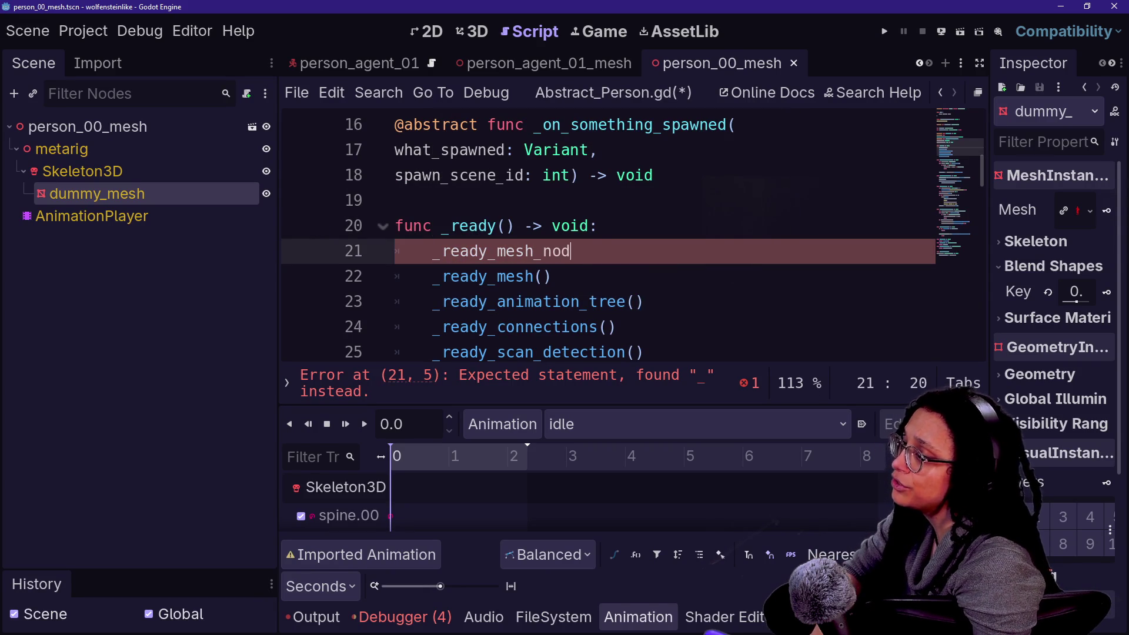
left_click(550, 276)
scroll(609, 236, "down", 2)
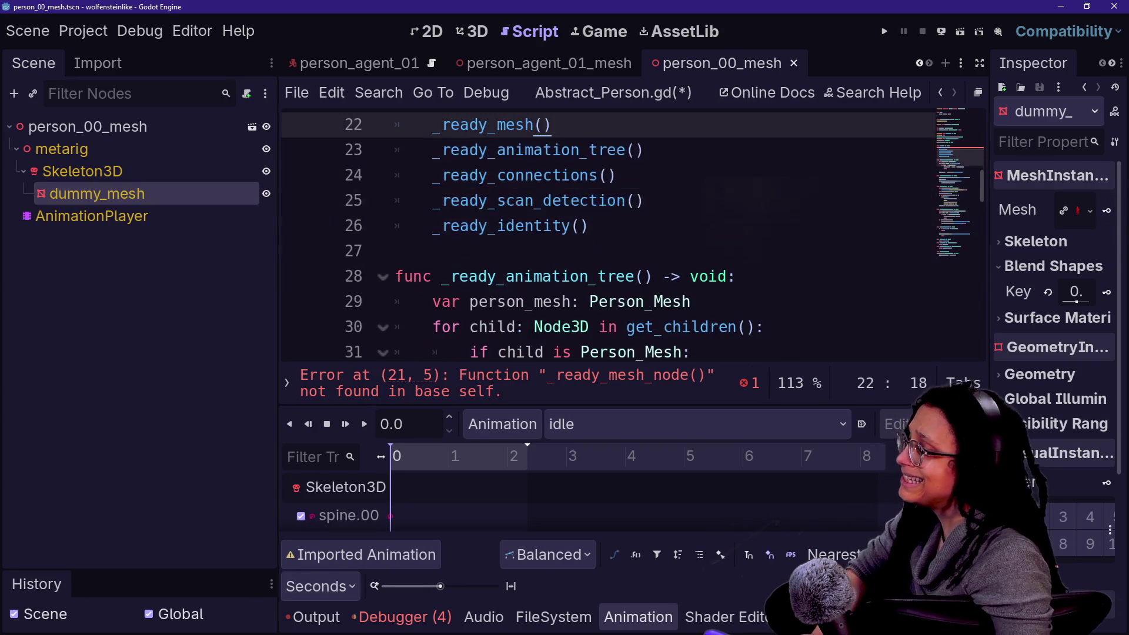
Step: Delete the child-search loop (lines 29–33) and prefix person_mesh with an underscore
scroll(609, 235, "down", 2)
left_click(554, 251)
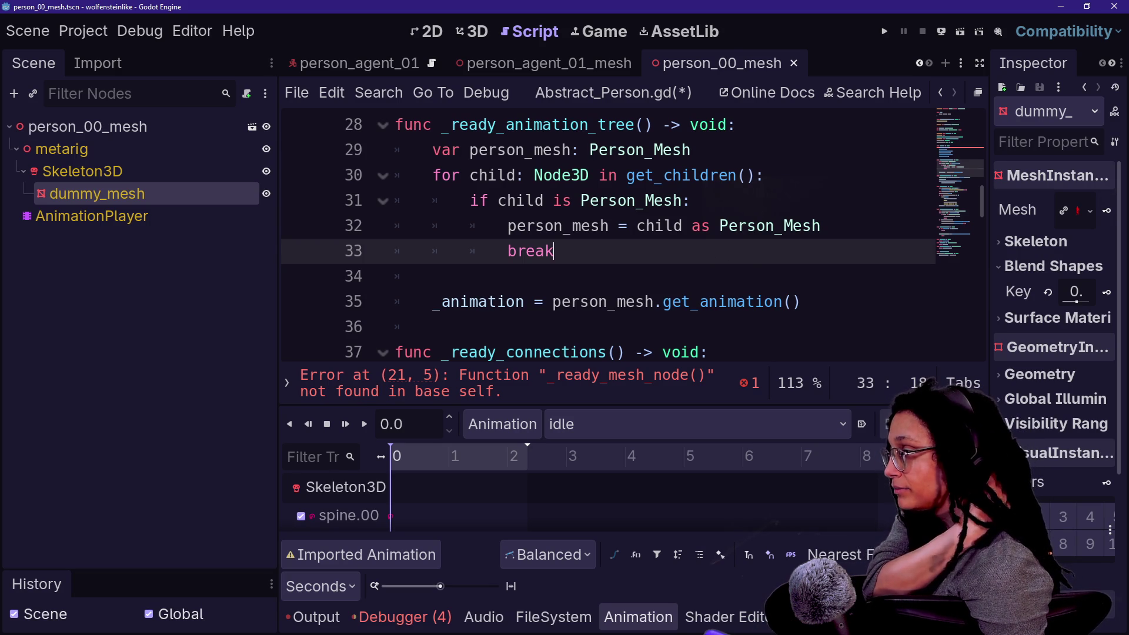
mouse_move(554, 251)
left_mouse_down()
mouse_move(764, 175)
mouse_move(738, 125)
left_mouse_up()
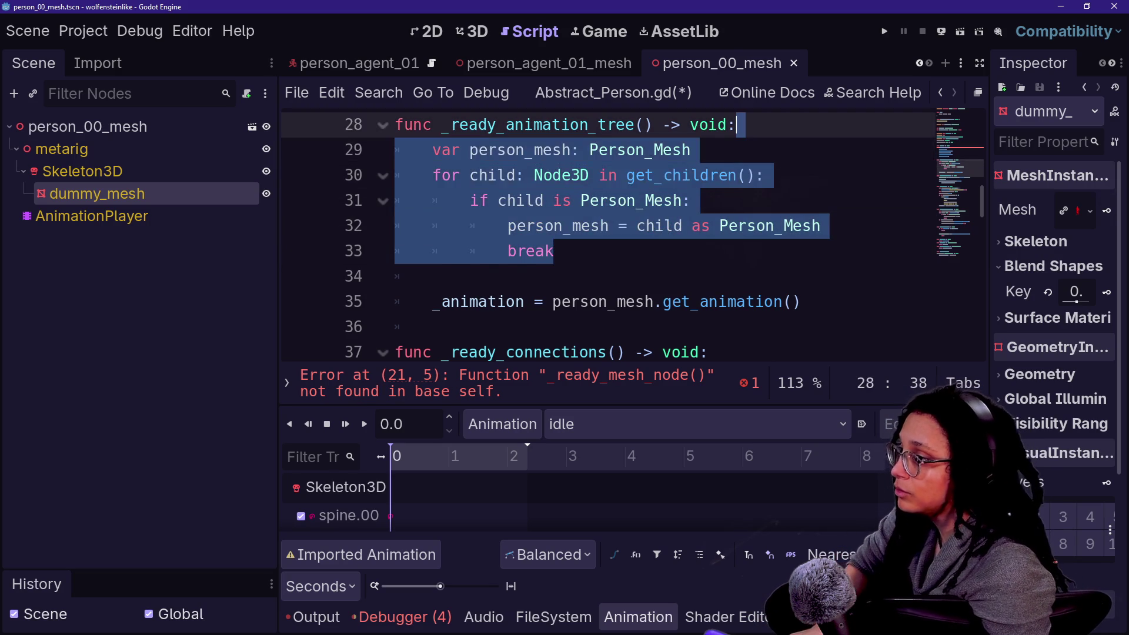
key("BackSpace")
scroll(632, 235, "up", 5)
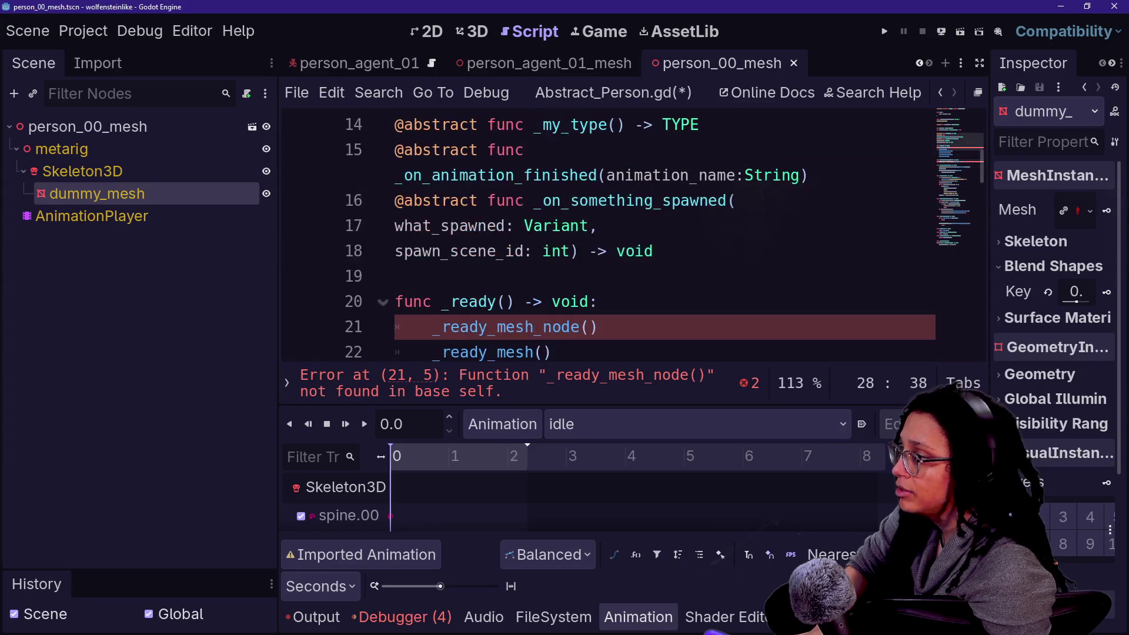
scroll(632, 235, "down", 5)
left_click(562, 150)
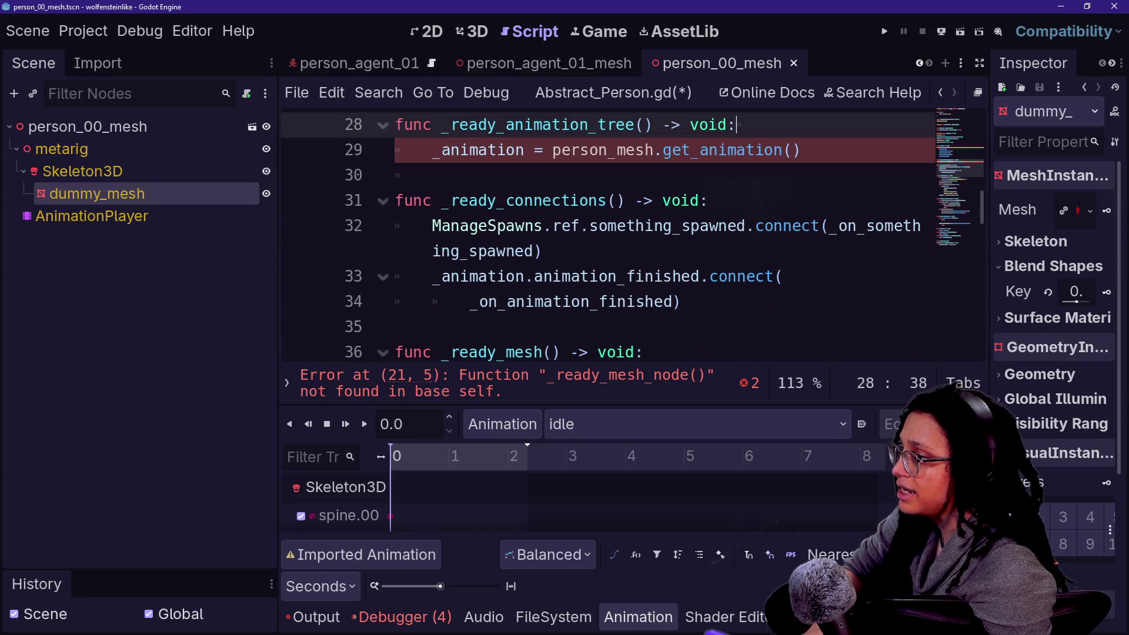
type("+")
key("BackSpace")
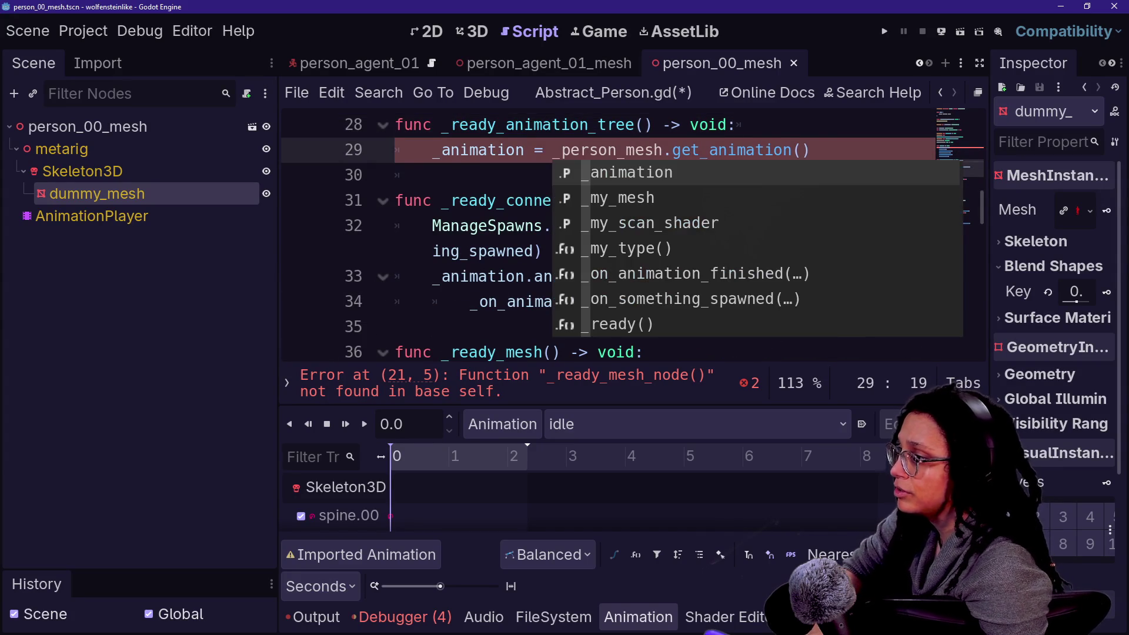
scroll(632, 235, "up", 5)
Step: Hide the bottom panel and narrow the Scene dock to widen the script editor
key("alt+o")
key("alt+o")
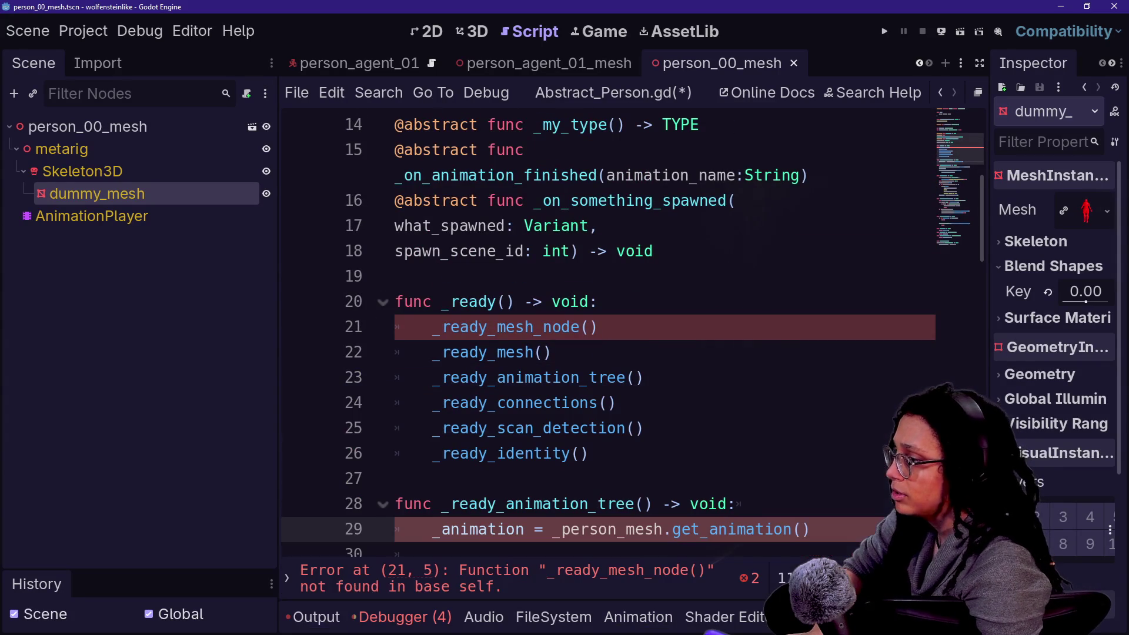
scroll(632, 329, "up", 3)
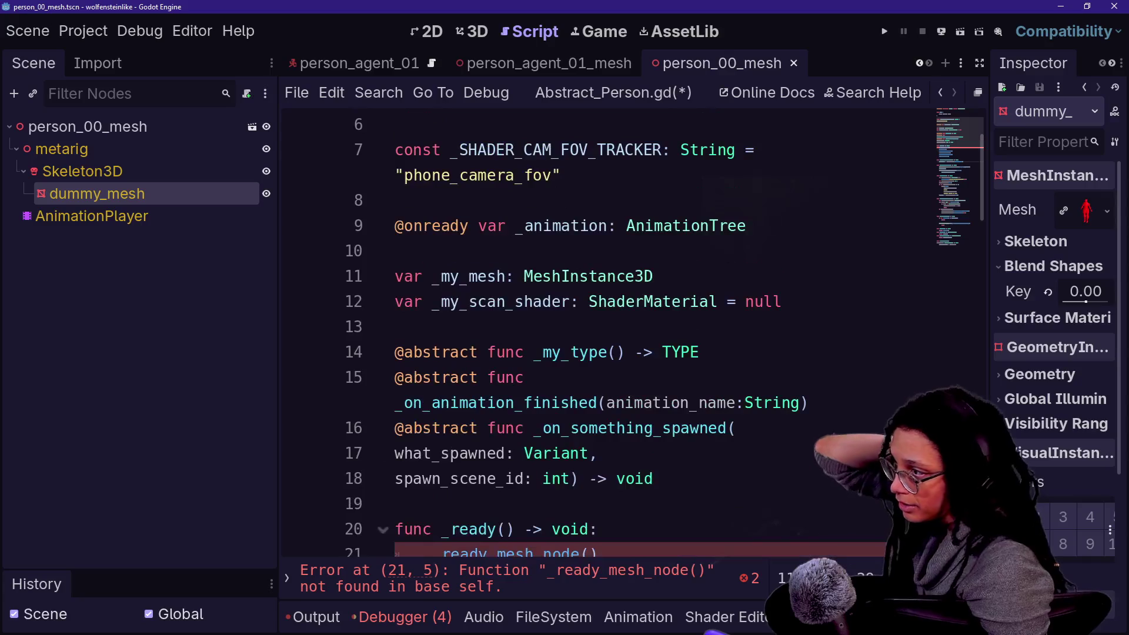
scroll(632, 329, "up", 1)
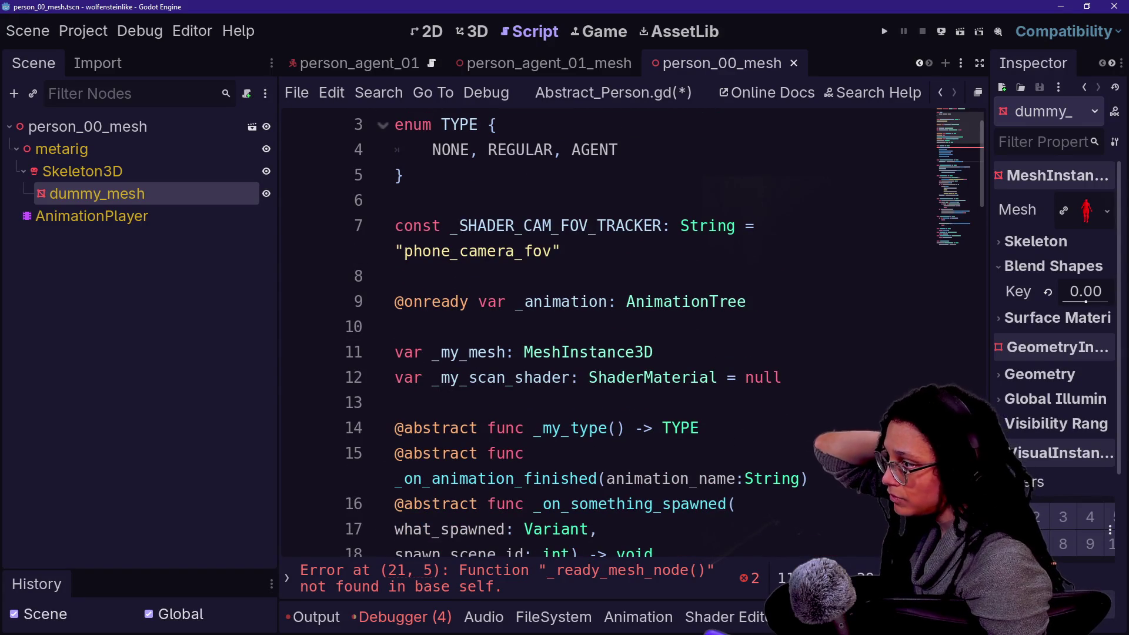
left_click_drag(278, 259, 144, 259)
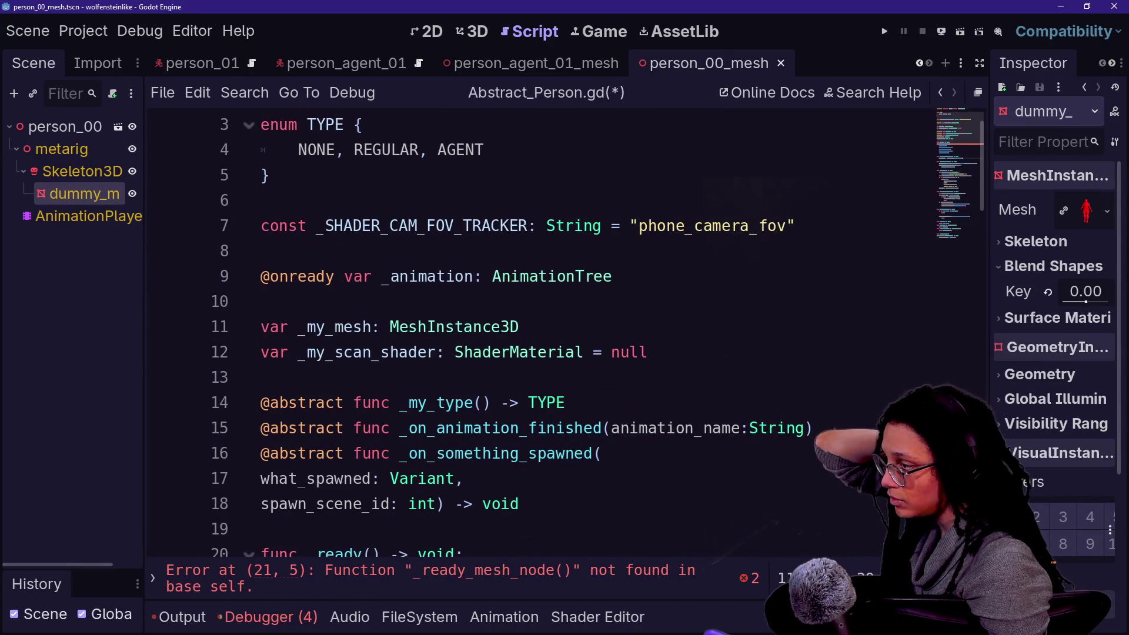
scroll(632, 330, "down", 1)
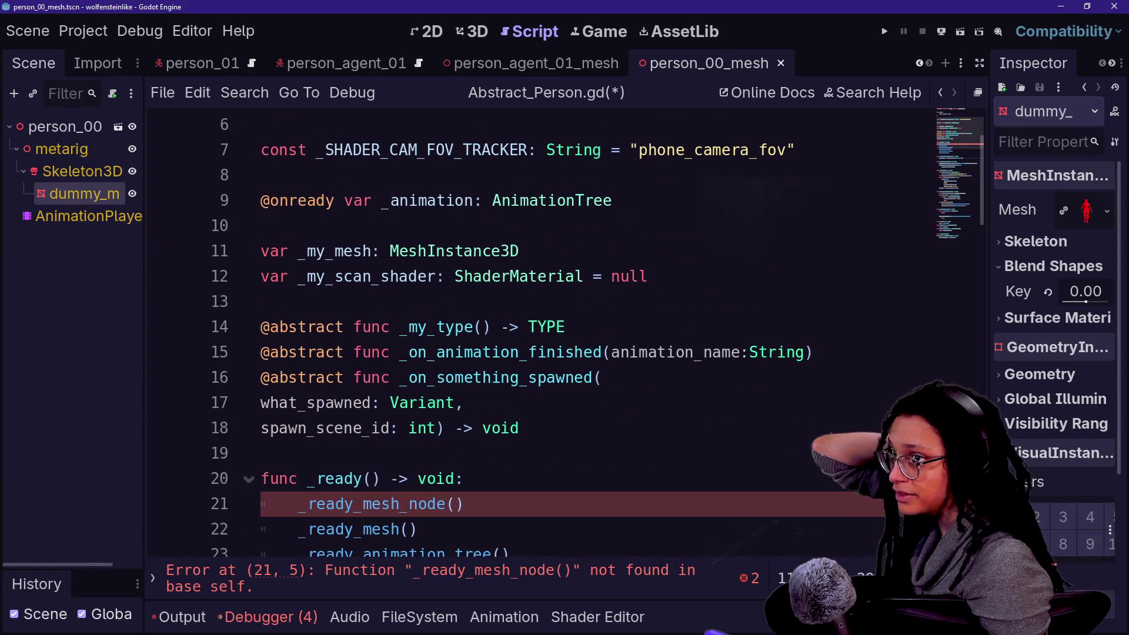
Step: Add 'var _my_mesh_node: Node3D' on a new line just above _my_mesh
left_click(264, 226)
key("Return")
key("BackSpace")
key("Return")
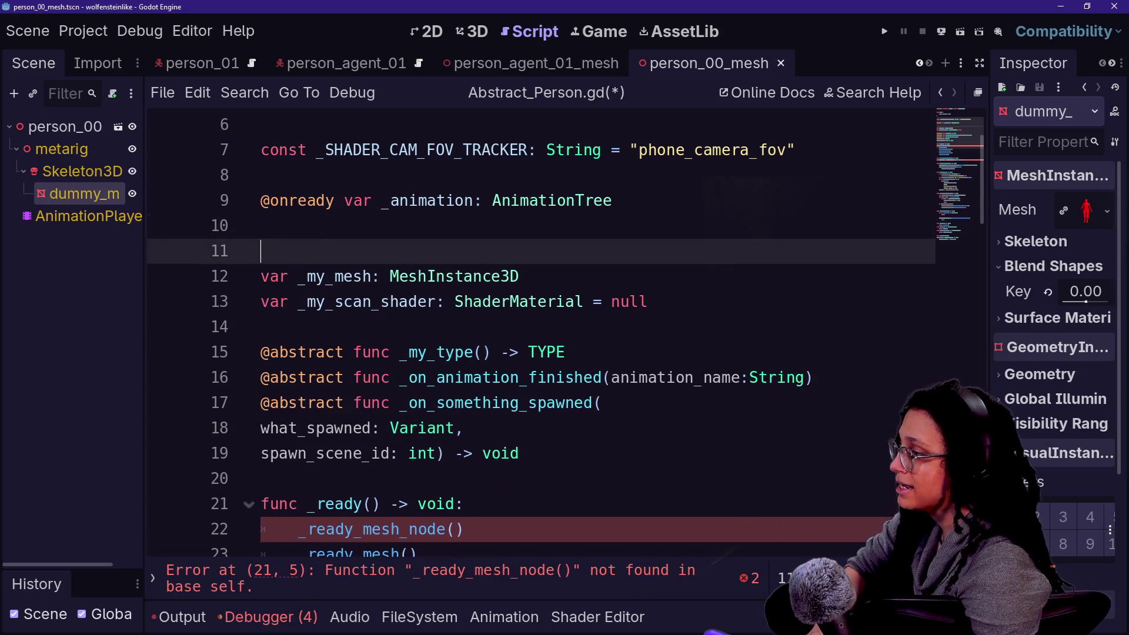
key("Home")
key("shift+Down")
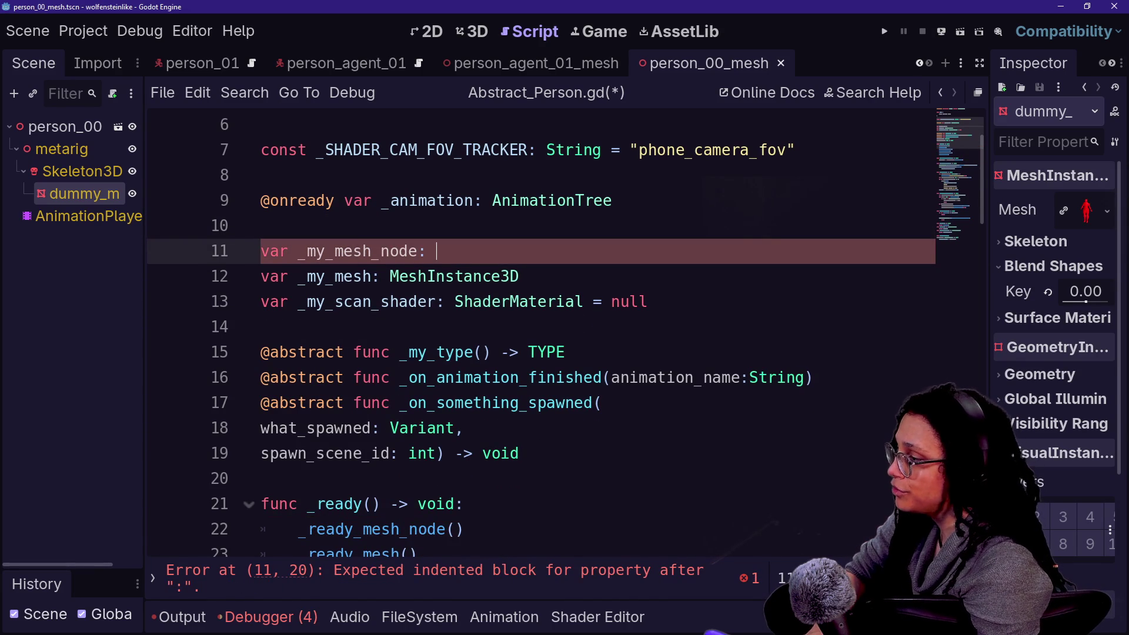
left_click(261, 326)
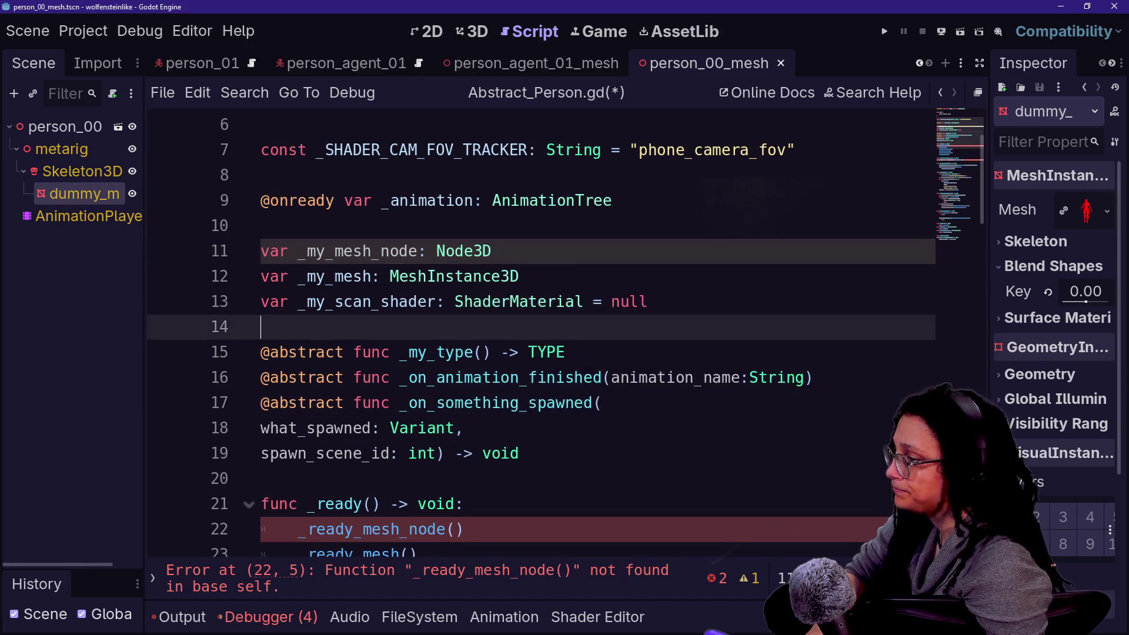
scroll(540, 332, "down", 4)
left_click(465, 226)
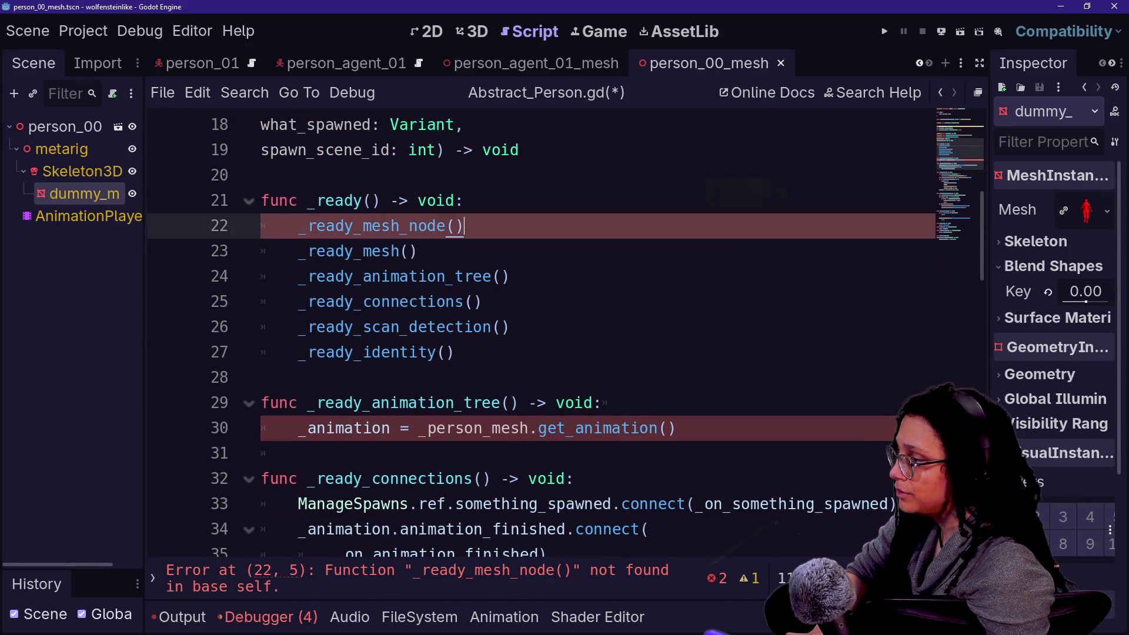
Step: Write an empty 'func _ready_mesh_node() -> void:' header below _ready and start its body
key("Down")
key("Down")
key("Down")
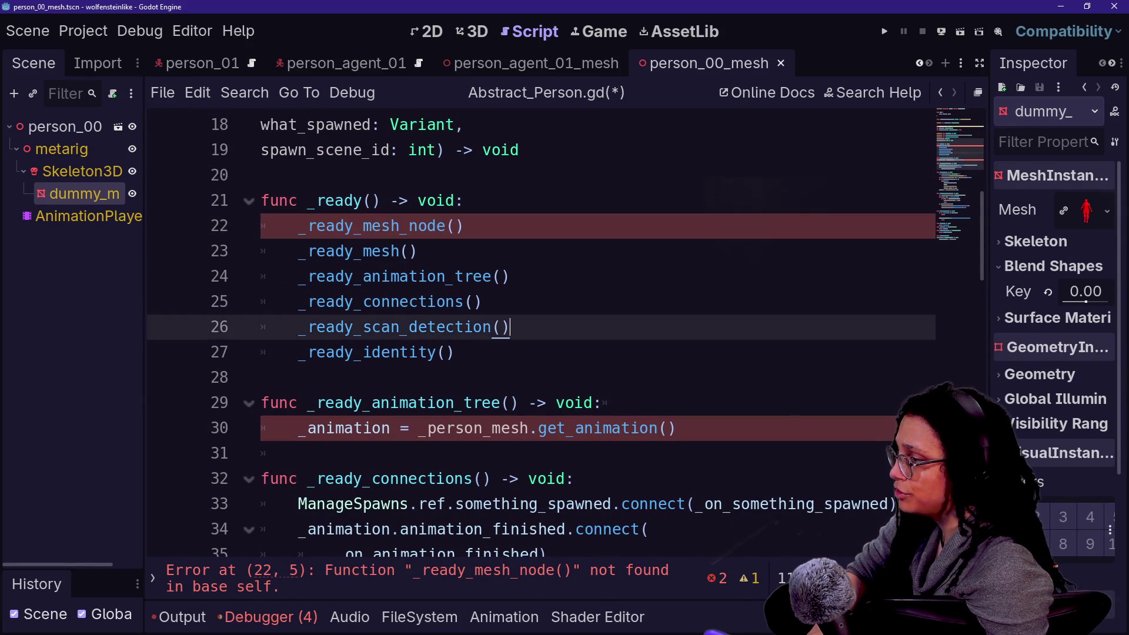
key("Return")
key("Down")
type("_ready_mesh")
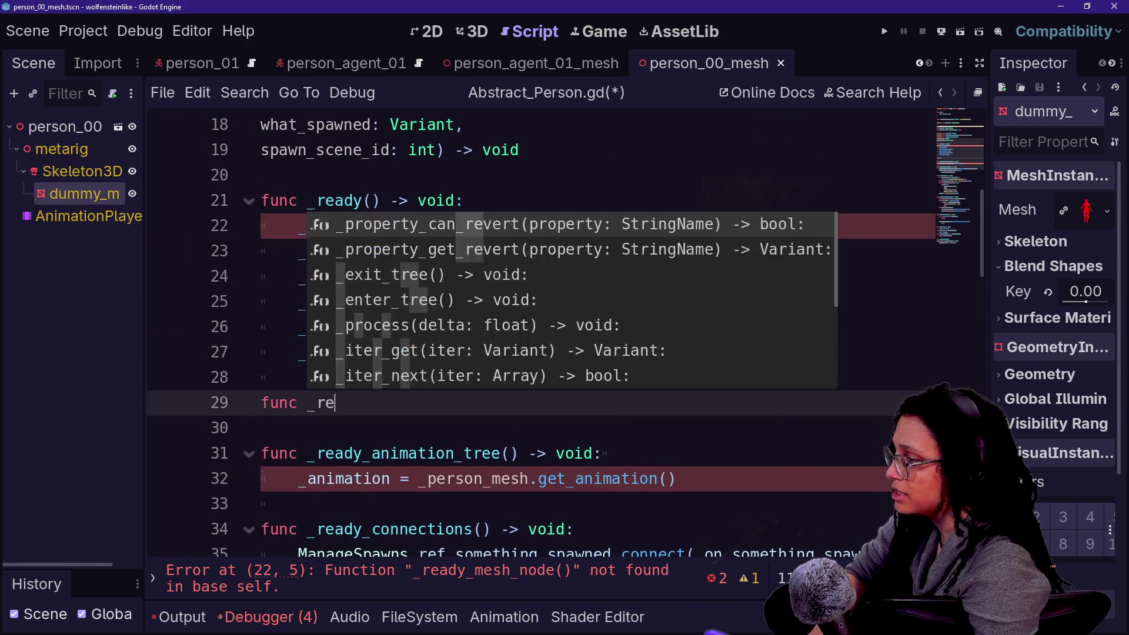
type("_node() -> void:")
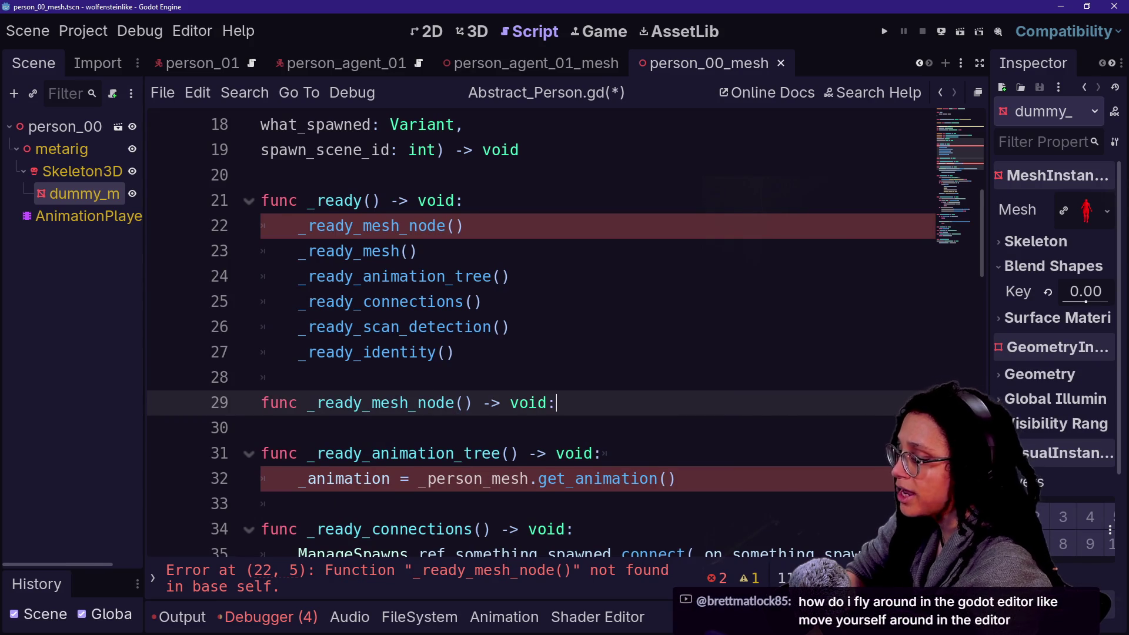
key("Return")
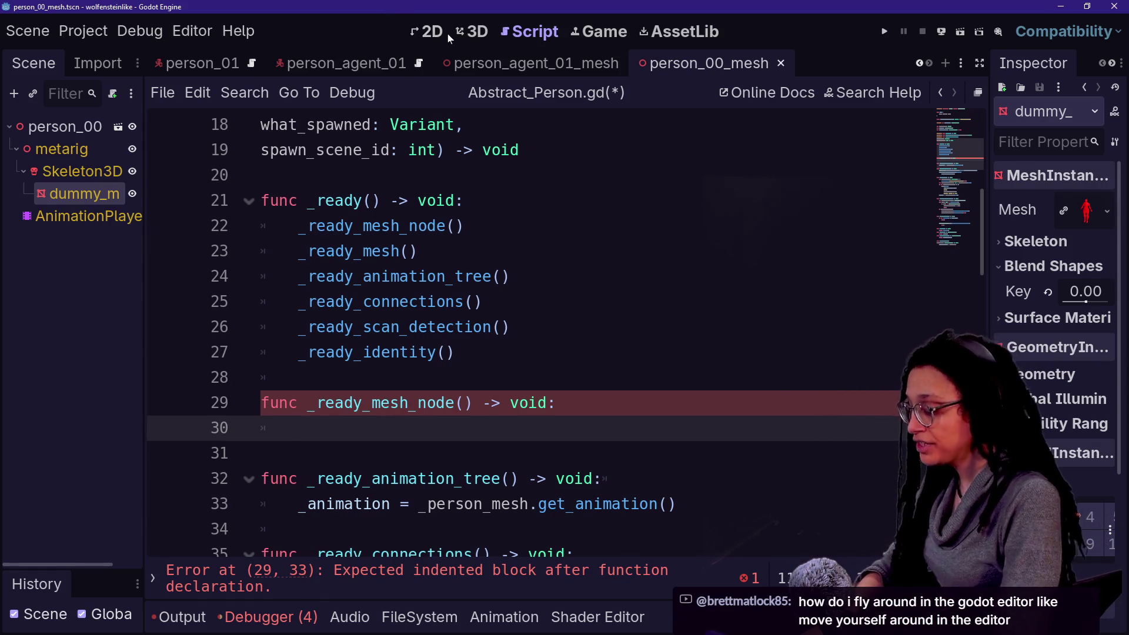
left_click(482, 27)
Step: Freelook-fly the camera back, toward and beside the red figure while tuning fly speed
left_click(306, 257)
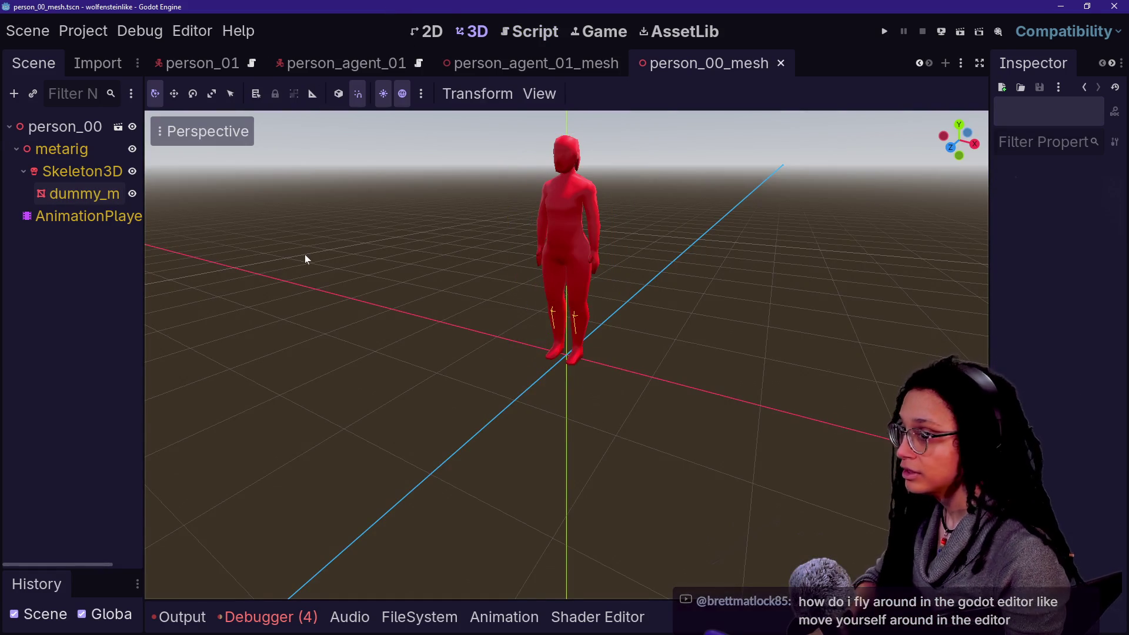
key("s")
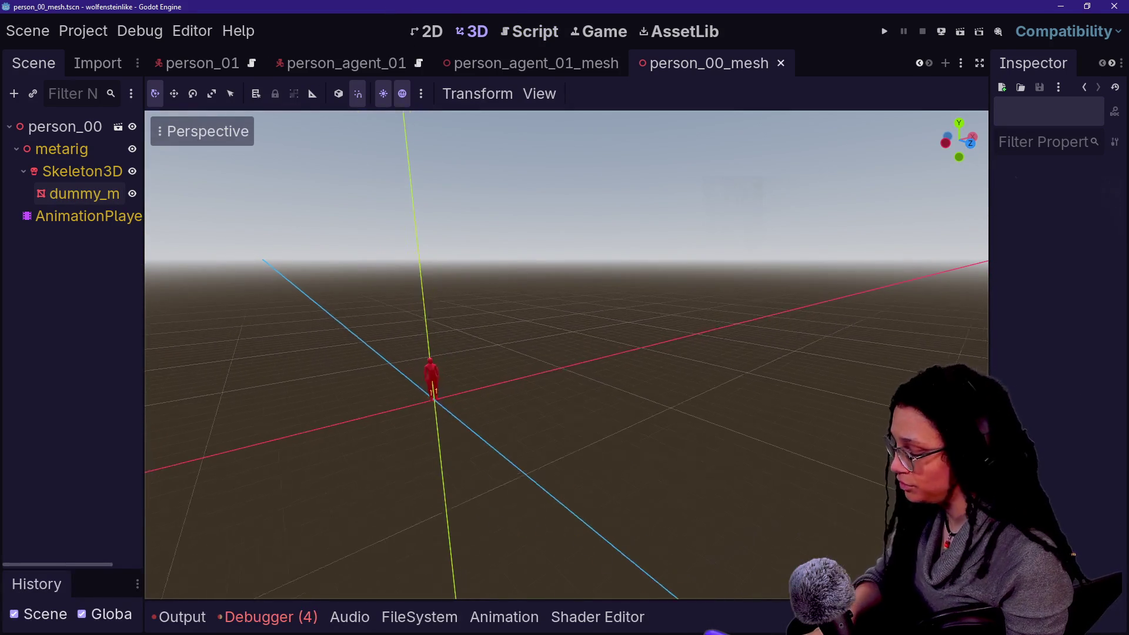
key("w")
key("a")
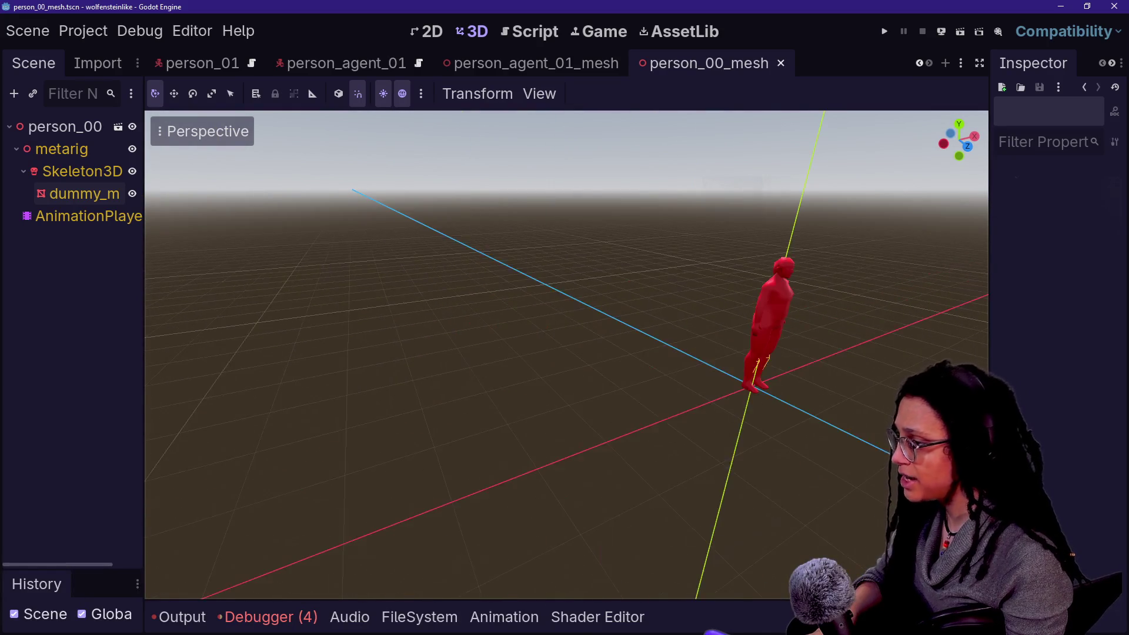
key("s")
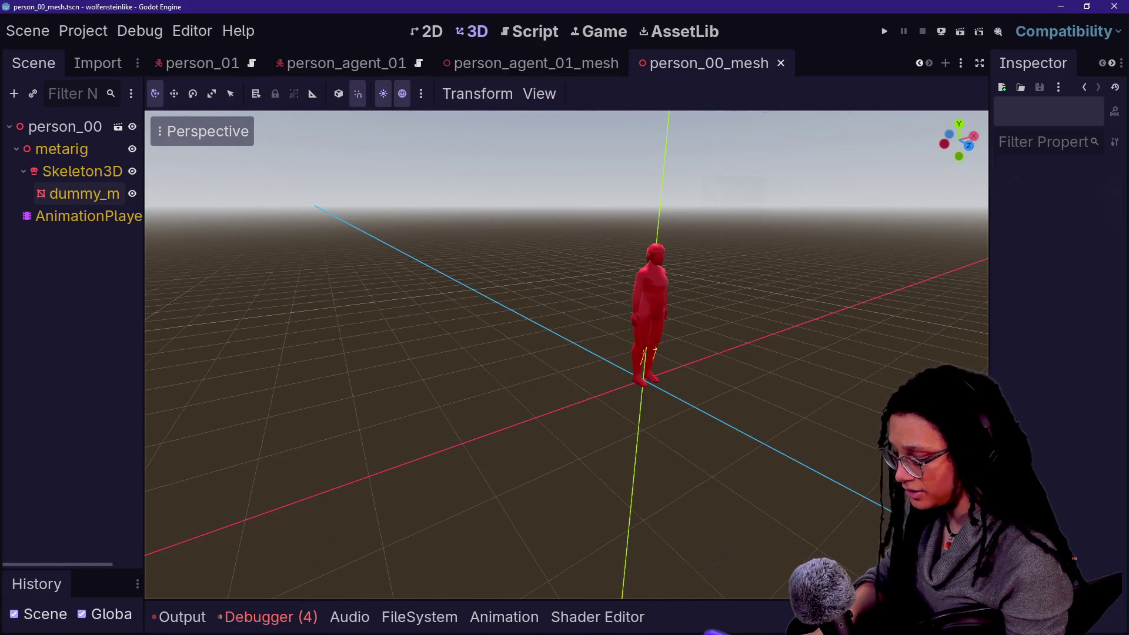
scroll(566, 354, "up", 15)
scroll(566, 354, "up", 5)
scroll(566, 354, "down", 20)
scroll(566, 355, "up", 20)
scroll(566, 355, "down", 20)
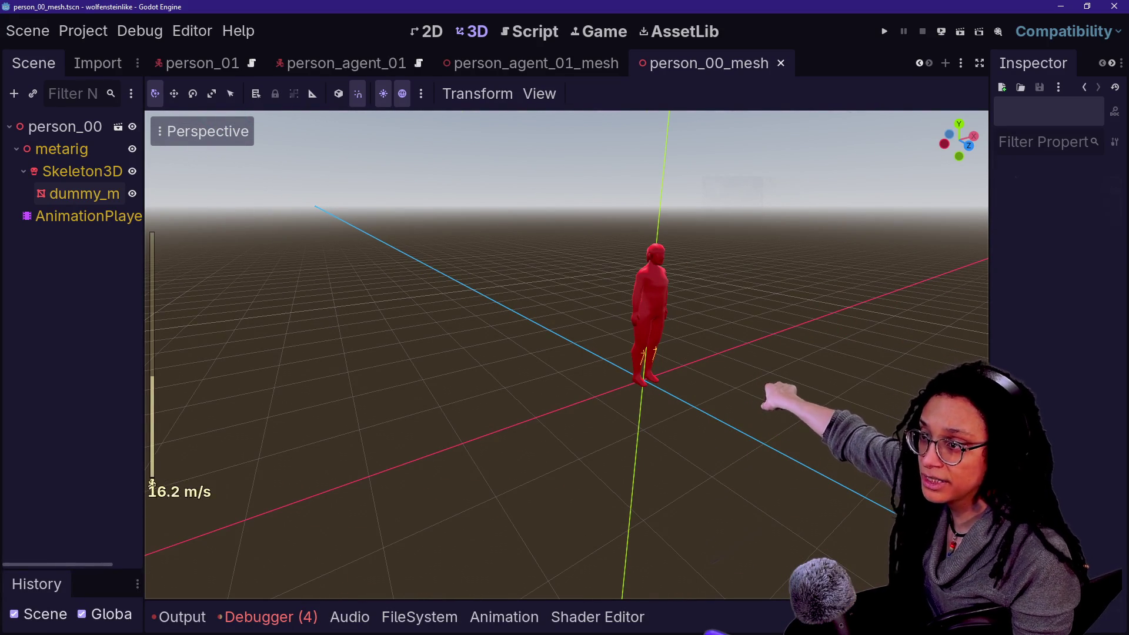
scroll(566, 354, "up", 20)
scroll(566, 354, "down", 10)
scroll(566, 355, "down", 5)
Step: Pull the camera far back, then fly in close and strafe sideways around the figure
key("s")
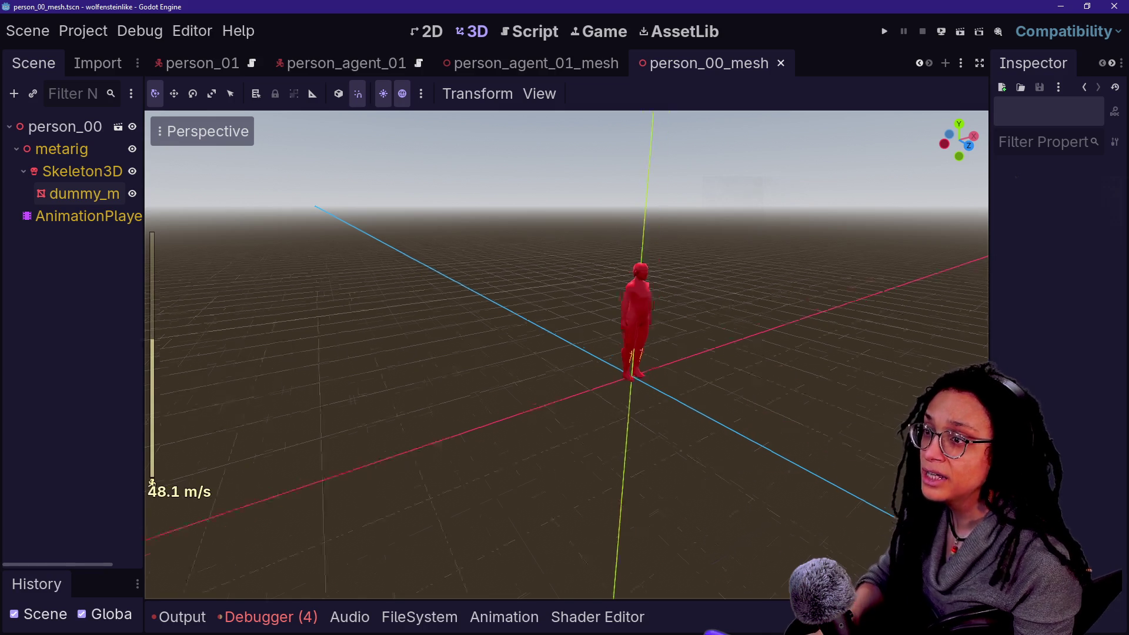
key("w")
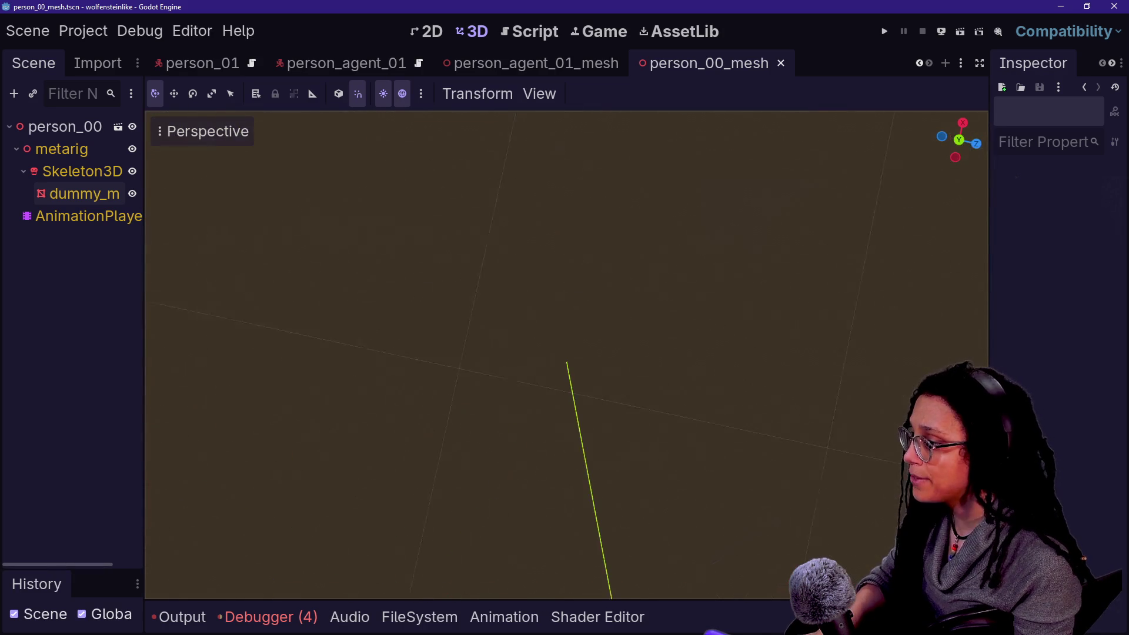
scroll(314, 251, "up", 1)
key("s")
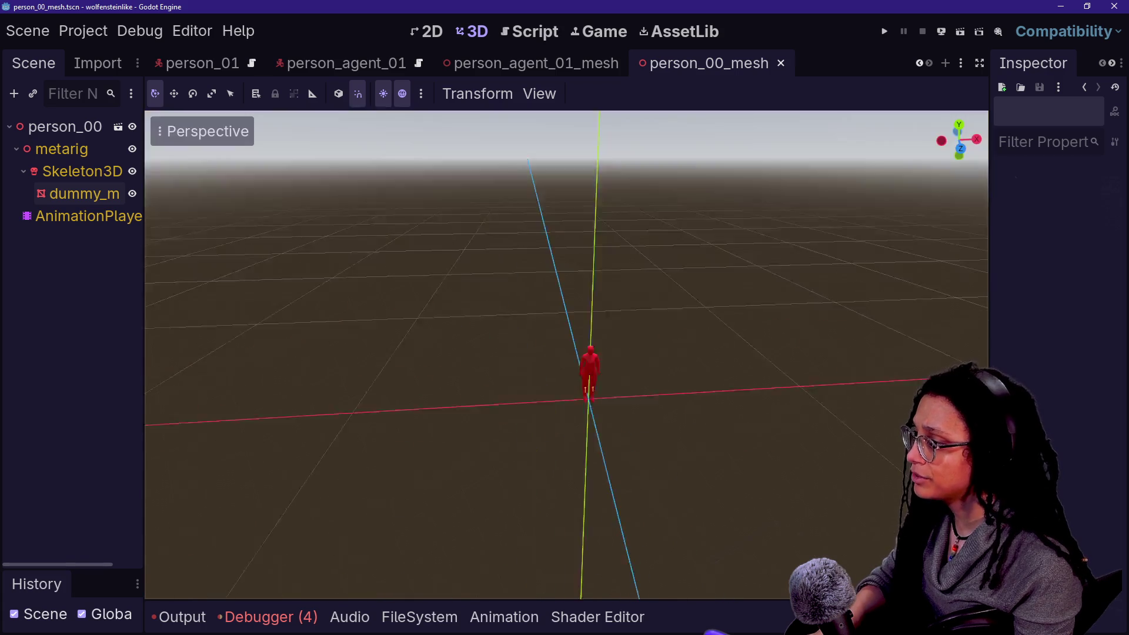
scroll(566, 353, "down", 10)
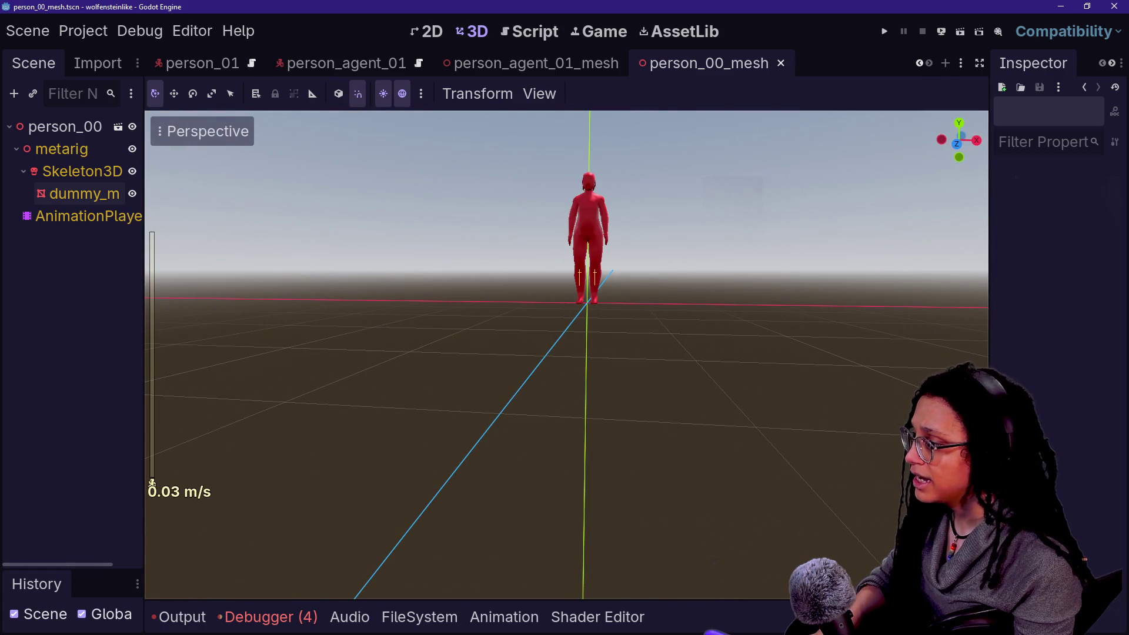
scroll(566, 352, "up", 8)
scroll(566, 353, "up", 3)
key("w")
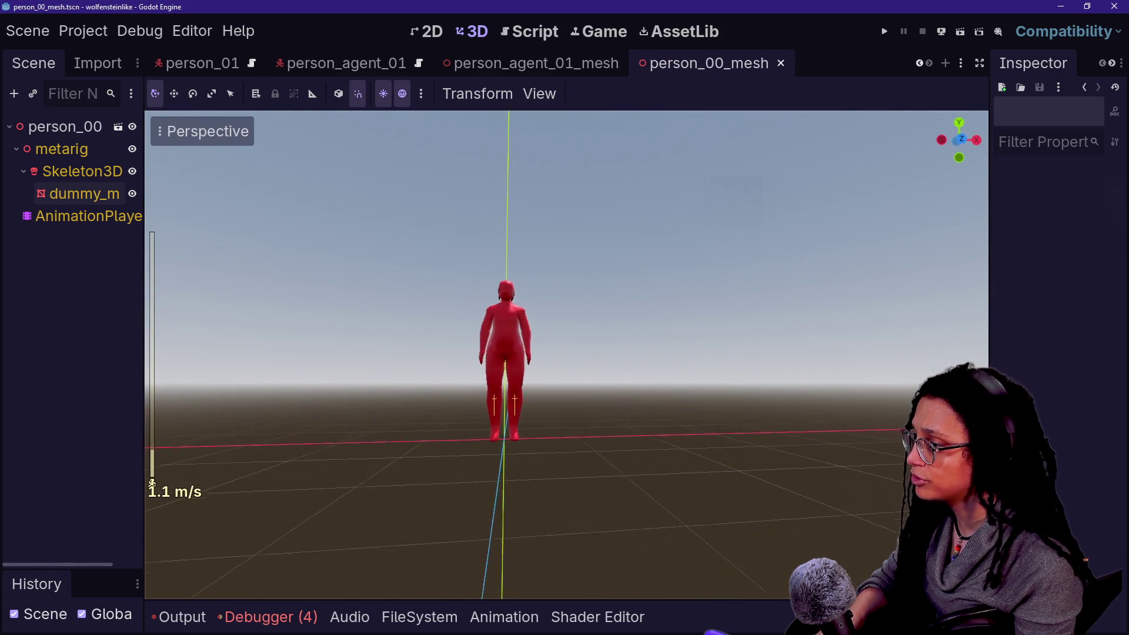
key("d")
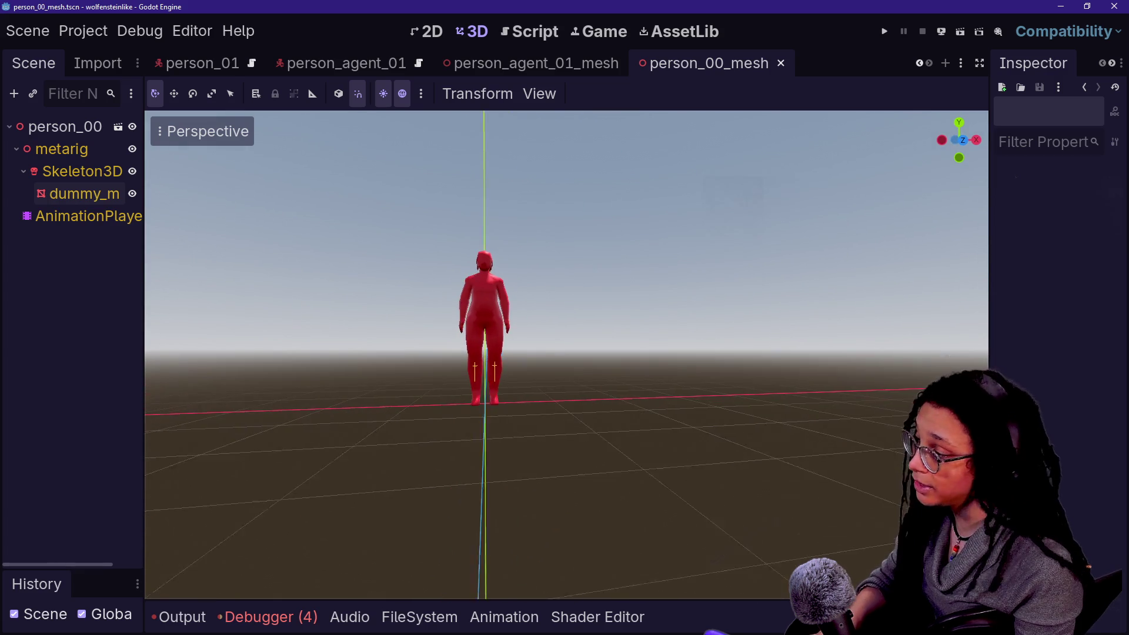
key("d")
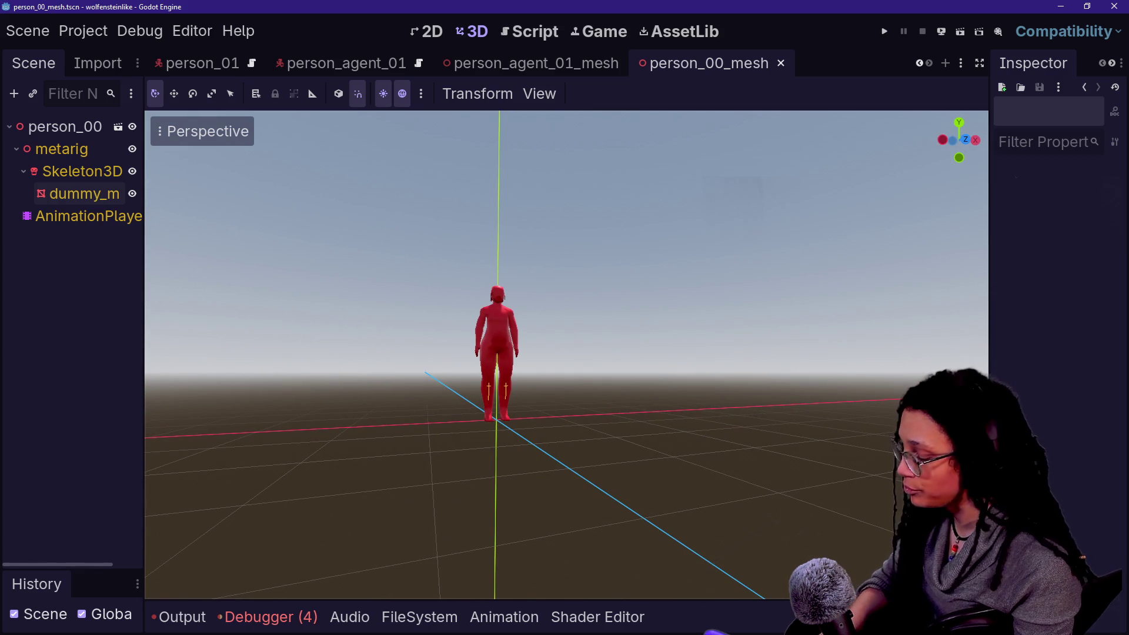
key("a")
key("w")
key("d")
key("w")
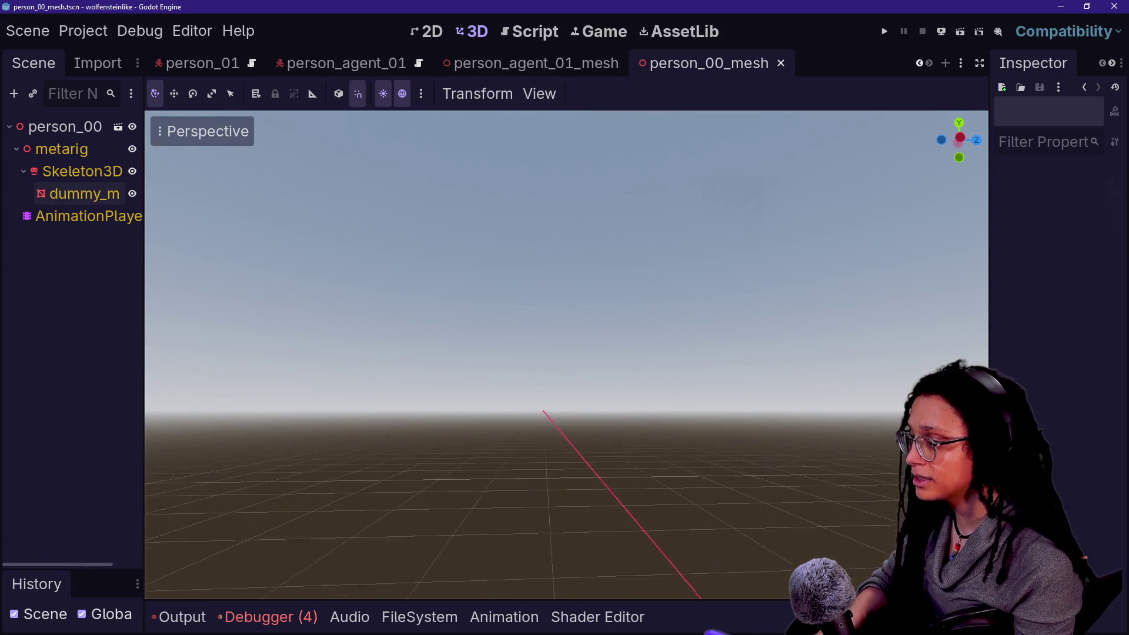
key("d")
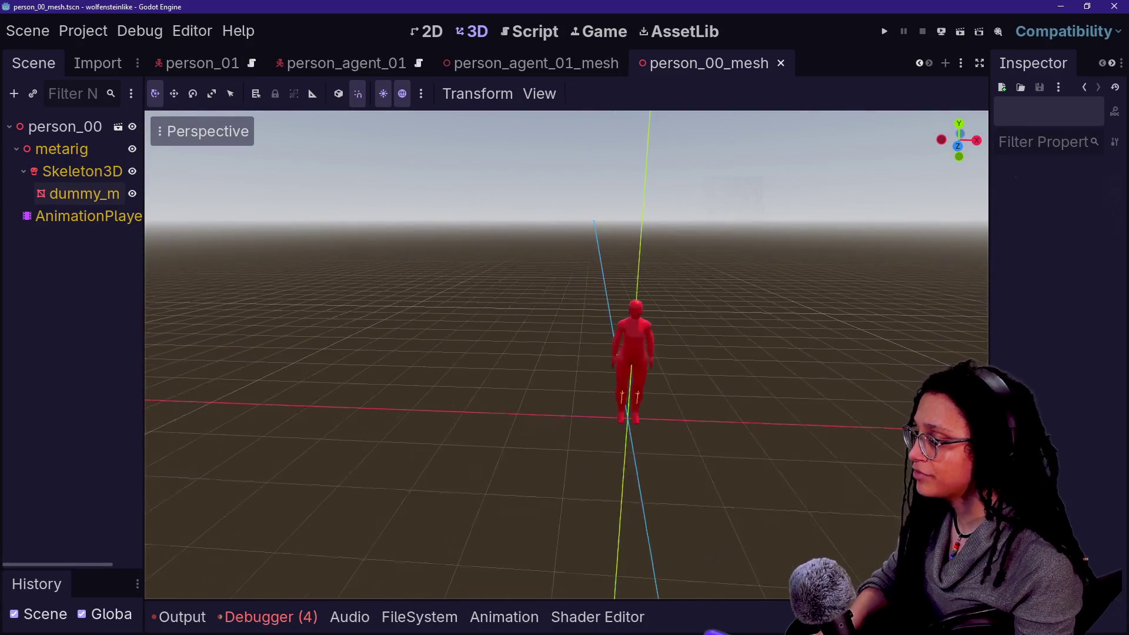
Step: Readjust the fly speed and fly forward toward the world origin
scroll(566, 353, "down", 5)
scroll(566, 353, "up", 15)
scroll(566, 353, "down", 8)
scroll(152, 482, "down", 8)
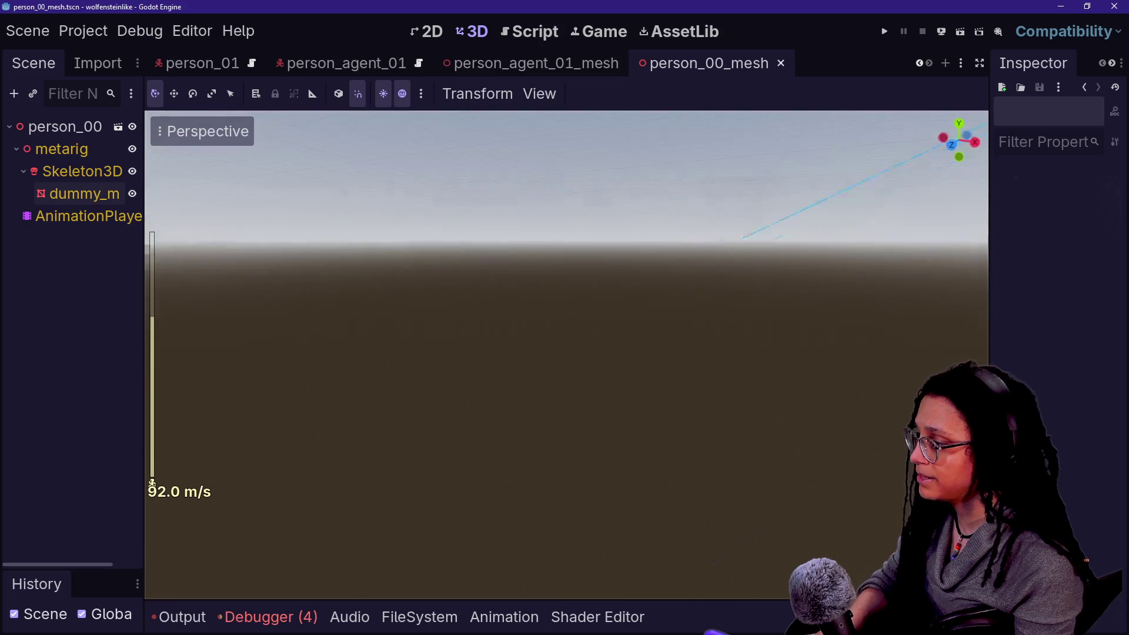
key("w")
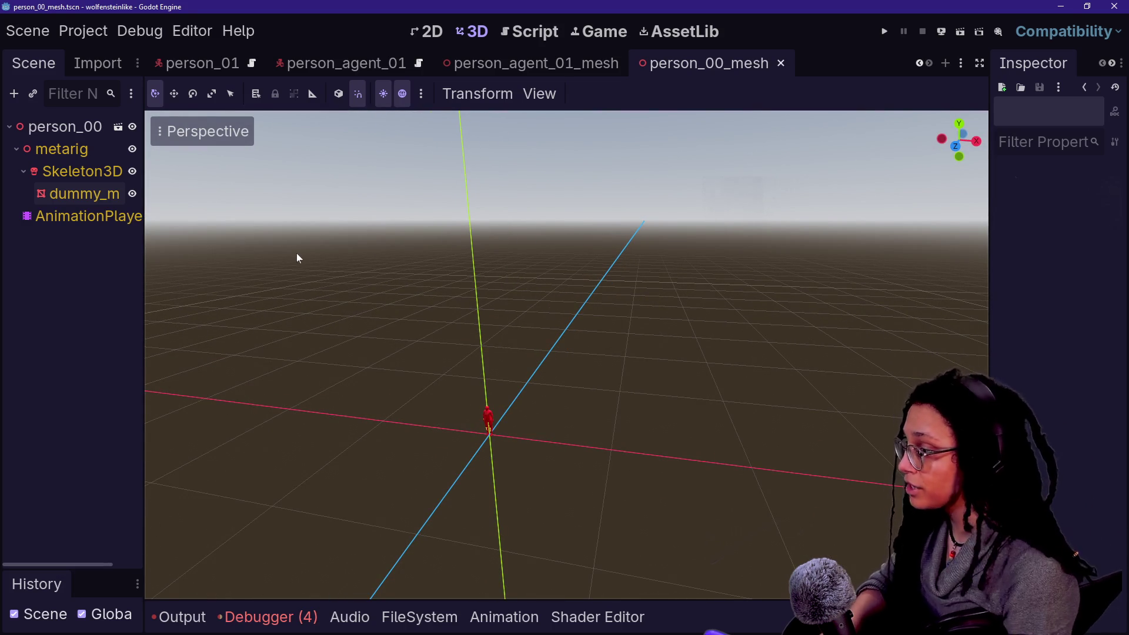
Step: View the figure in Front, Top and Left orthogonal views, framing person_00 and panning the side view
left_click(956, 146)
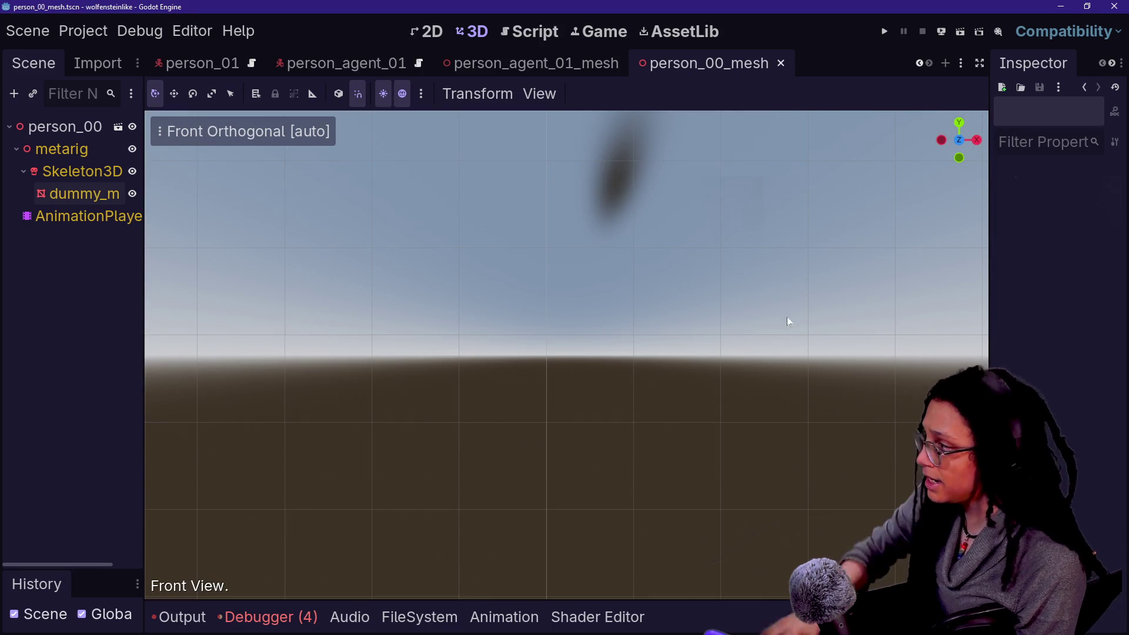
double_click(59, 126)
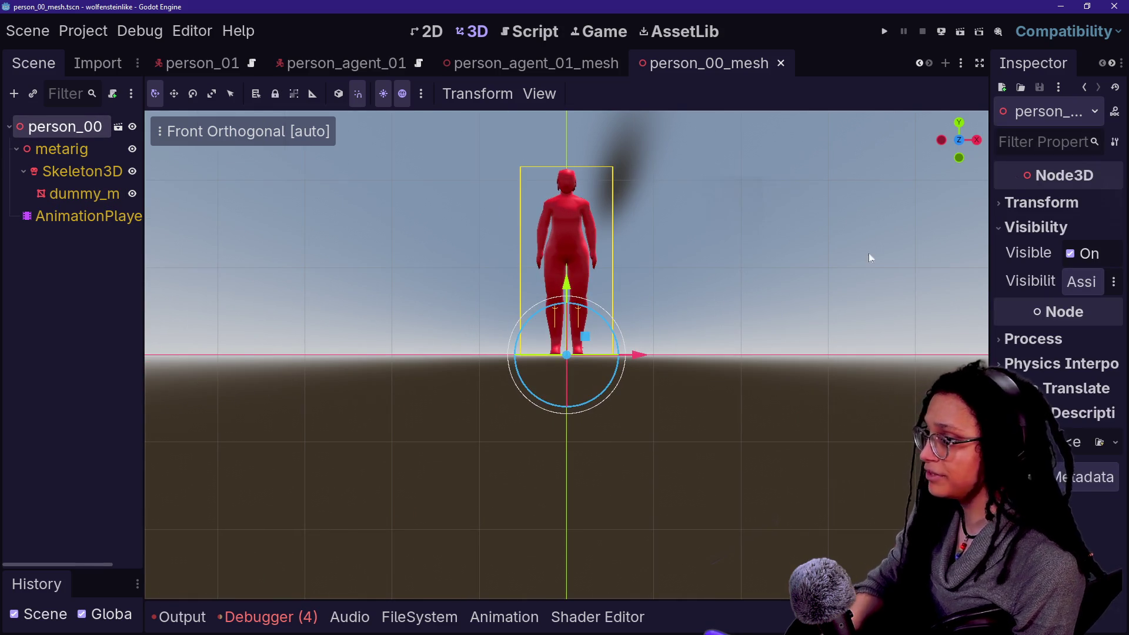
left_click(960, 124)
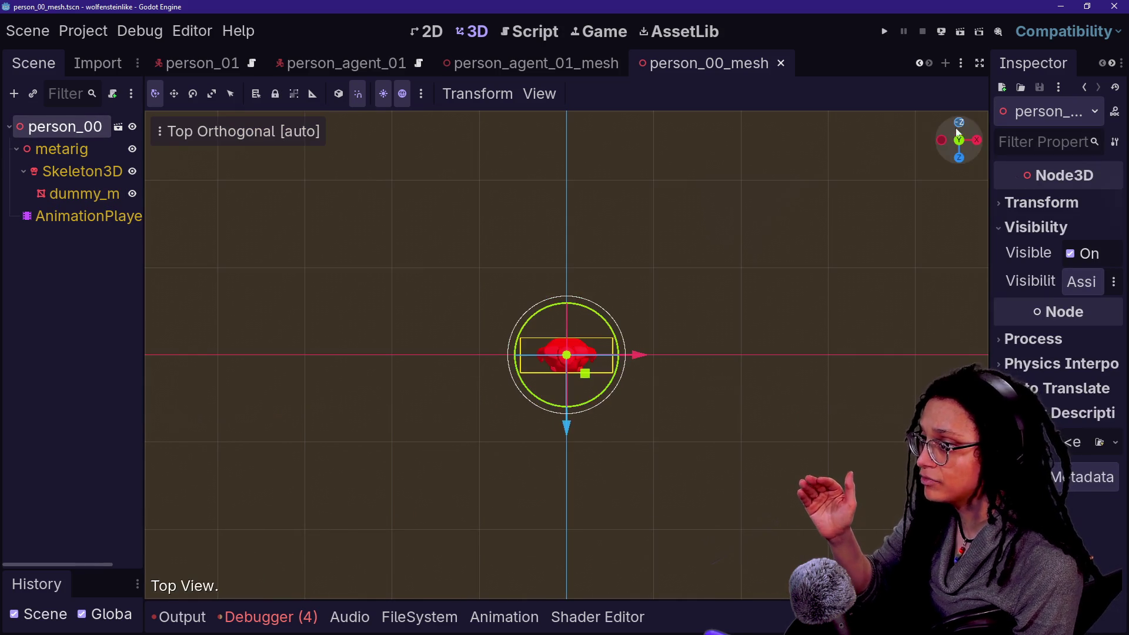
left_click(931, 143)
left_click(941, 141)
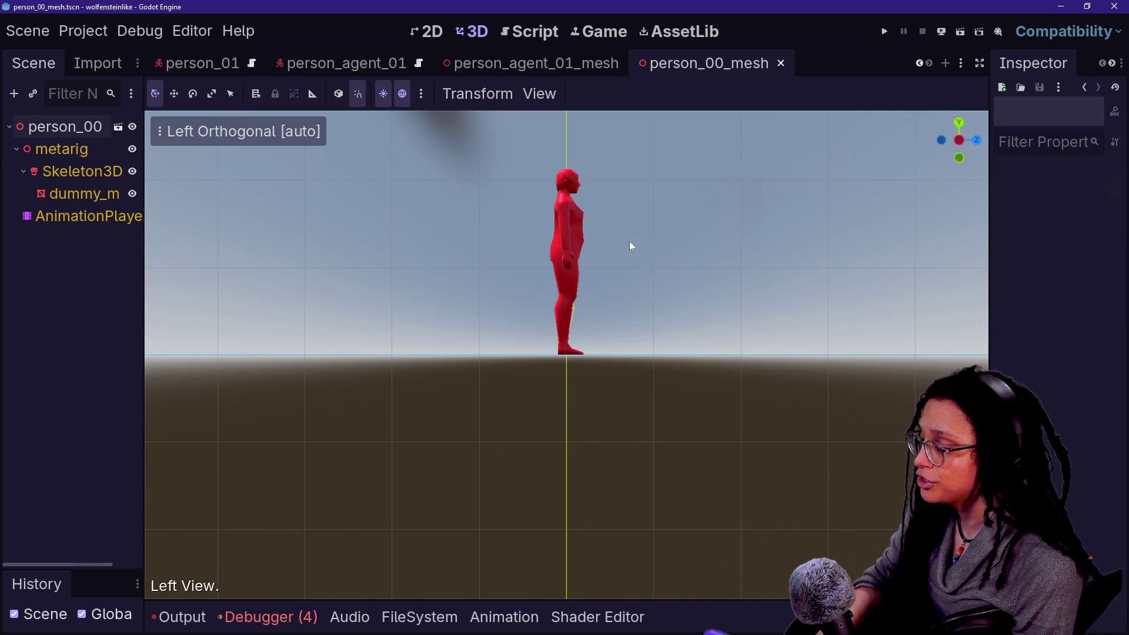
mouse_move(832, 213)
left_mouse_down()
mouse_move(607, 302)
mouse_move(738, 259)
mouse_move(812, 207)
mouse_move(793, 177)
mouse_move(629, 235)
mouse_move(721, 242)
mouse_move(636, 242)
mouse_move(362, 344)
mouse_move(948, 282)
left_mouse_up()
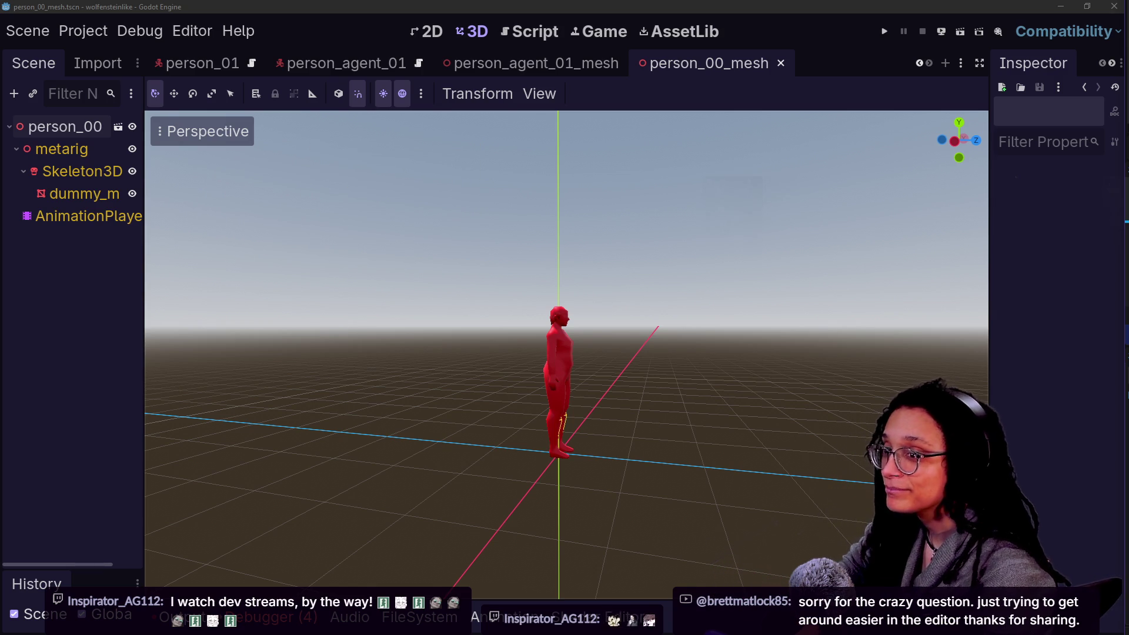
key("alt+Tab")
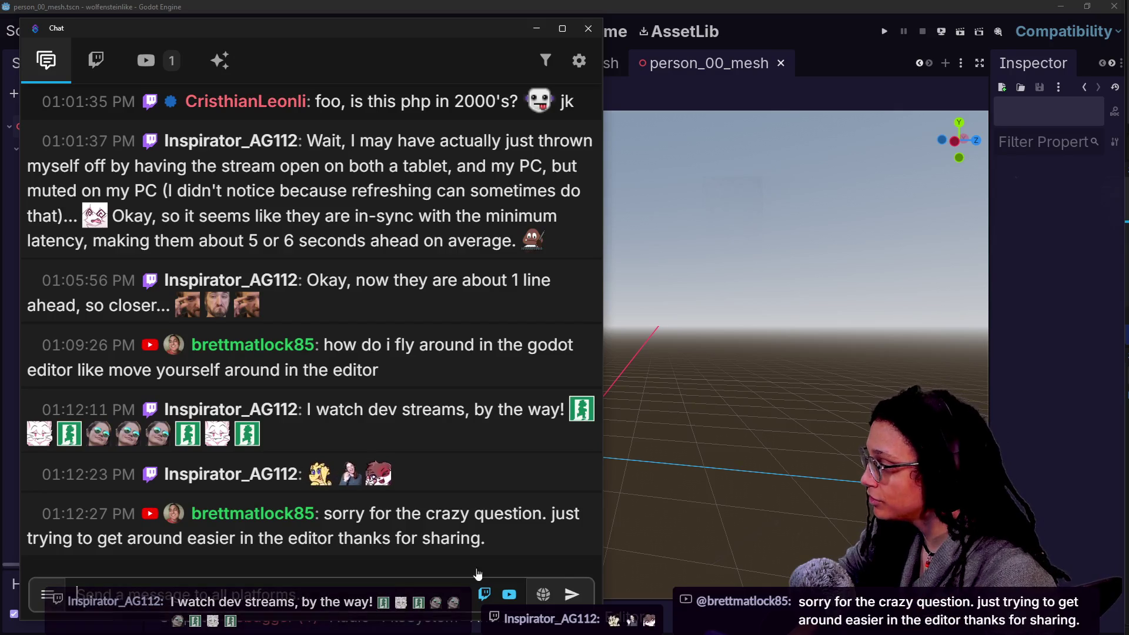
mouse_move(348, 472)
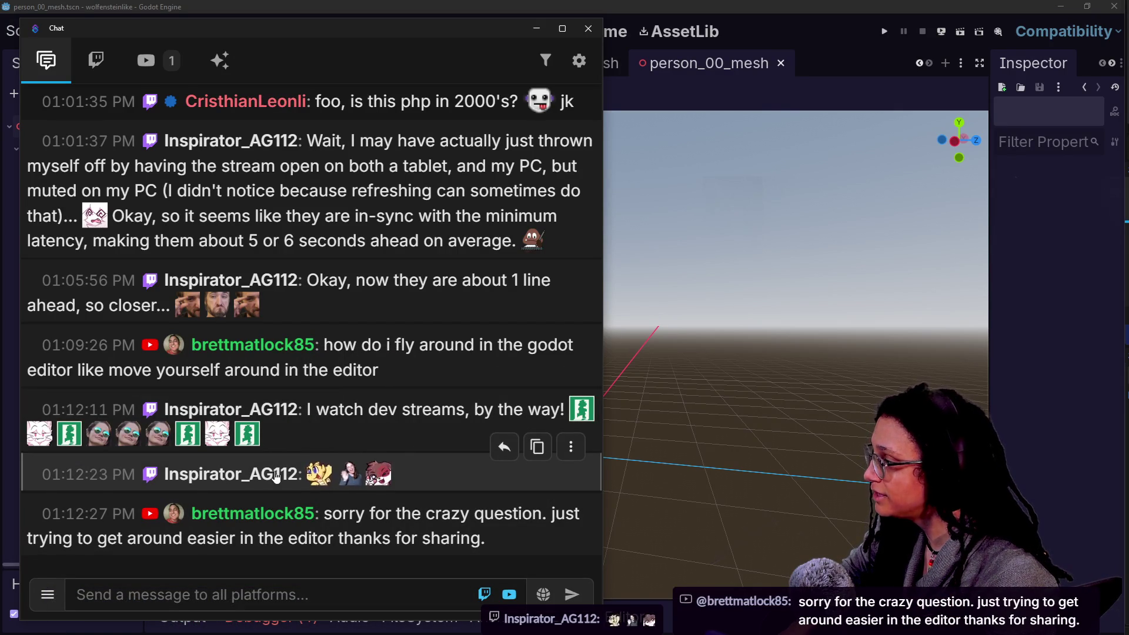
mouse_move(222, 313)
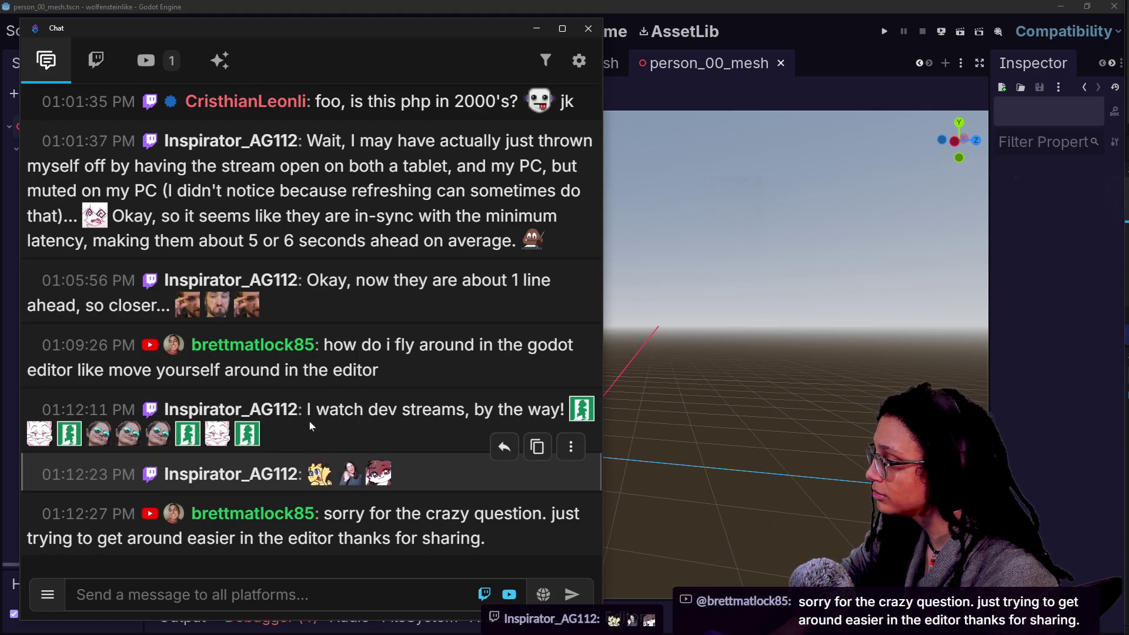
triple_click(321, 474)
left_click(1092, 235)
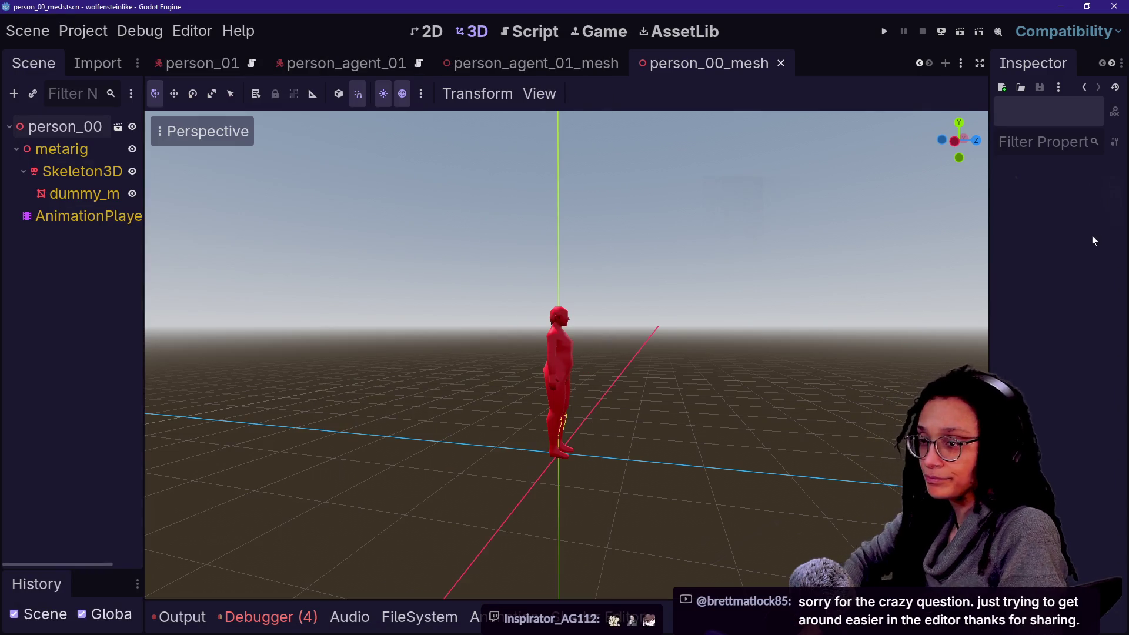
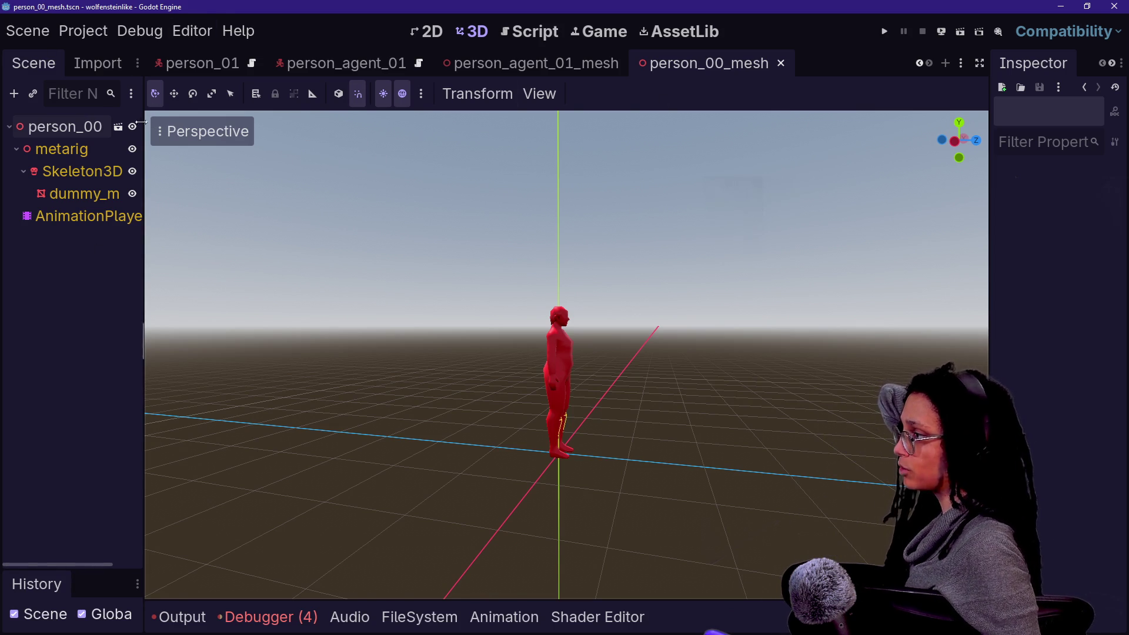
Step: Widen the Scene dock and compare the person_agent_01_mesh and person_00_mesh scenes
left_click_drag(144, 159, 202, 158)
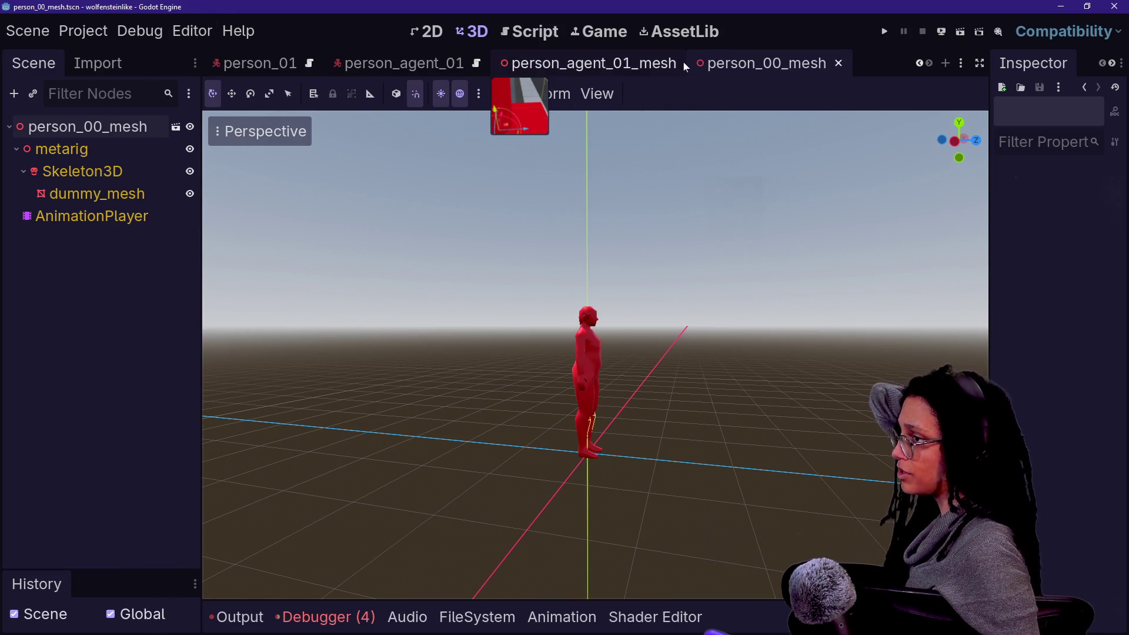
left_click(536, 66)
left_click(759, 64)
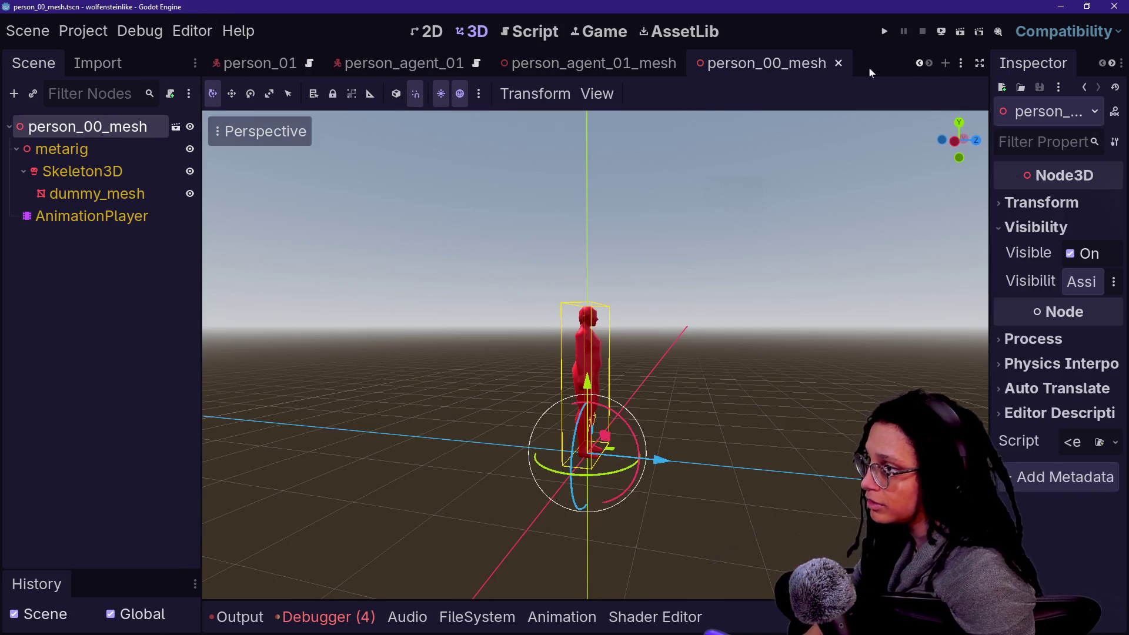
left_click(541, 63)
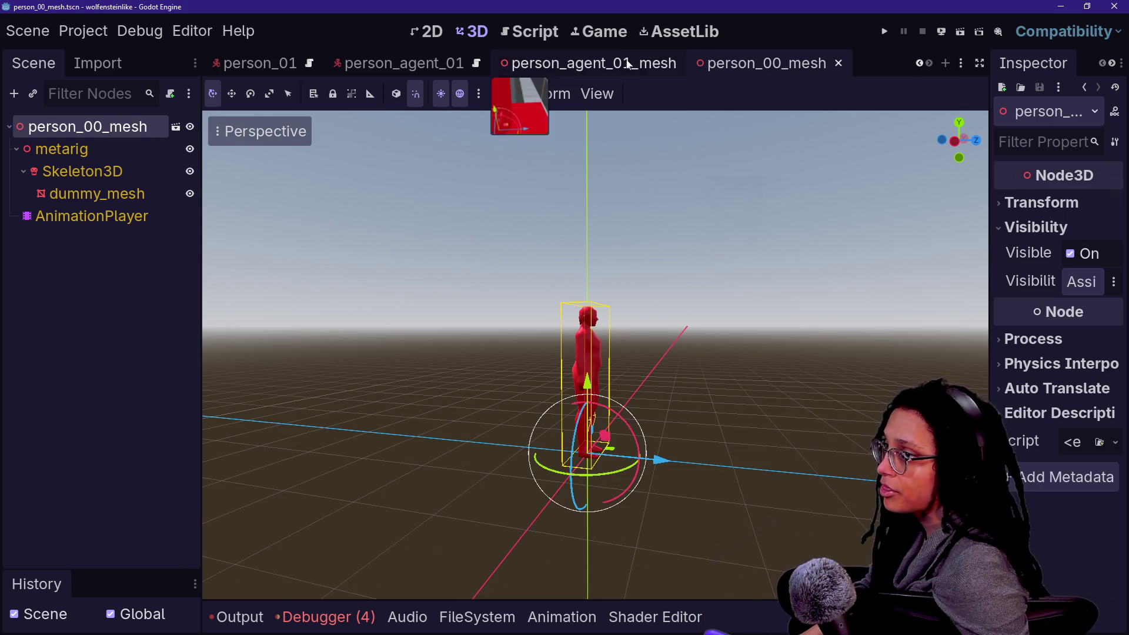
left_click(707, 62)
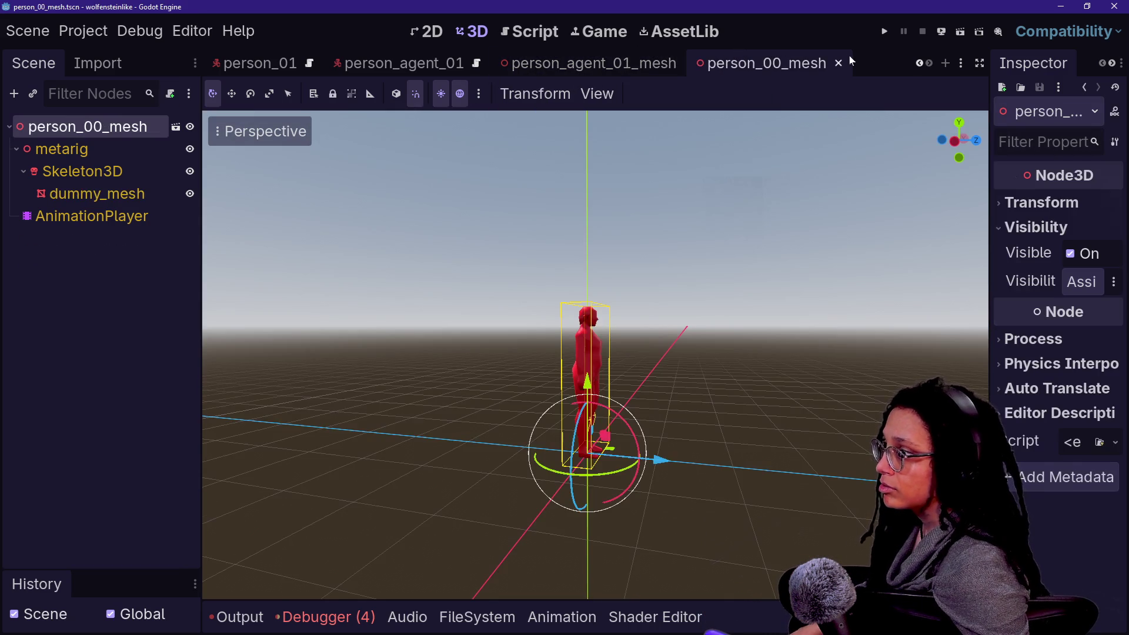
Step: Check the person_agent_01 and person_01 scenes, then show project files from person_00_mesh
left_click(367, 65)
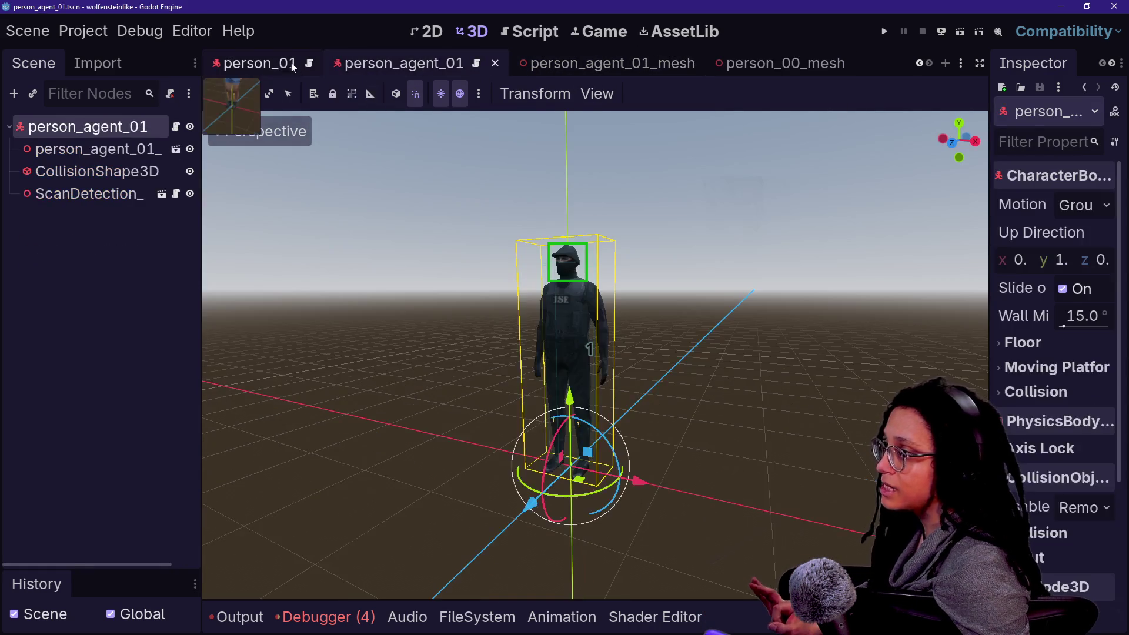
left_click(247, 64)
left_click(588, 63)
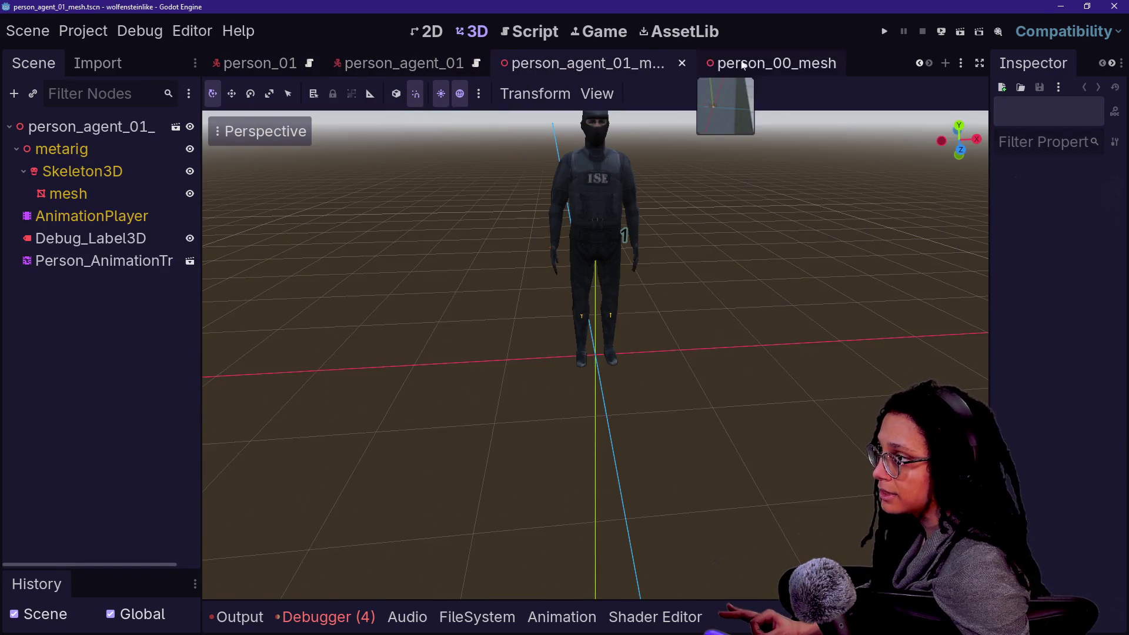
left_click(758, 63)
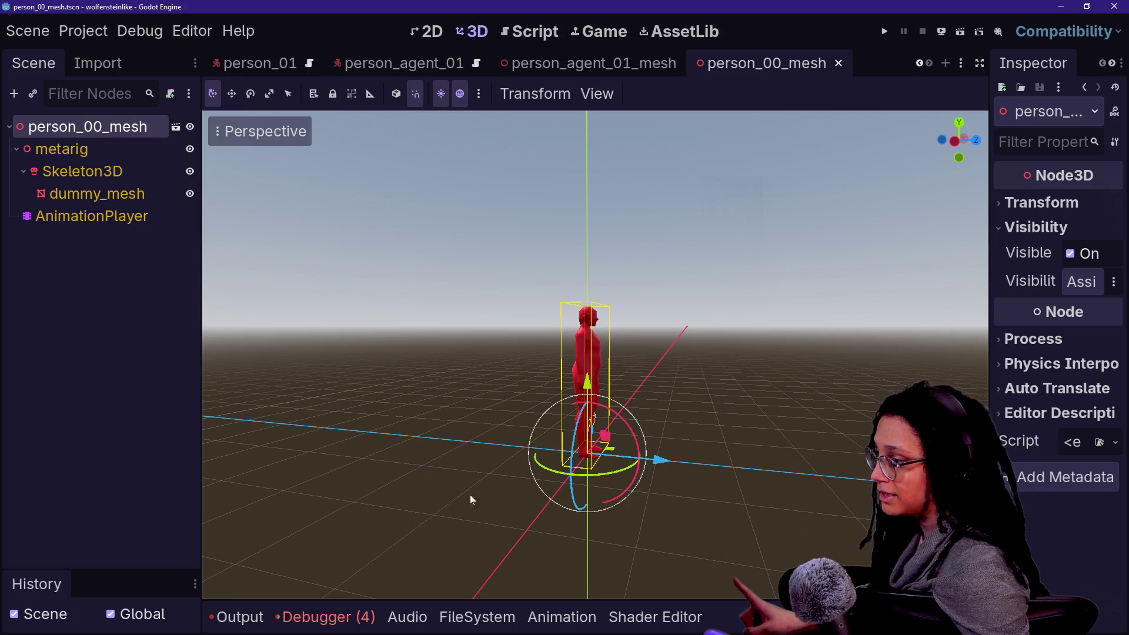
left_click(503, 616)
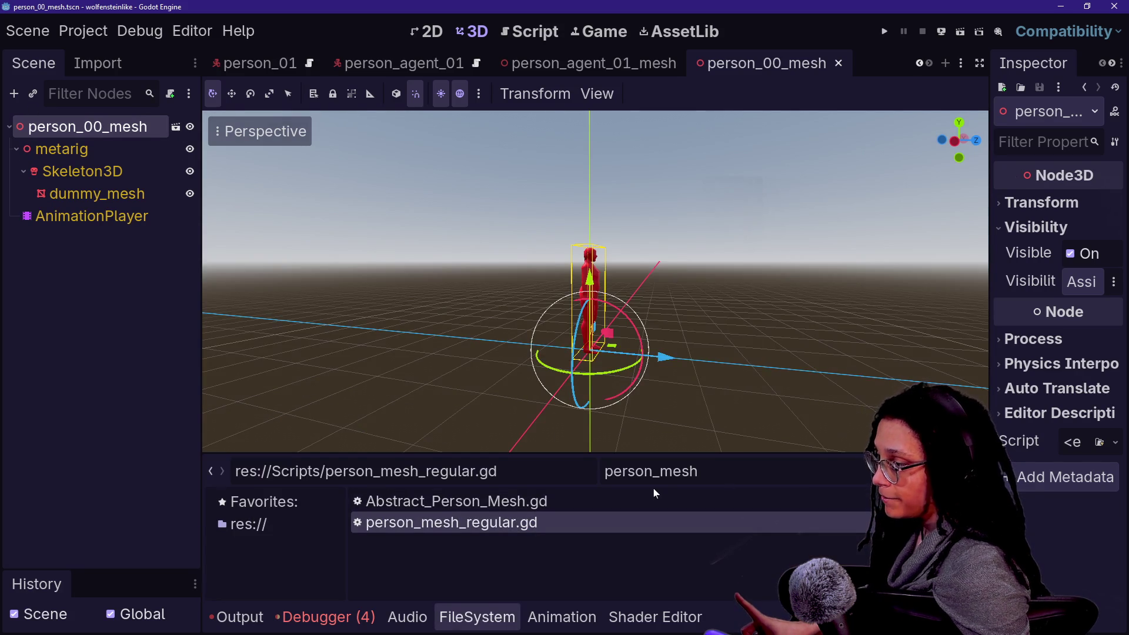
Step: Attach person_mesh_regular.gd to the person_00_mesh root and review its _ready_type_specifics and phone check
mouse_move(499, 523)
left_mouse_down()
mouse_move(146, 155)
mouse_move(168, 130)
left_mouse_up()
left_click(175, 126)
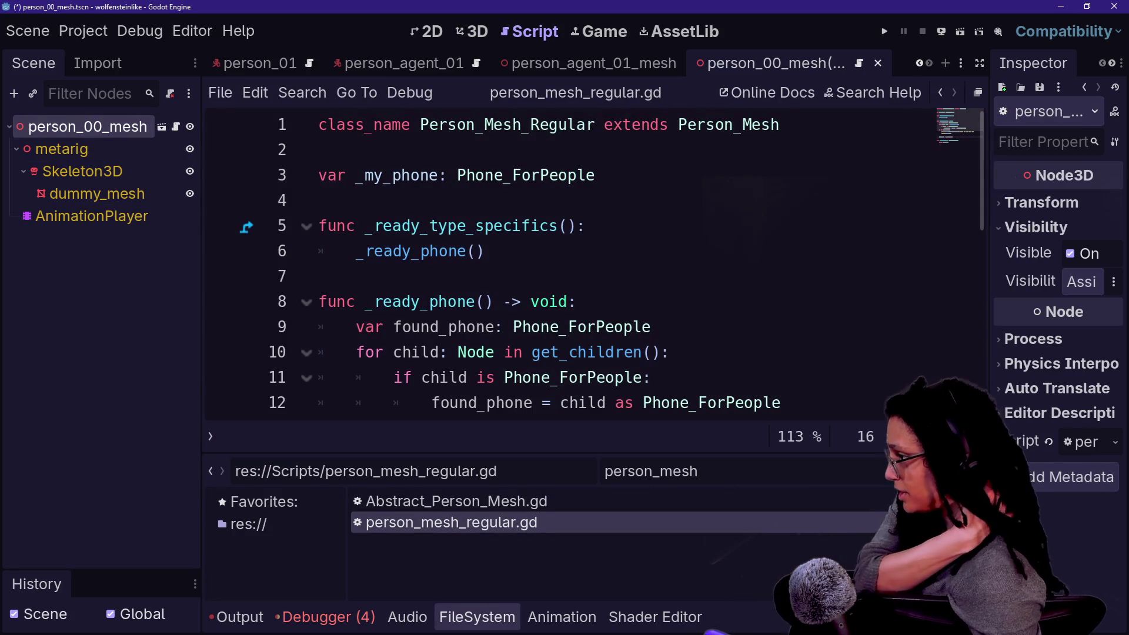
left_click(318, 200)
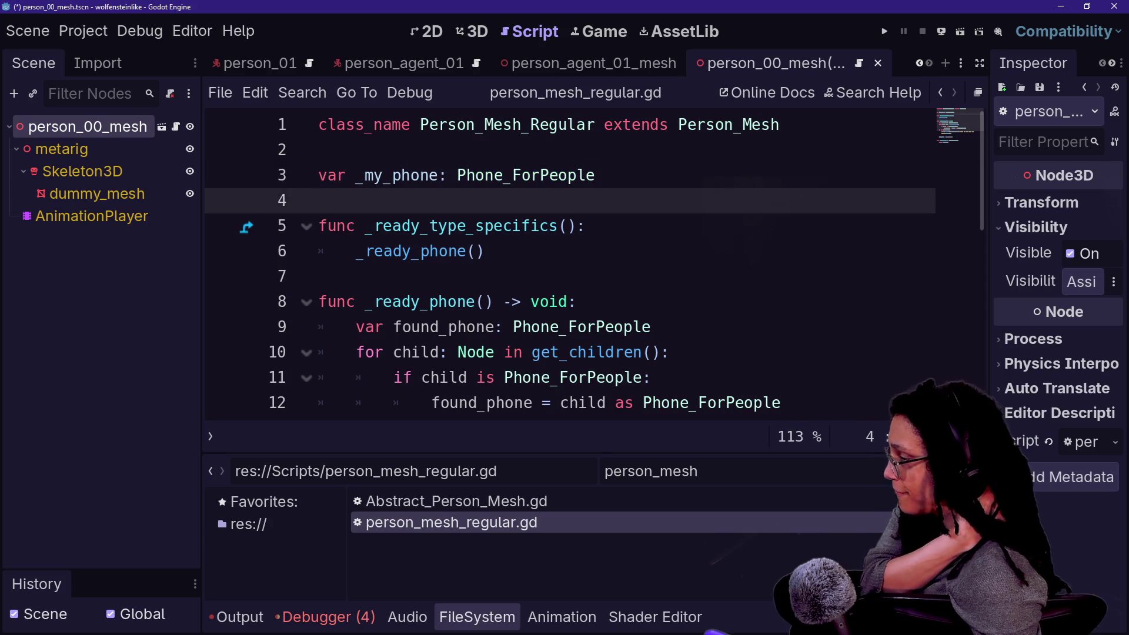
left_click(585, 226)
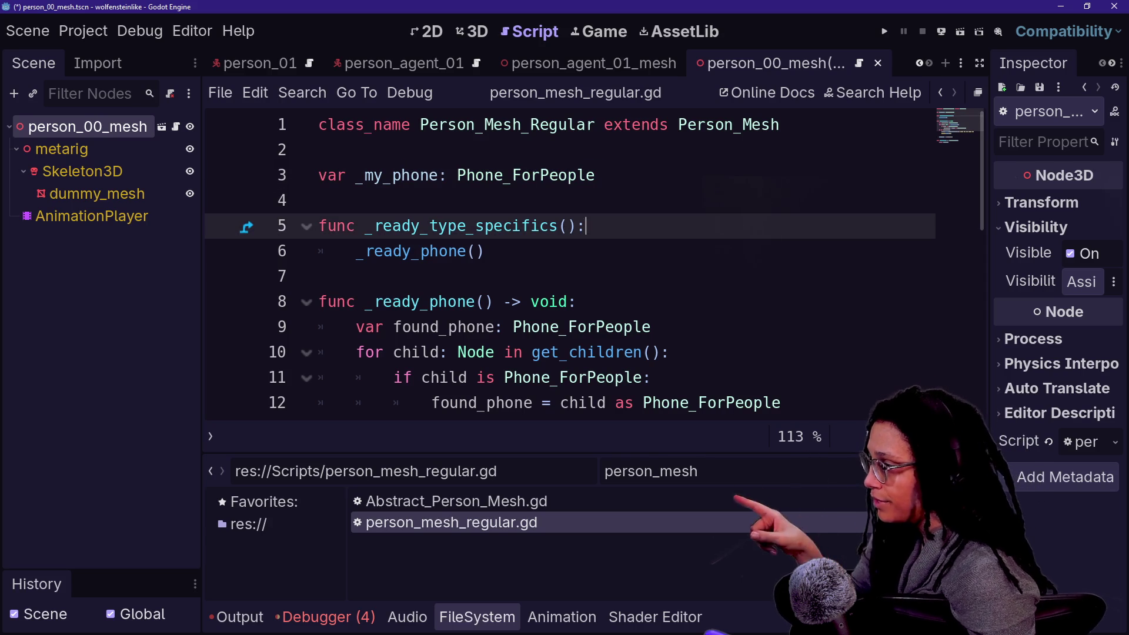
scroll(585, 226, "down", 1)
left_click(530, 353)
scroll(570, 264, "down", 1)
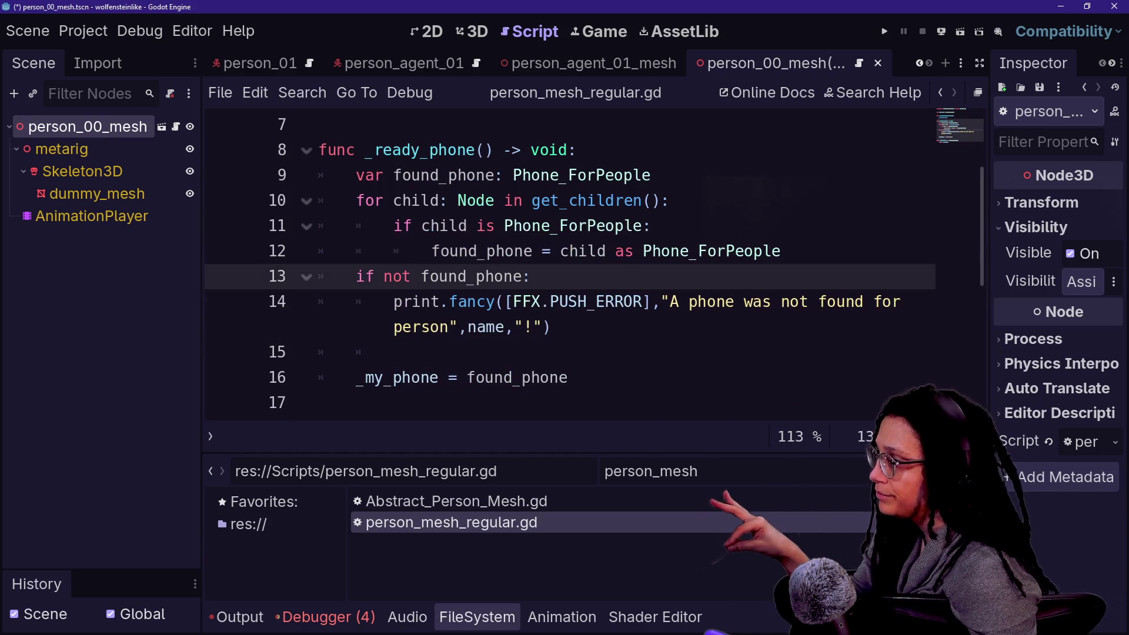
scroll(724, 137, "up", 2)
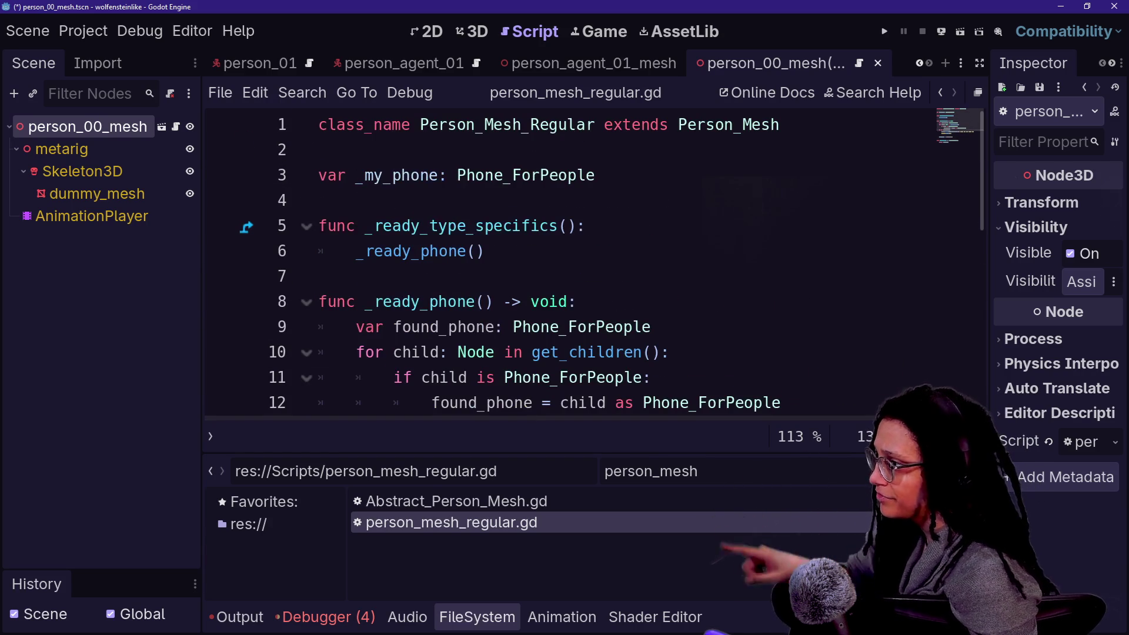
Step: Open and look over the Person_Mesh base class script, Abstract_Person_Mesh.gd
left_click(724, 137, "ctrl")
scroll(724, 137, "down", 1)
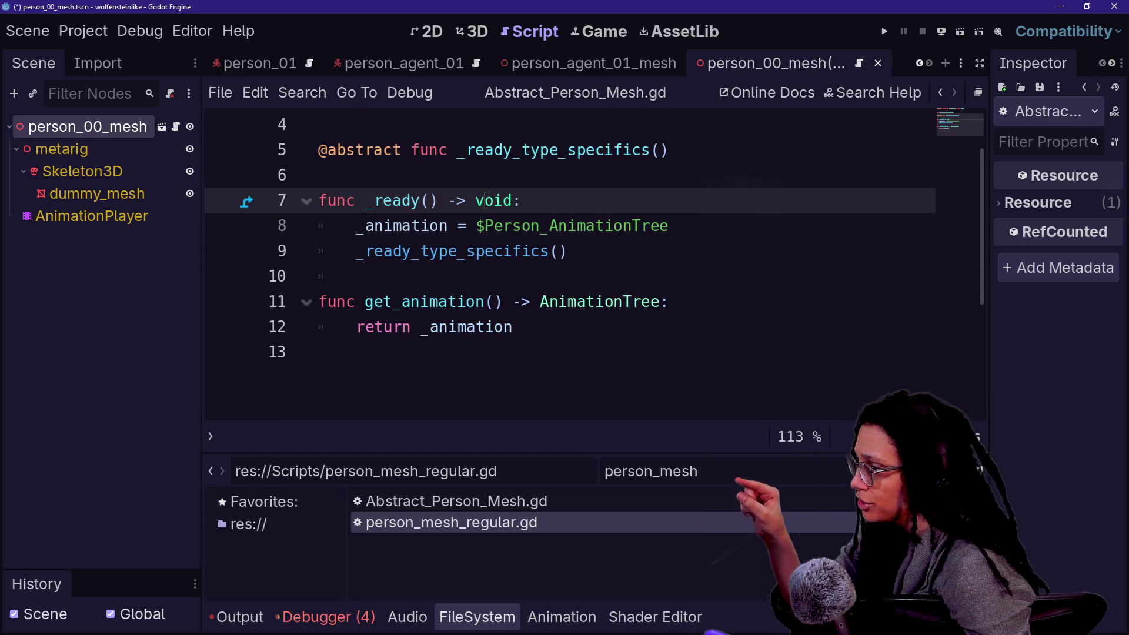
scroll(724, 137, "up", 1)
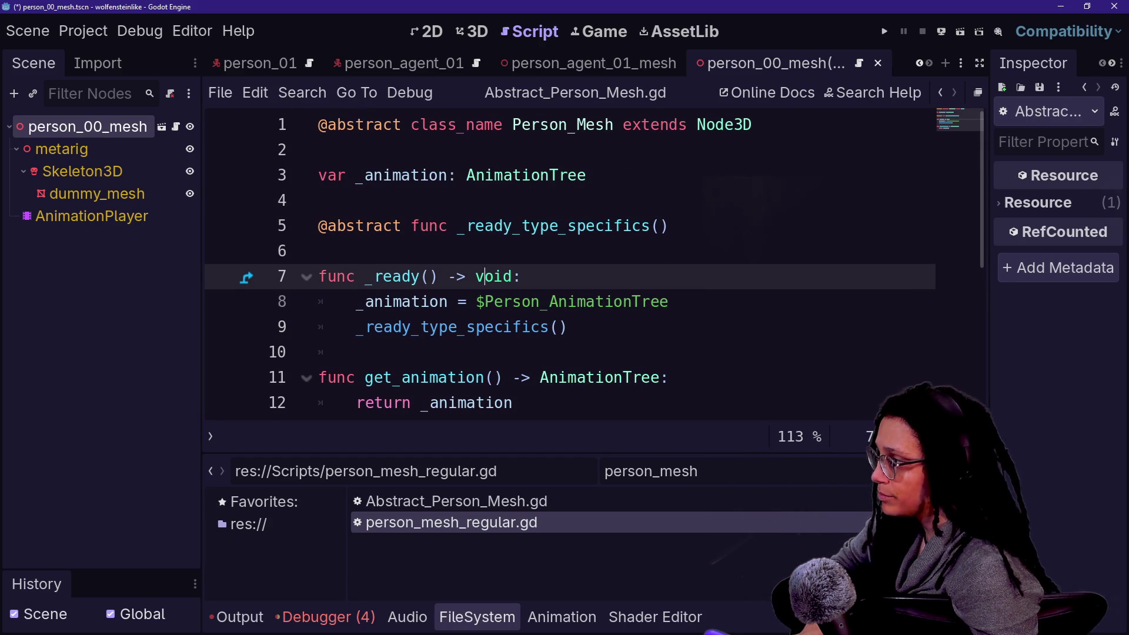
key("alt+shift+o")
Step: Open Abstract_Person.gd via a 'person.gd' search, add a blank line in _ready_mesh_node, then switch to person_agent_01
type("person")
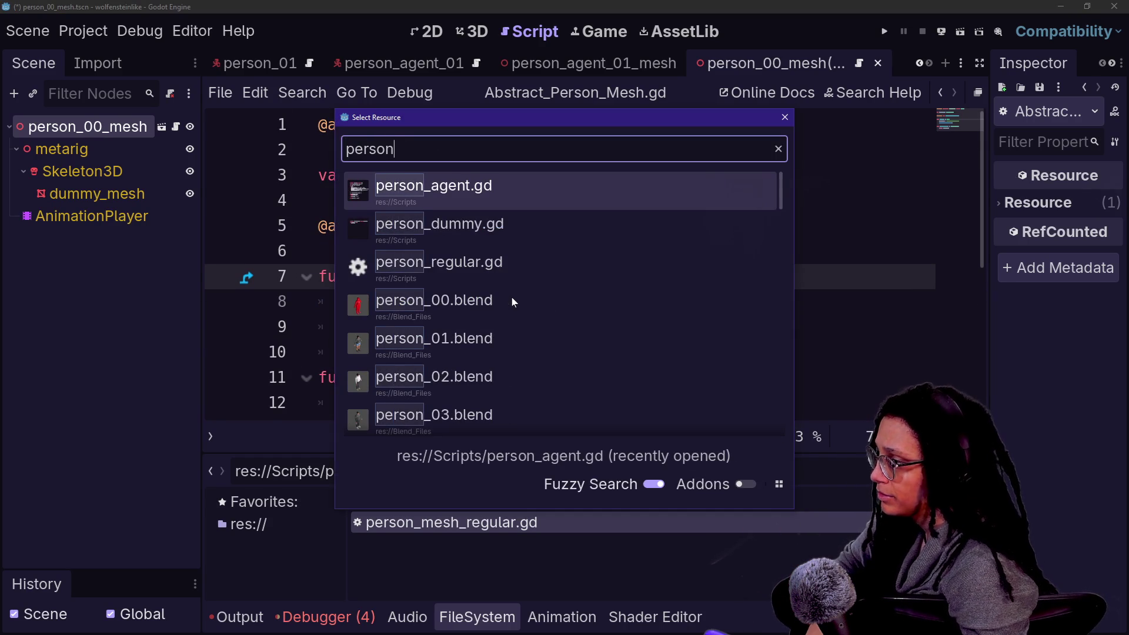
type(".gd")
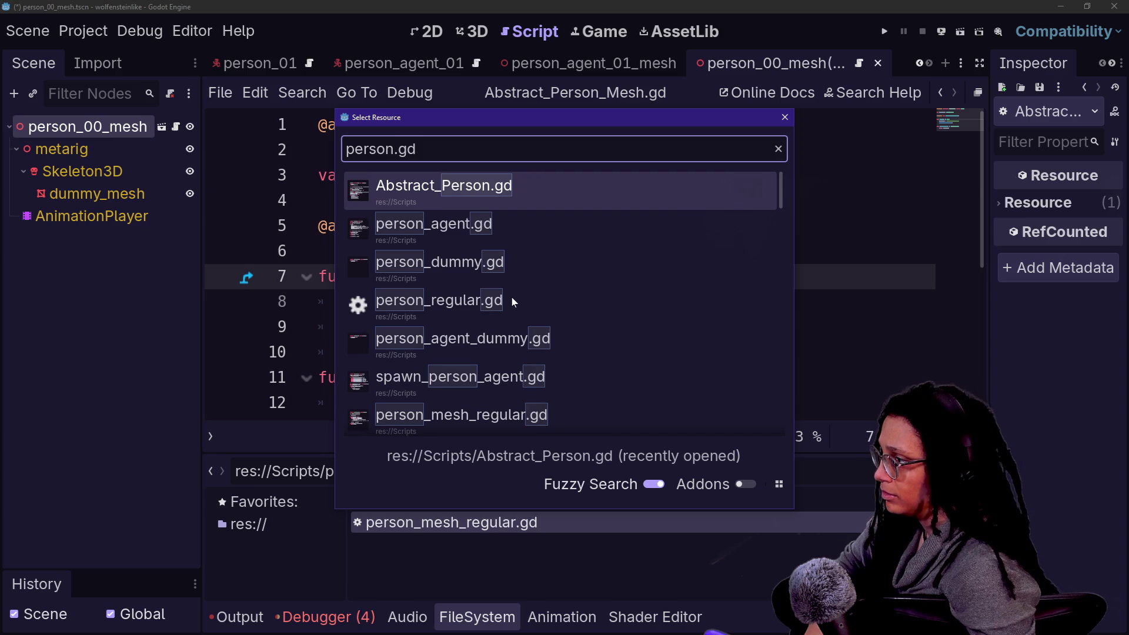
key("Return")
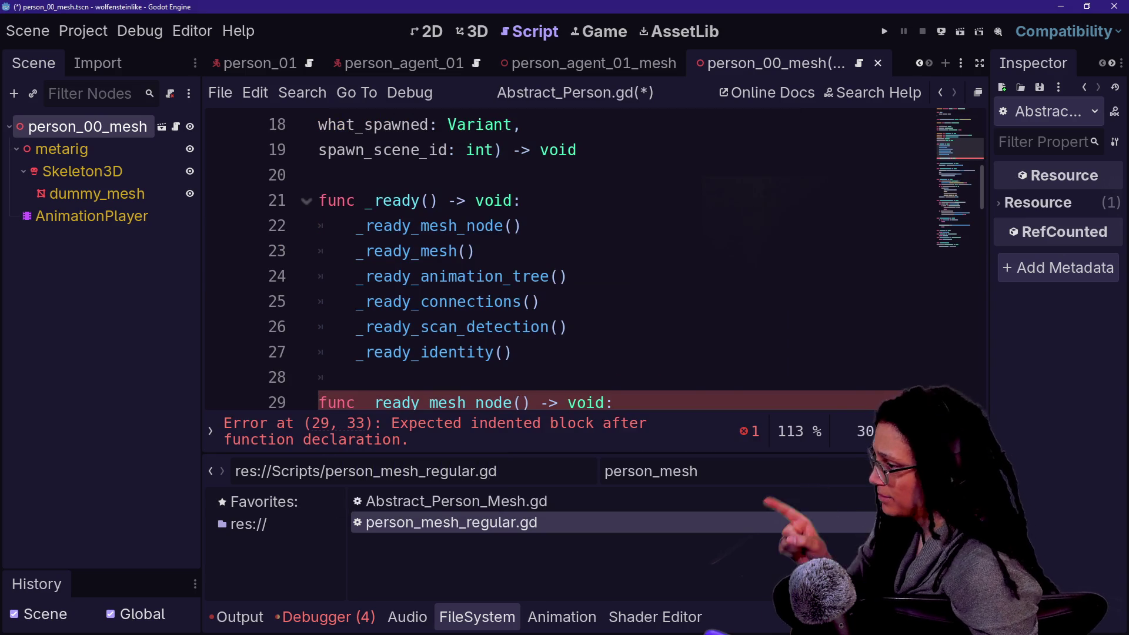
key("Return")
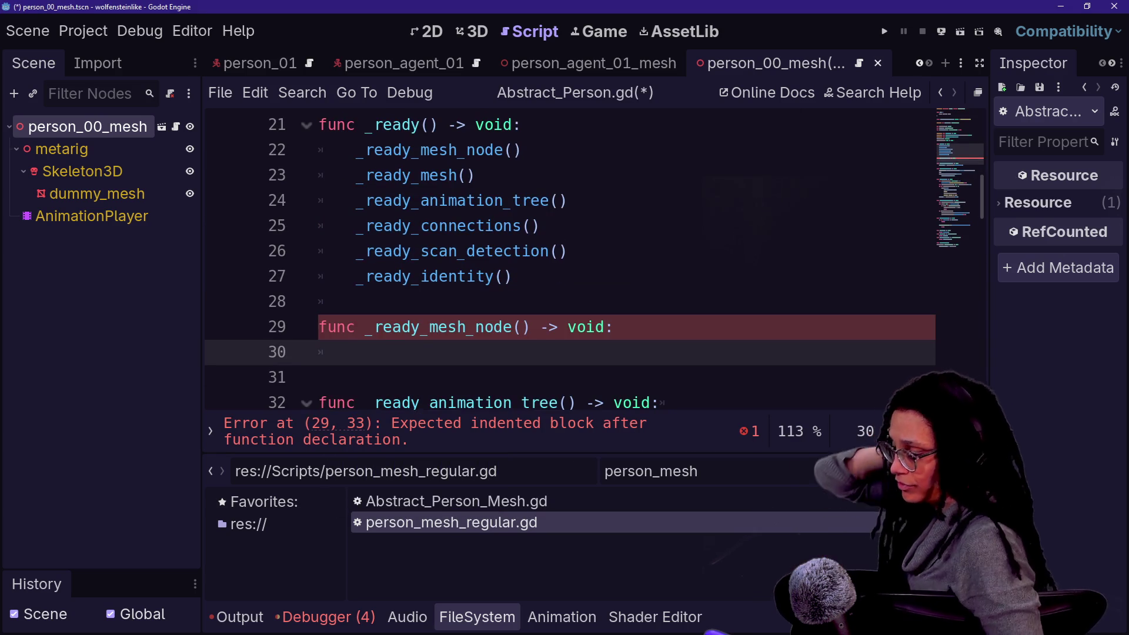
scroll(570, 265, "down", 1)
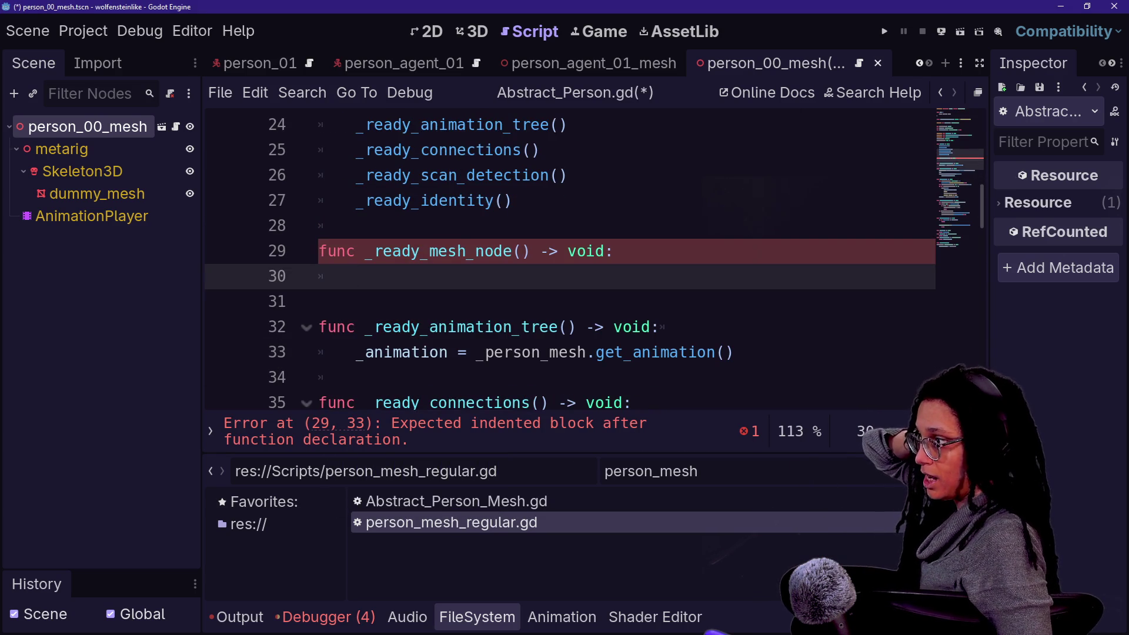
scroll(570, 259, "down", 2)
scroll(570, 259, "up", 2)
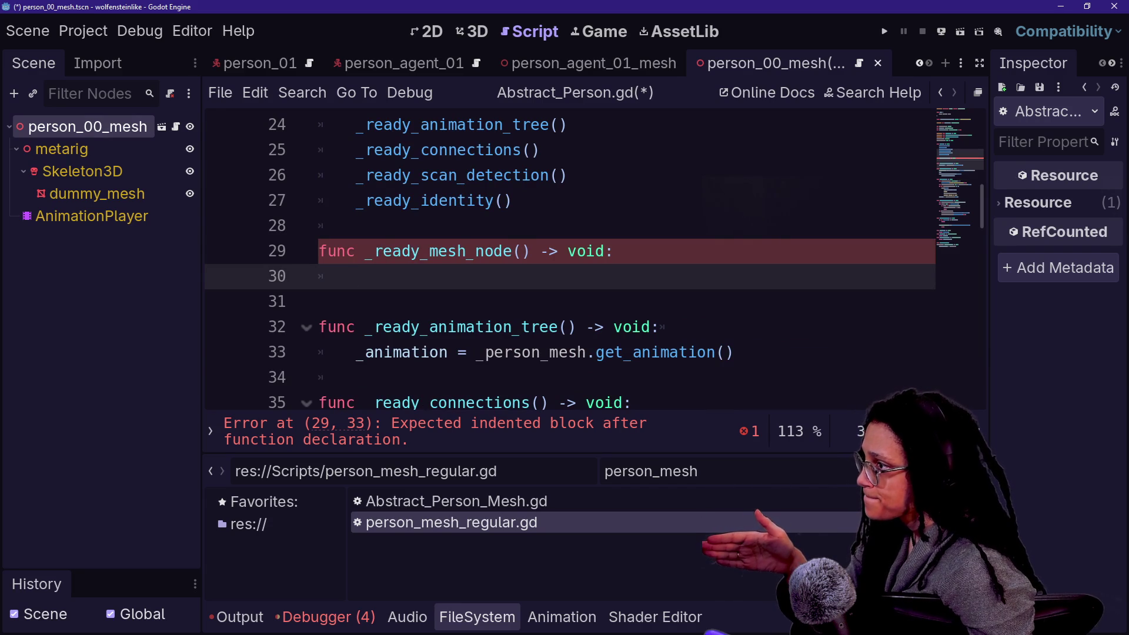
left_click(433, 65)
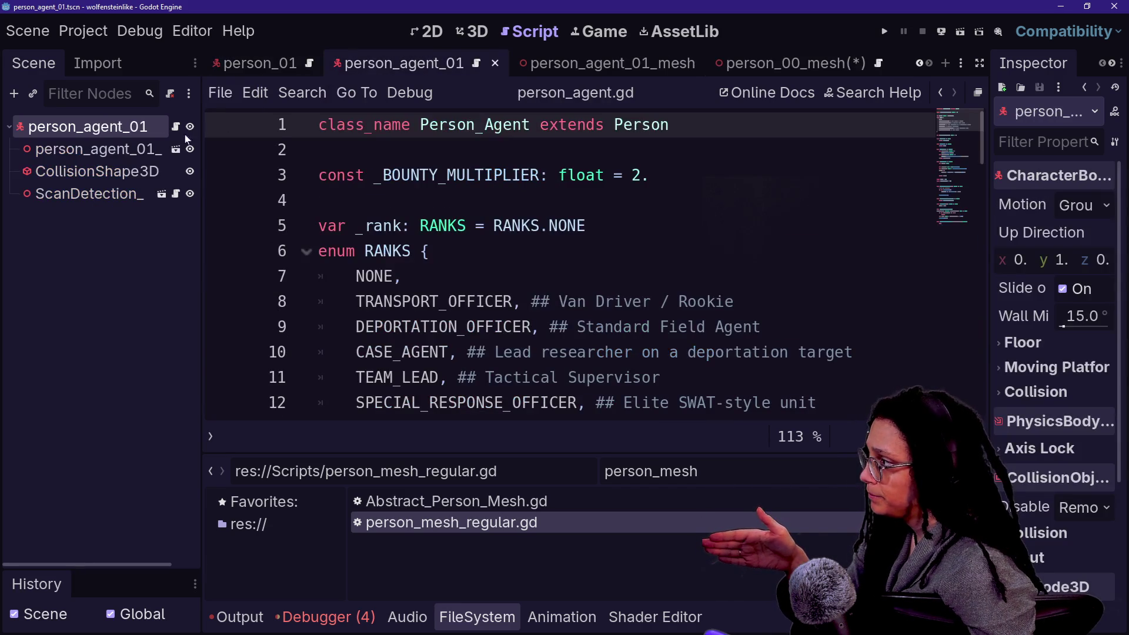
Step: Widen the scene tree while selecting person_agent_01 and its person_agent_01_mesh node
left_click(98, 149)
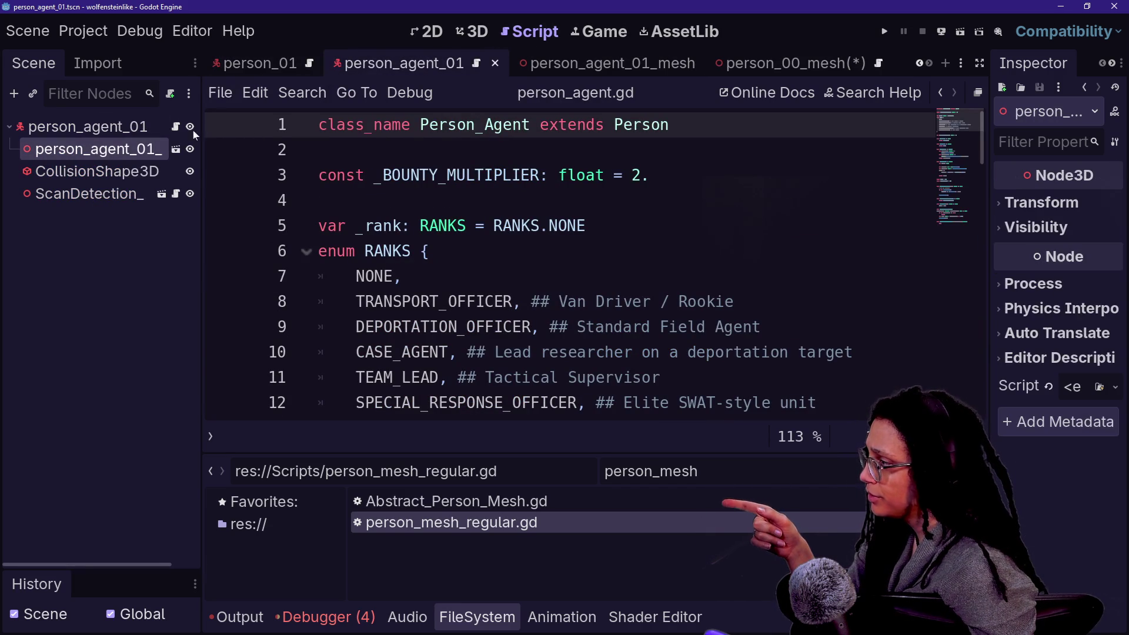
left_click_drag(203, 158, 322, 158)
left_click(88, 127)
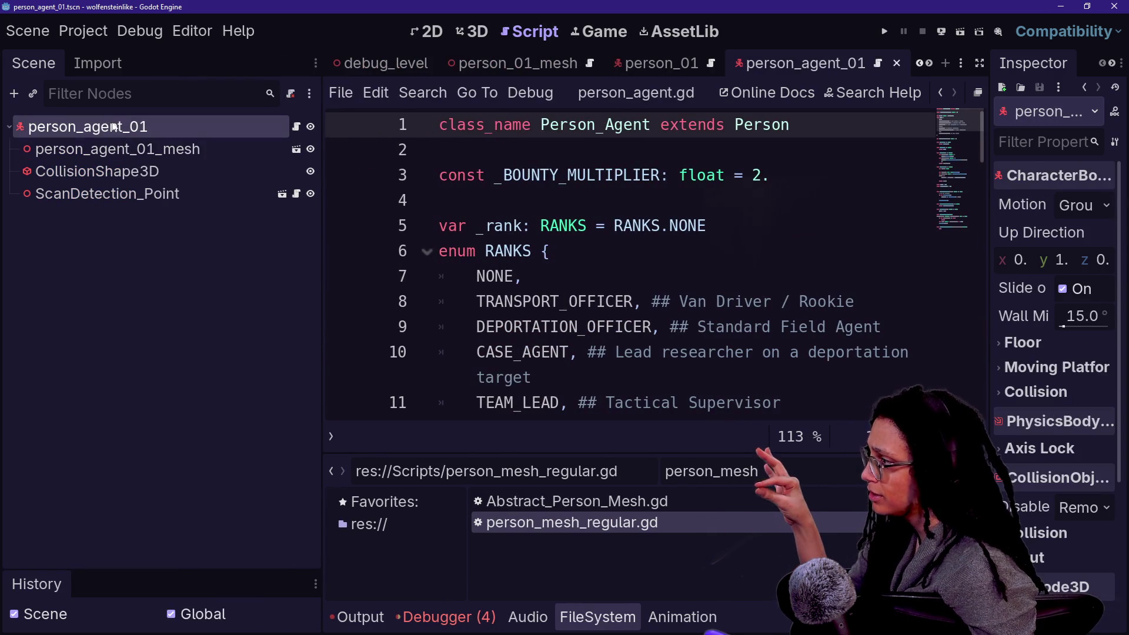
left_click(107, 150)
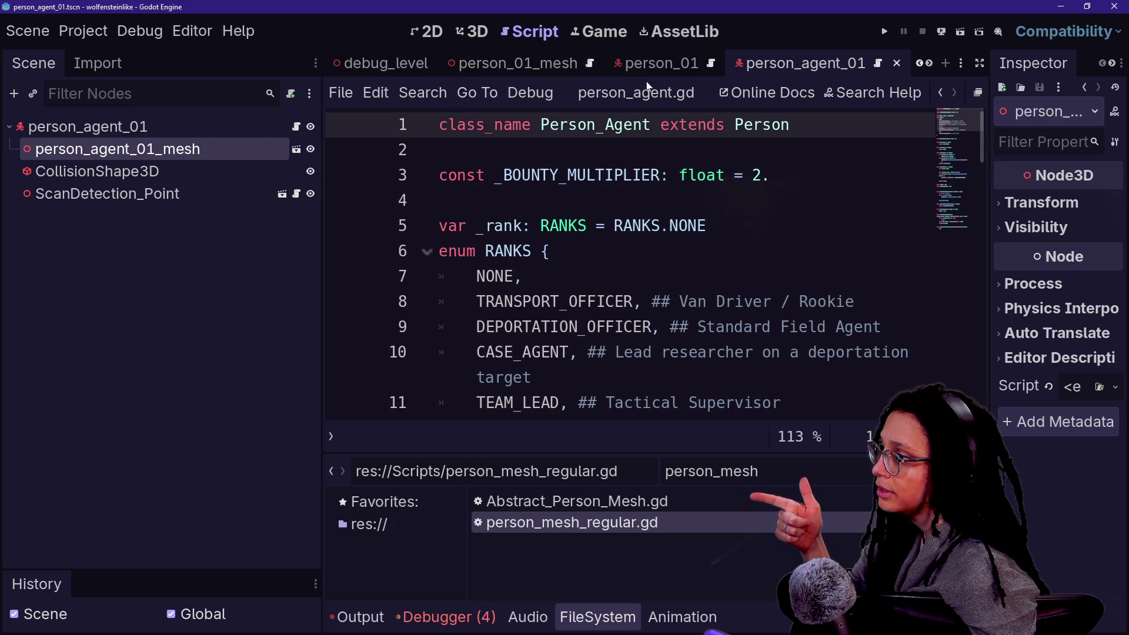
Step: Inspect person_01's mesh node, then view person_mesh_regular.gd in distraction-free mode
left_click(664, 63)
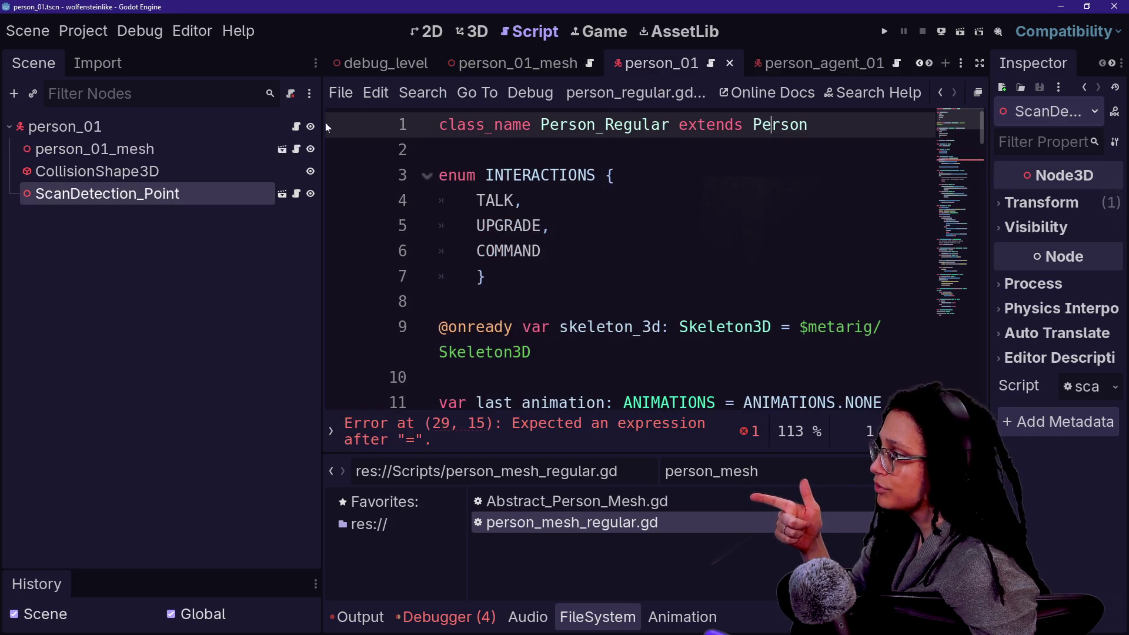
left_click(149, 147)
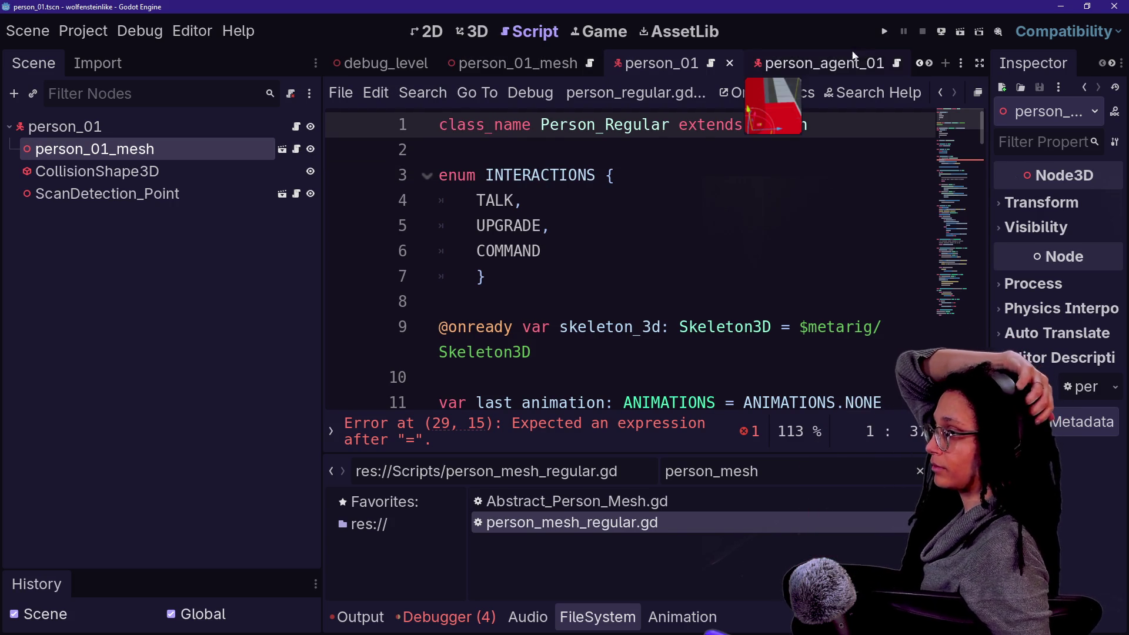
left_click(818, 63)
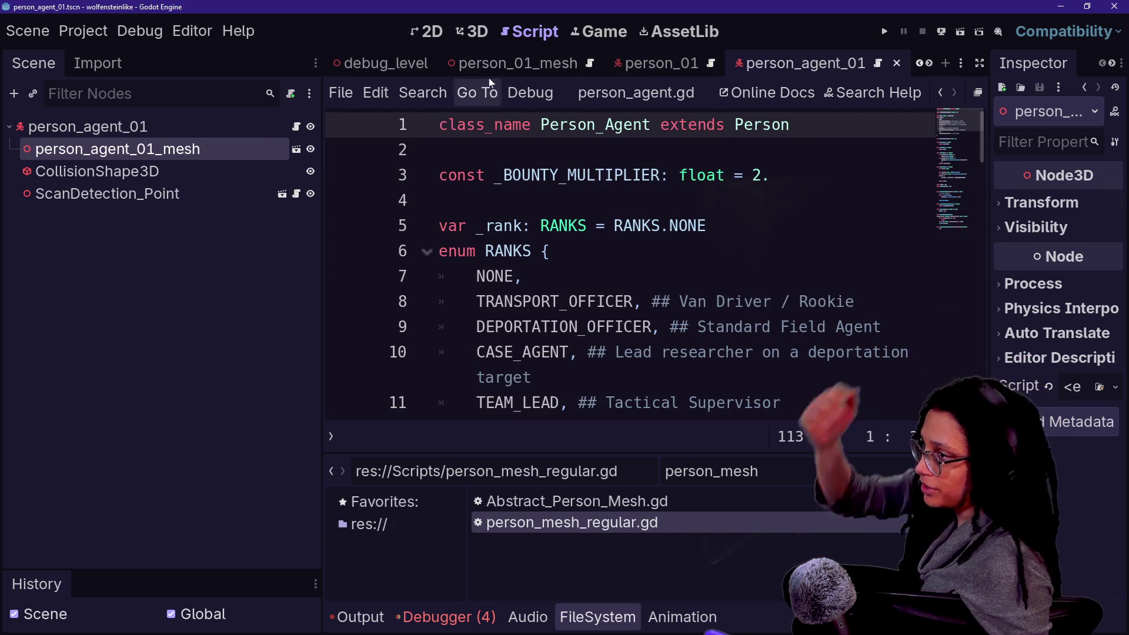
left_click(478, 65)
key("ctrl+shift+F11")
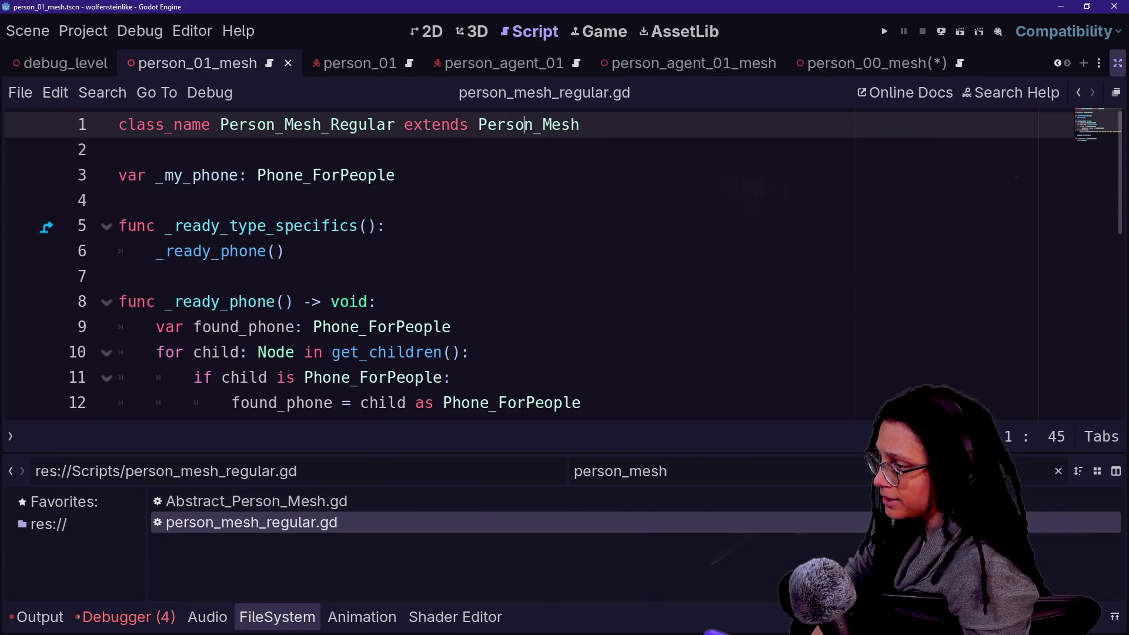
Step: Examine the Phone_ForPeople type check on line 11 of _ready_phone
scroll(565, 262, "down", 2)
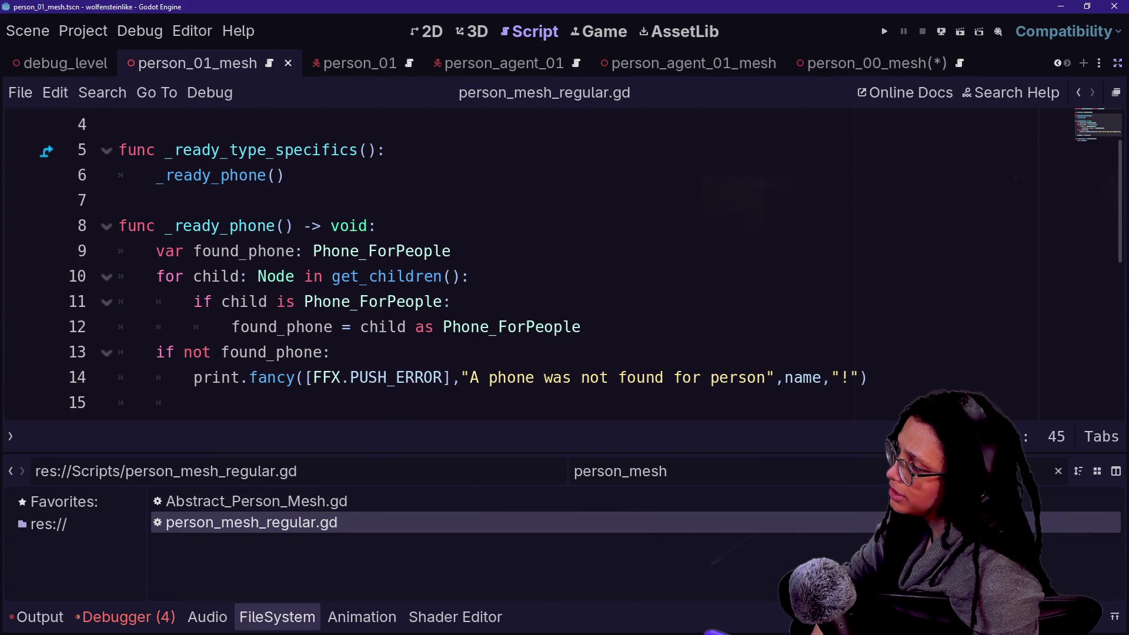
mouse_move(304, 301)
left_mouse_down()
mouse_move(433, 302)
mouse_move(304, 302)
mouse_move(434, 302)
mouse_move(304, 301)
mouse_move(441, 327)
left_mouse_up()
left_click(314, 302)
left_click(535, 327)
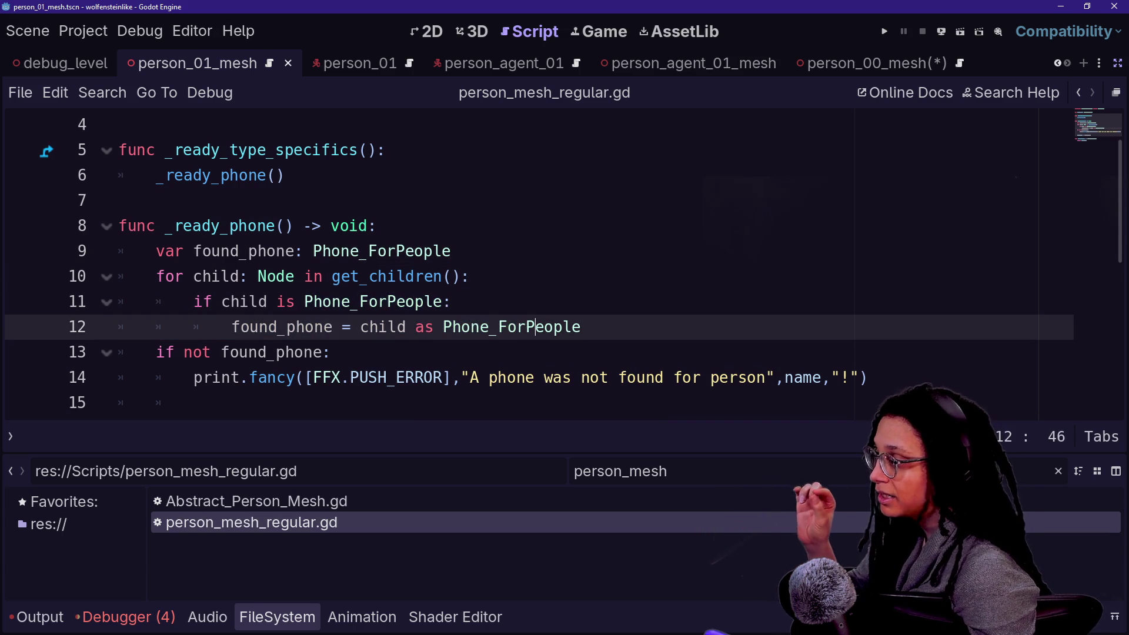
mouse_move(304, 301)
left_mouse_down()
mouse_move(441, 327)
mouse_move(451, 301)
mouse_move(442, 302)
left_mouse_up()
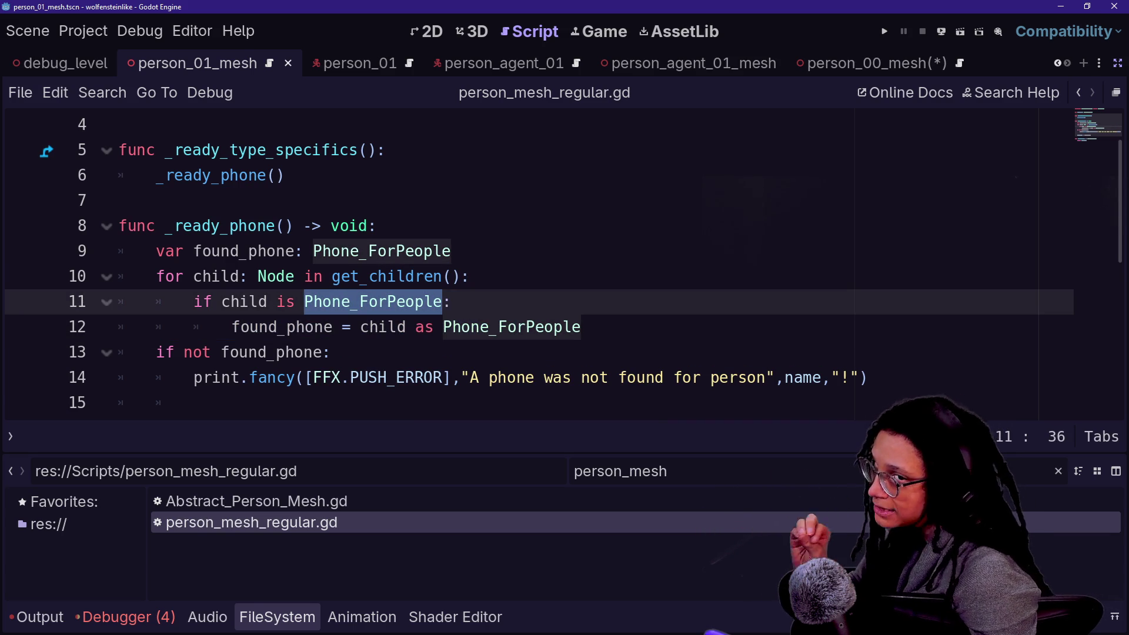
left_click(261, 301)
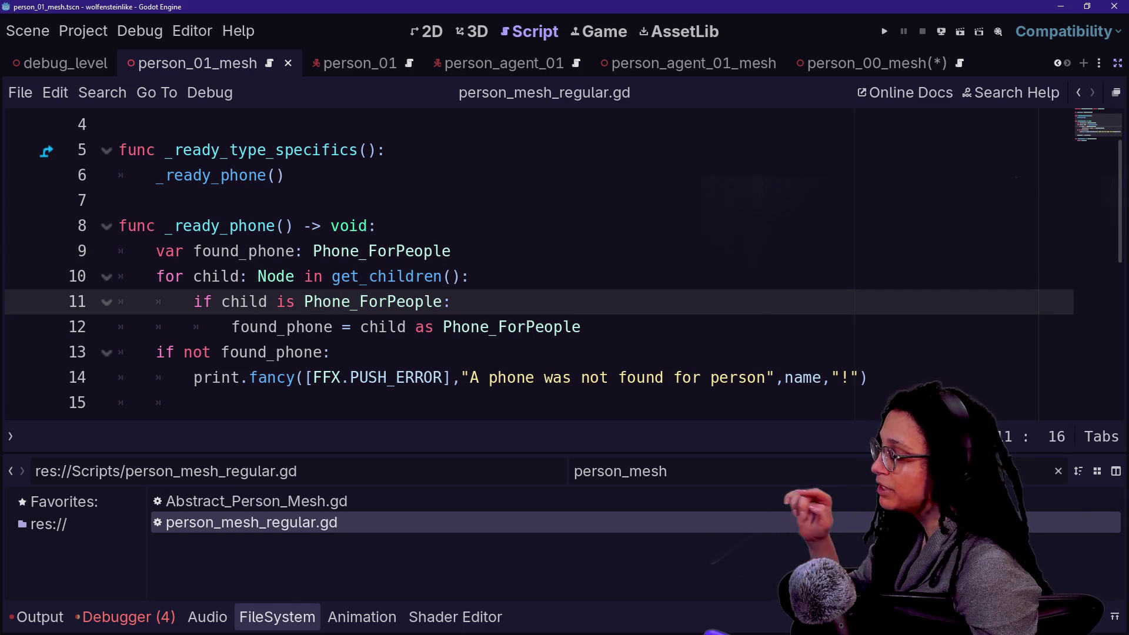
double_click(286, 302)
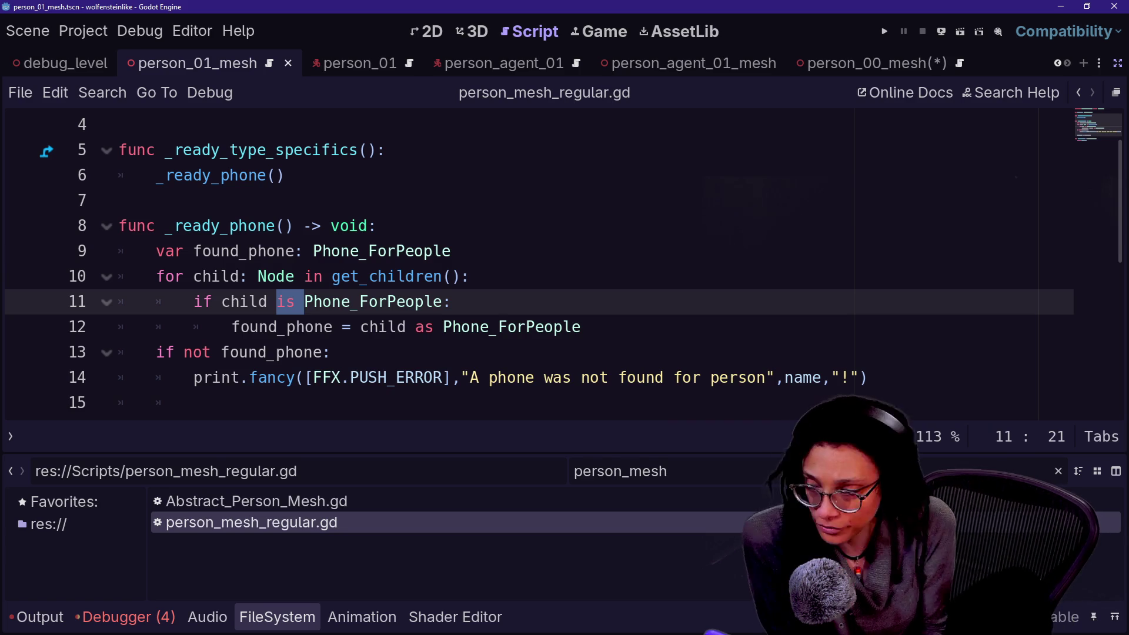
Step: Step through lines 10–13 and select the phone-finding code on lines 9–12
left_click(342, 327)
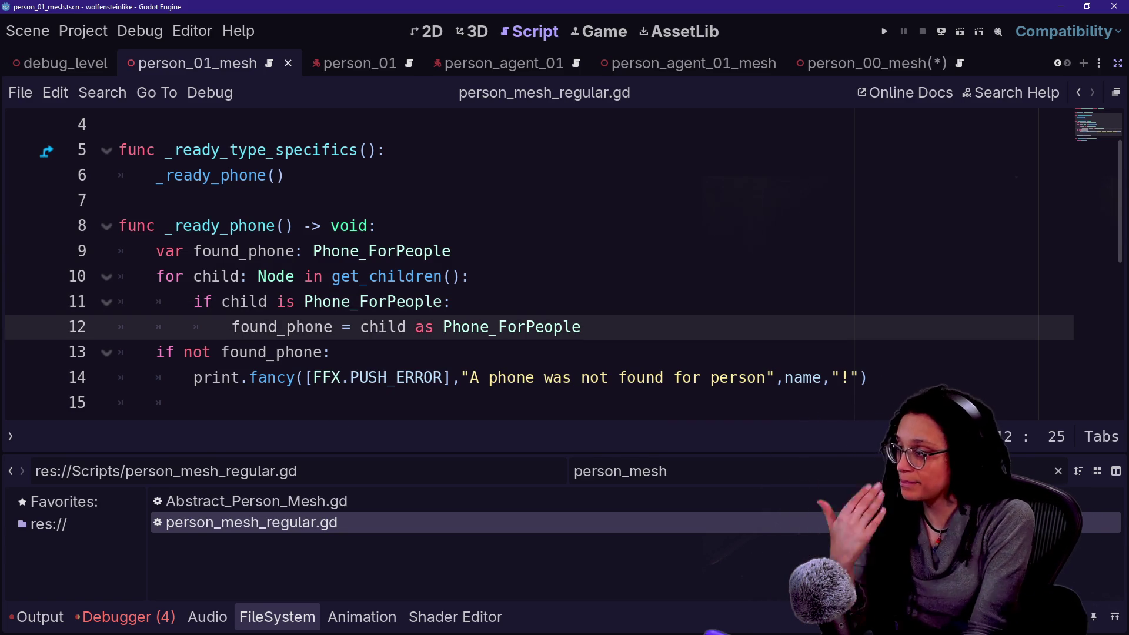
left_click(156, 276)
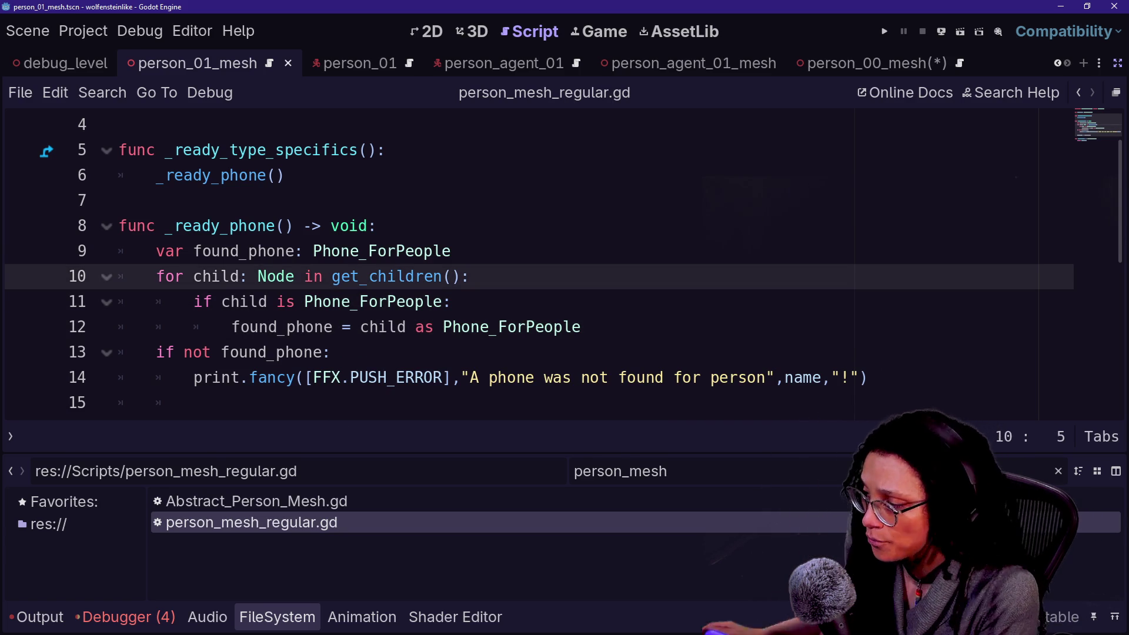
left_click(378, 301, "shift")
left_click(581, 327, "shift")
left_click(332, 353)
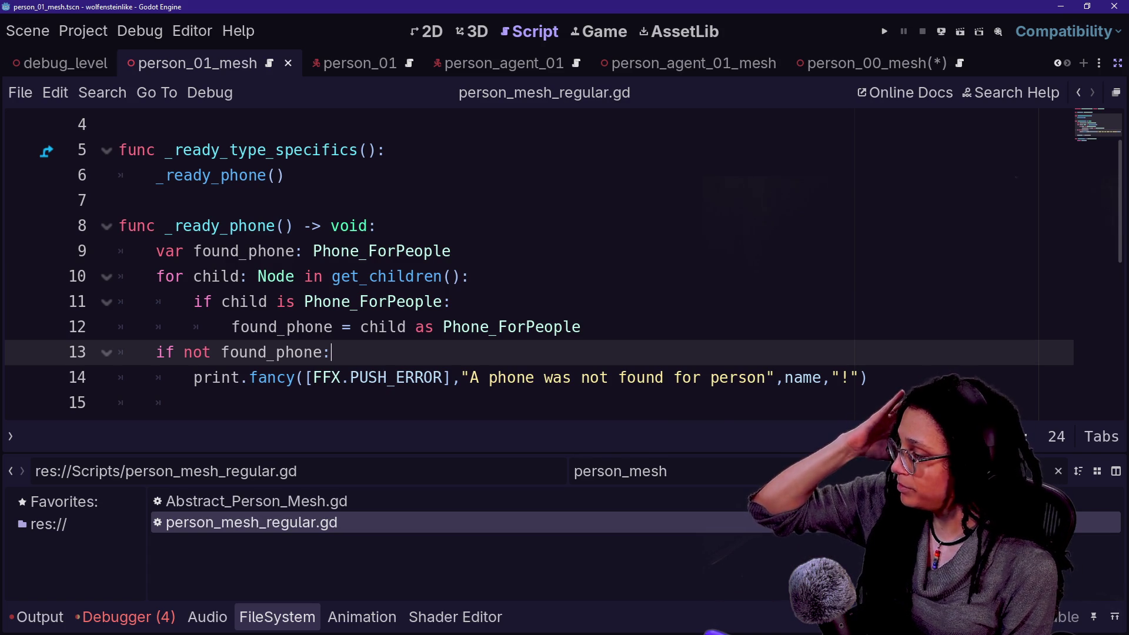
left_click_drag(156, 251, 581, 327)
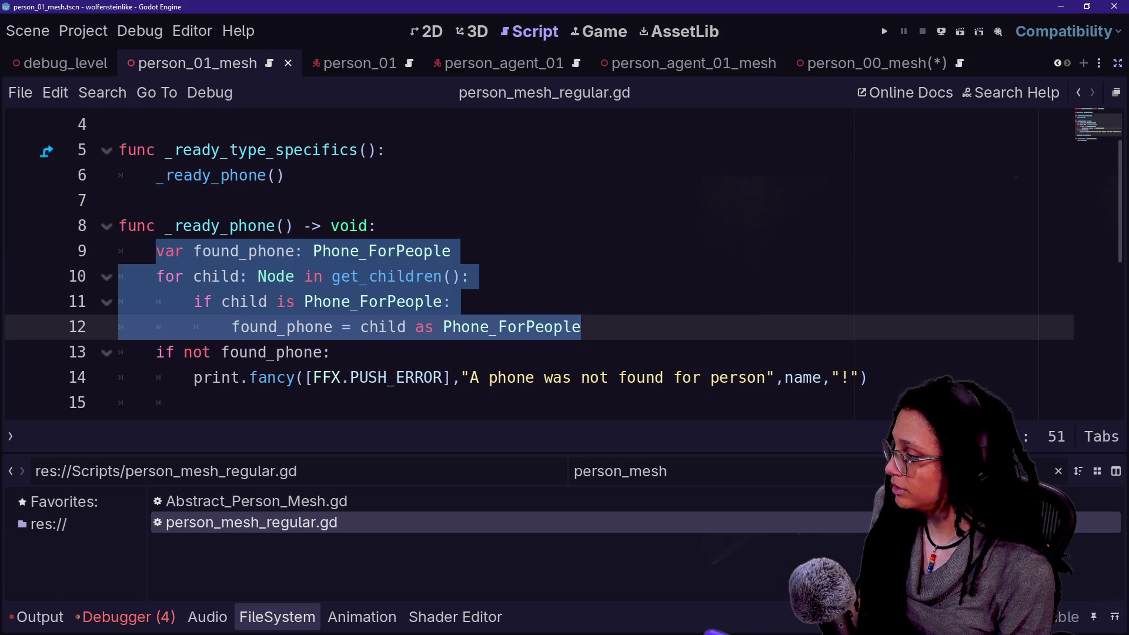
Step: Paste the phone-finding code into _ready_mesh_node in Abstract_Person.gd
scroll(539, 251, "down", 1)
key("shift+Down")
key("shift+Down")
key("shift+Down")
key("ctrl+c")
scroll(539, 264, "up", 2)
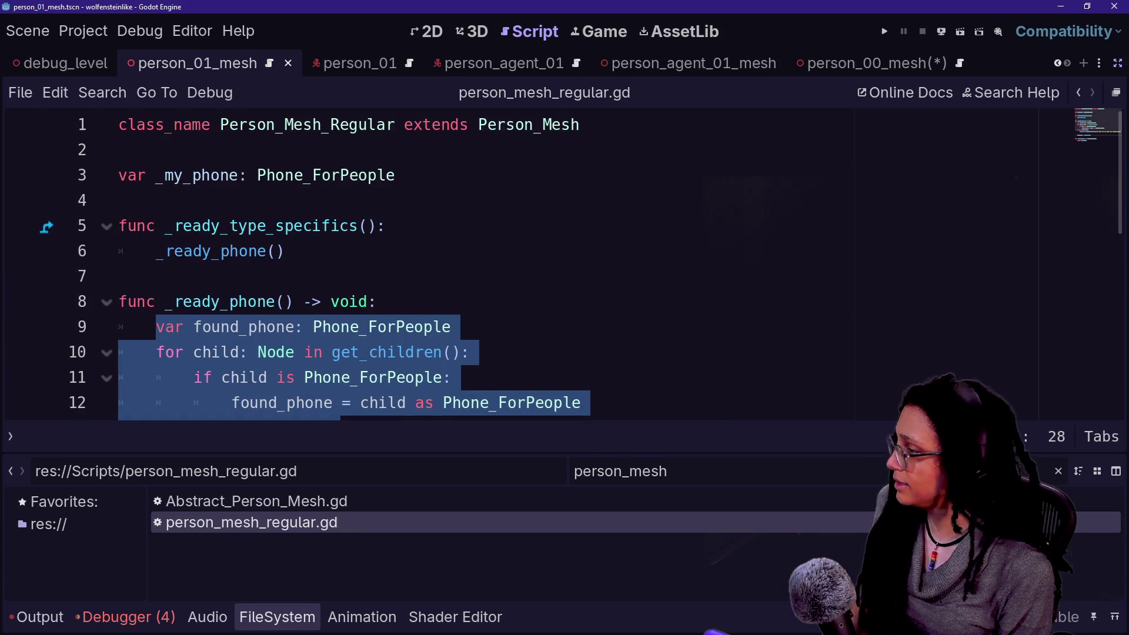
key("shift+alt+o")
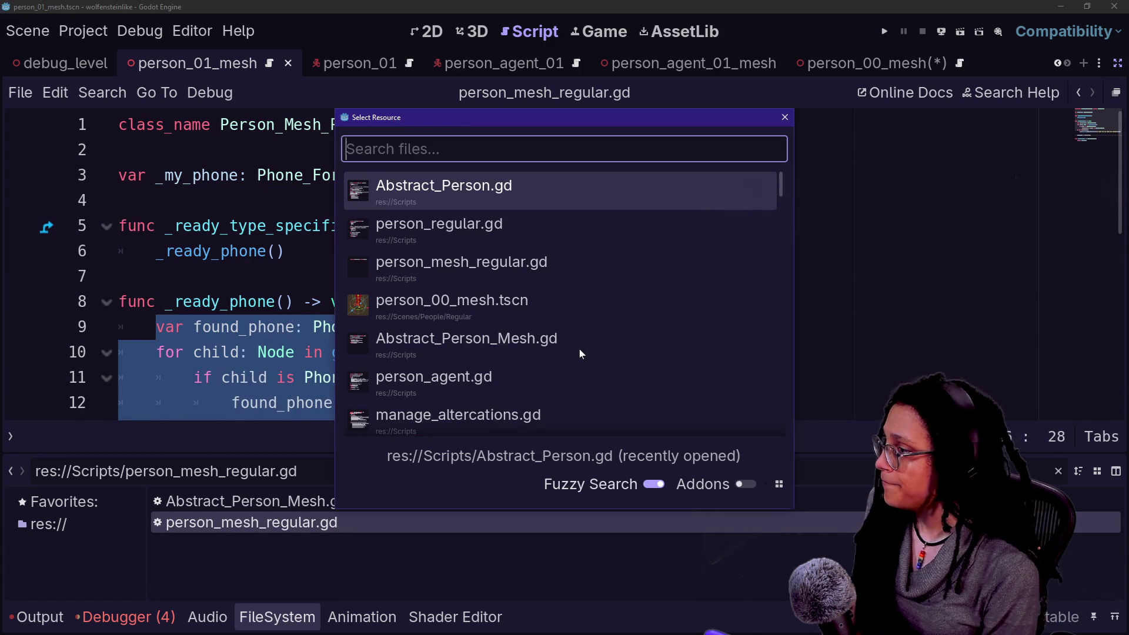
key("Return")
key("ctrl+v")
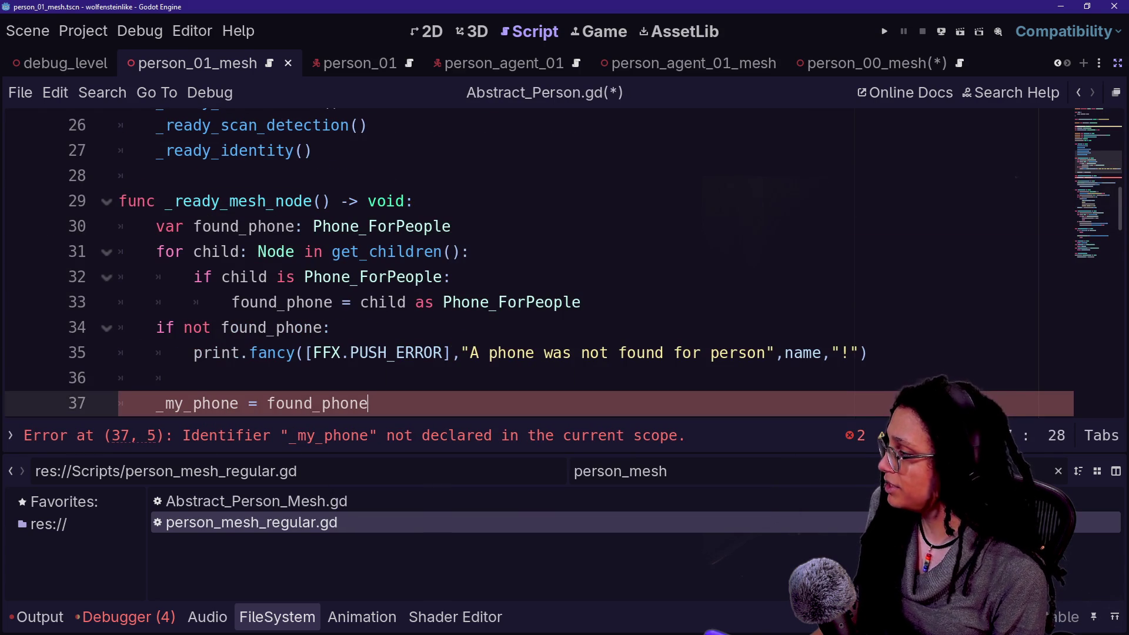
Step: Rename found_phone to found_node and replace its Phone_ForPeople type on line 30
left_click_drag(248, 226, 295, 226)
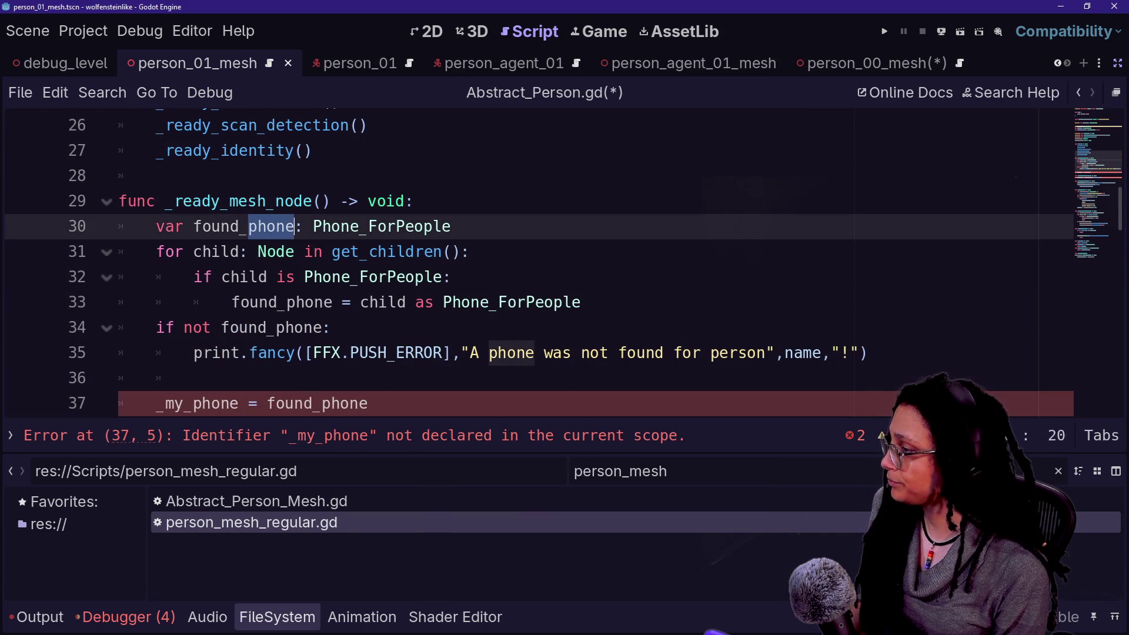
type("node")
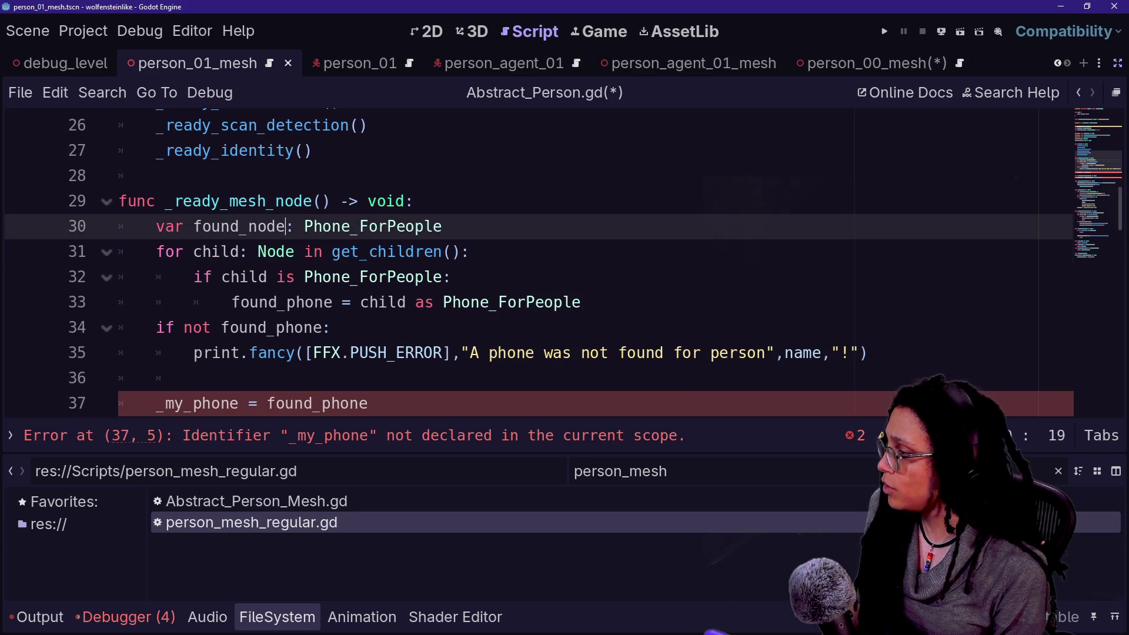
left_click(258, 251)
double_click(372, 227)
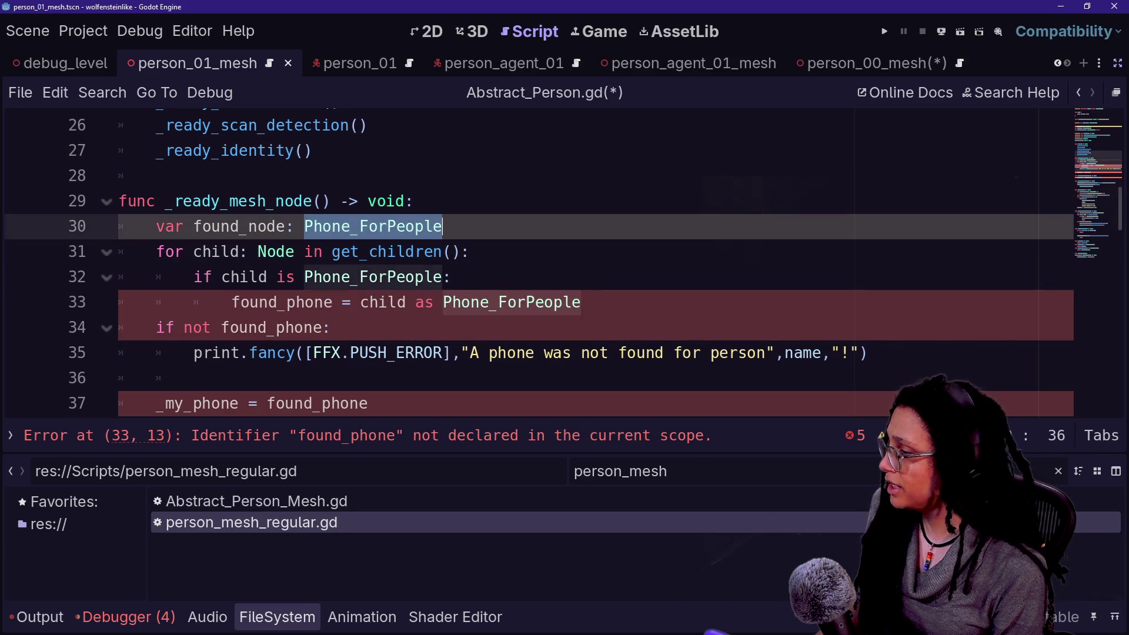
key("BackSpace")
type("P")
key("BackSpace")
type("M")
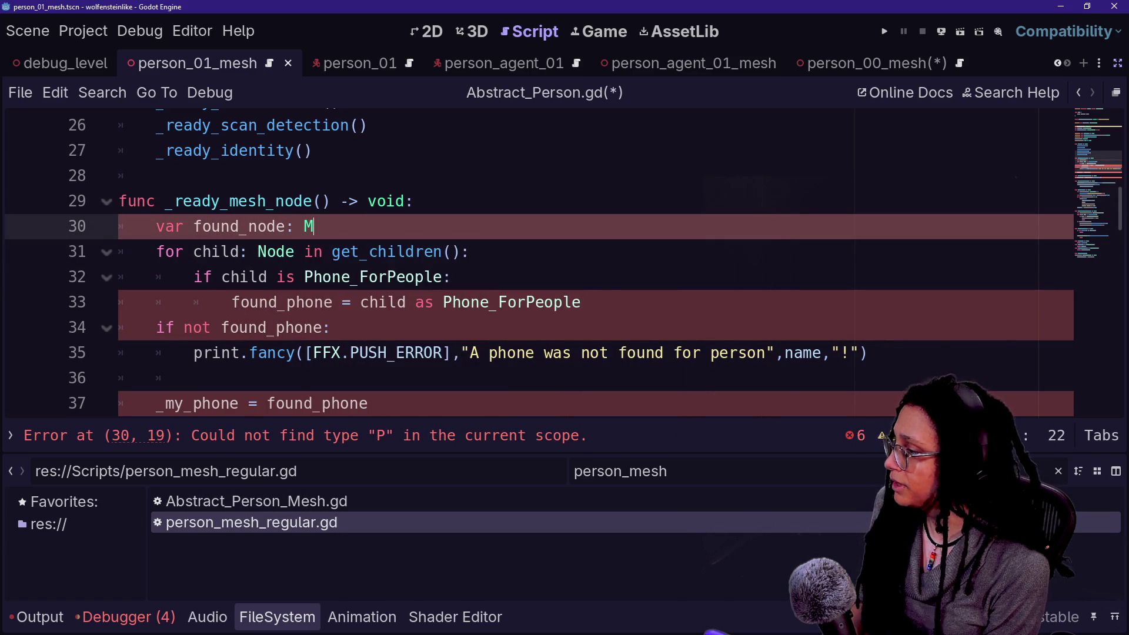
key("BackSpace")
type("Person_Mesh")
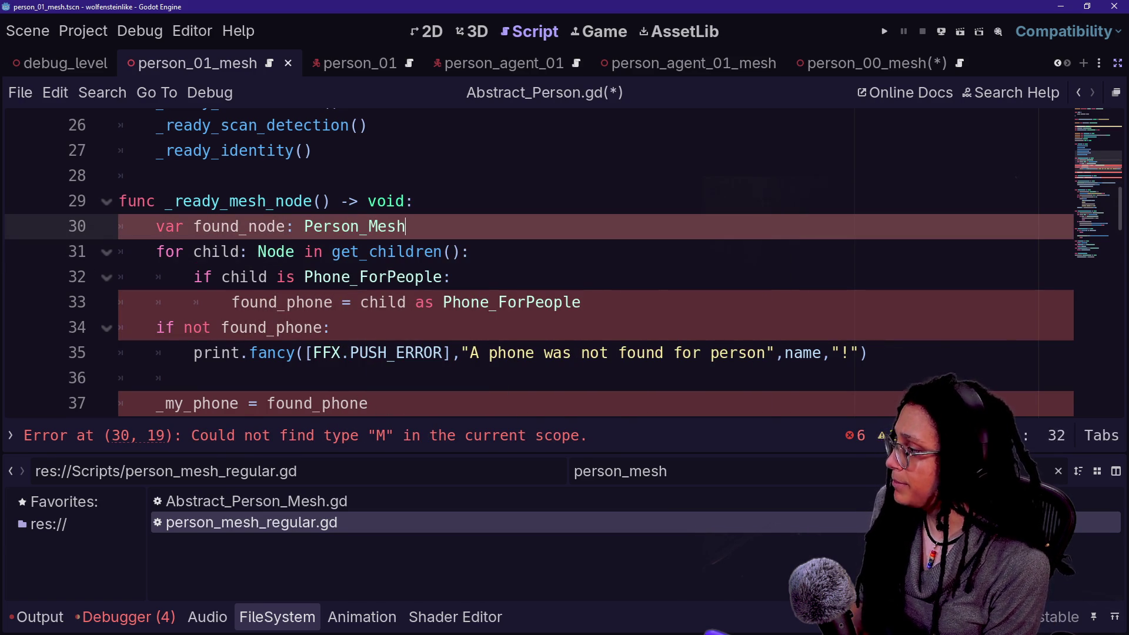
left_click_drag(212, 252, 231, 251)
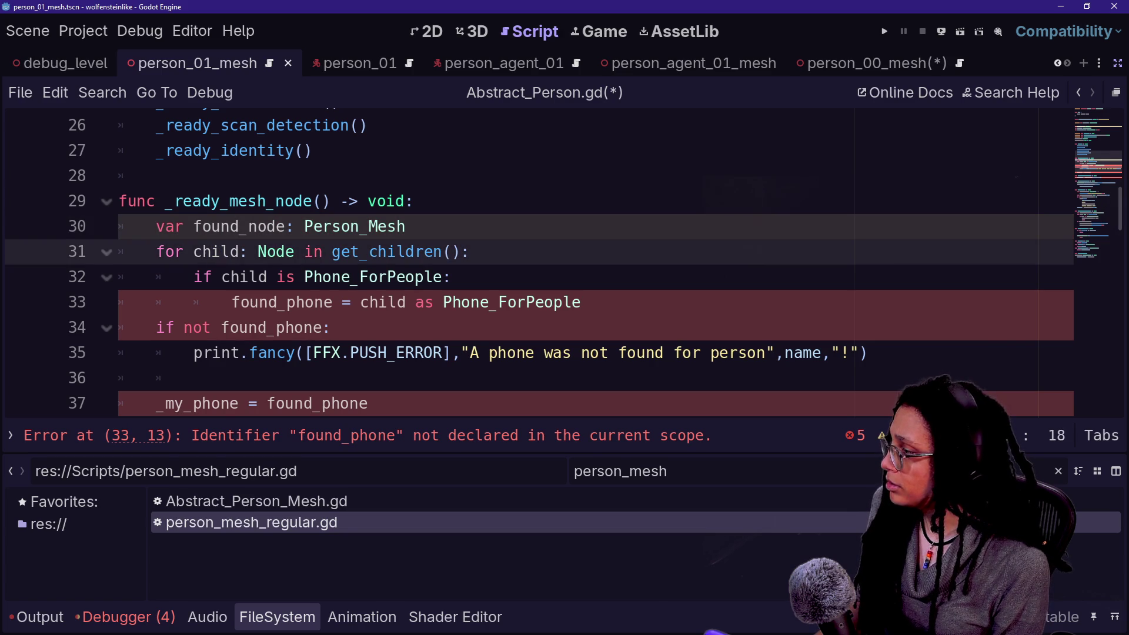
left_click(294, 226)
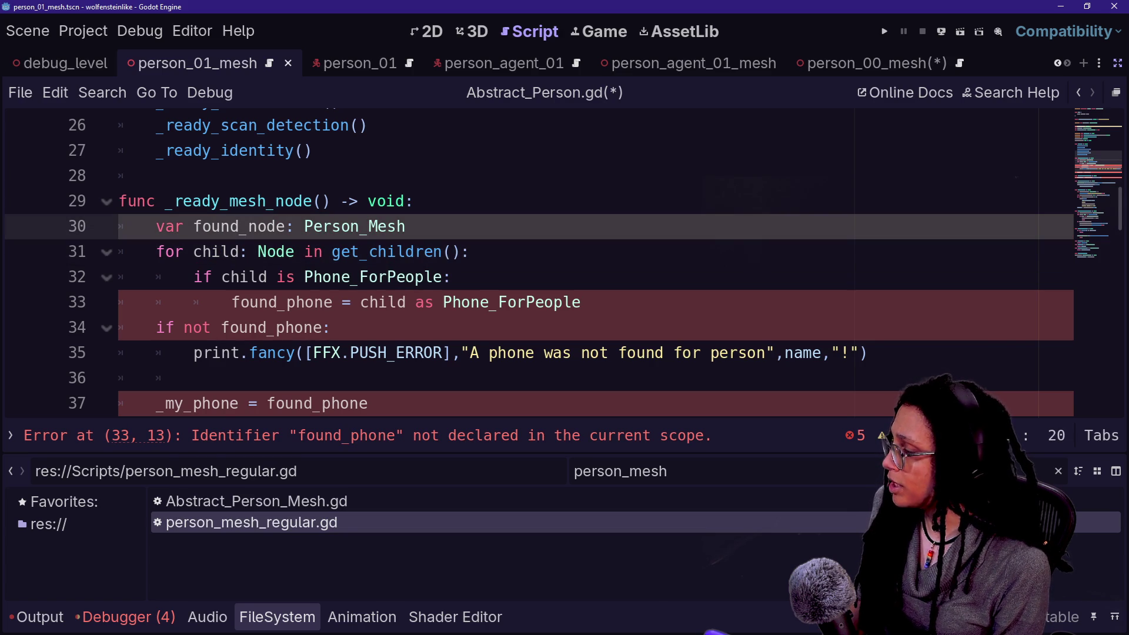
Step: Type the loop variable over get_children on line 31 as Node3D
key("Down")
type("4")
key("BackSpace")
type("3")
key("Return")
left_click(323, 226)
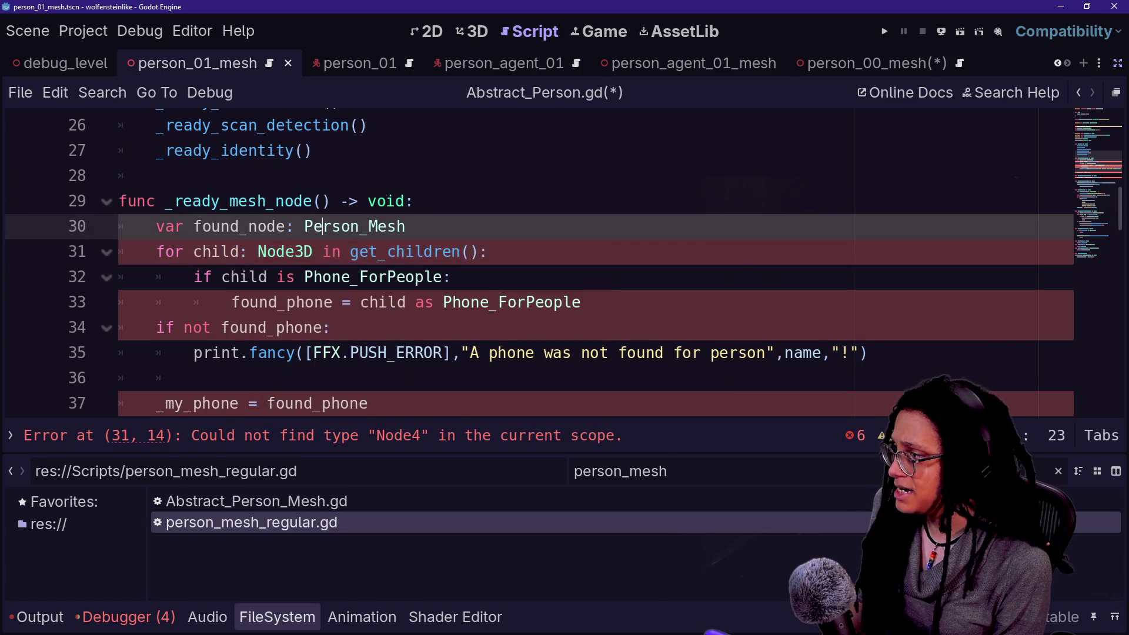
left_click_drag(194, 251, 378, 251)
left_click(406, 252)
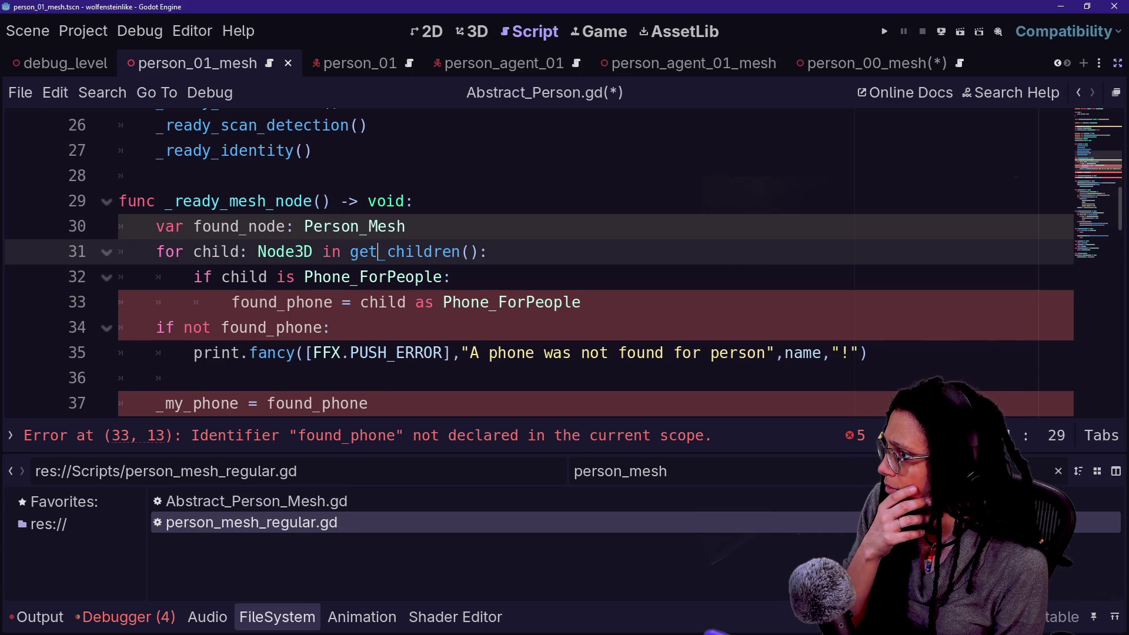
Step: Switch the type check and cast to Person_Mesh and rename found_phone to found_node on lines 32–34
left_click(268, 277)
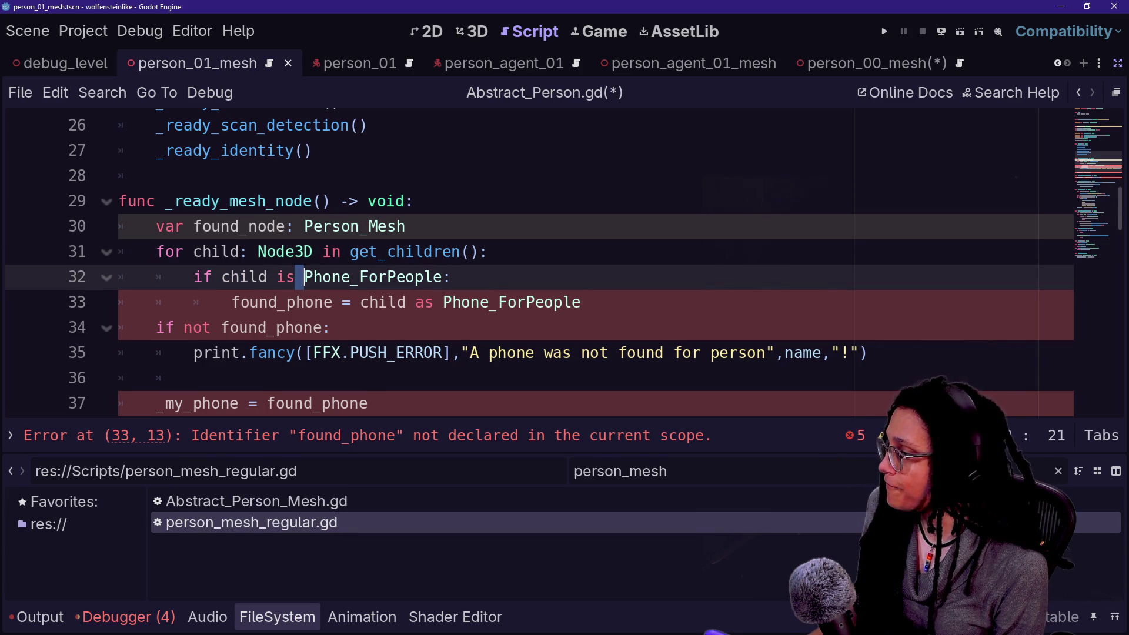
key("Right")
key("ctrl+shift+Right")
type("Person_Me")
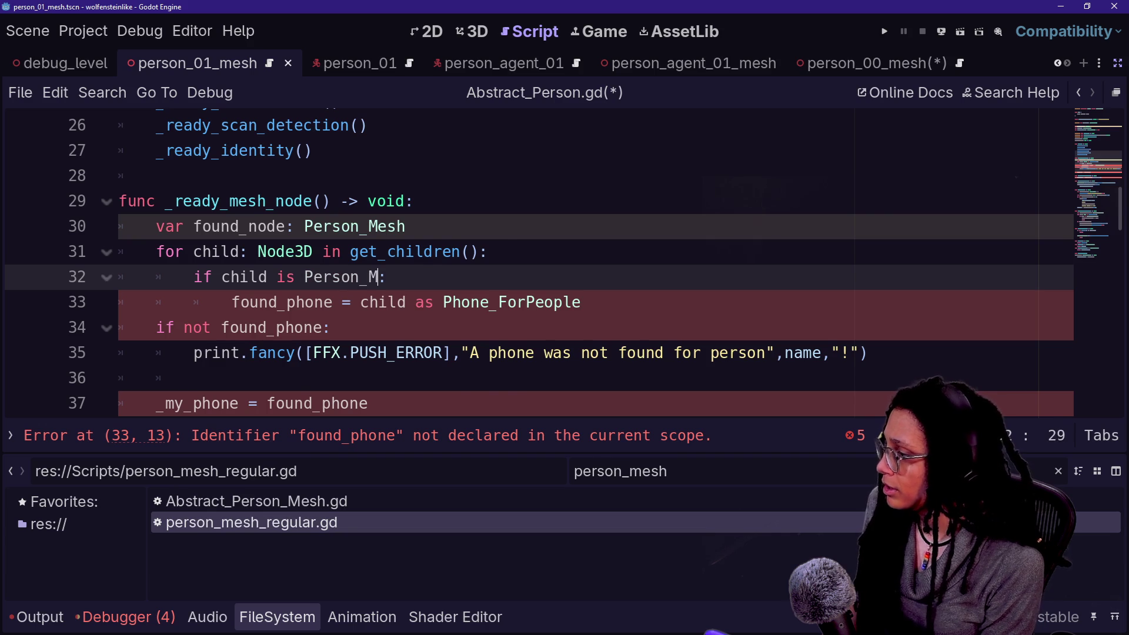
key("Return")
left_click(119, 252)
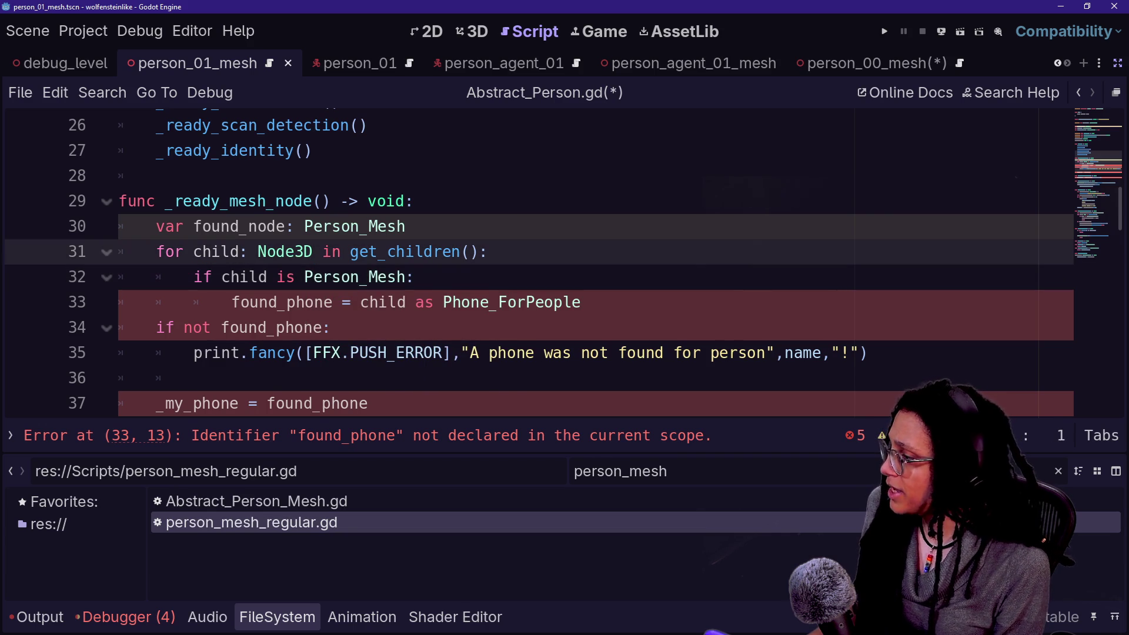
double_click(309, 302)
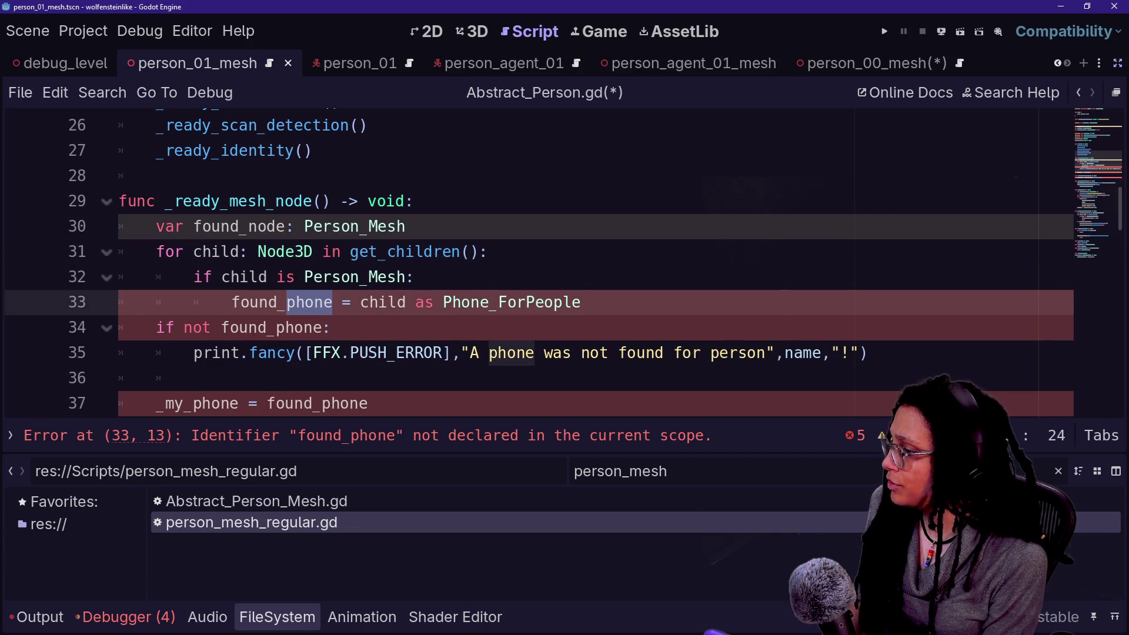
type("node")
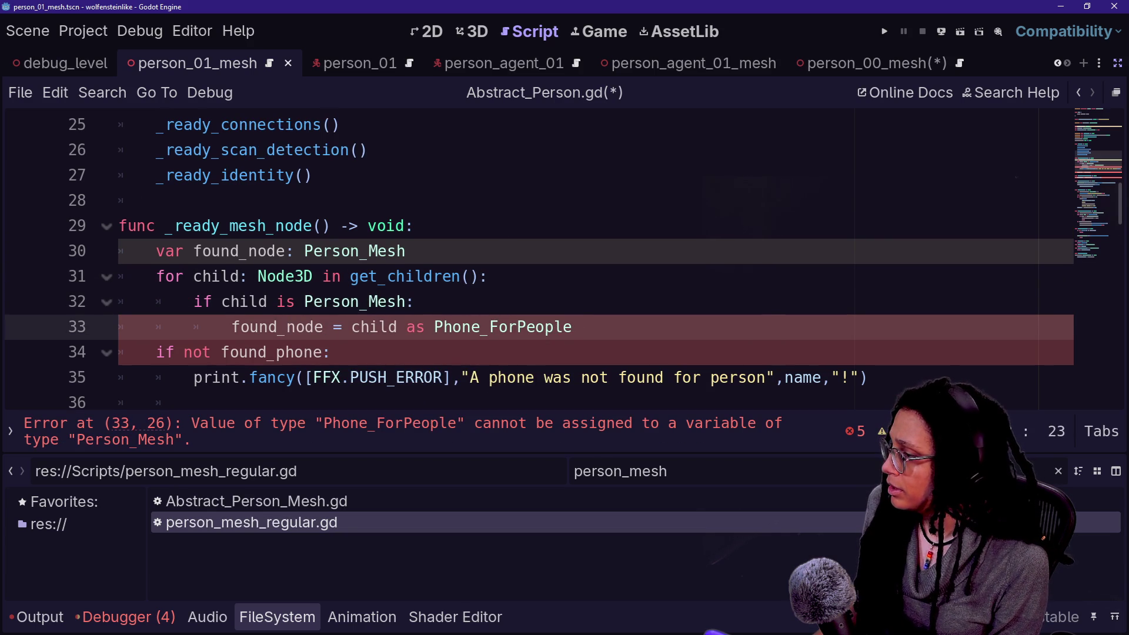
key("shift+Right")
key("shift+Right")
key("shift+Right")
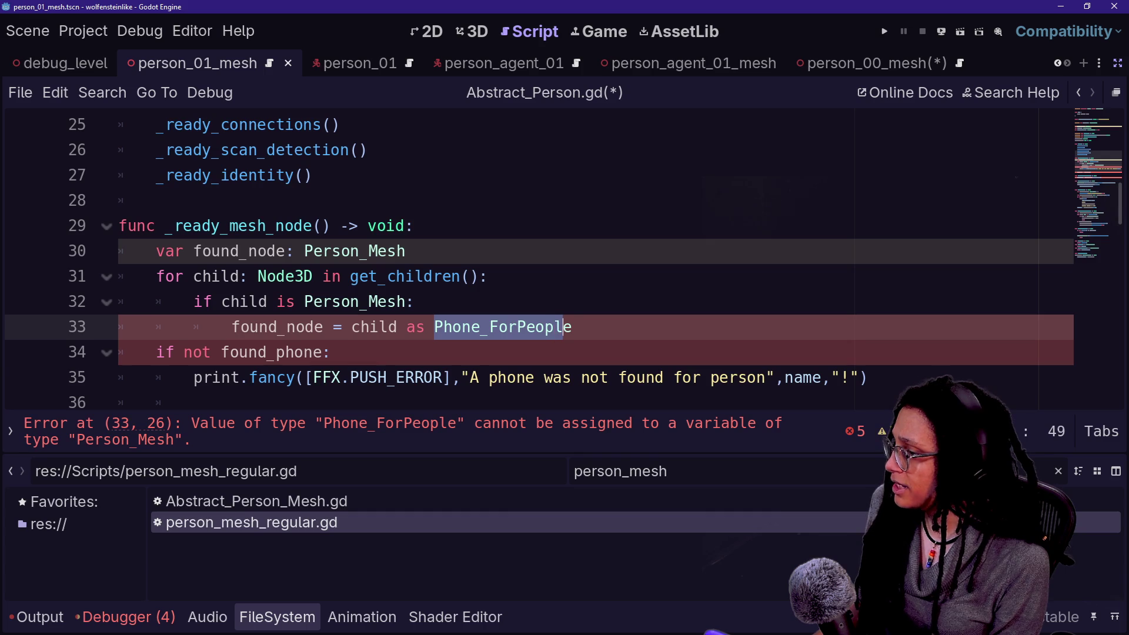
type("Person_Mesh")
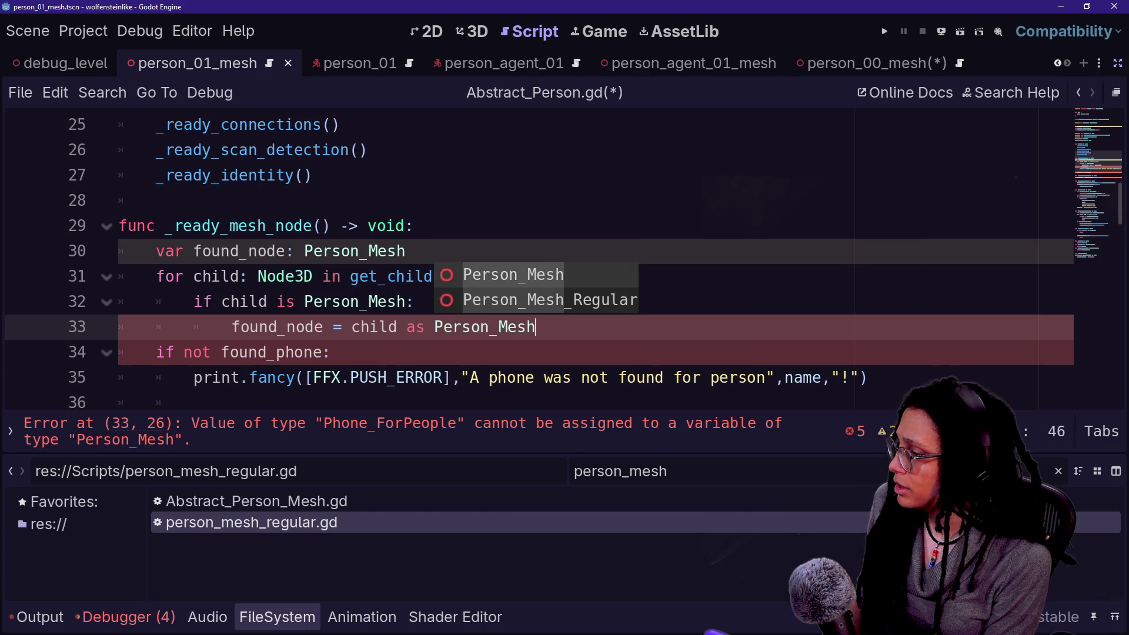
key("Escape")
key("Down")
key("shift+Left")
key("shift+Left")
key("shift+Left")
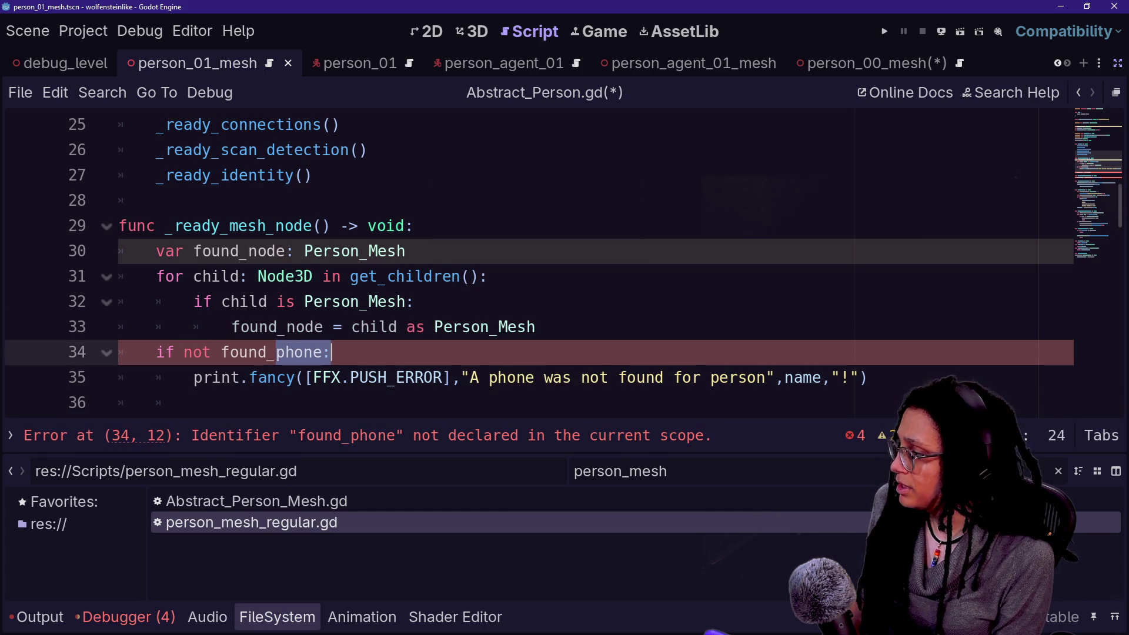
type("node")
Step: Change the error message to refer to 'mesh node' instead of phone
double_click(511, 378)
type("mesh node")
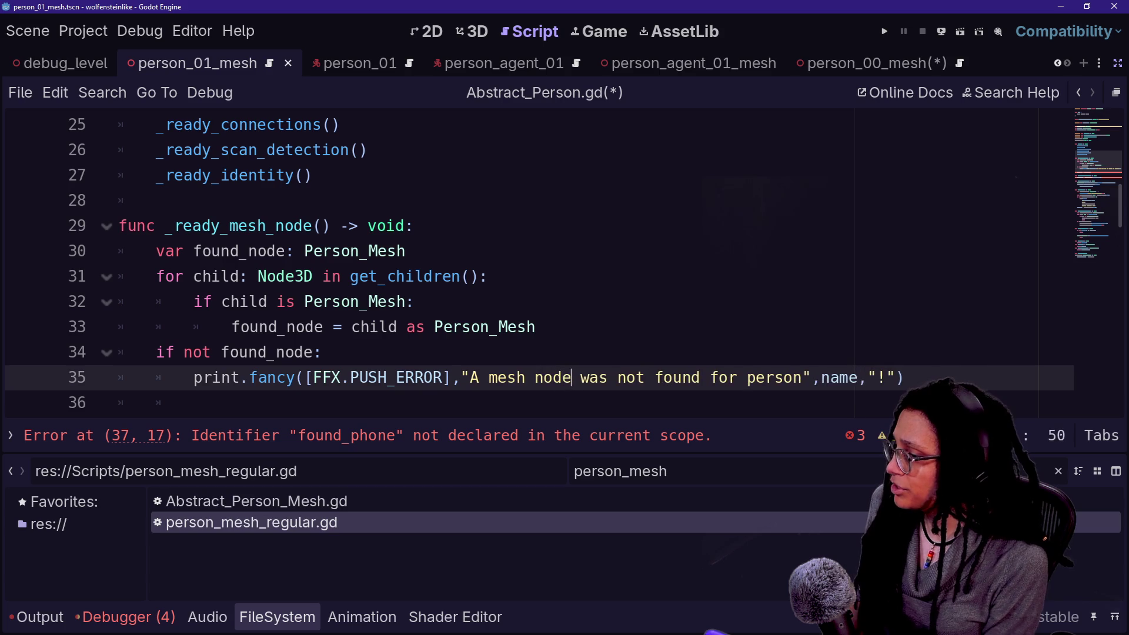
left_click(415, 302)
scroll(564, 265, "down", 1)
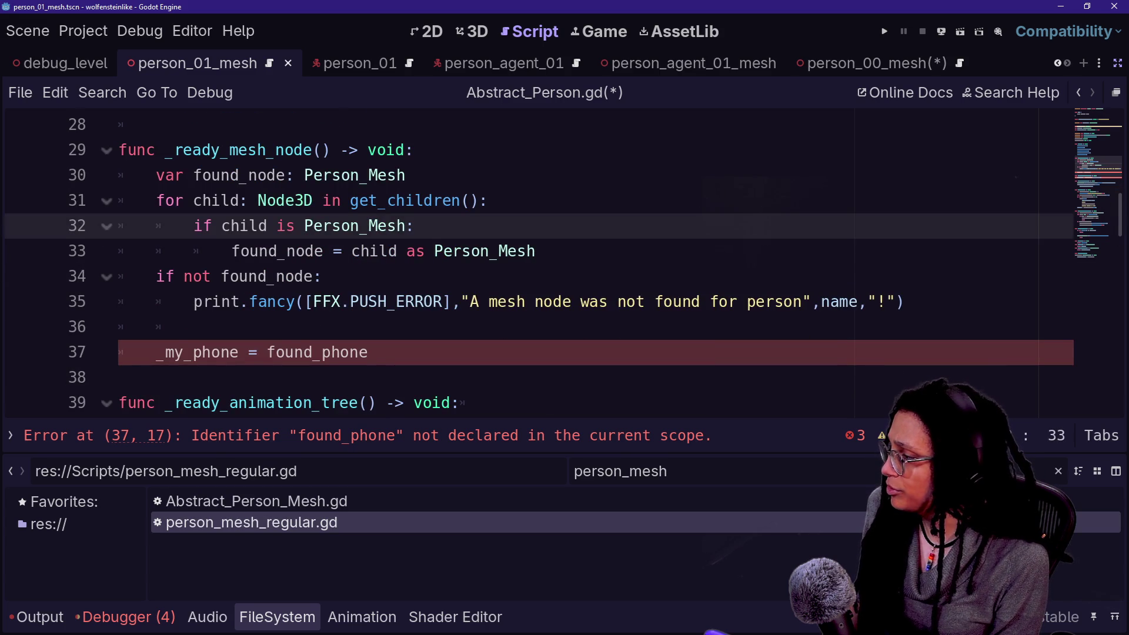
left_click_drag(165, 352, 231, 352)
scroll(231, 353, "up", 1)
right_click(231, 357)
key("Escape")
scroll(564, 264, "down", 2)
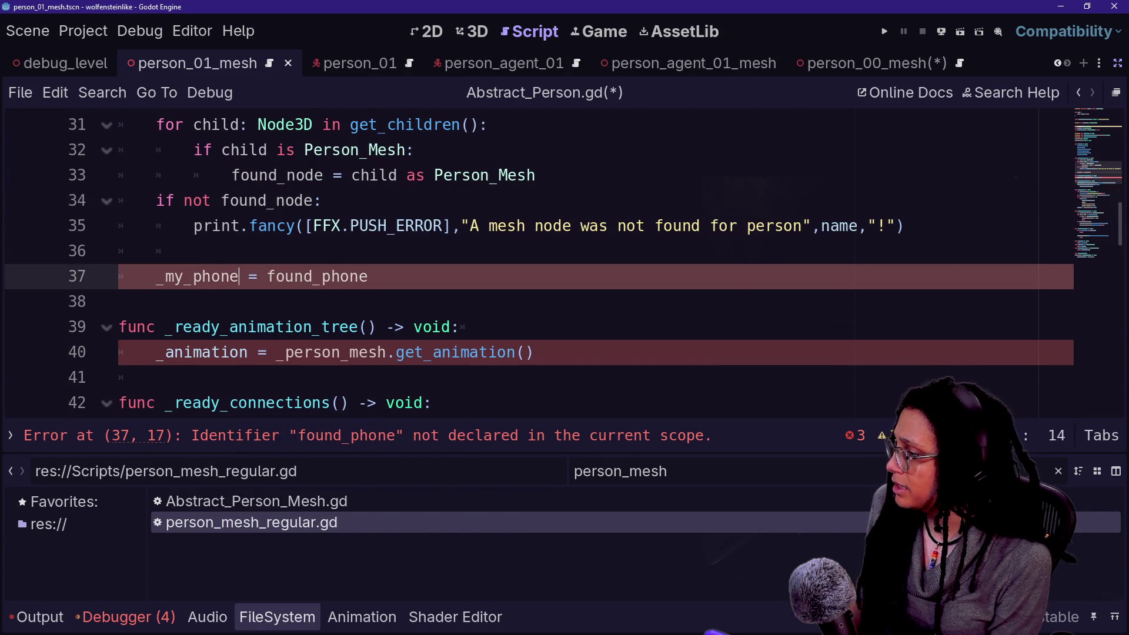
Step: Store found_node in _my_mesh_node instead of _my_phone
key("BackSpace")
key("BackSpace")
key("BackSpace")
type("m")
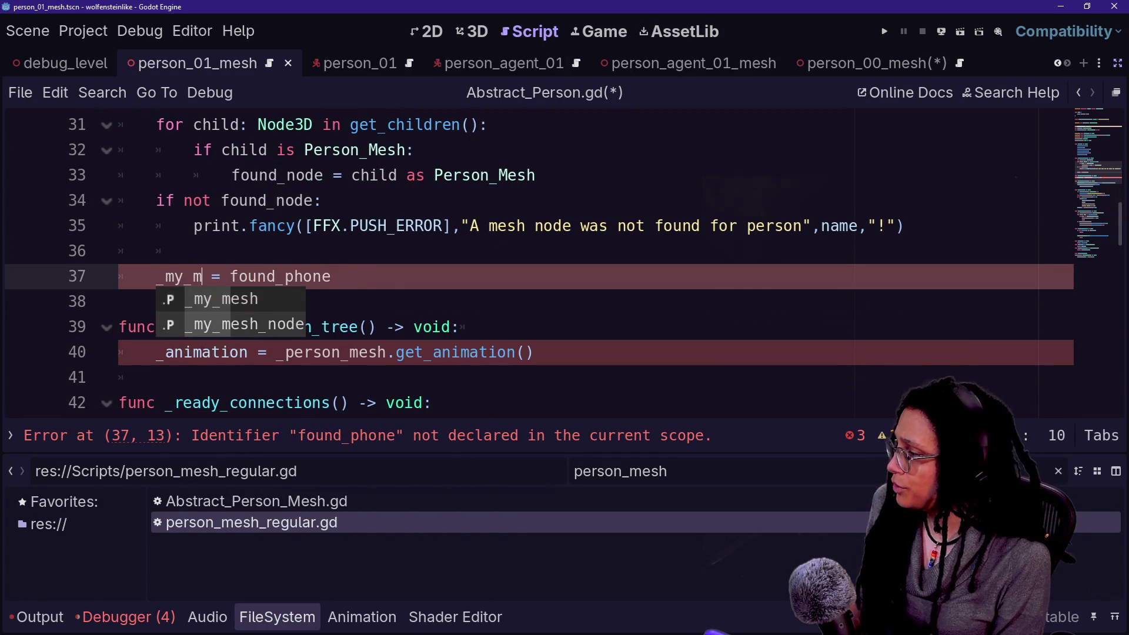
key("Down")
key("Return")
key("End")
key("shift+Left")
key("shift+Left")
key("shift+Left")
key("BackSpace")
key("BackSpace")
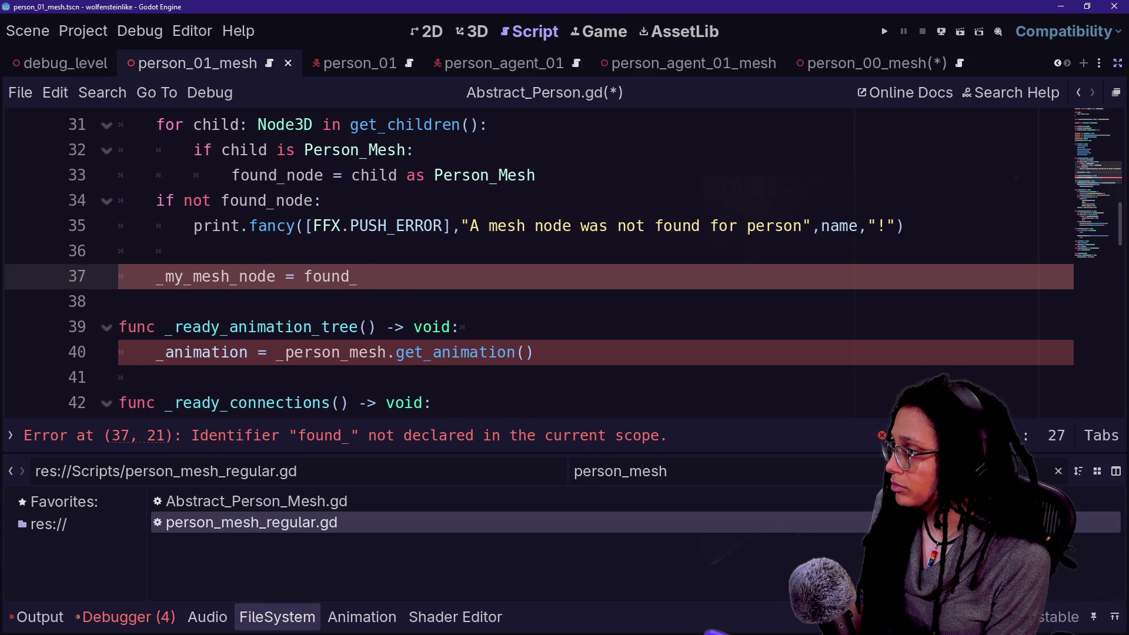
type("node")
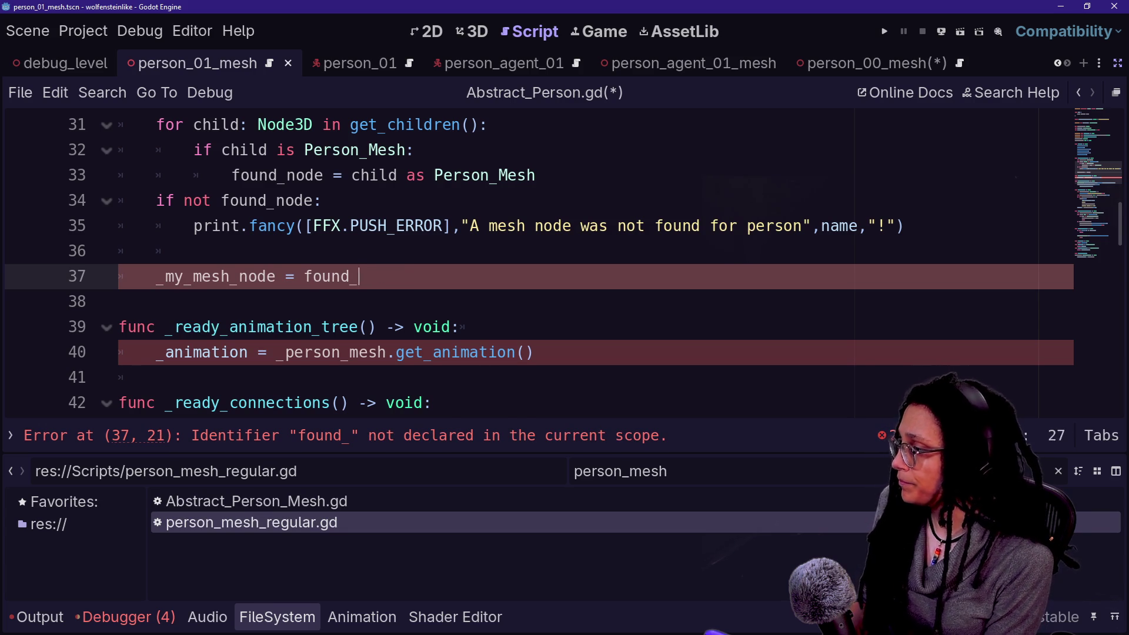
left_click(359, 276)
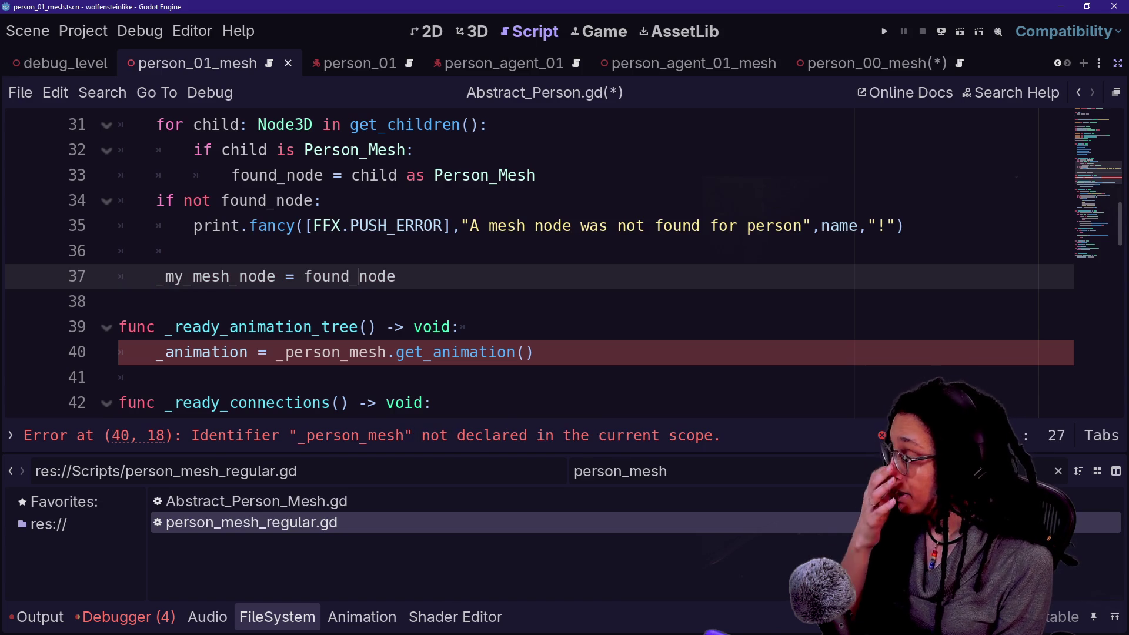
Step: Make the _animation line on line 40 use _my_mesh_node, and save Abstract_Person.gd
left_click(284, 352)
type("my_")
key("Delete")
key("Delete")
key("Delete")
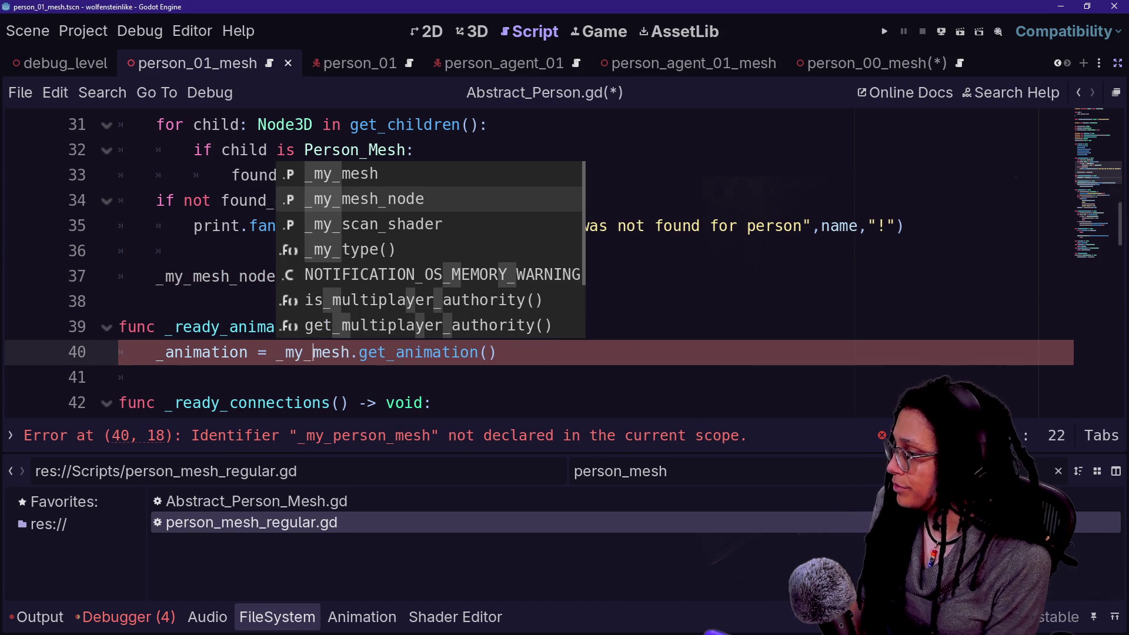
key("Right")
key("Right")
key("Right")
type("_")
key("Return")
left_click(258, 276)
left_click(542, 352)
key("ctrl+s")
scroll(529, 259, "up", 10)
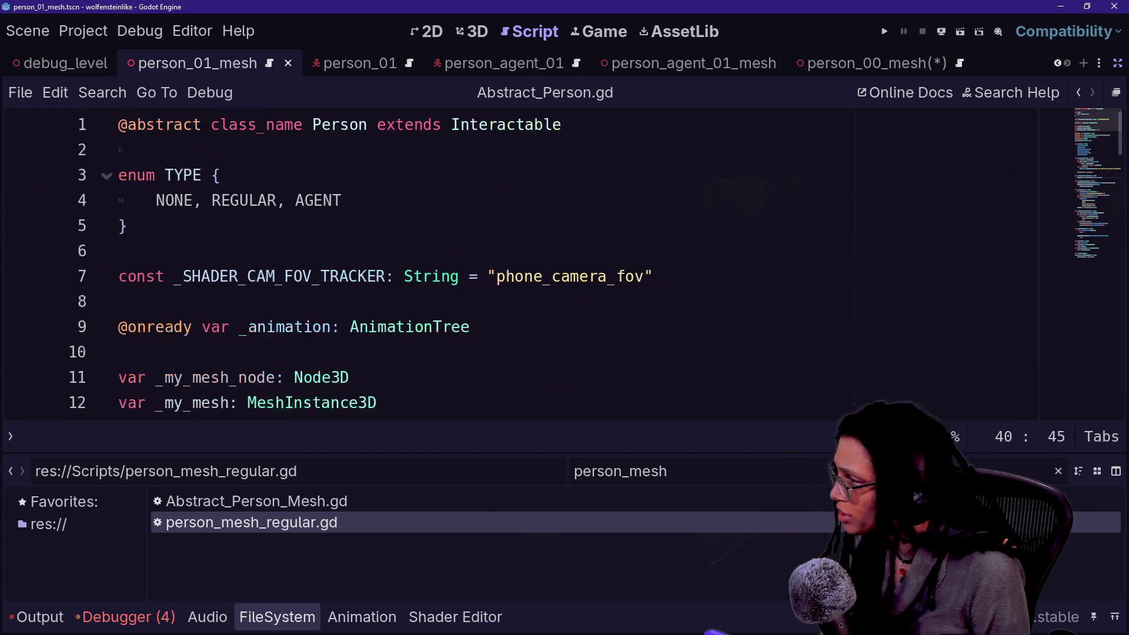
key("shift+alt+o")
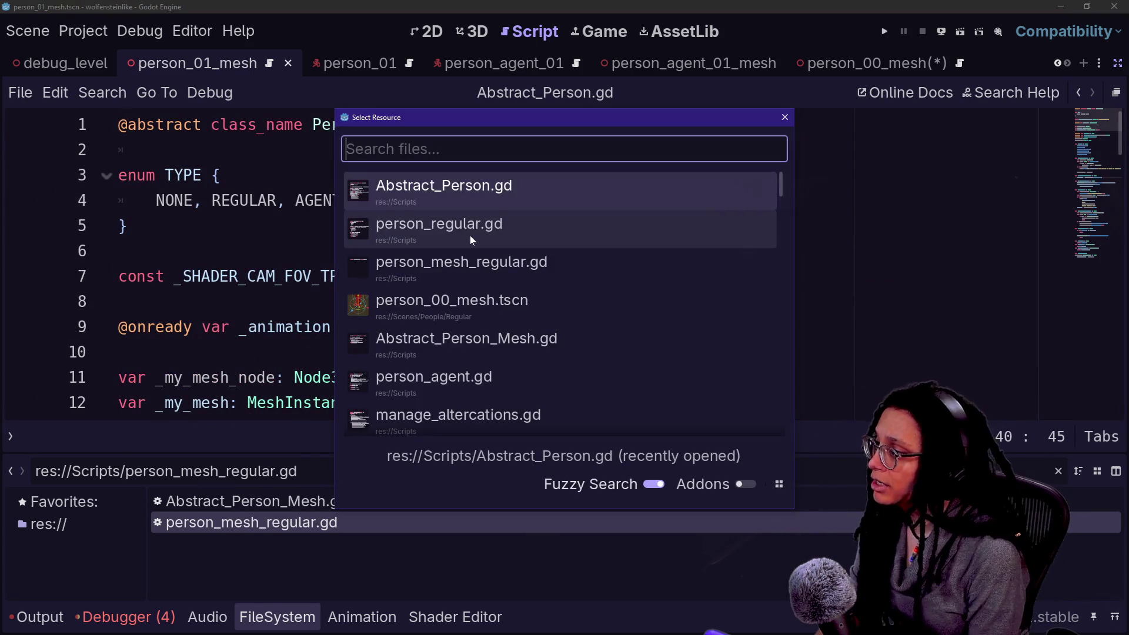
Step: Open person_mesh_regular.gd from the Quick Open list and place the caret in the script
key("Down")
key("Down")
key("Return")
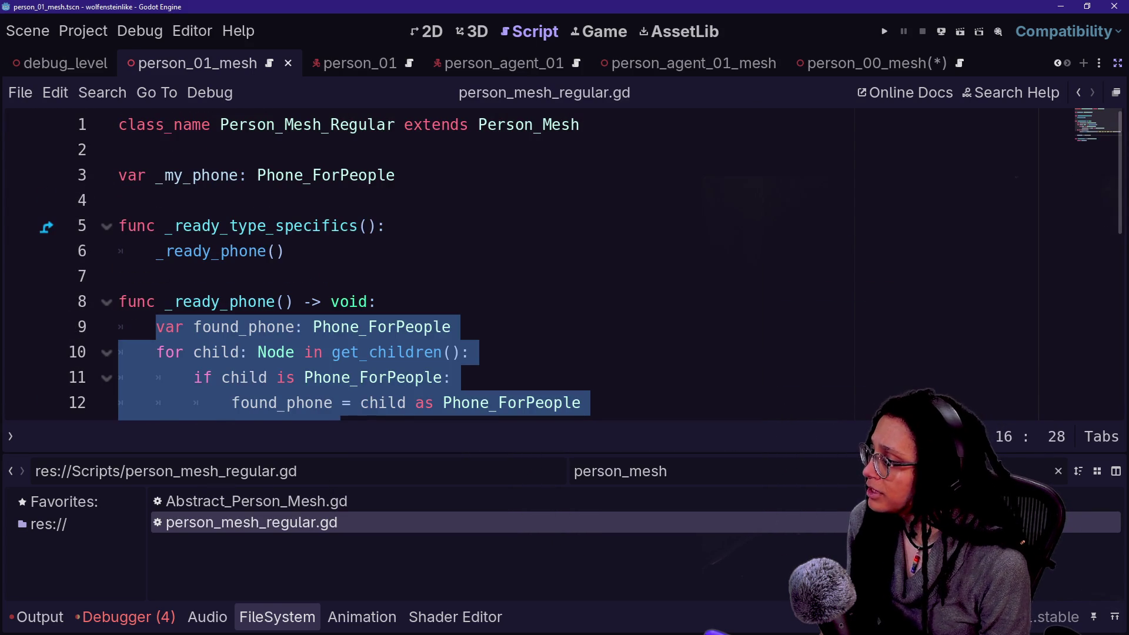
left_click(119, 276)
key("alt+o")
key("alt+o")
left_click(332, 428)
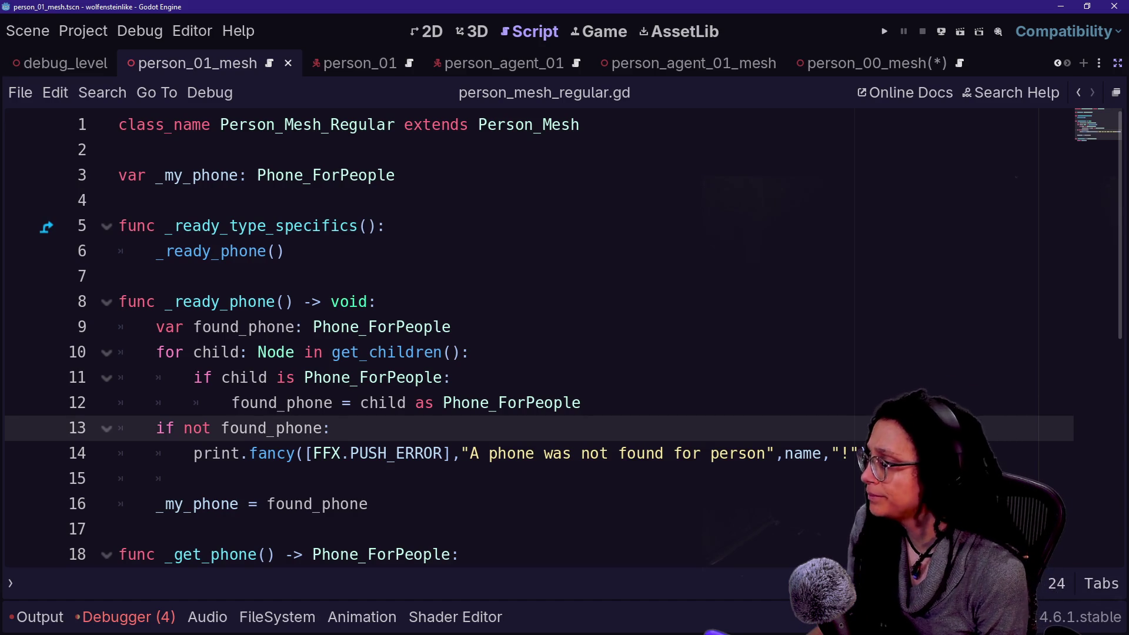
scroll(529, 329, "down", 1)
scroll(529, 329, "up", 1)
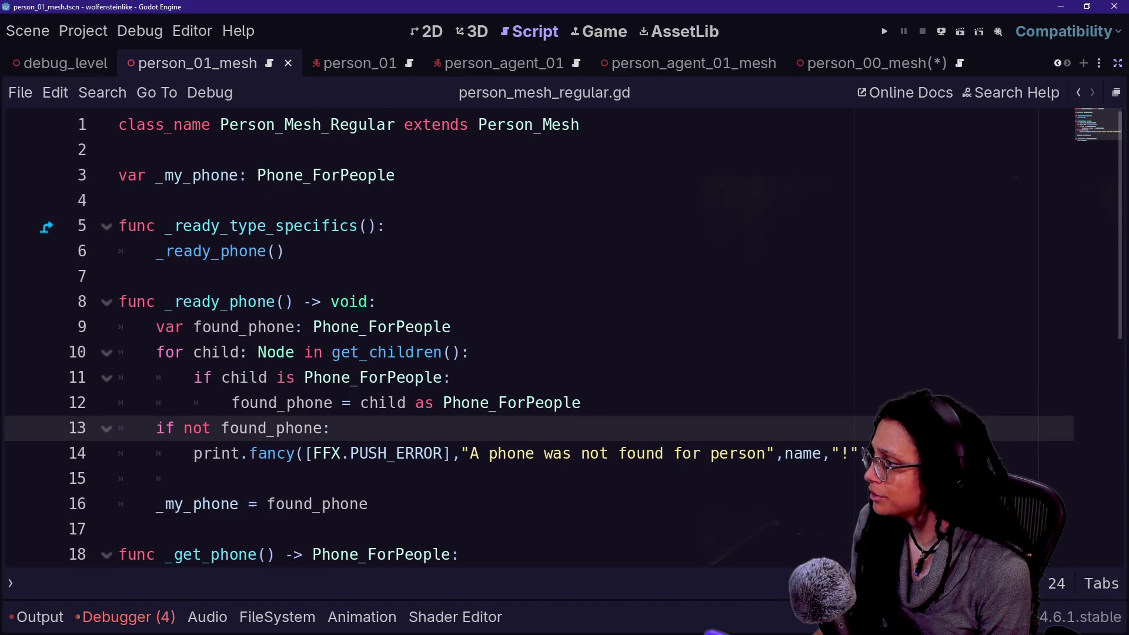
Step: Review the error lines and _ready_phone code with docks hidden, deleting the empty last line
left_click_drag(247, 326, 360, 352)
left_click(360, 352)
left_click_drag(415, 453, 194, 478)
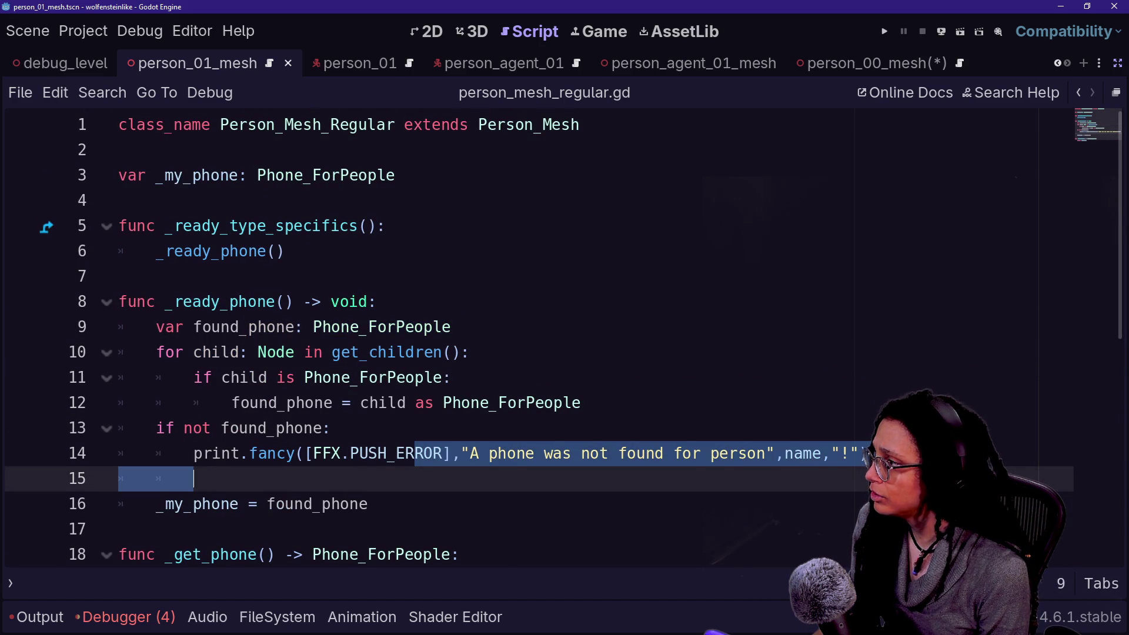
left_click(165, 504)
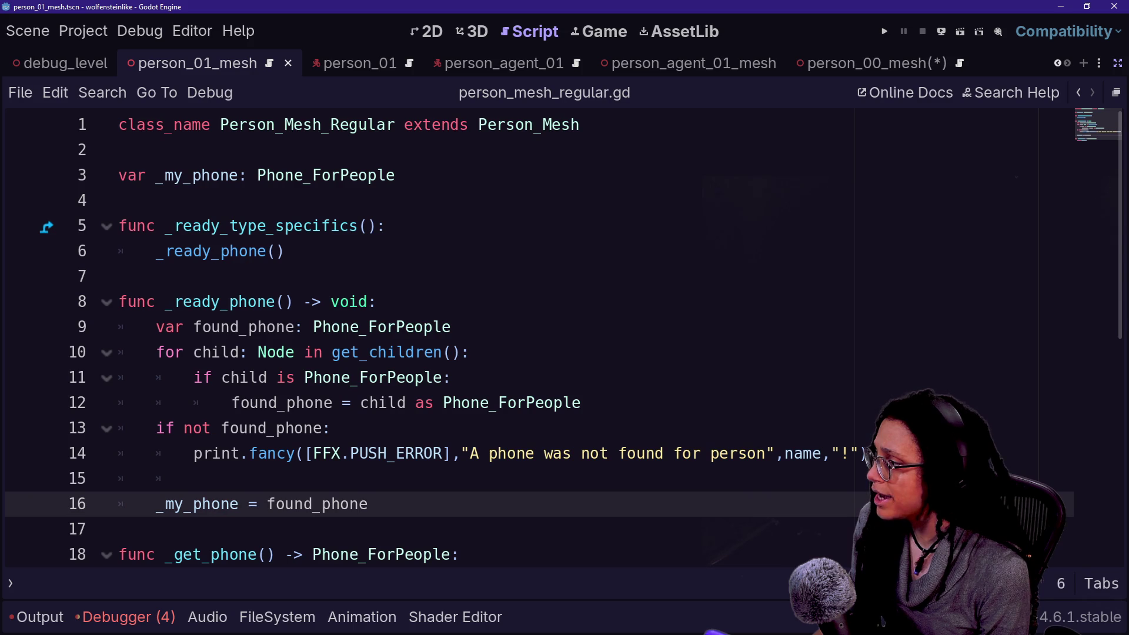
left_click(1115, 92)
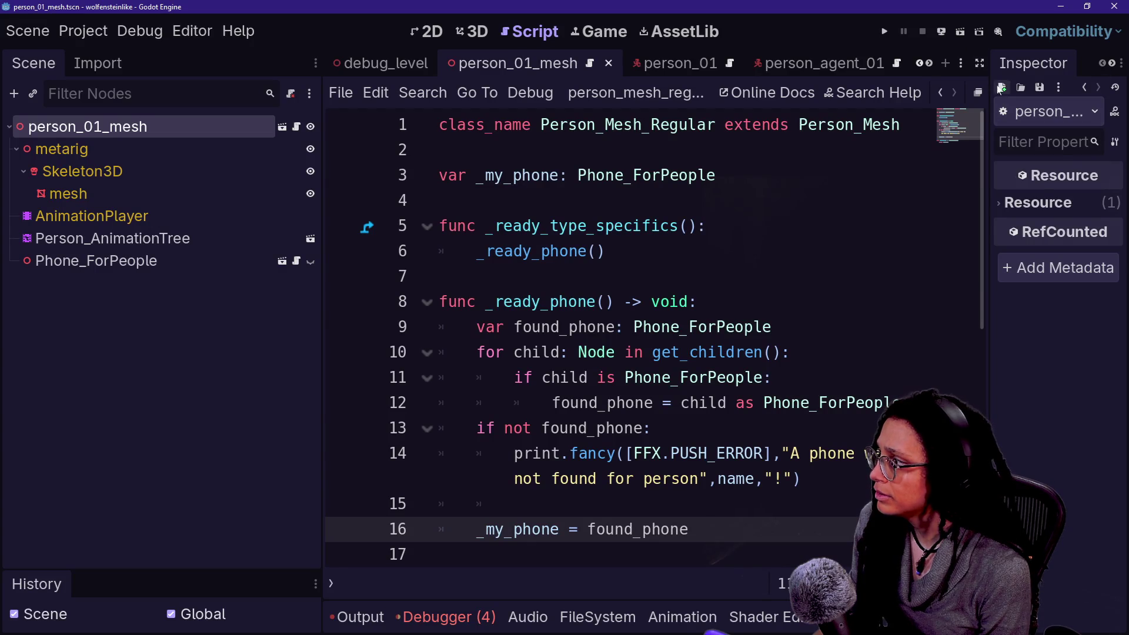
left_click(980, 66)
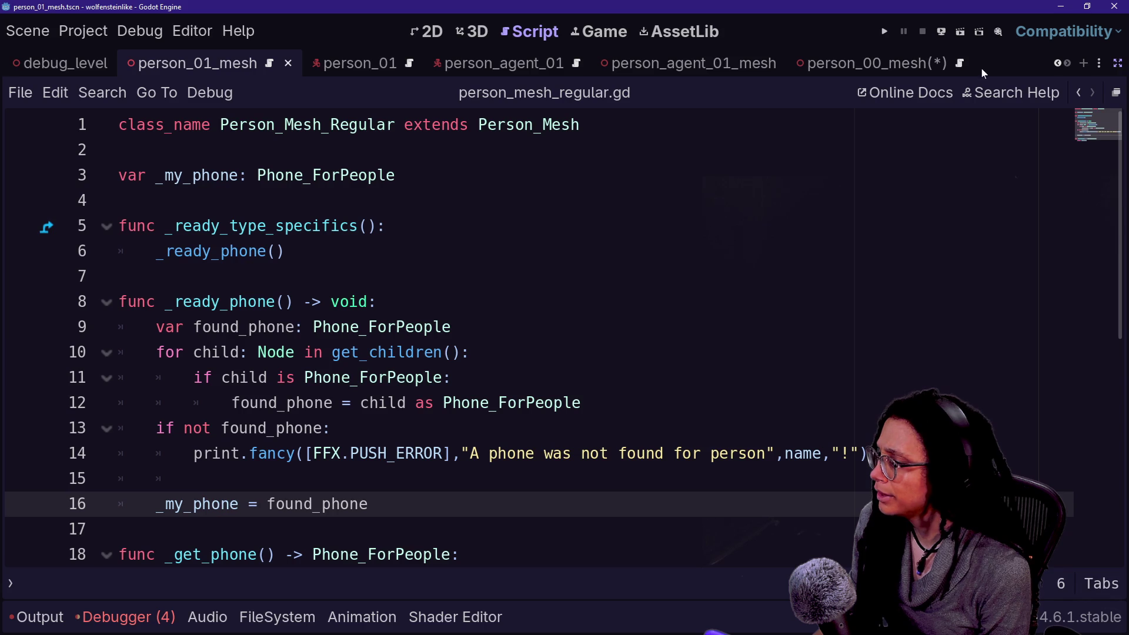
left_click(119, 276)
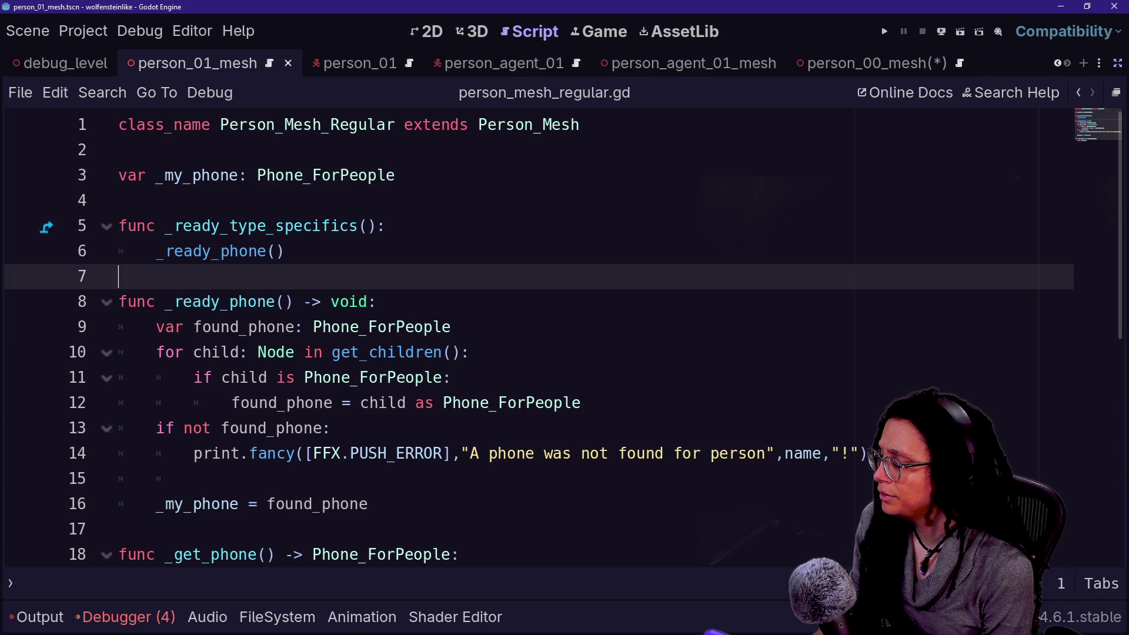
key("Down")
key("Down")
key("Down")
key("Down")
key("Down")
key("Down")
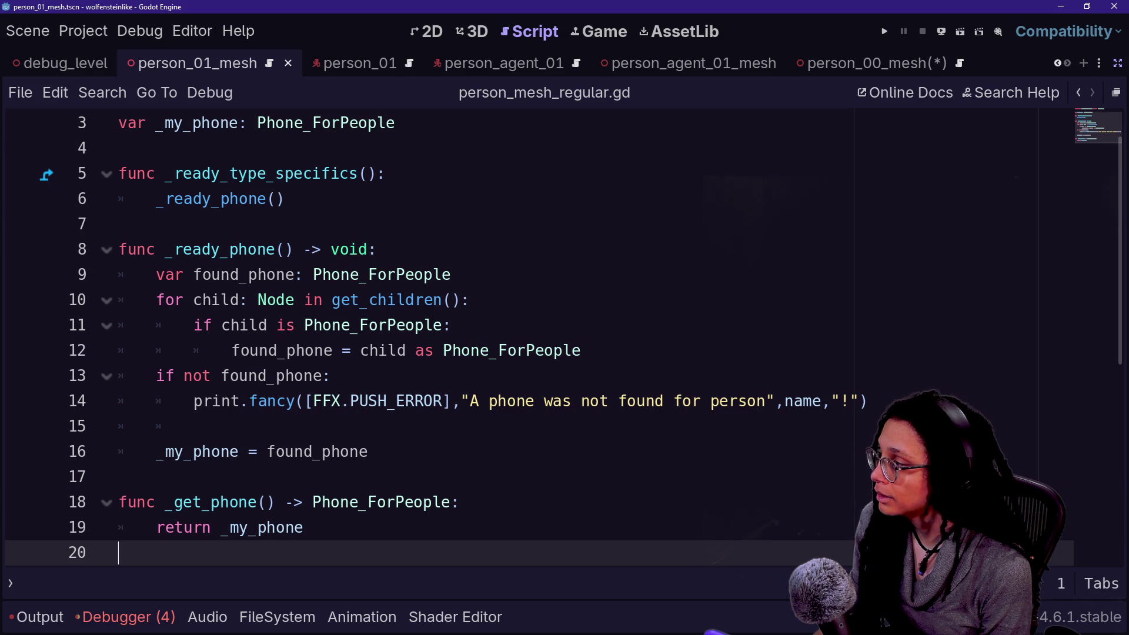
scroll(376, 406, "down", 5)
scroll(376, 406, "up", 3)
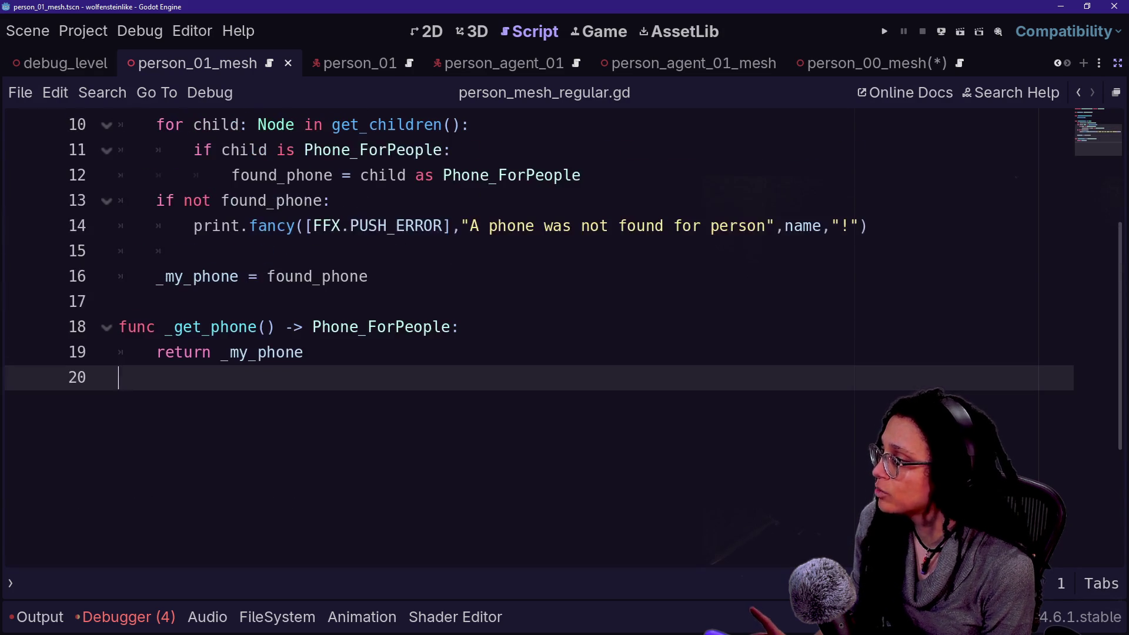
key("BackSpace")
Step: Rename _get_phone to get_phone on line 18 and save the script
scroll(529, 329, "up", 3)
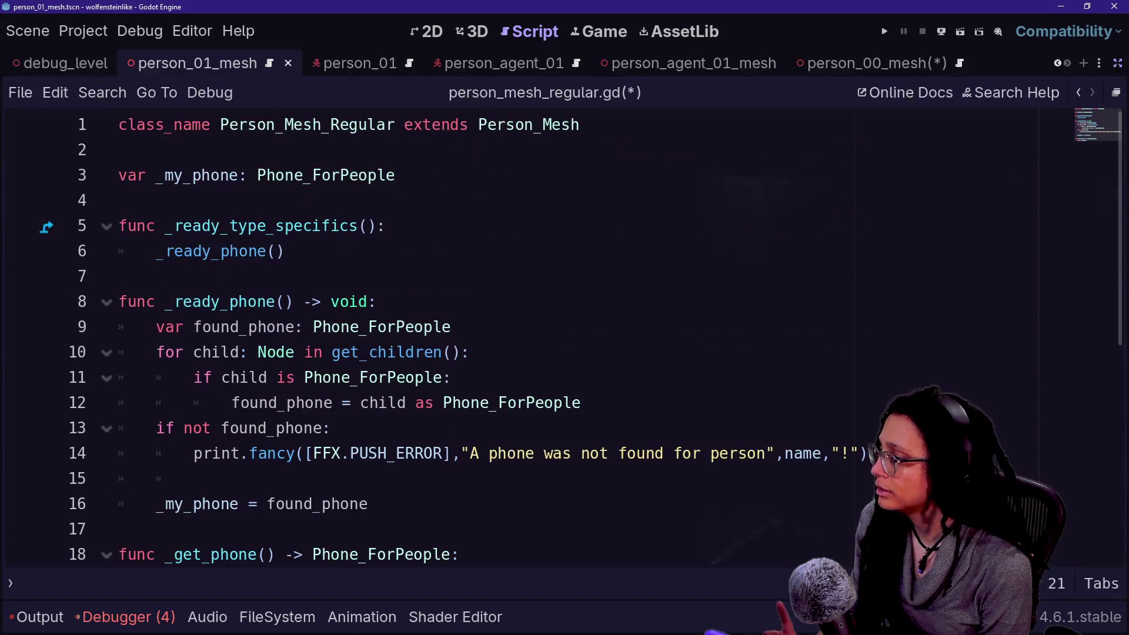
left_click(385, 225)
scroll(529, 330, "down", 1)
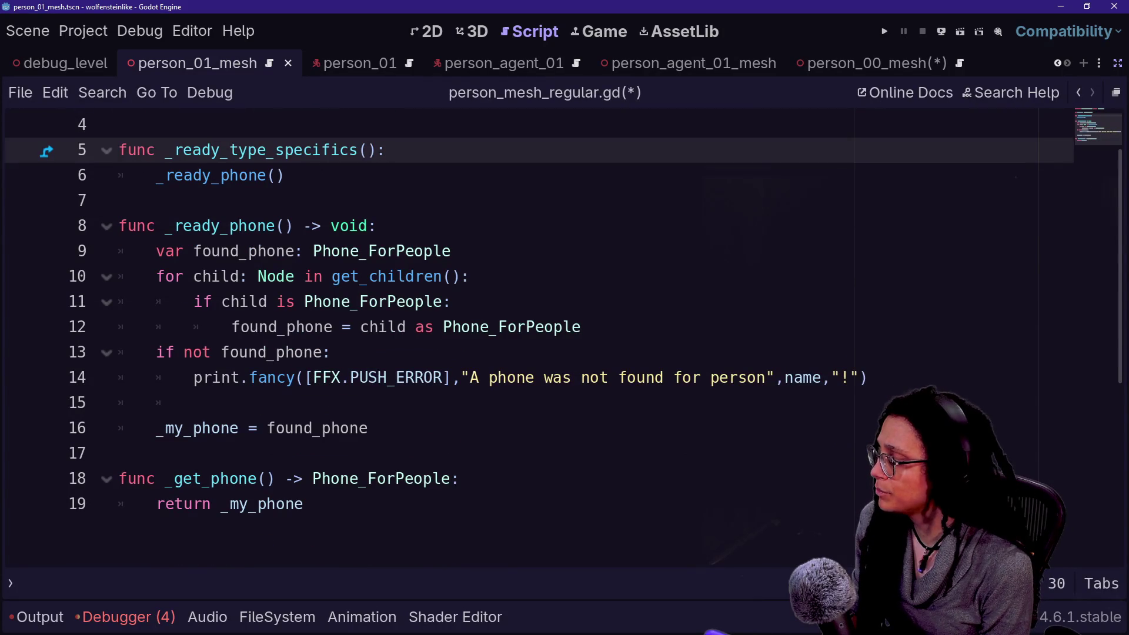
left_click(175, 478)
key("BackSpace")
double_click(179, 478)
left_click(304, 504)
key("ctrl+s")
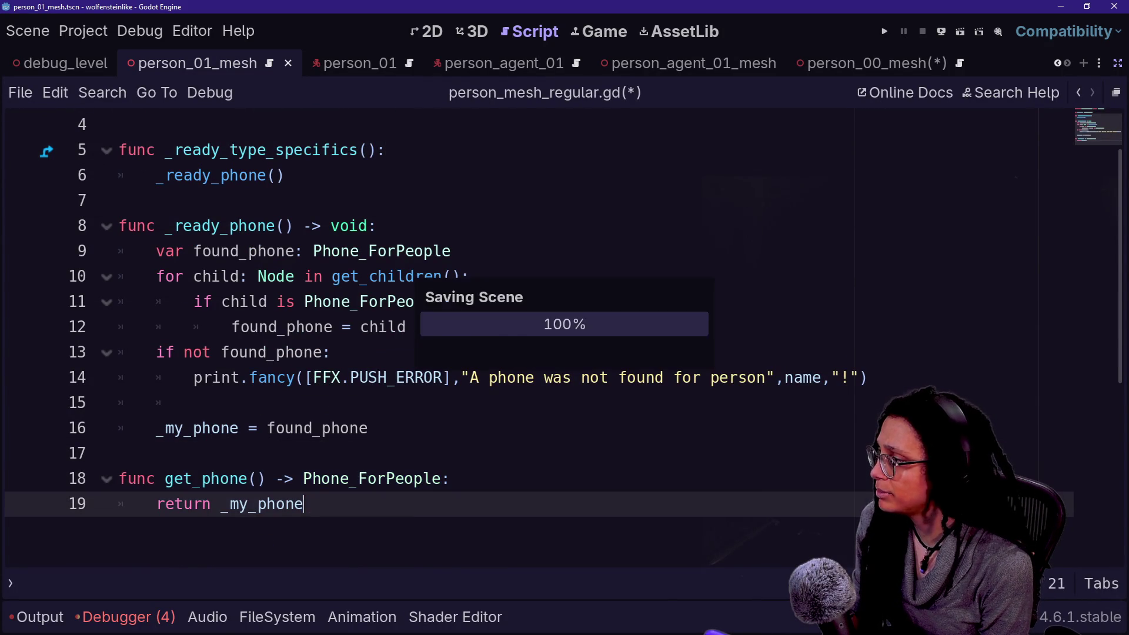
key("Return")
Step: Bring up Quick Open and highlight Abstract_Person.gd in the file list
scroll(529, 329, "up", 1)
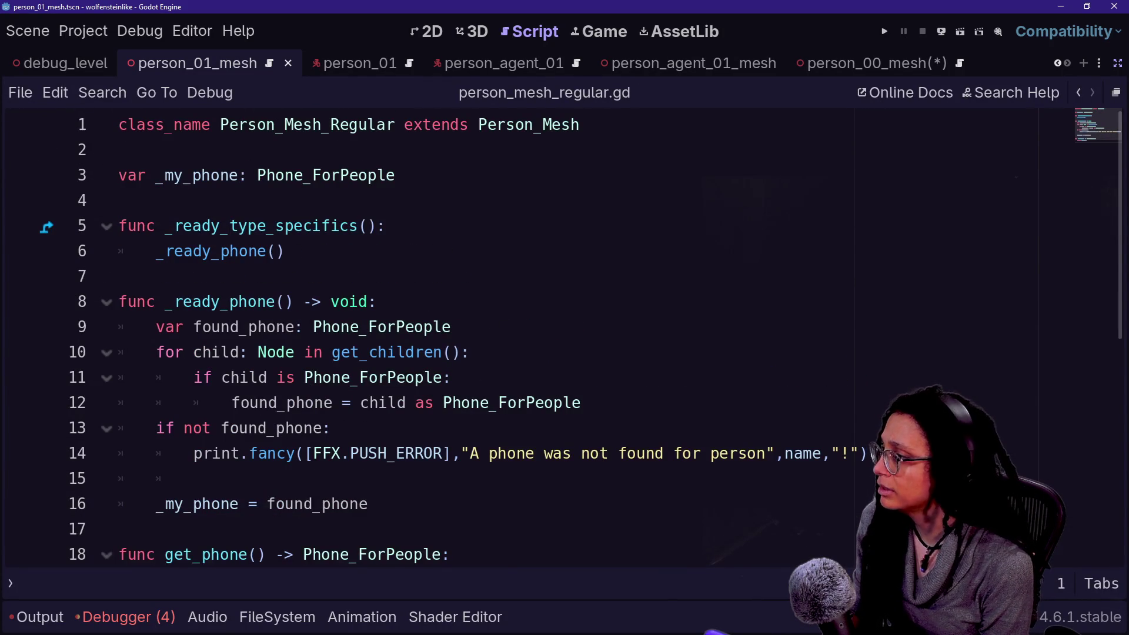
key("alt+shift+o")
key("Down")
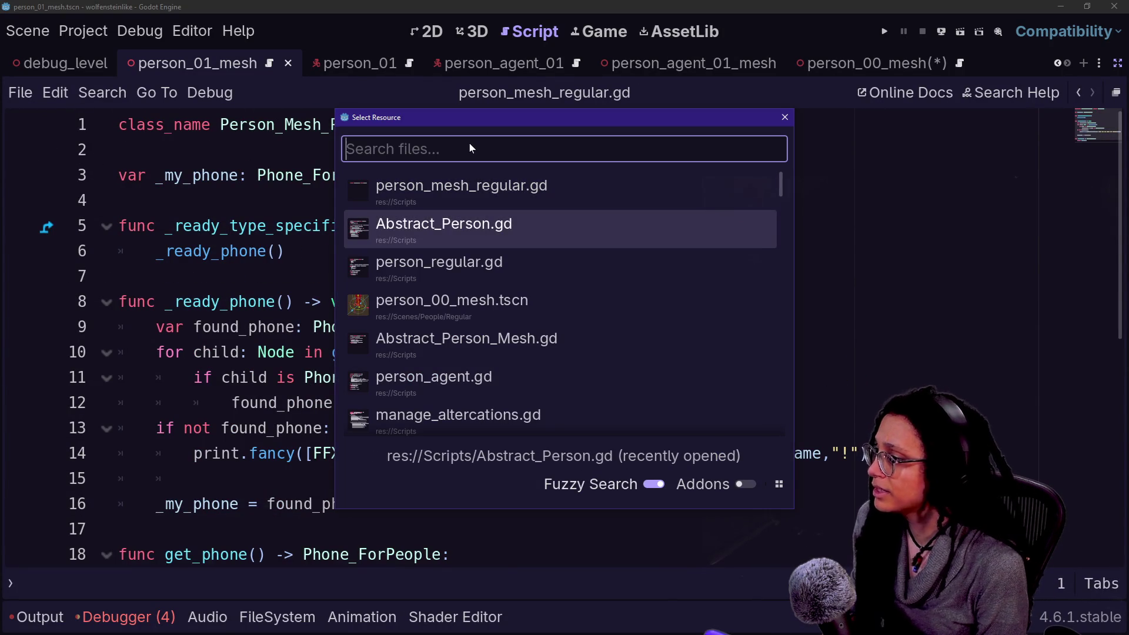
Step: Dismiss the file finder and review the list of four errors in the debugger
key("Up")
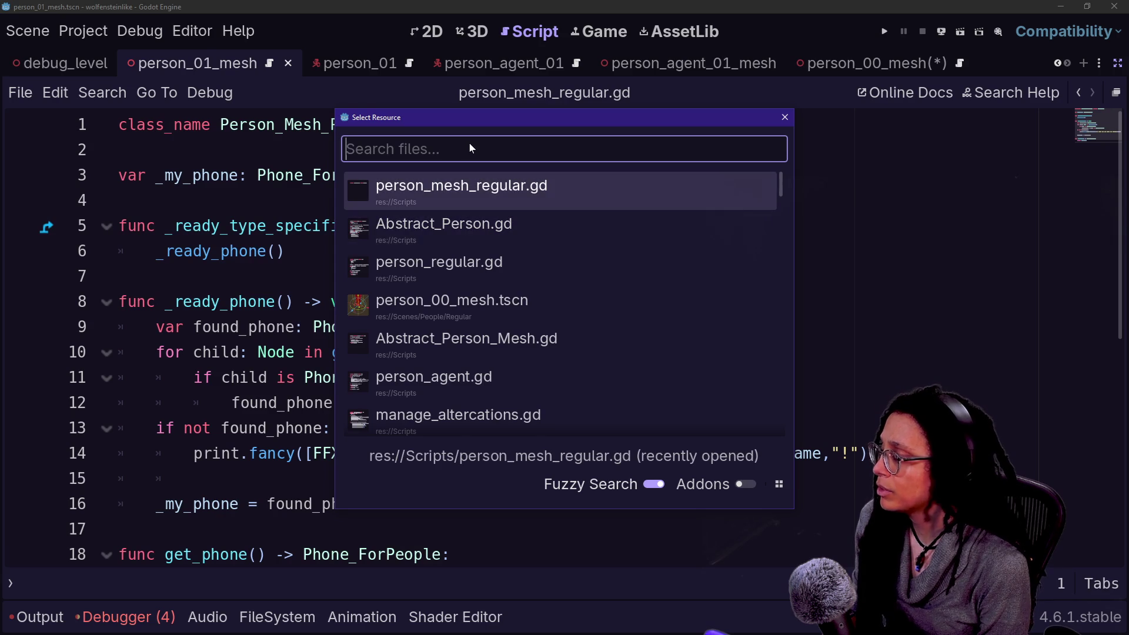
key("Escape")
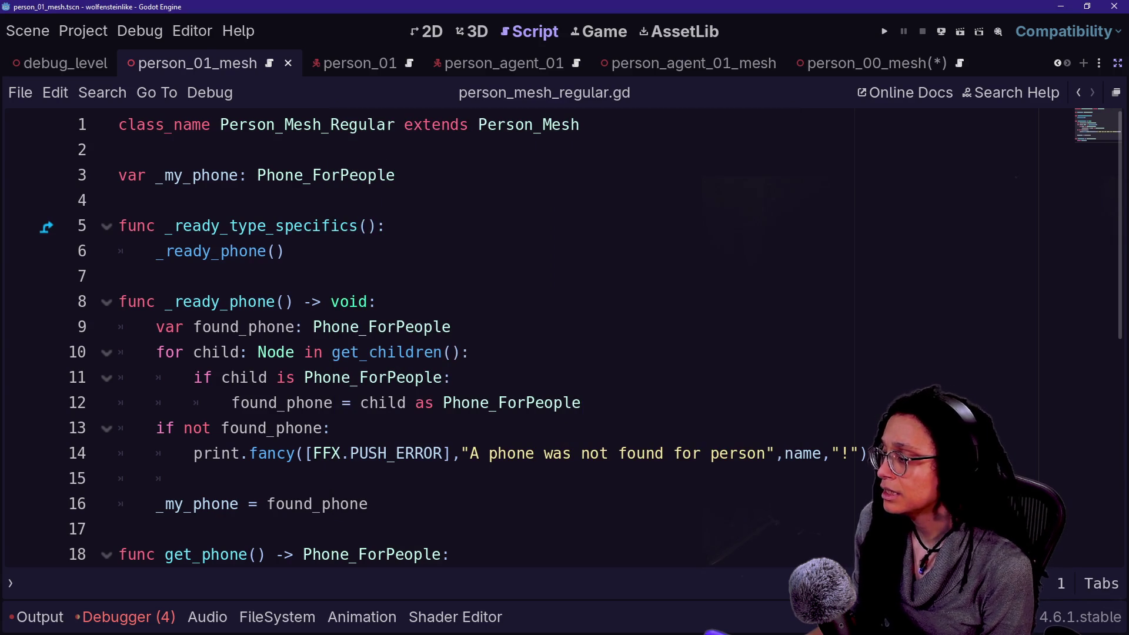
key("ctrl+End")
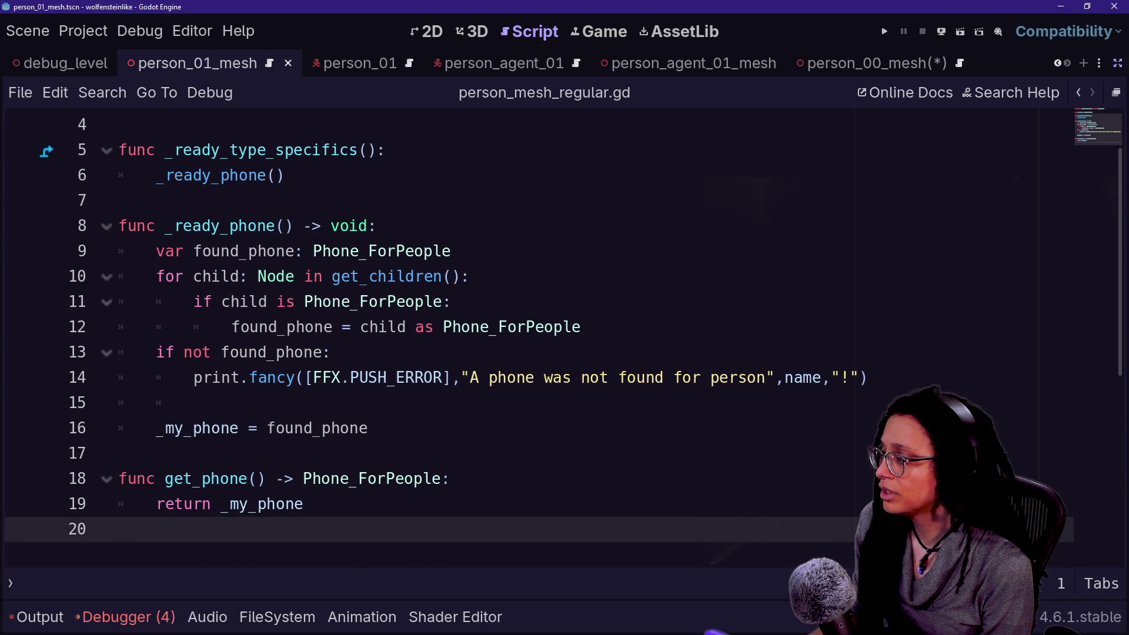
left_click(137, 619)
left_click(149, 384)
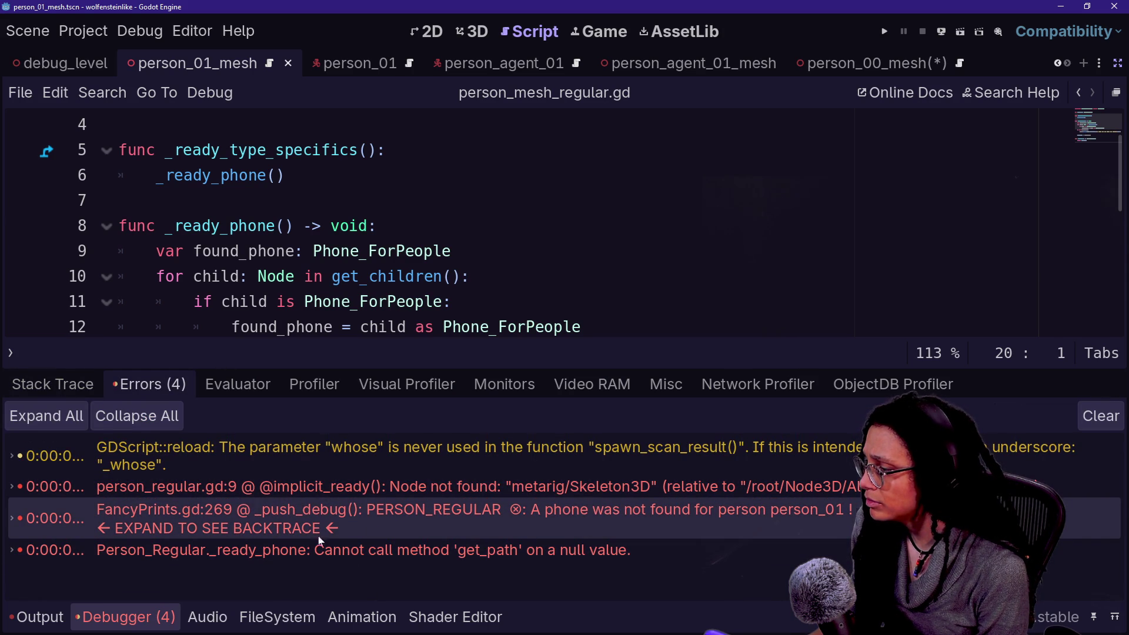
Step: Save person_00_mesh with F5 and run the debug_level scene again
left_click(473, 276)
key("alt+o")
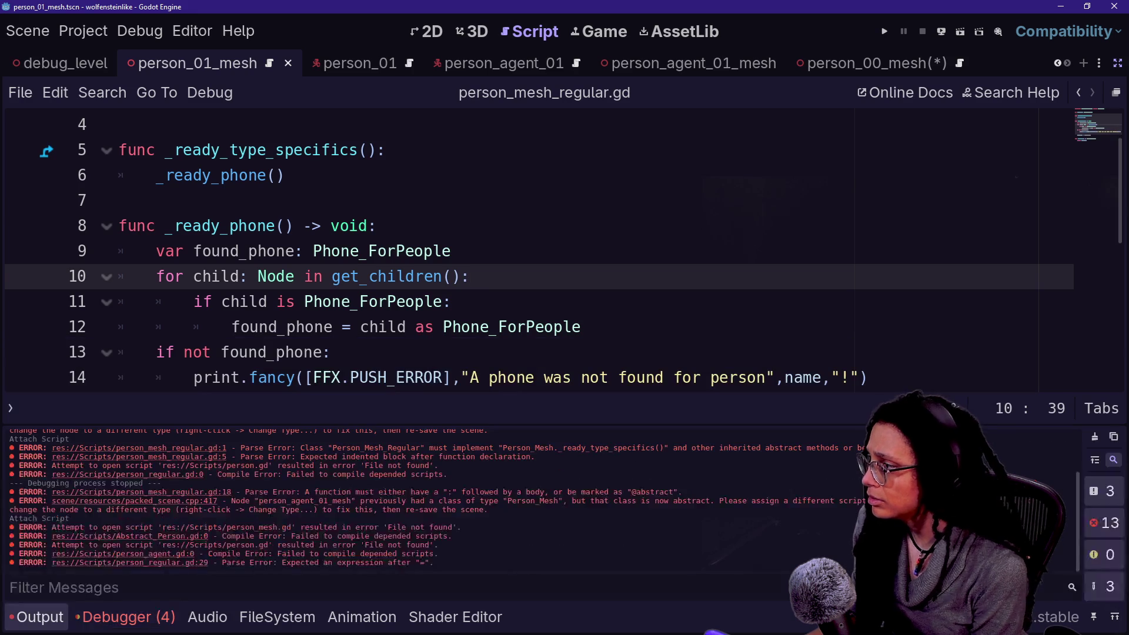
key("alt+o")
key("F5")
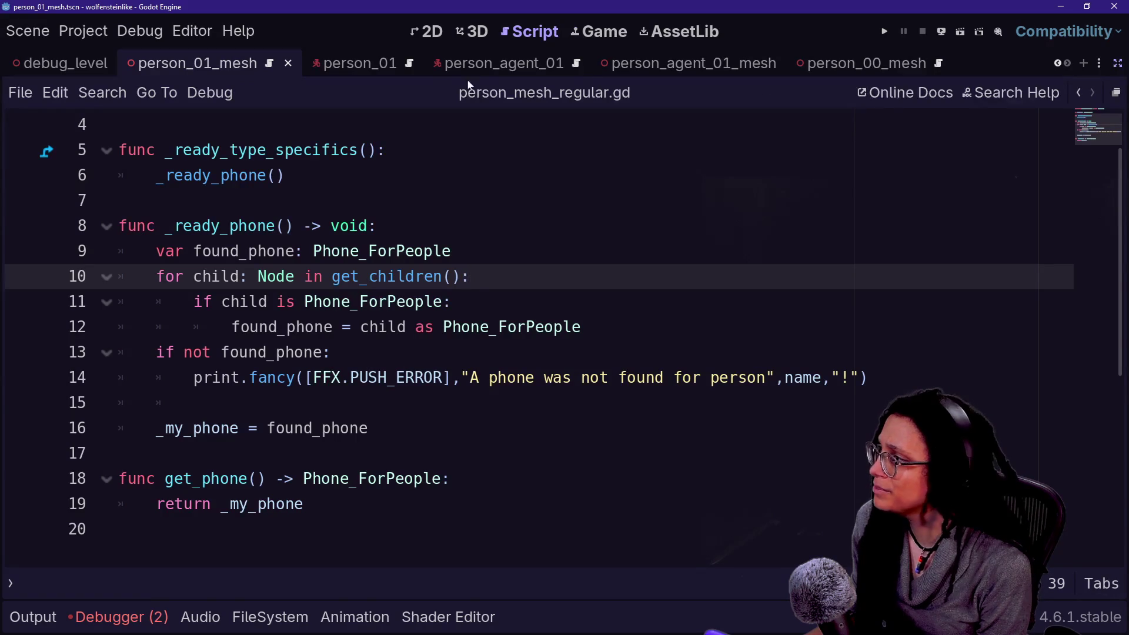
left_click(65, 63)
left_click(960, 31)
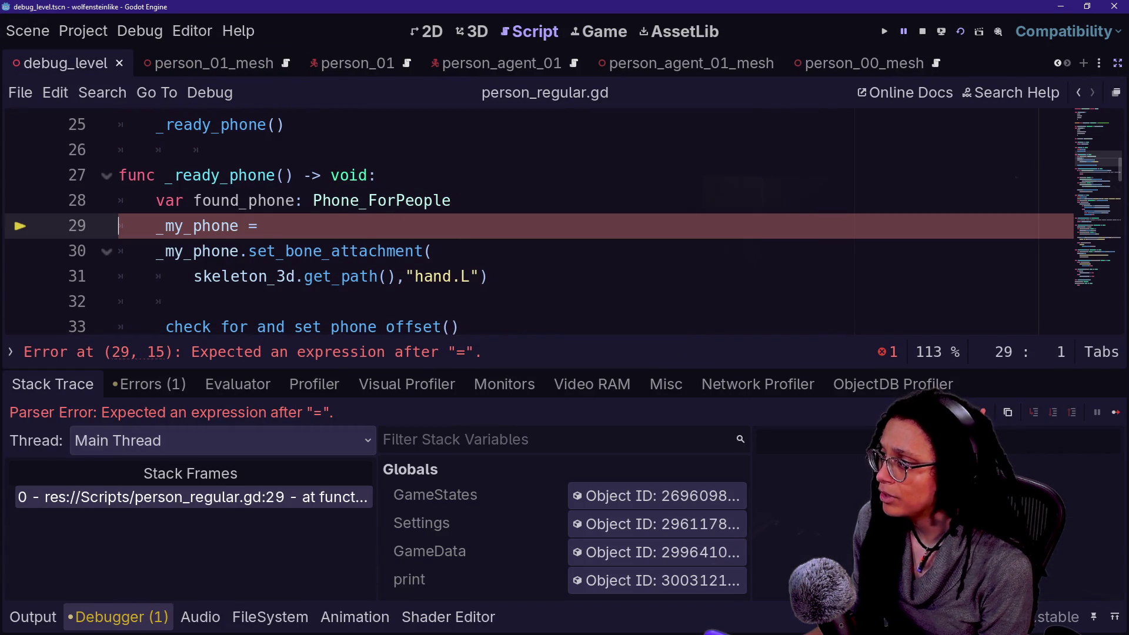
Step: On line 29, write _my_phone = _my_mesh_node.get and jump to _my_mesh_node's Node3D declaration
left_click_drag(286, 251, 268, 226)
left_click(268, 226)
type("_my")
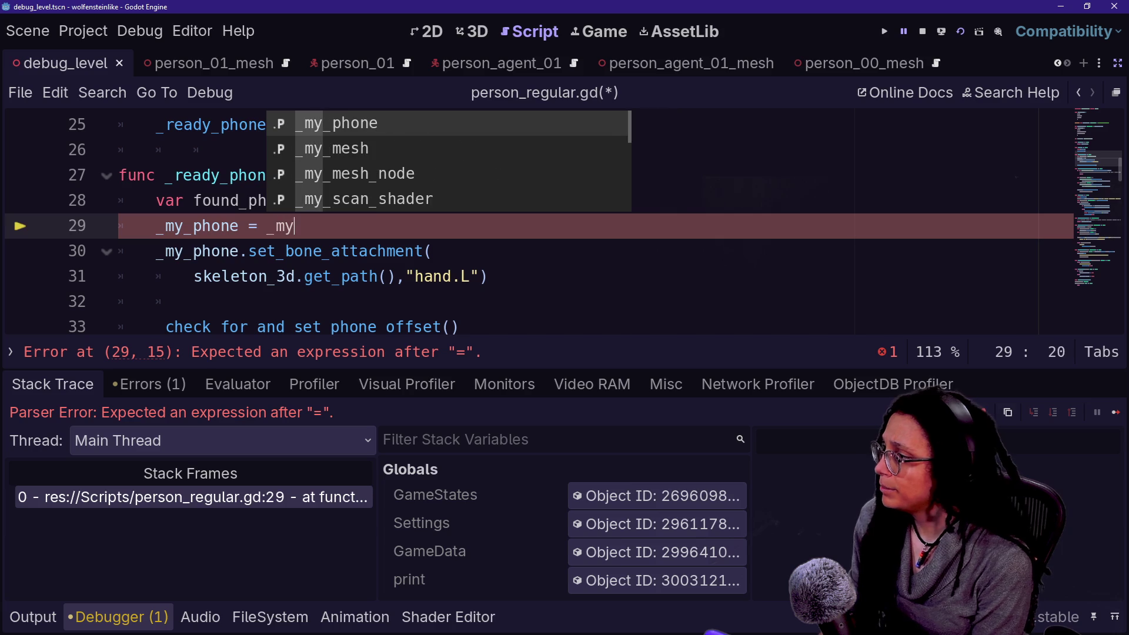
type("_")
key("Down")
key("Down")
key("Return")
type(".")
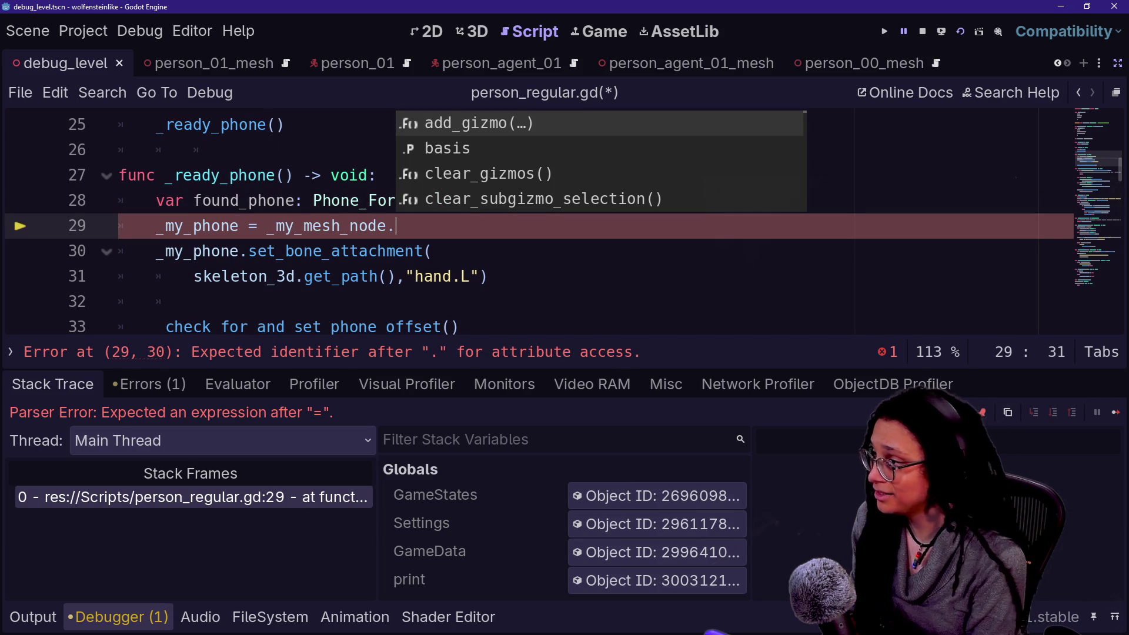
type("get")
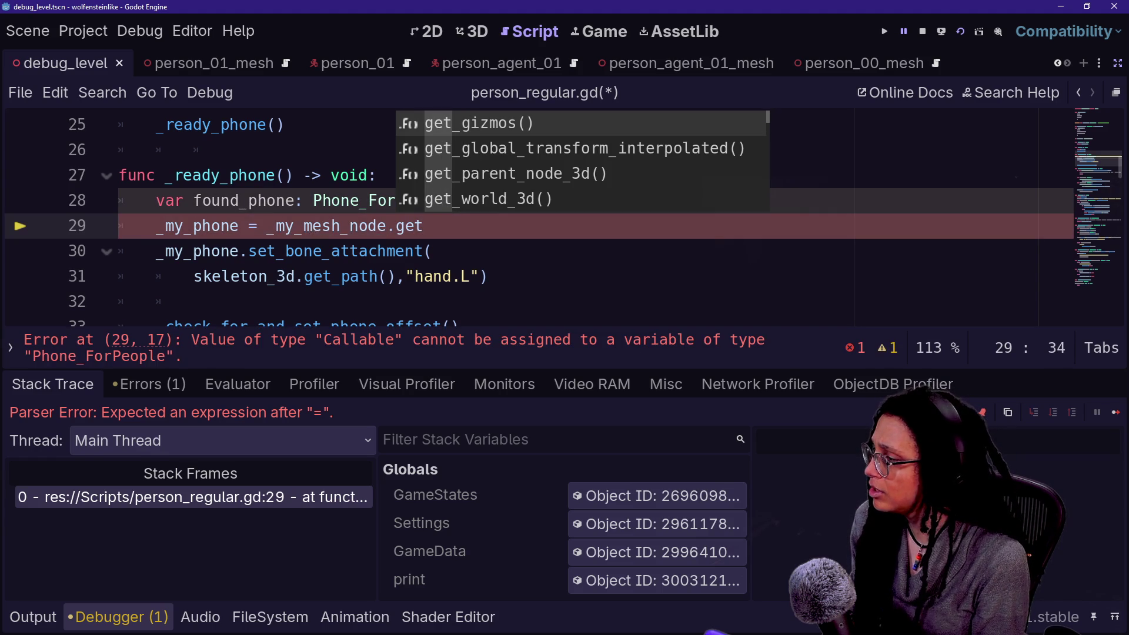
left_click(326, 225, "ctrl")
left_click(304, 276)
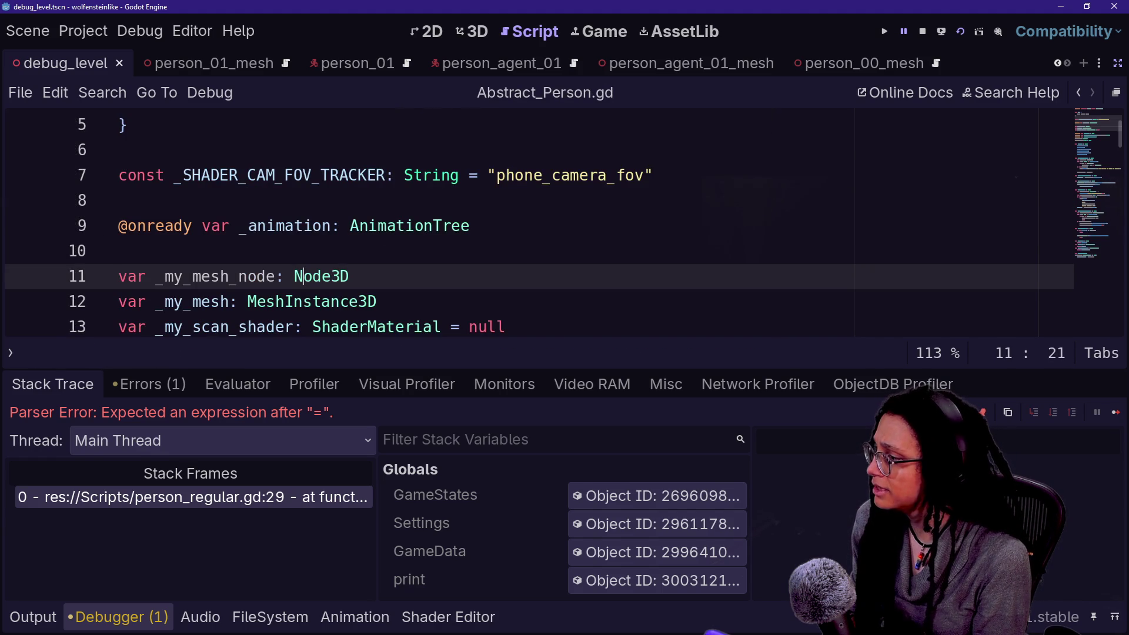
Step: Change _my_mesh_node's type on line 11 from Node3D to Person_Mesh, fixing the capital M
key("BackSpace")
key("Delete")
key("Delete")
key("Delete")
key("BackSpace")
key("BackSpace")
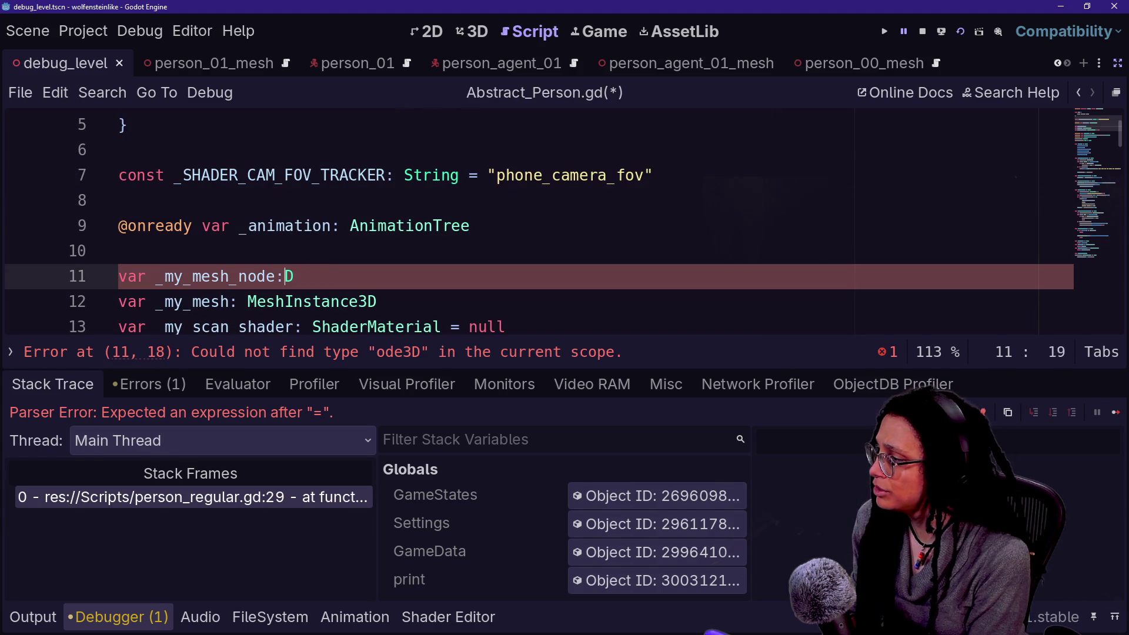
key("Delete")
type(": Per")
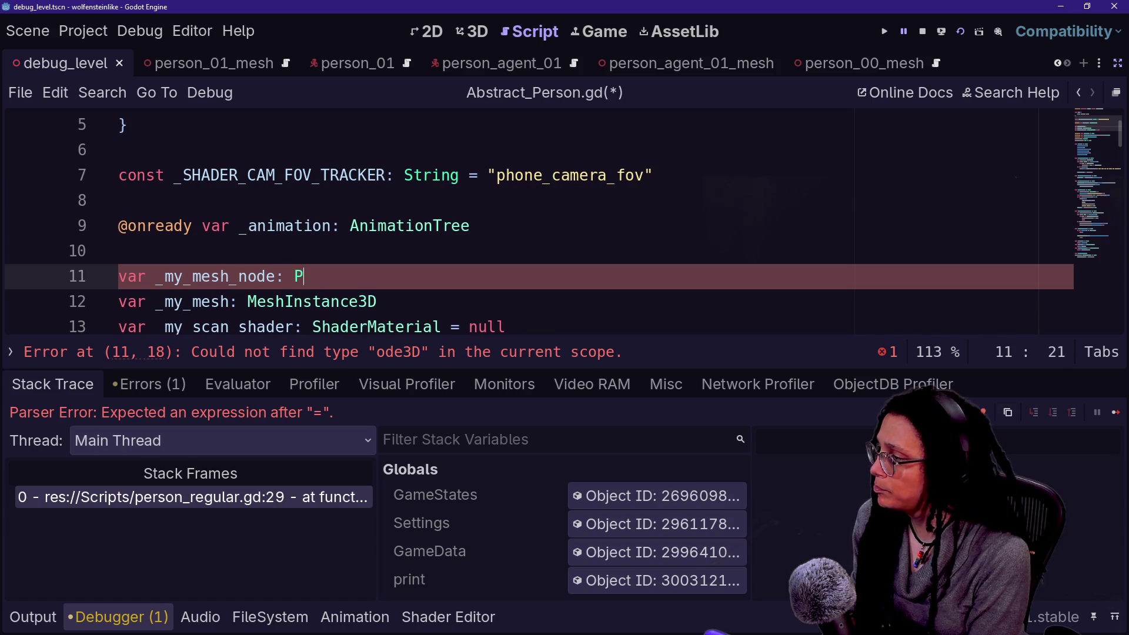
type("son_mesh")
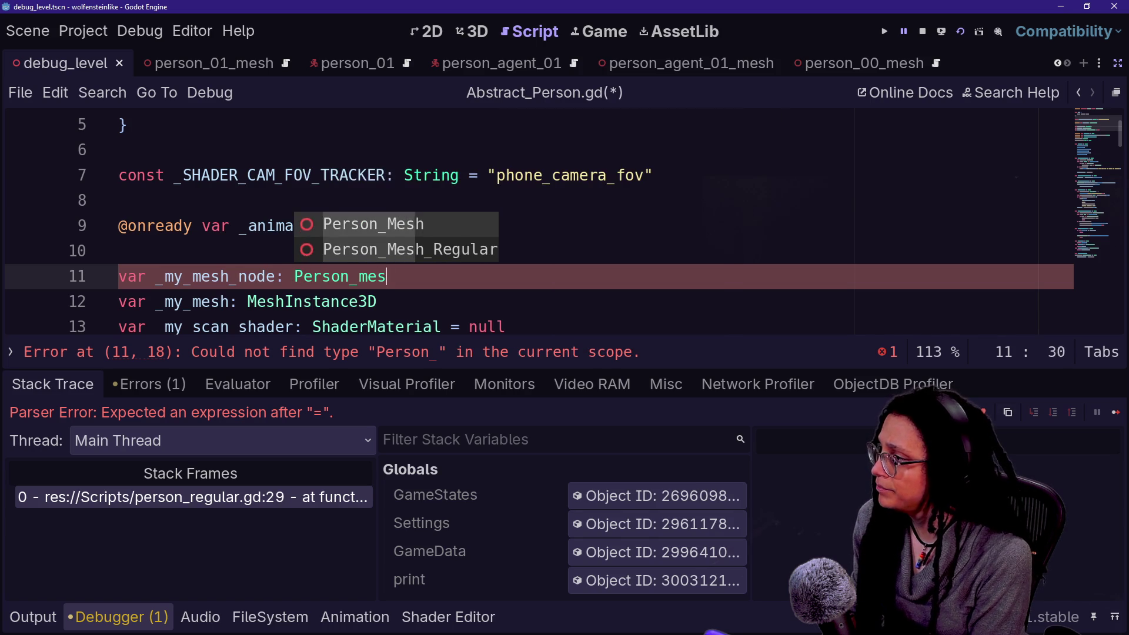
left_click(330, 302)
scroll(330, 302, "down", 1)
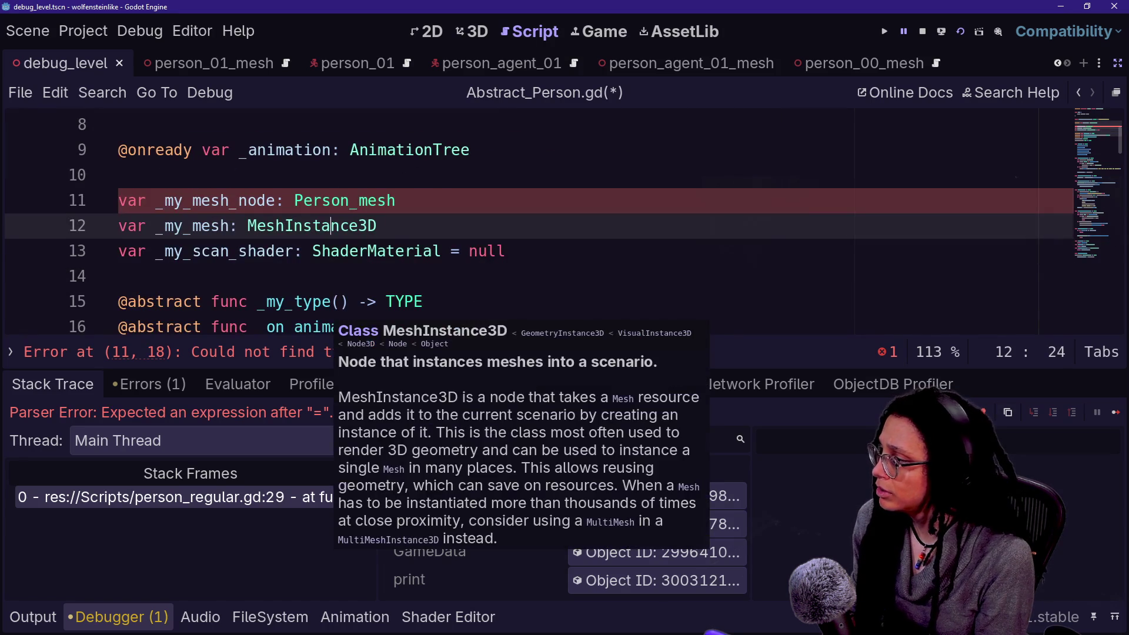
left_click(358, 201)
key("Delete")
type("M")
left_click(266, 201)
scroll(563, 224, "down", 3)
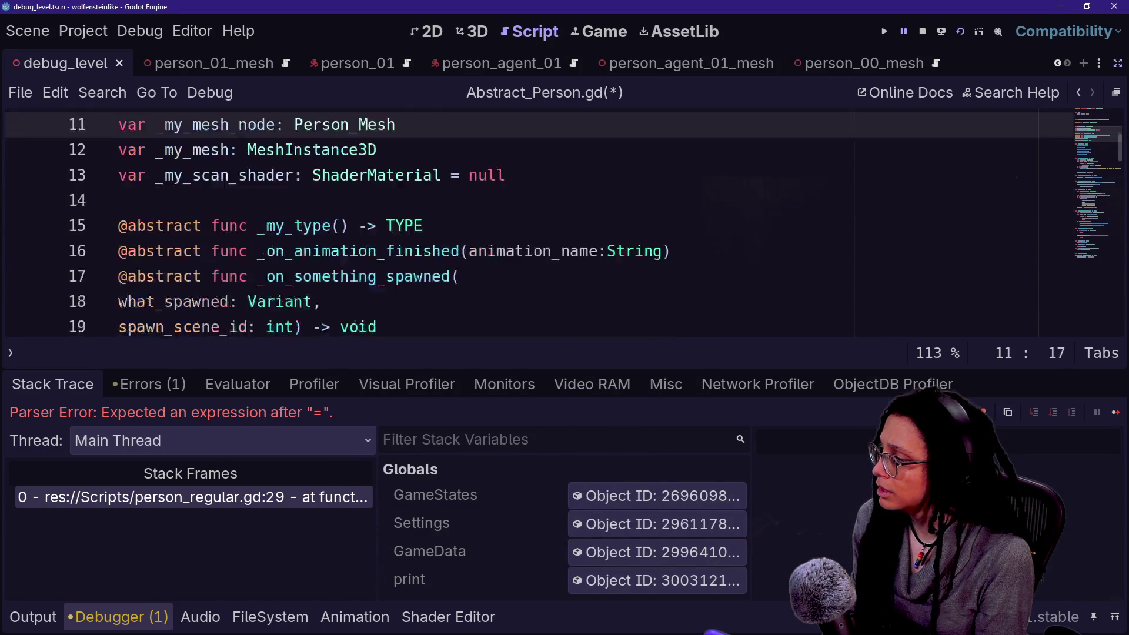
scroll(563, 225, "down", 7)
scroll(563, 224, "up", 1)
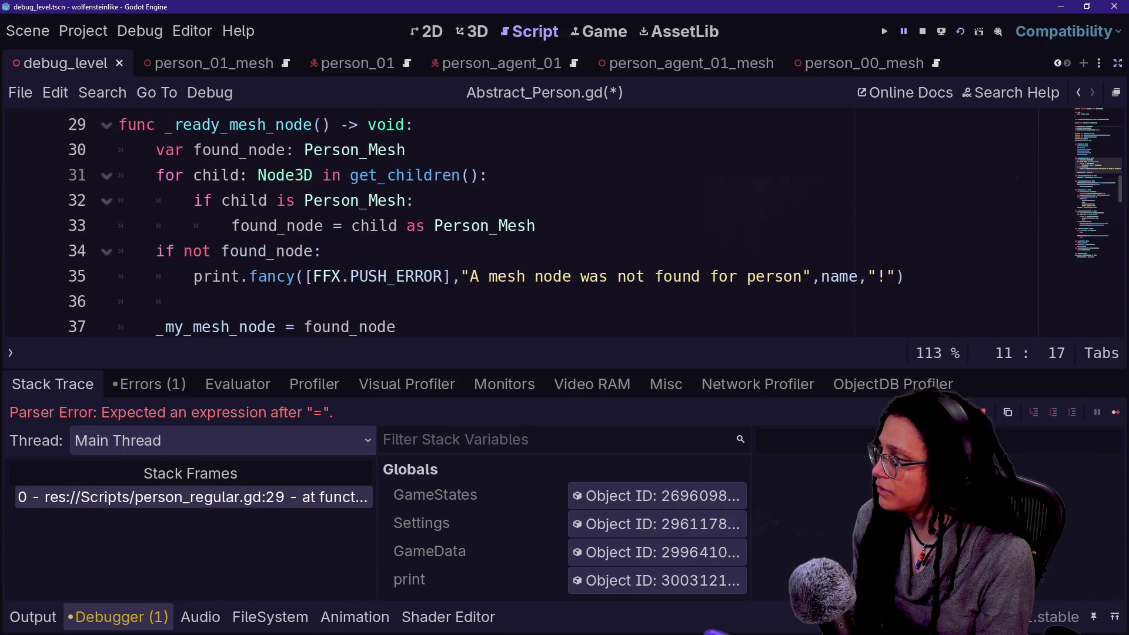
scroll(563, 225, "down", 6)
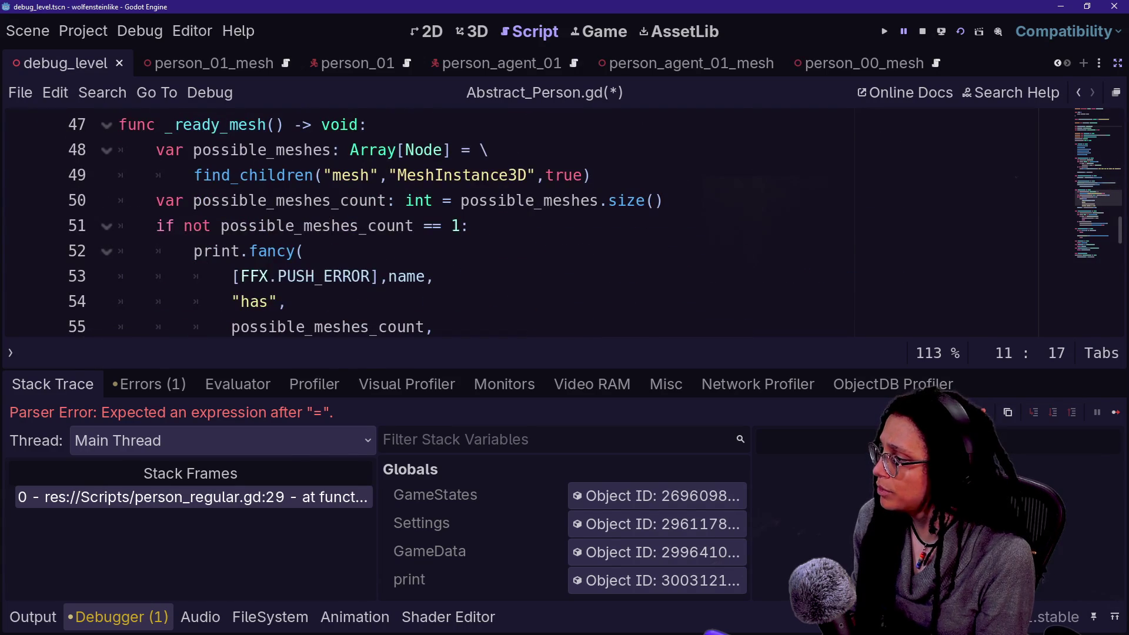
Step: Return to the parse error at line 29 of person_regular.gd via the debugger
key("alt+o")
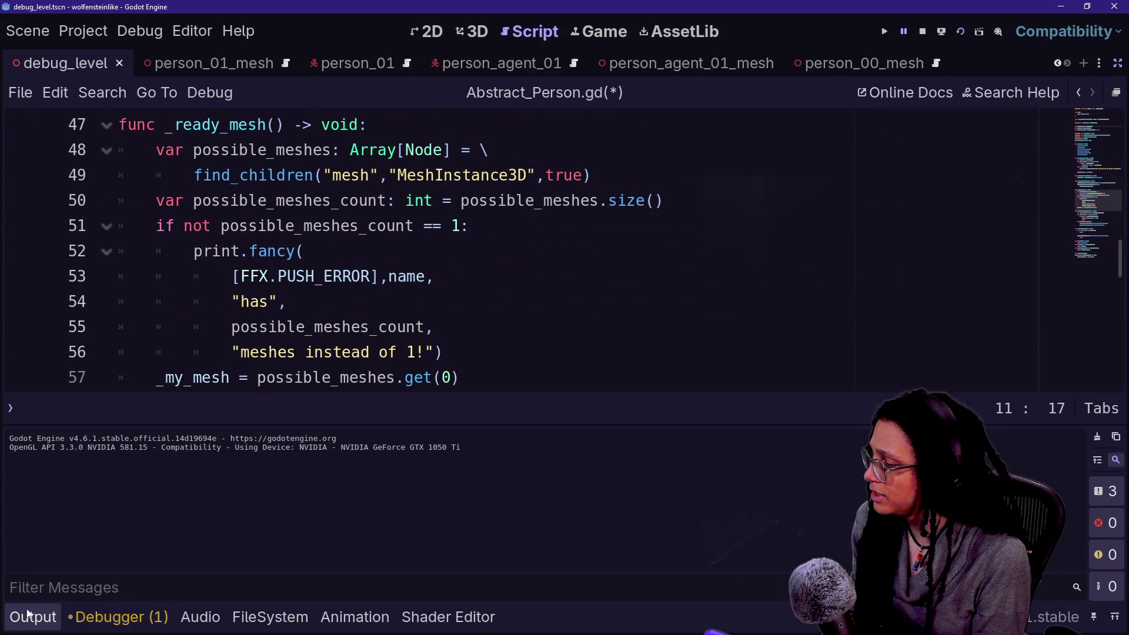
left_click(29, 614)
left_click(91, 621)
left_click(269, 497)
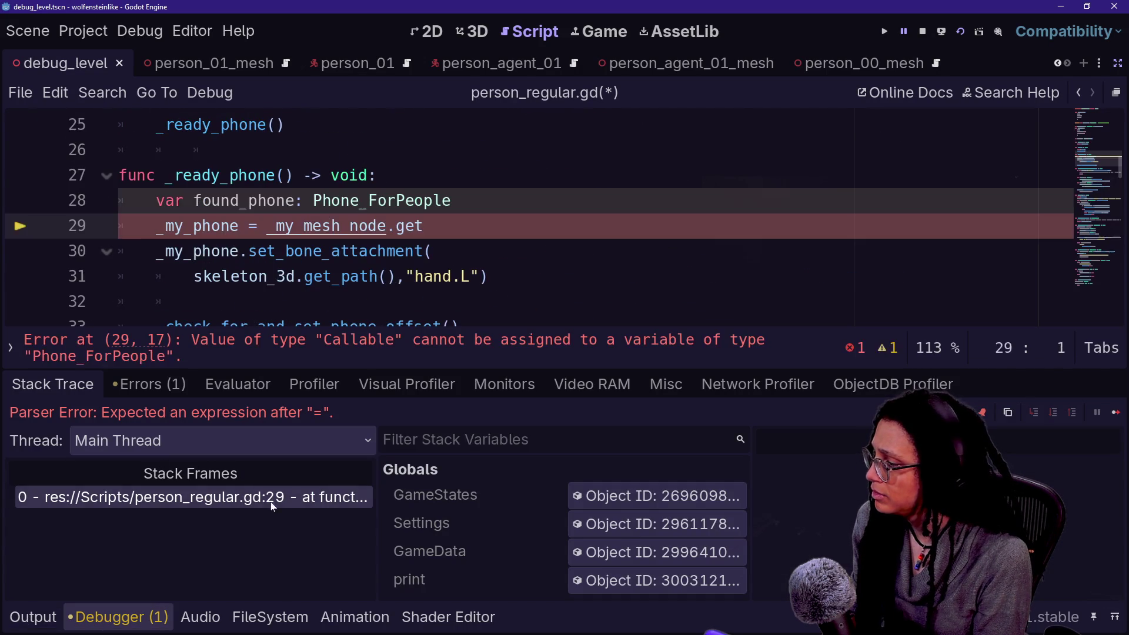
Step: Retype get_ on line 29 and open the Person_Mesh class in Abstract_Person_Mesh.gd to look for a getter
key("BackSpace")
key("BackSpace")
key("BackSpace")
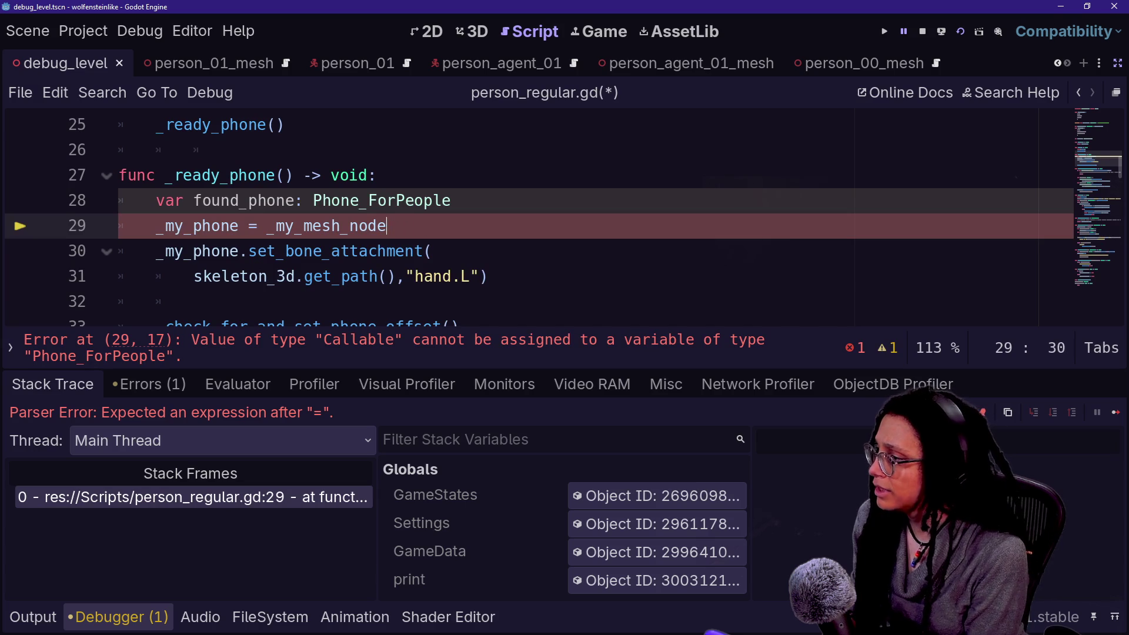
key("ctrl+space")
type("get")
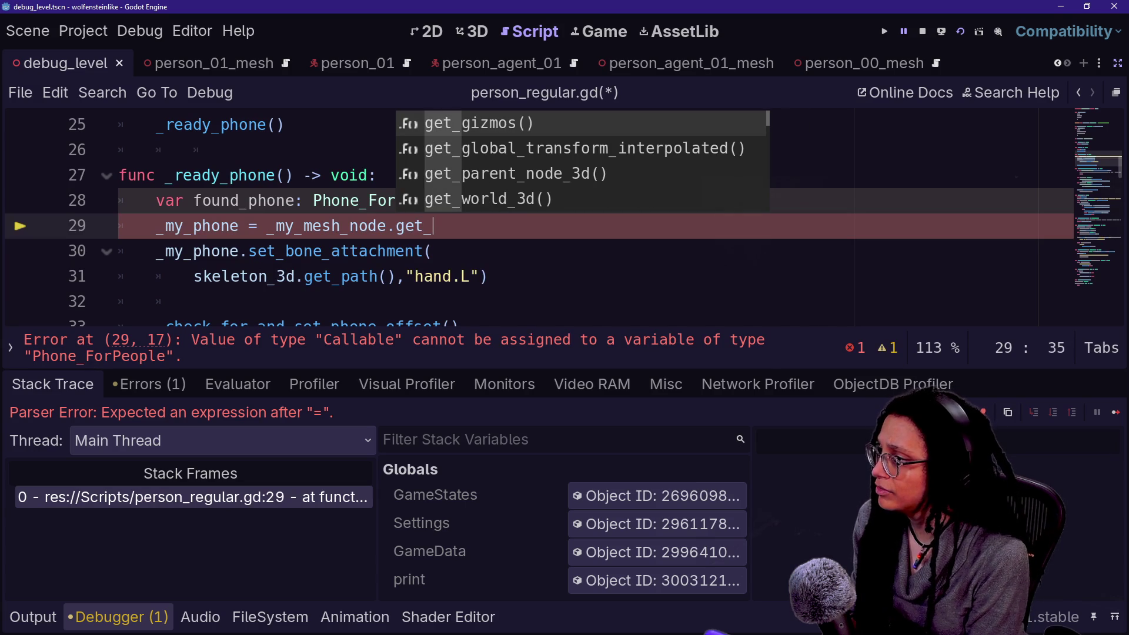
type("_")
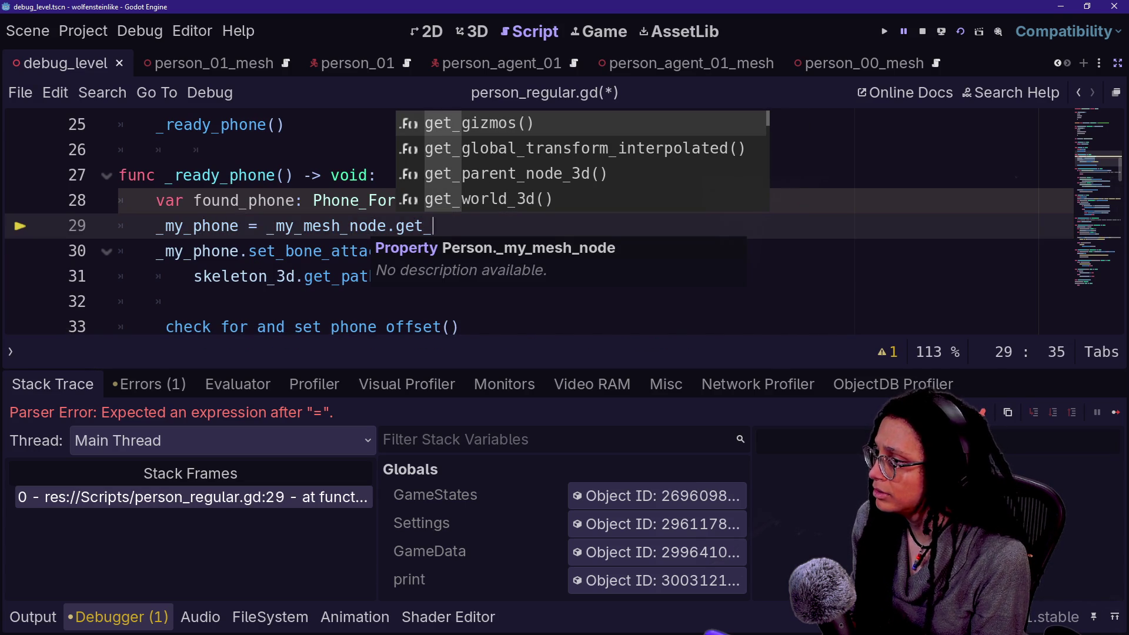
left_click(371, 226, "ctrl")
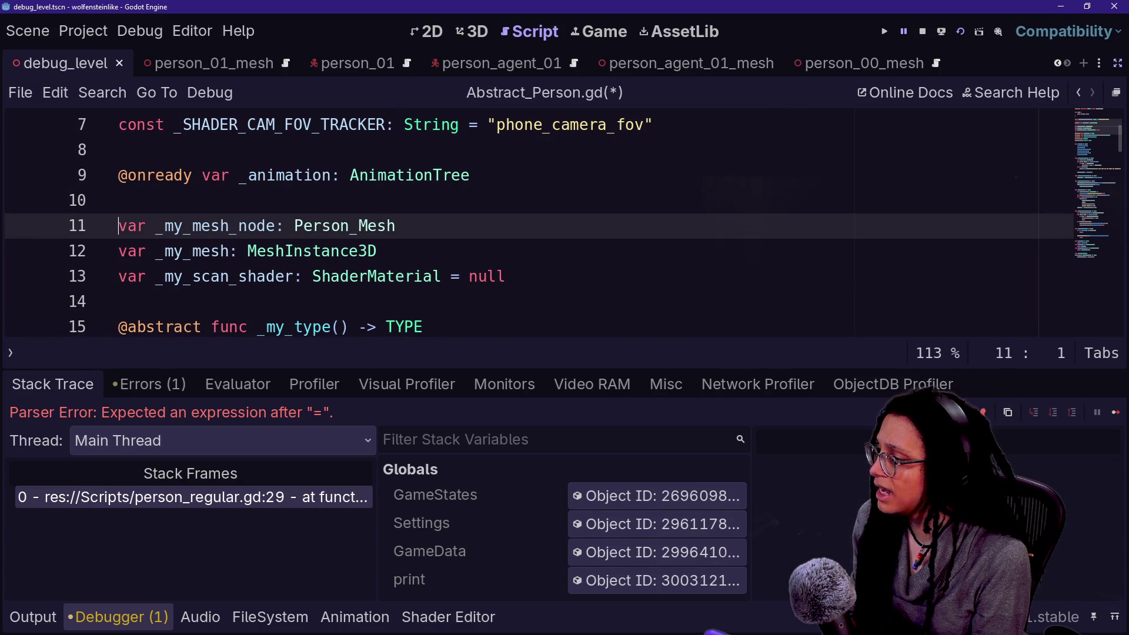
left_click(322, 225)
left_click(322, 226, "ctrl")
scroll(529, 223, "down", 2)
scroll(529, 223, "up", 2)
scroll(529, 224, "down", 2)
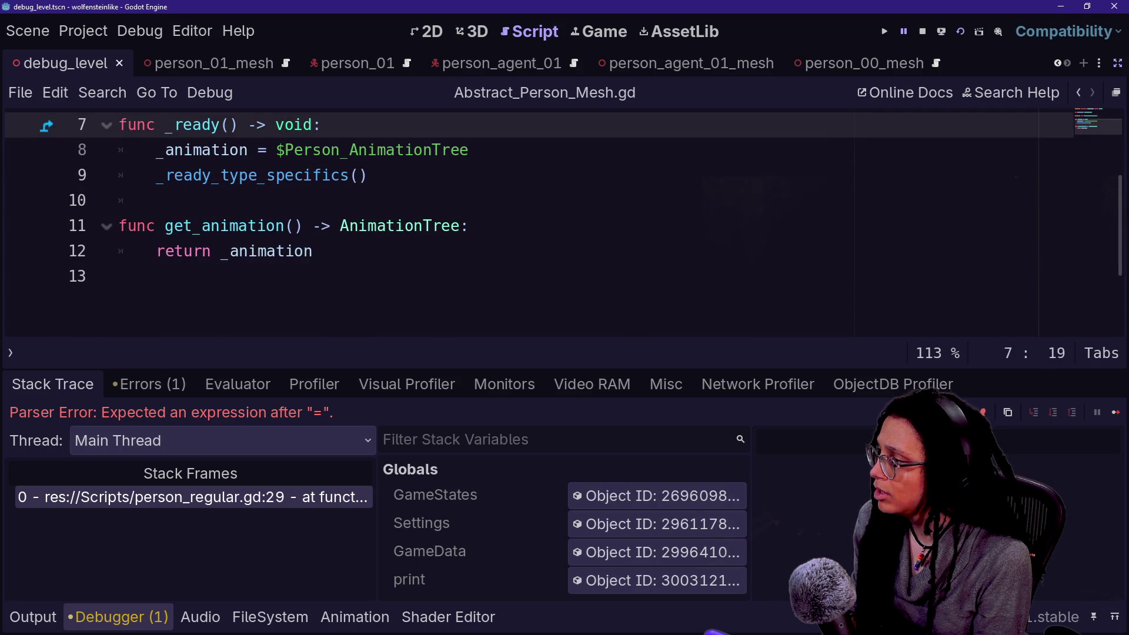
scroll(277, 252, "up", 2)
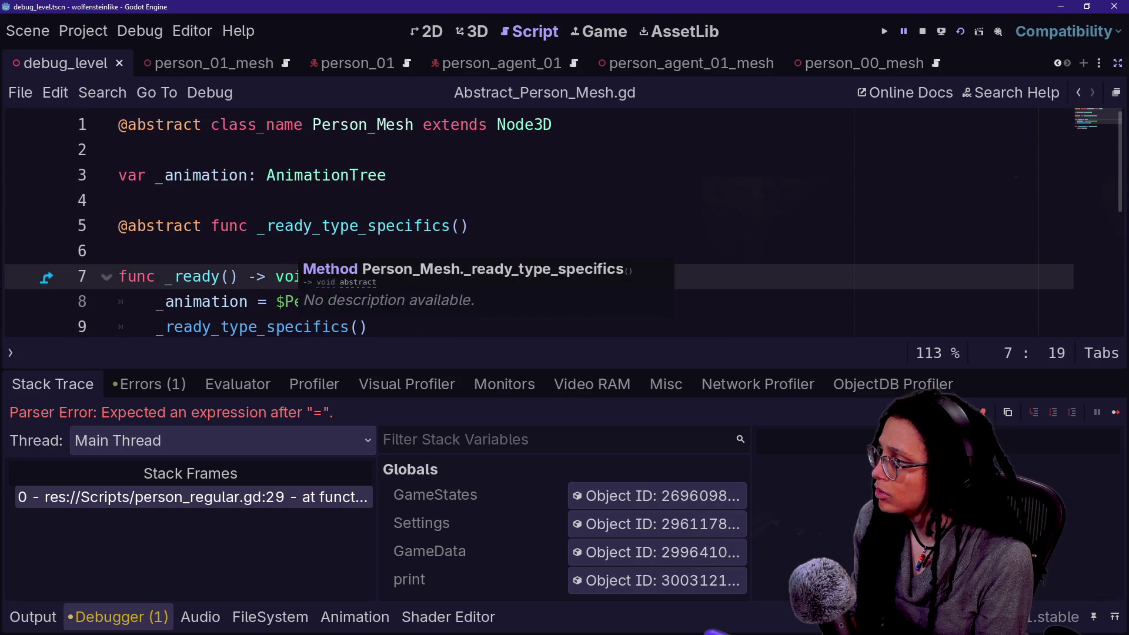
Step: Quick-open person_mesh_regular.gd, then return to line 29 of person_regular.gd
key("shift+alt+o")
type("person_Mesh_")
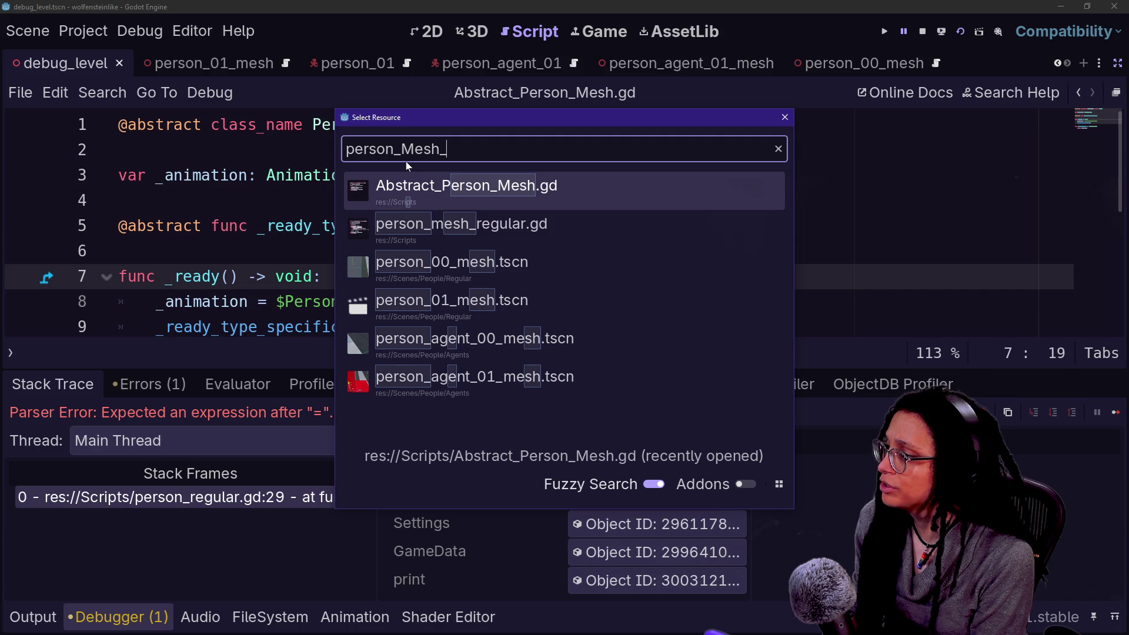
key("Down")
key("Return")
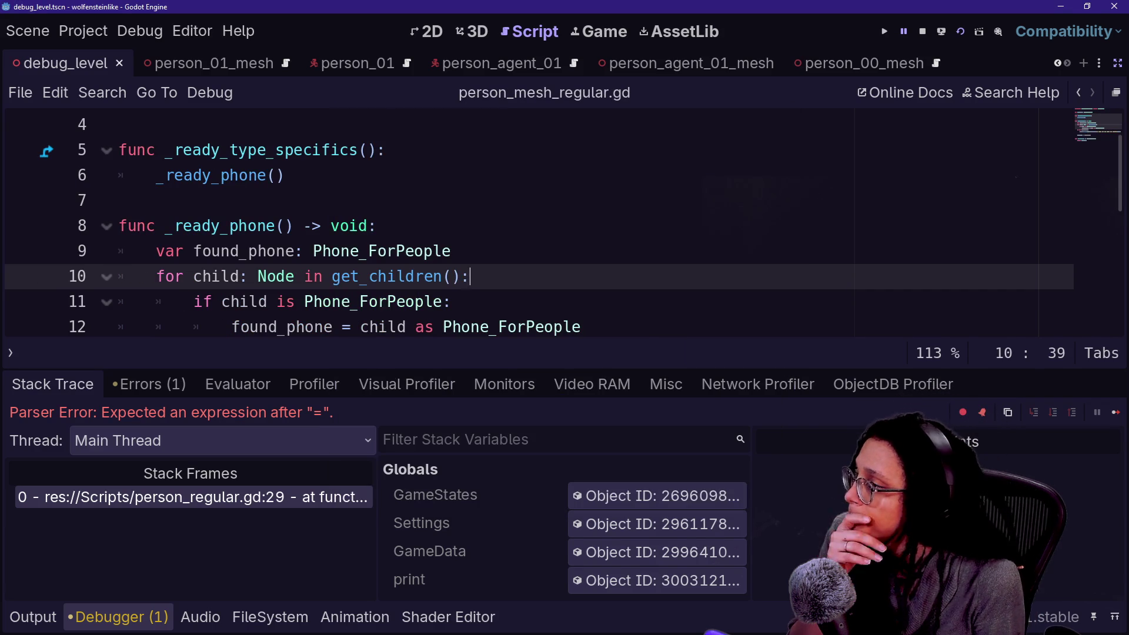
scroll(529, 223, "up", 1)
left_click(292, 497)
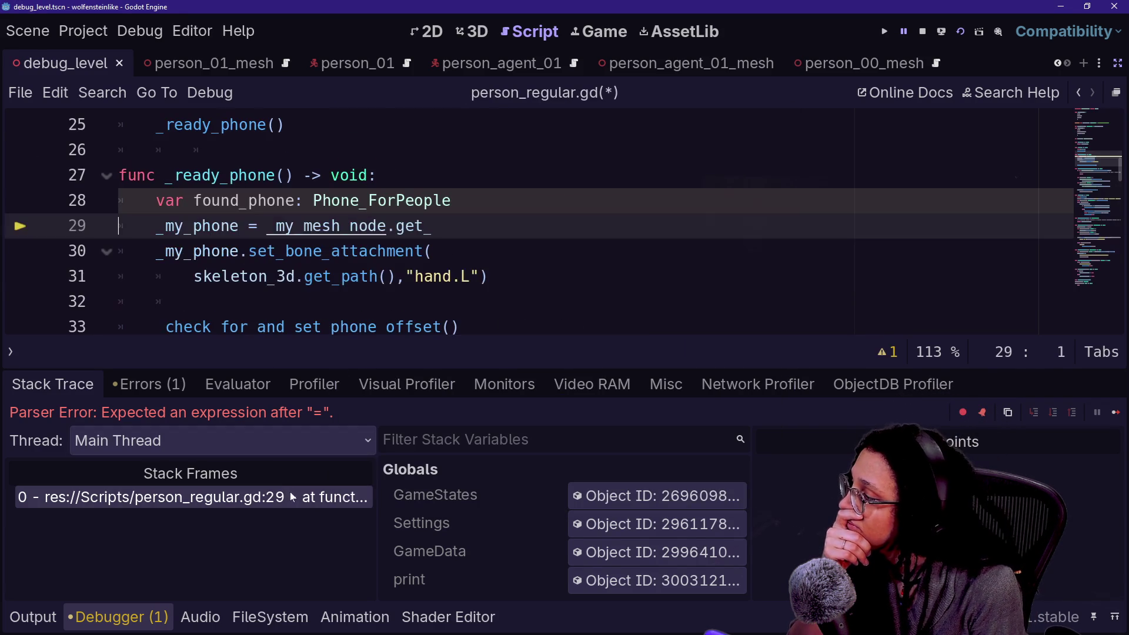
Step: Hide the debugger with Ctrl+J and scroll to the _ready_phone function
key("End")
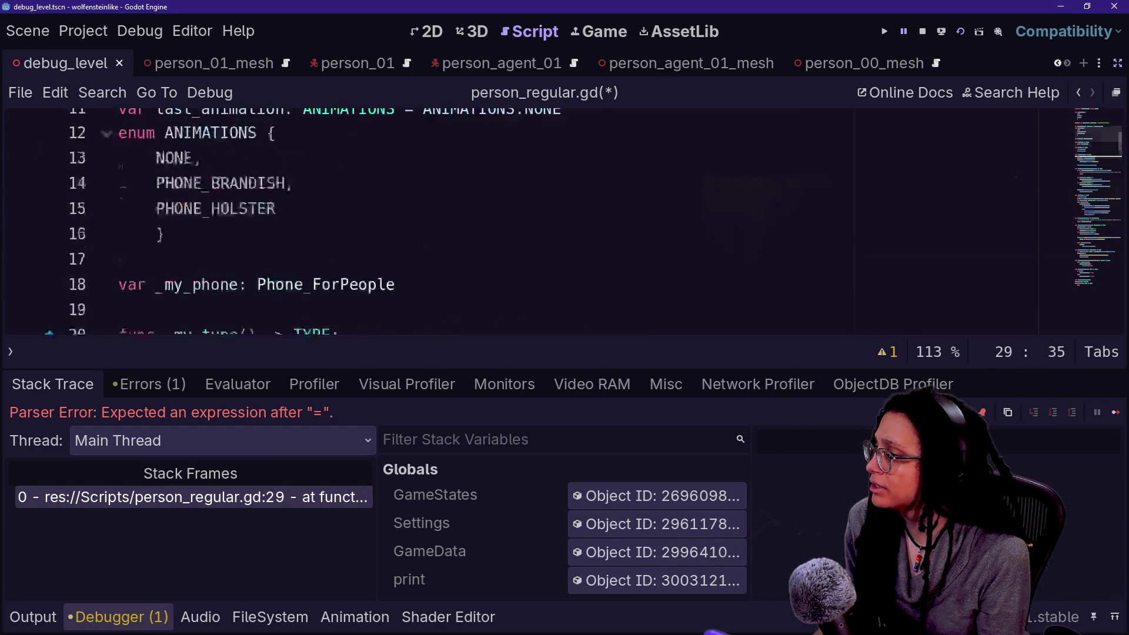
scroll(564, 223, "up", 5)
scroll(564, 223, "down", 2)
scroll(564, 223, "down", 1)
scroll(565, 223, "up", 4)
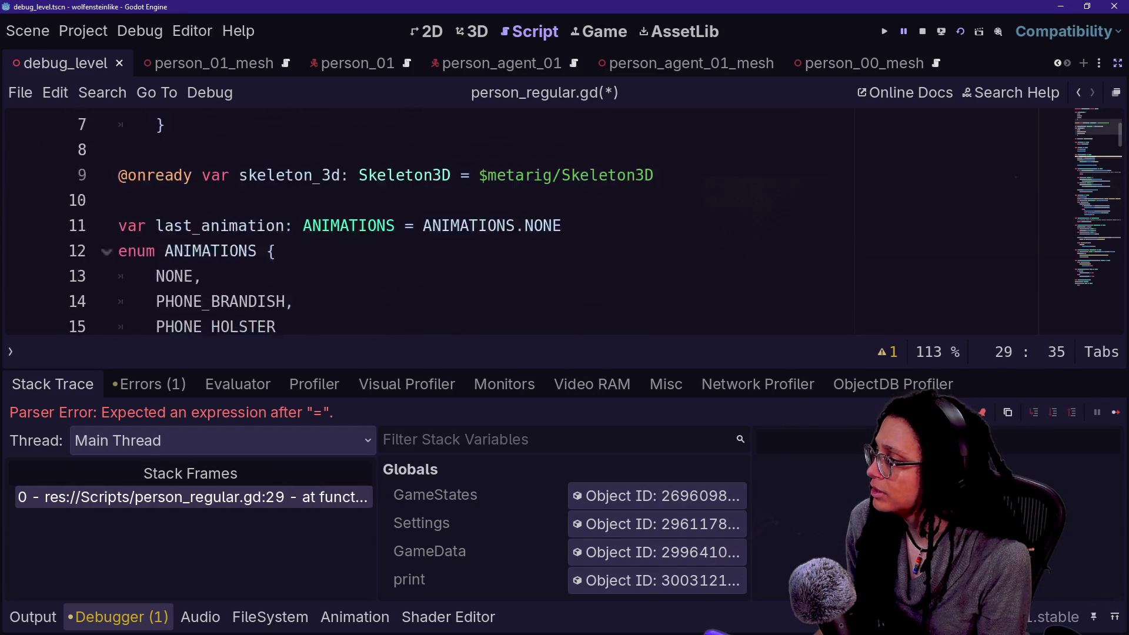
scroll(564, 223, "down", 6)
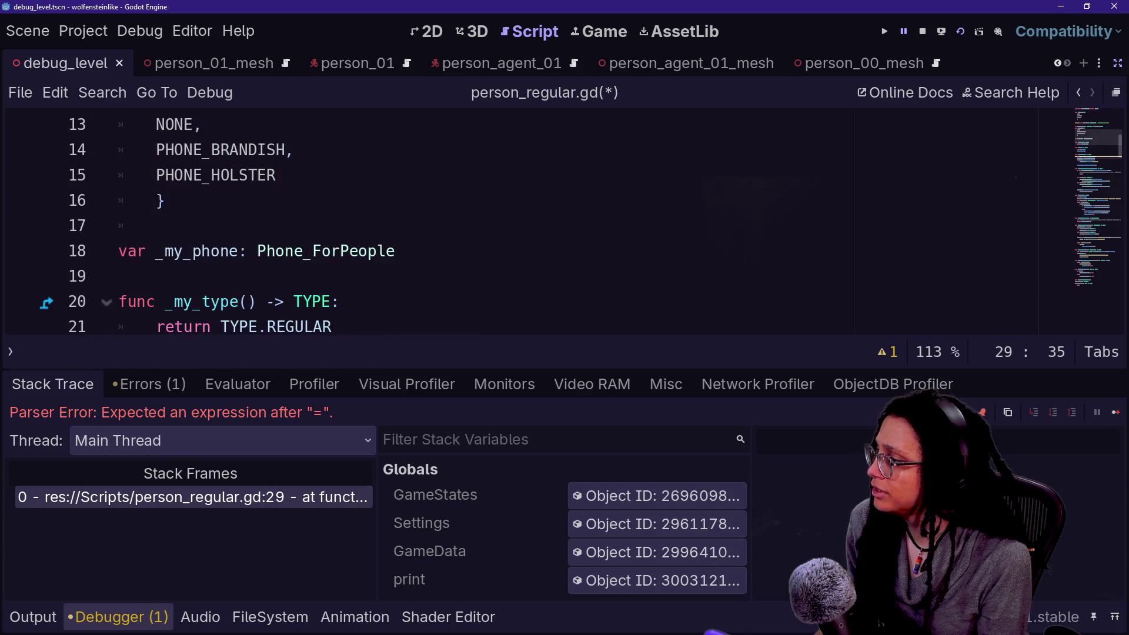
scroll(565, 224, "up", 1)
scroll(564, 223, "up", 1)
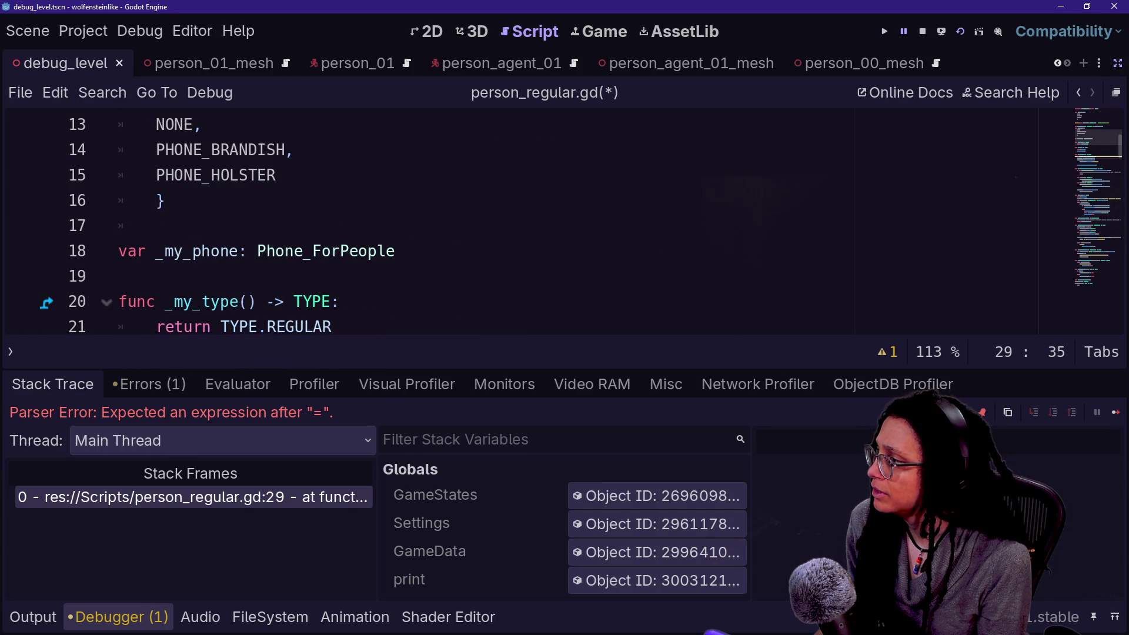
key("ctrl+j")
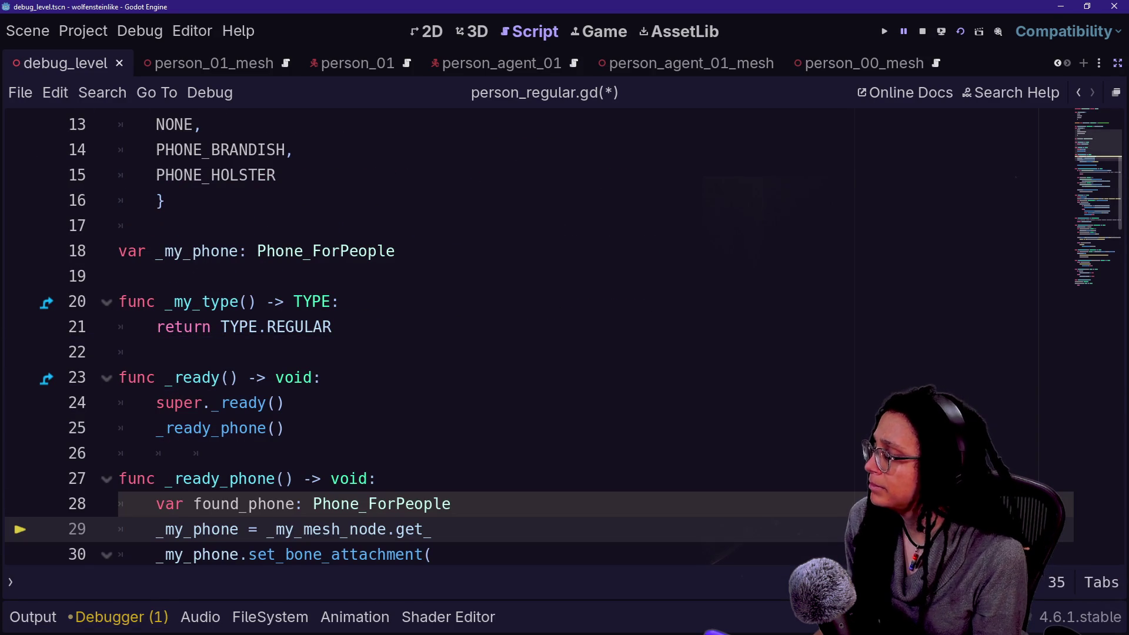
scroll(411, 335, "up", 4)
scroll(411, 335, "down", 6)
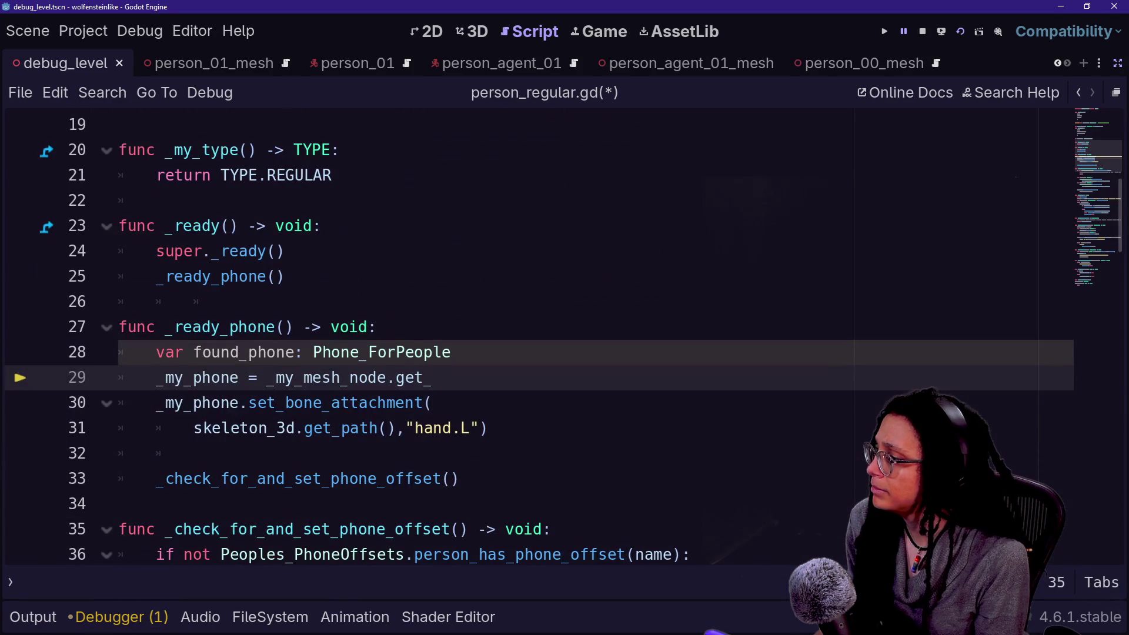
scroll(411, 335, "up", 2)
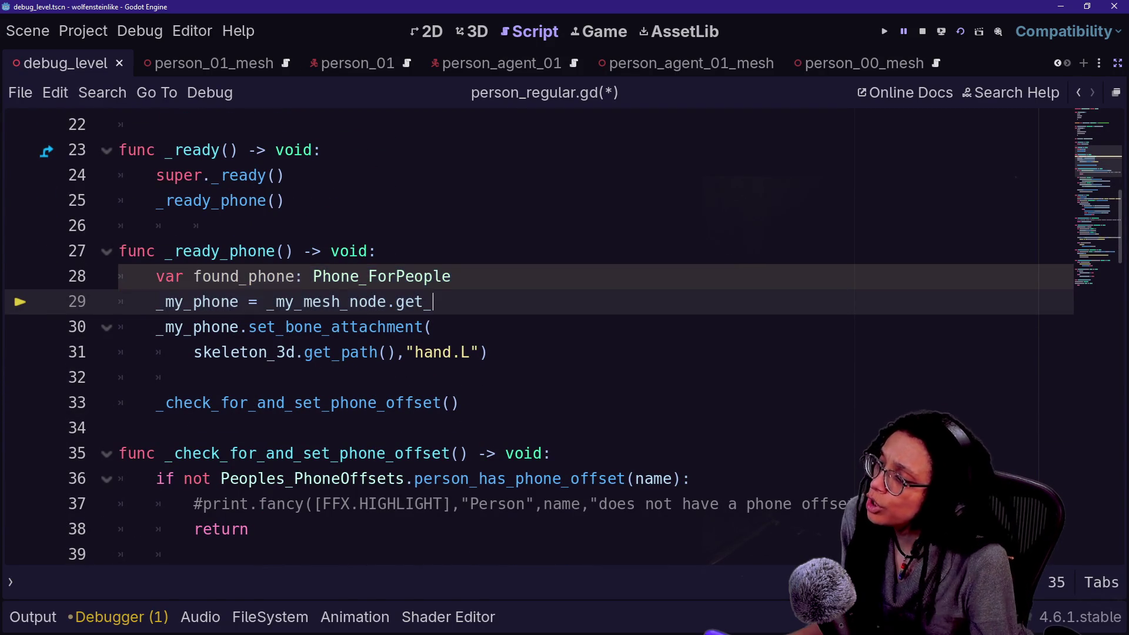
Step: Insert a blank line after the found_phone declaration on line 28
left_click(452, 277)
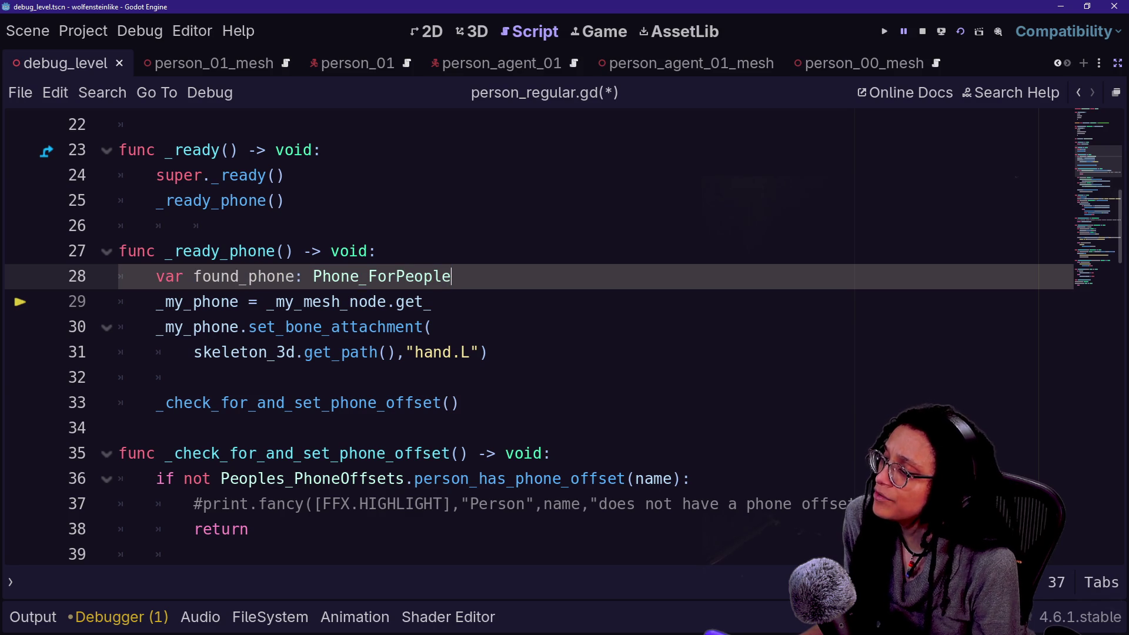
left_click(433, 301)
left_click(451, 277)
key("Return")
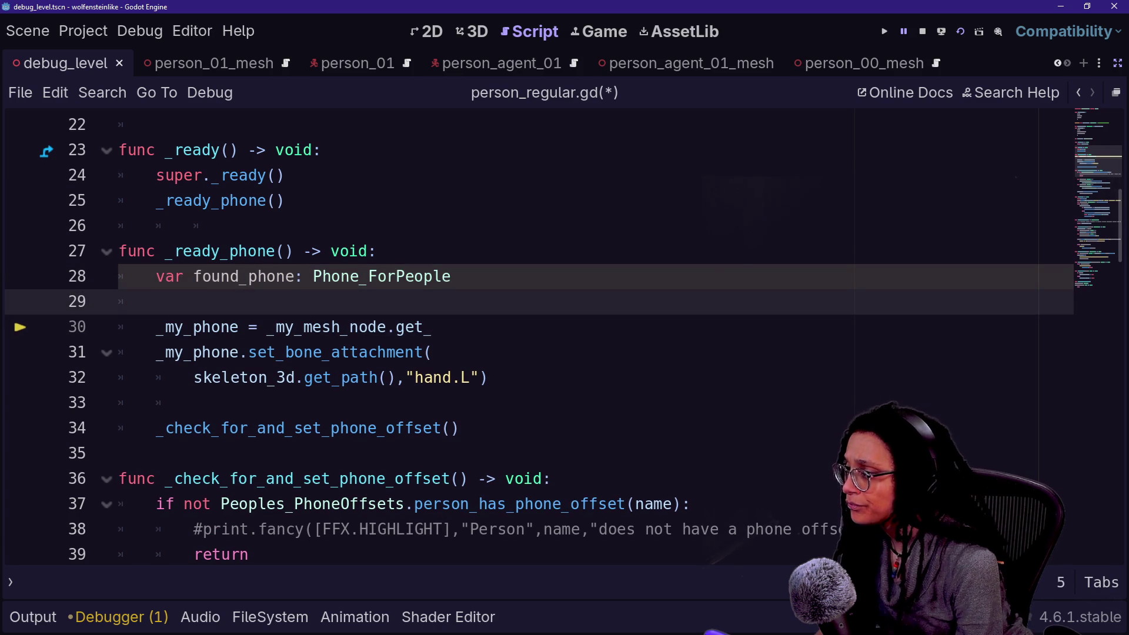
Step: Start declaring var mesh_node typed Person_Mesh_Regular on the new line
type("ar mesh_node: P")
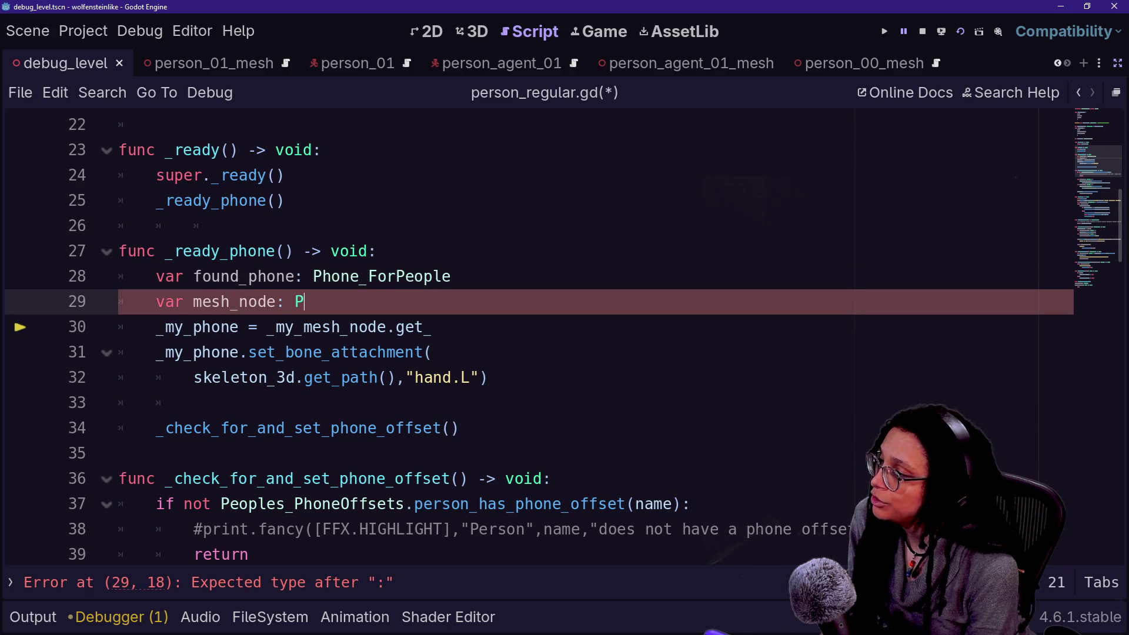
key("BackSpace")
type("Phone")
key("BackSpace")
key("BackSpace")
key("BackSpace")
type("Mesh")
key("BackSpace")
key("BackSpace")
key("BackSpace")
type("_")
key("BackSpace")
key("BackSpace")
key("BackSpace")
type("Person_Mesh")
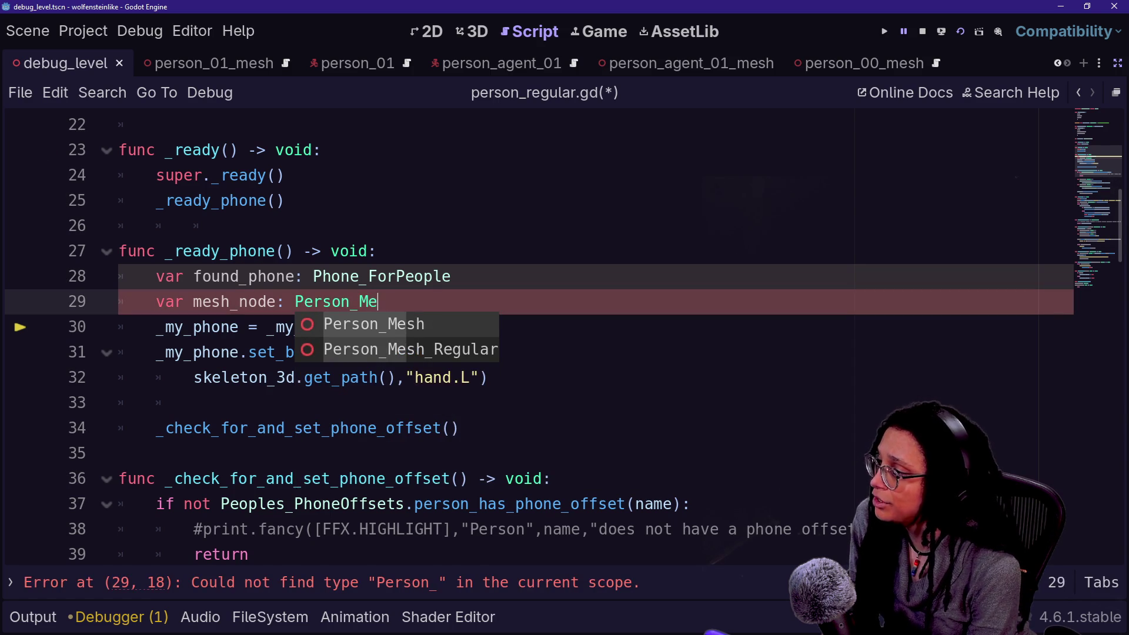
key("Down")
key("Return")
Step: Assign it _my_mesh_node as Person_Mesh_Regular, wrapped onto a second line with a backslash
type("_mehs")
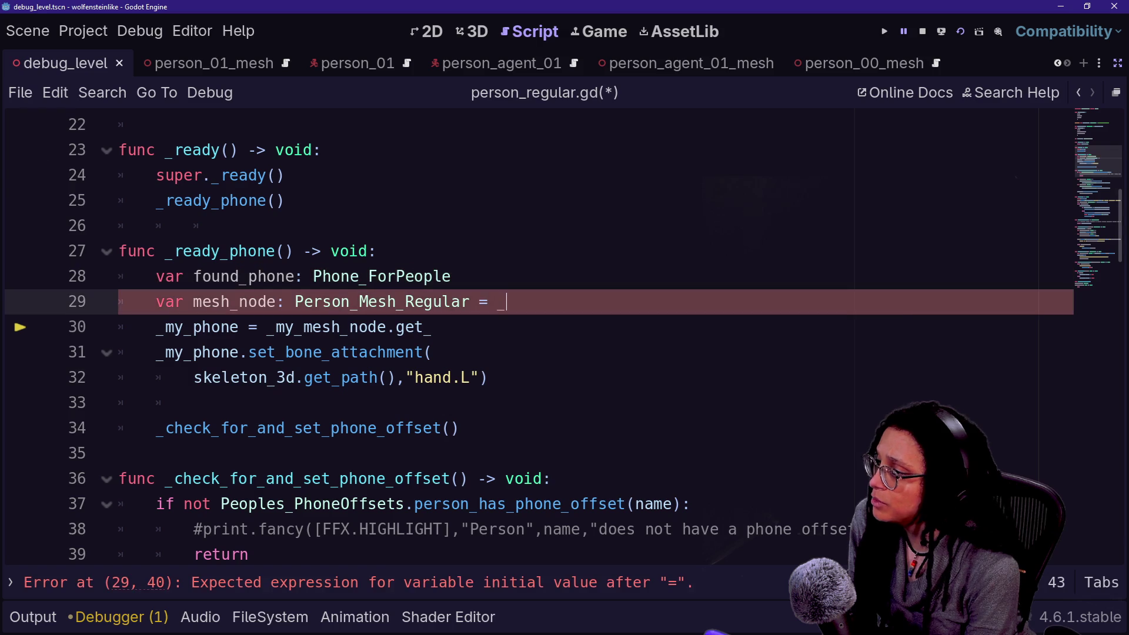
key("BackSpace")
key("BackSpace")
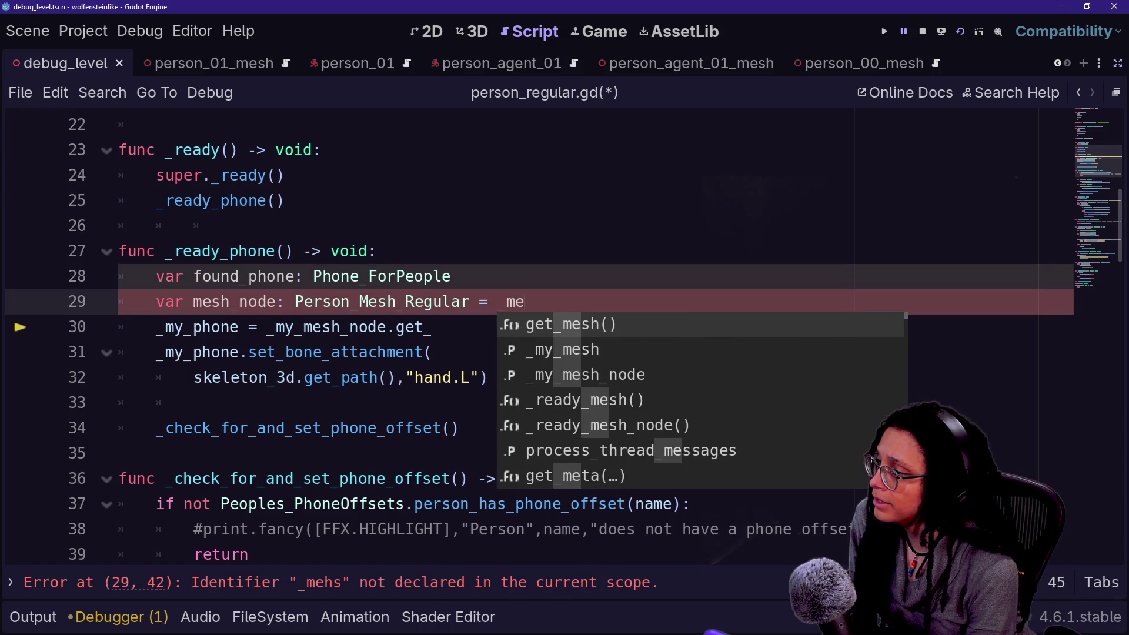
key("Down")
key("Down")
key("Return")
type("s Person")
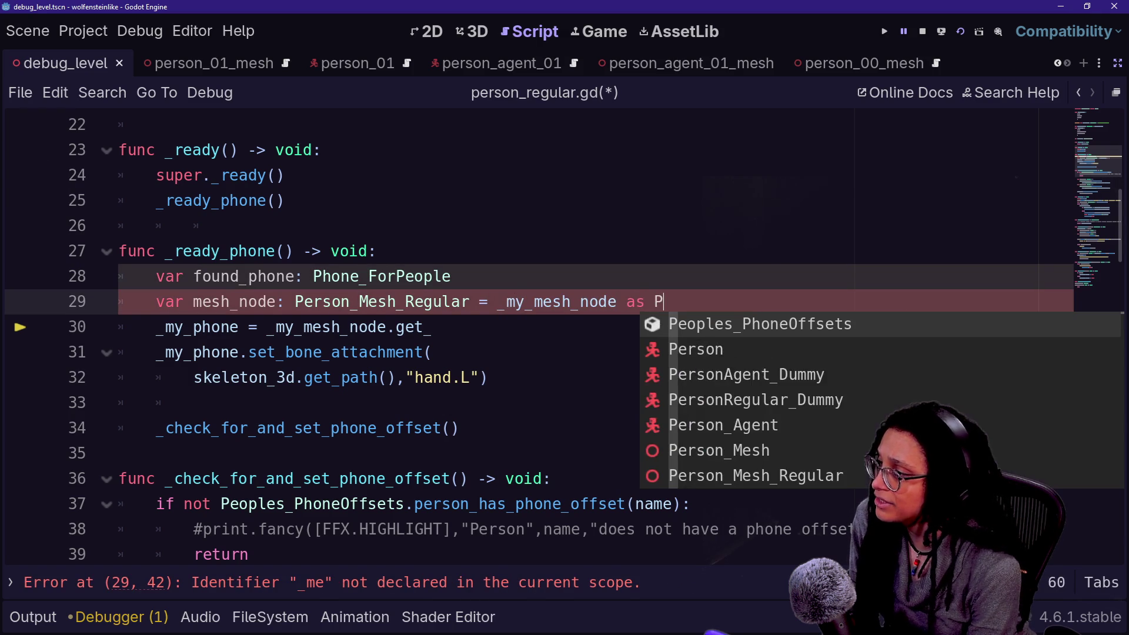
key("Down")
key("Down")
key("Down")
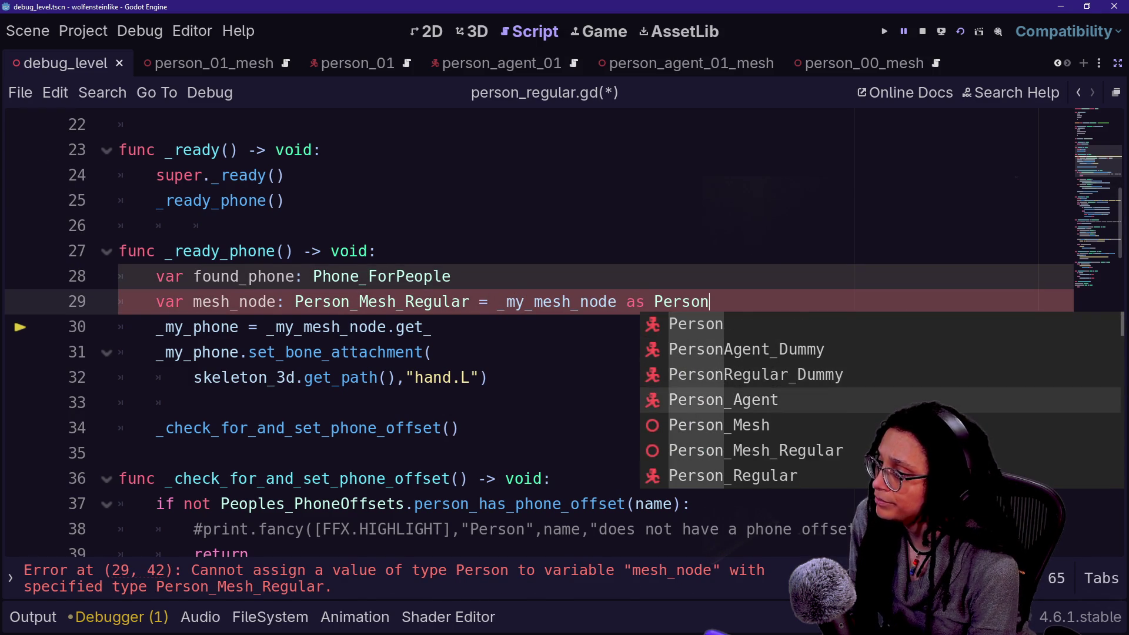
key("Return")
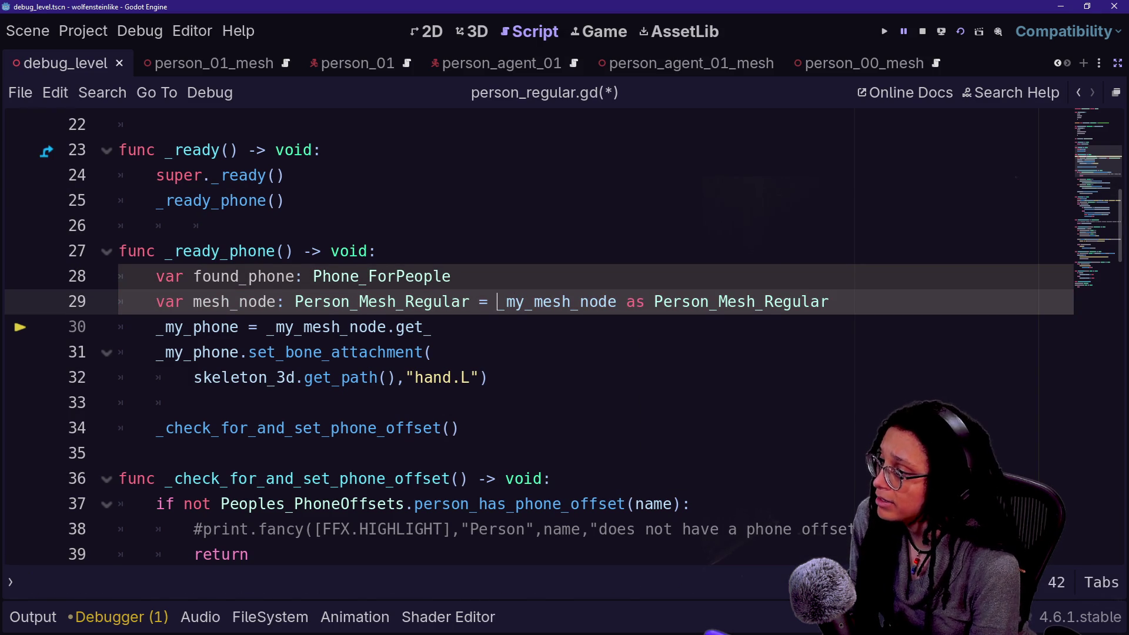
type("\\")
key("Return")
key("Tab")
Step: Change the assignment to _my_phone = mesh_node.get_phone()
left_click(275, 352)
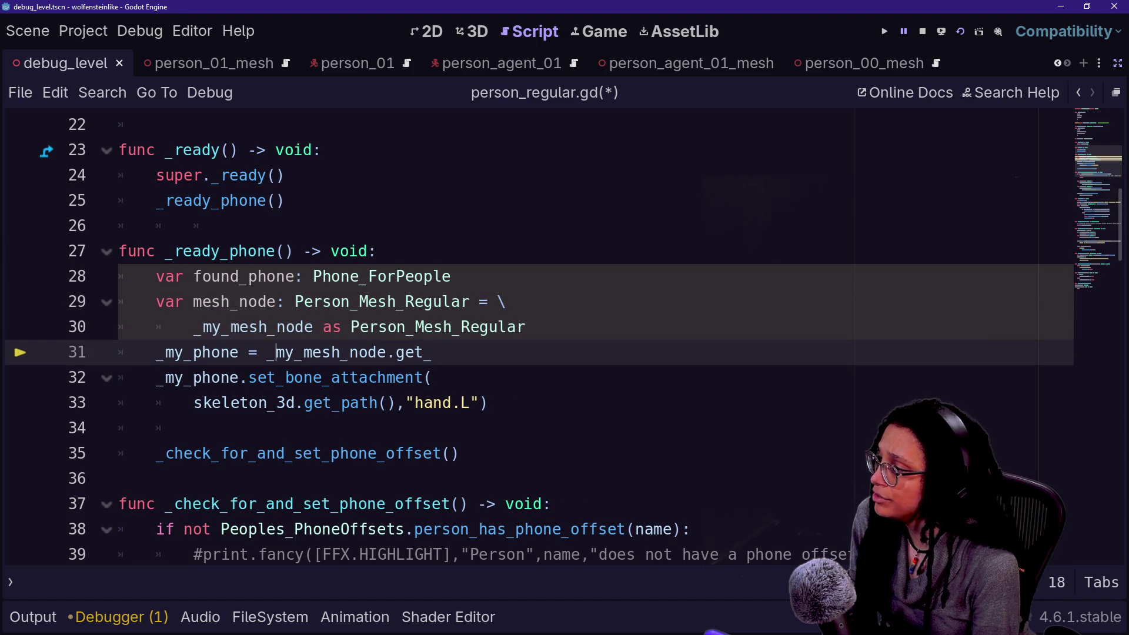
key("BackSpace")
key("BackSpace")
key("BackSpace")
key("BackSpace")
left_click(397, 352)
type("_")
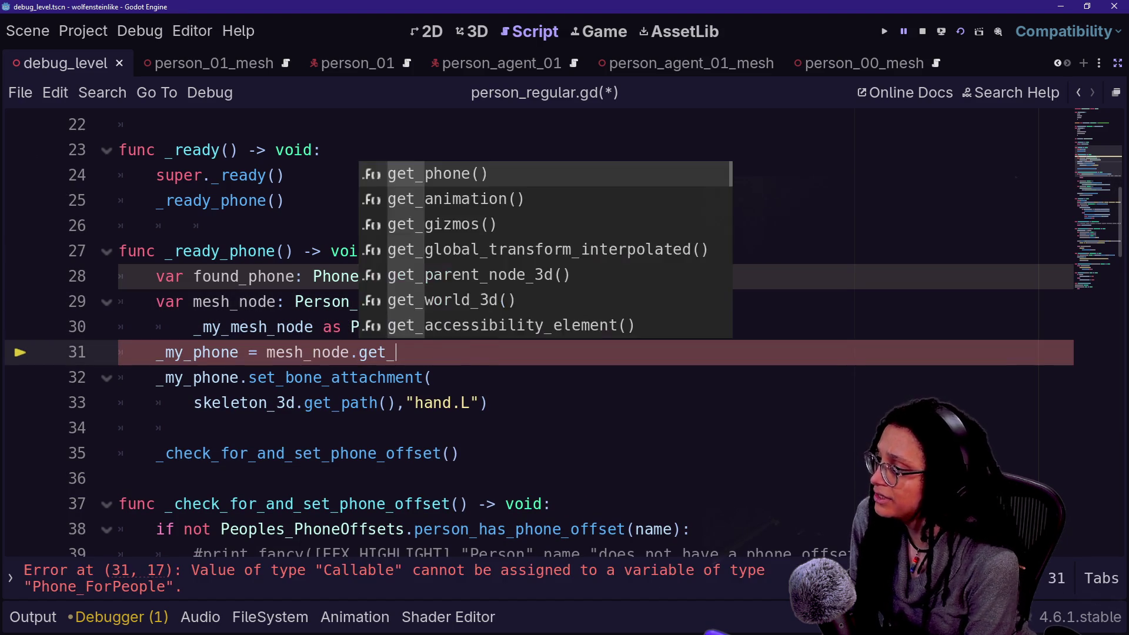
key("Return")
left_click(285, 352)
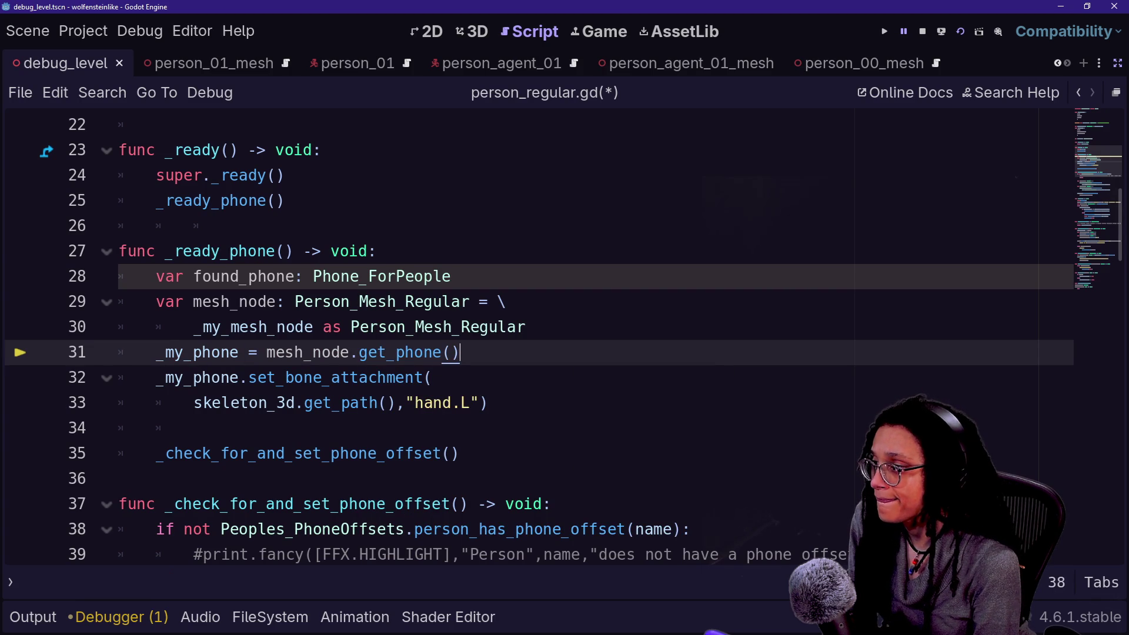
Step: Delete the unused found_phone declaration and save the script
left_click_drag(450, 276, 375, 251)
key("BackSpace")
left_click(470, 377)
left_click(433, 352)
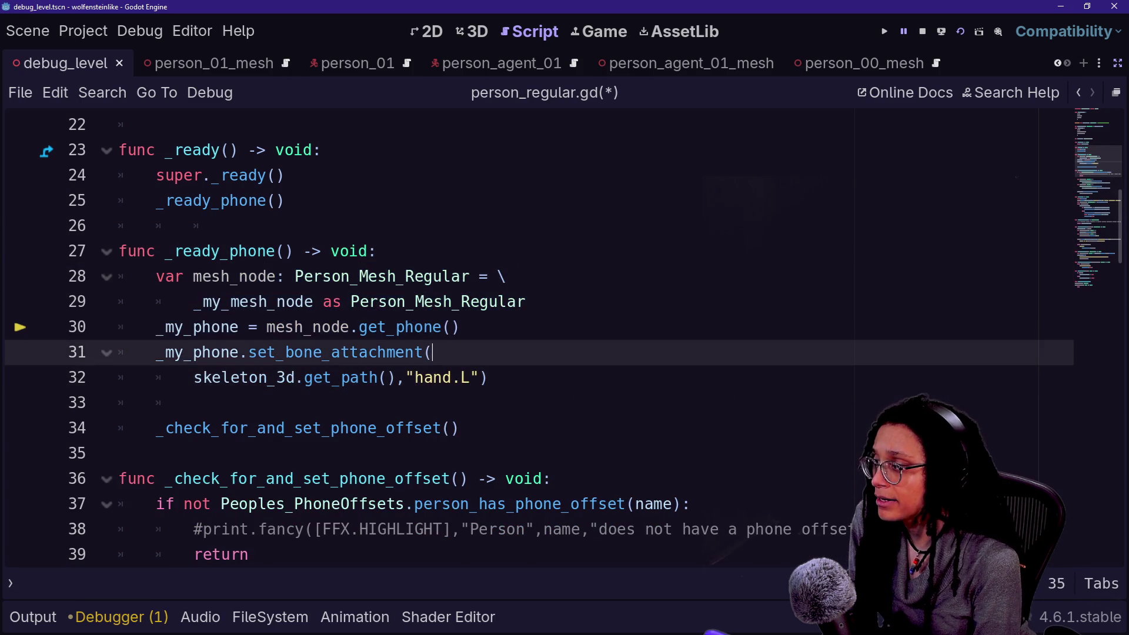
scroll(565, 338, "down", 2)
left_click(552, 402)
key("ctrl+s")
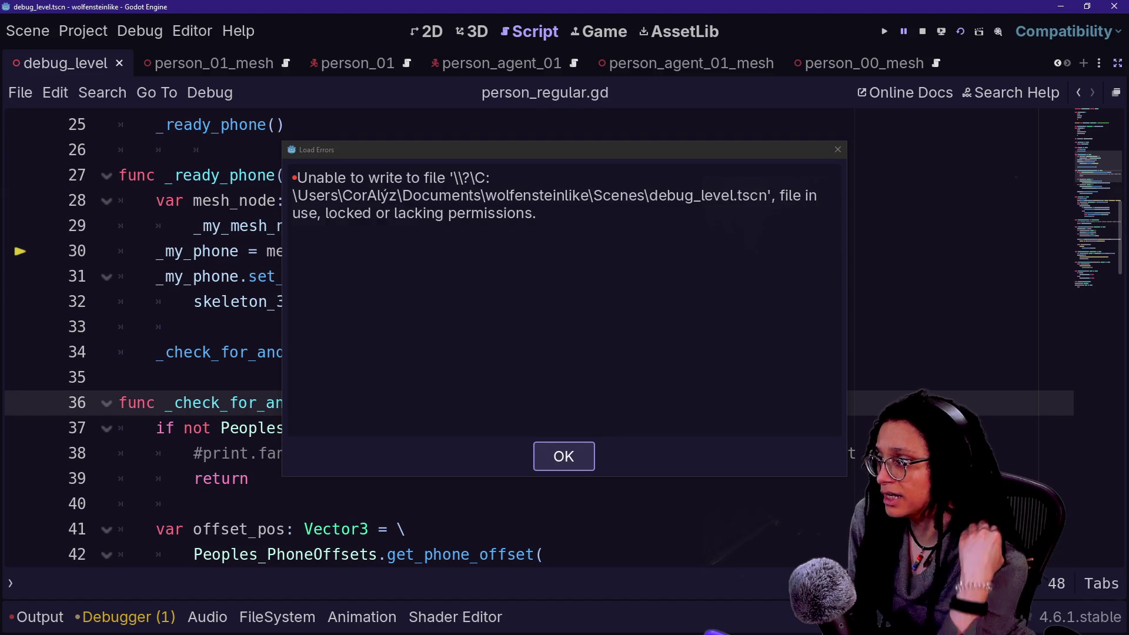
Step: Dismiss the file write error, rerun the game, and check the line 24 caller before returning to line 40
left_click(565, 464)
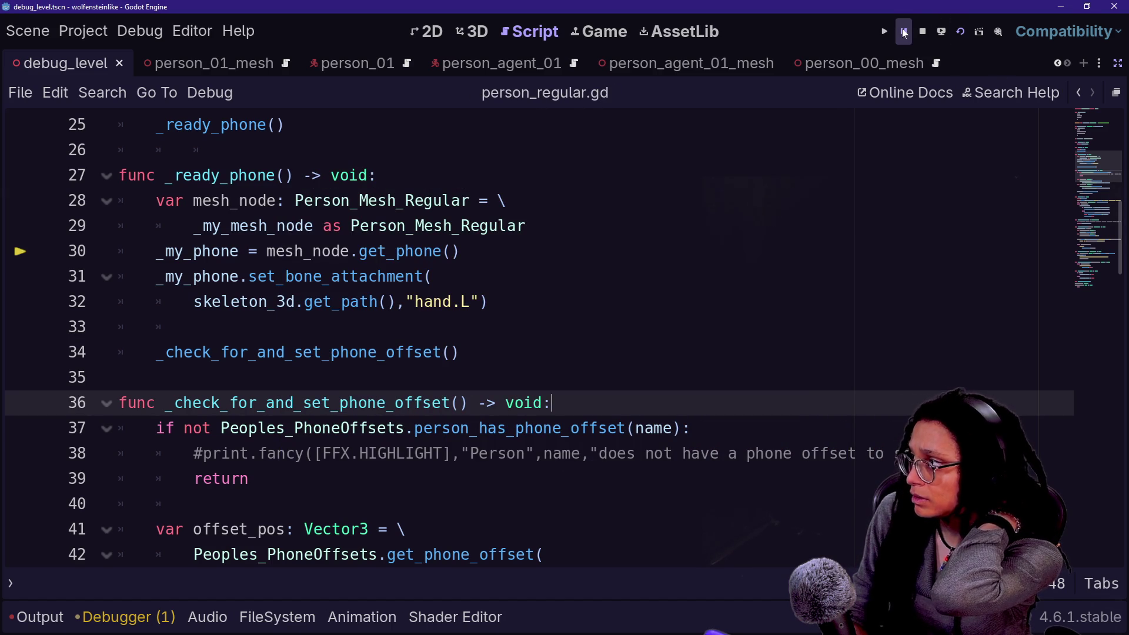
left_click(960, 33)
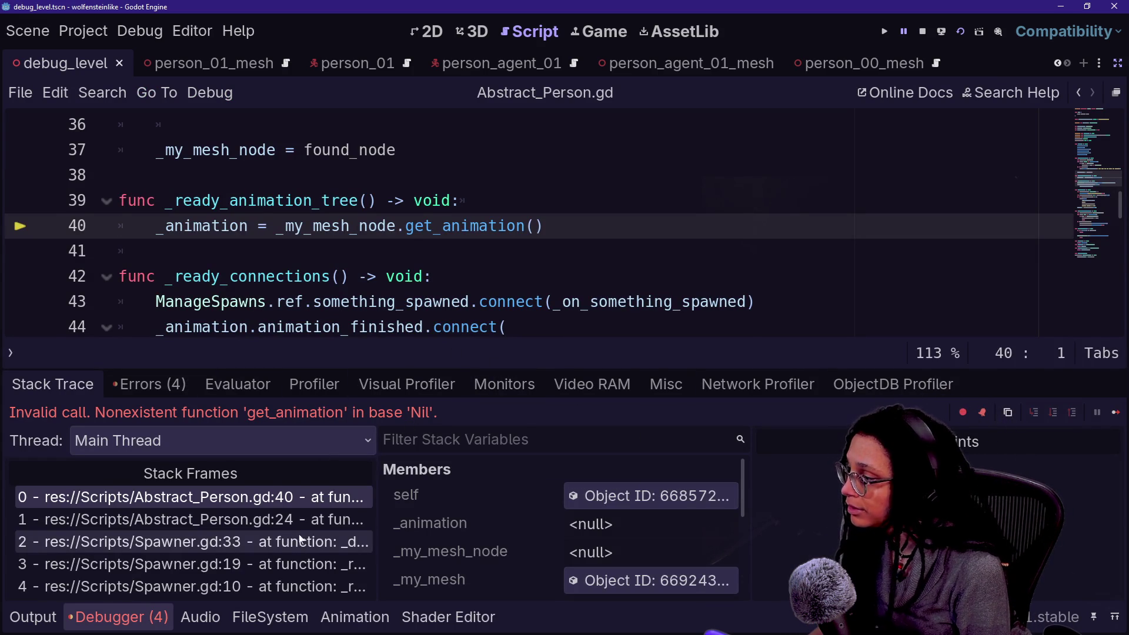
left_click(361, 519)
scroll(529, 223, "up", 6)
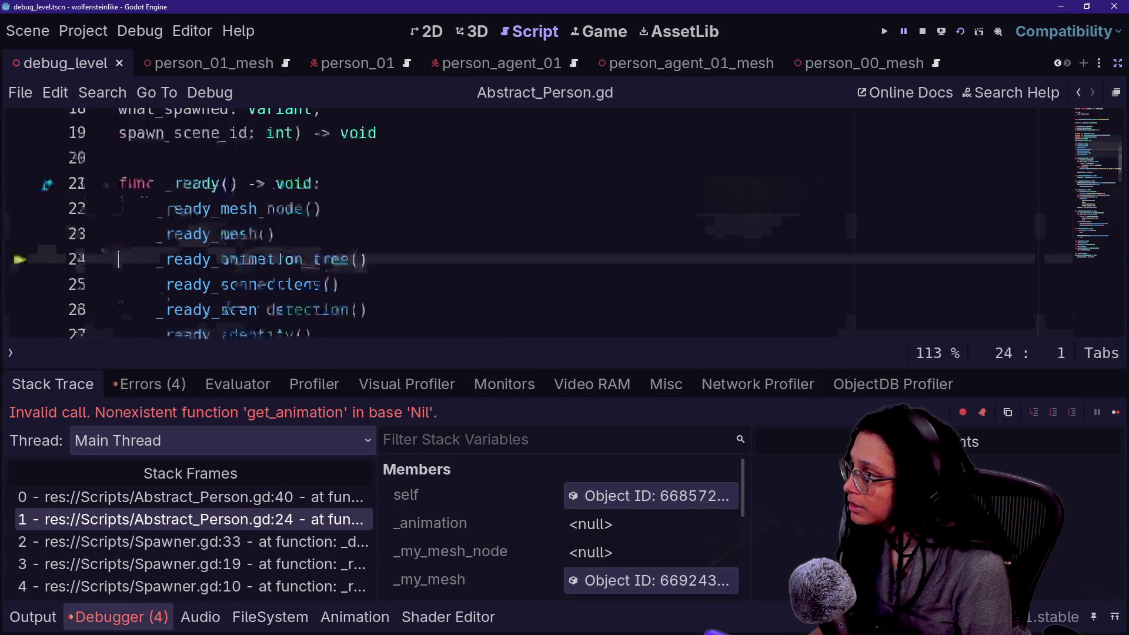
scroll(529, 223, "down", 4)
scroll(529, 224, "down", 5)
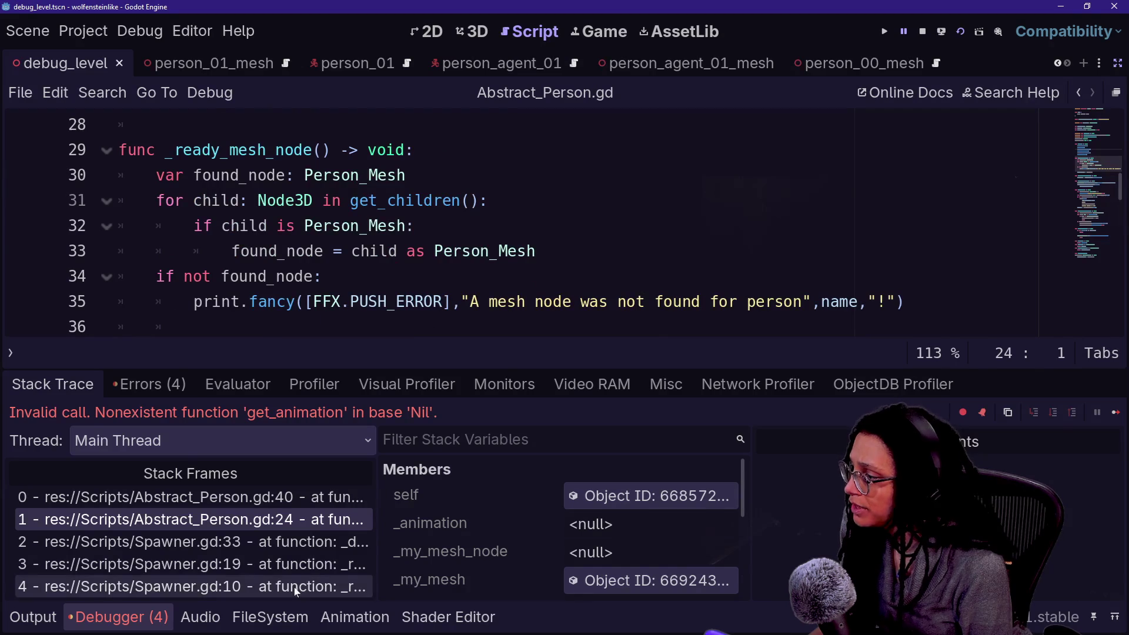
left_click(305, 500)
scroll(529, 223, "up", 10)
scroll(529, 224, "down", 10)
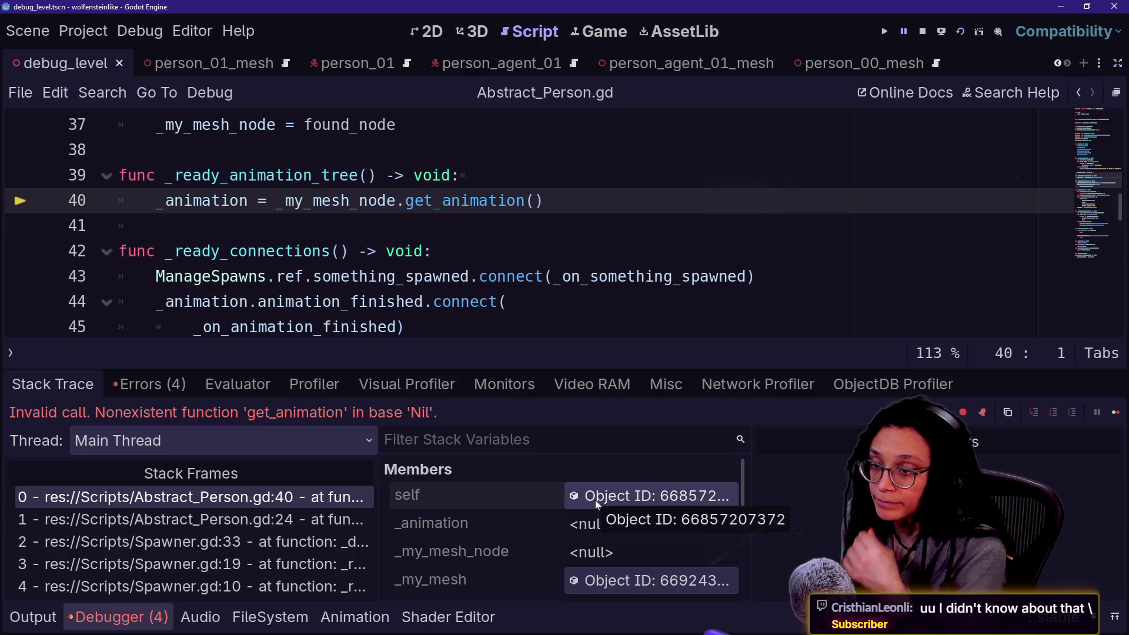
Step: Restore and resize the scene tree and inspector docks, comparing the _ready caller and failing frames
left_click(1114, 92)
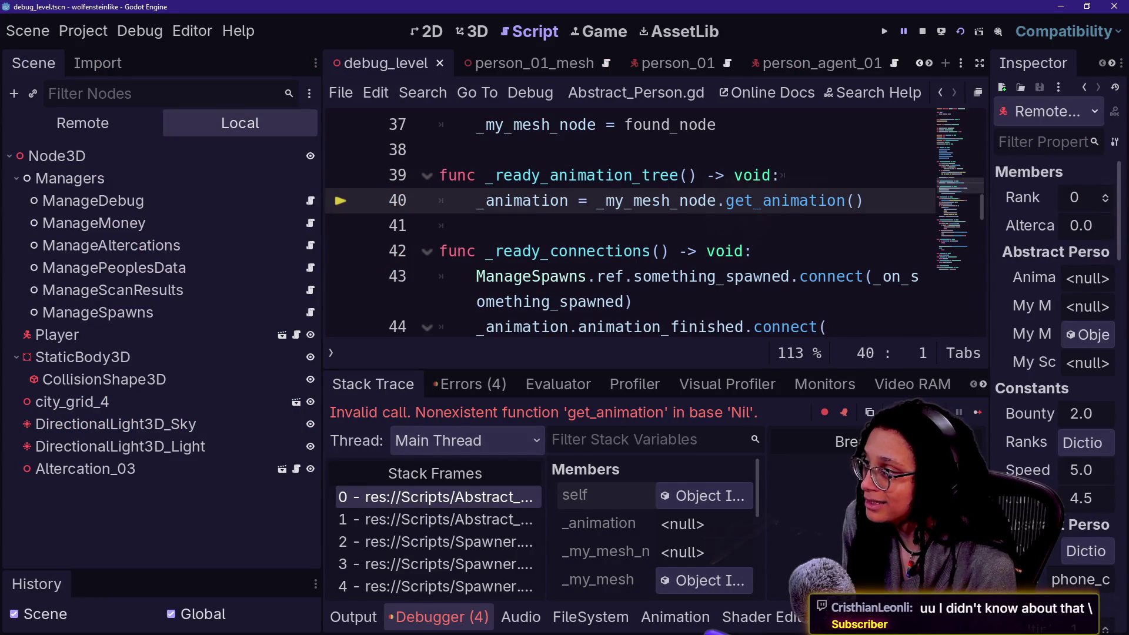
left_click_drag(319, 200, 164, 256)
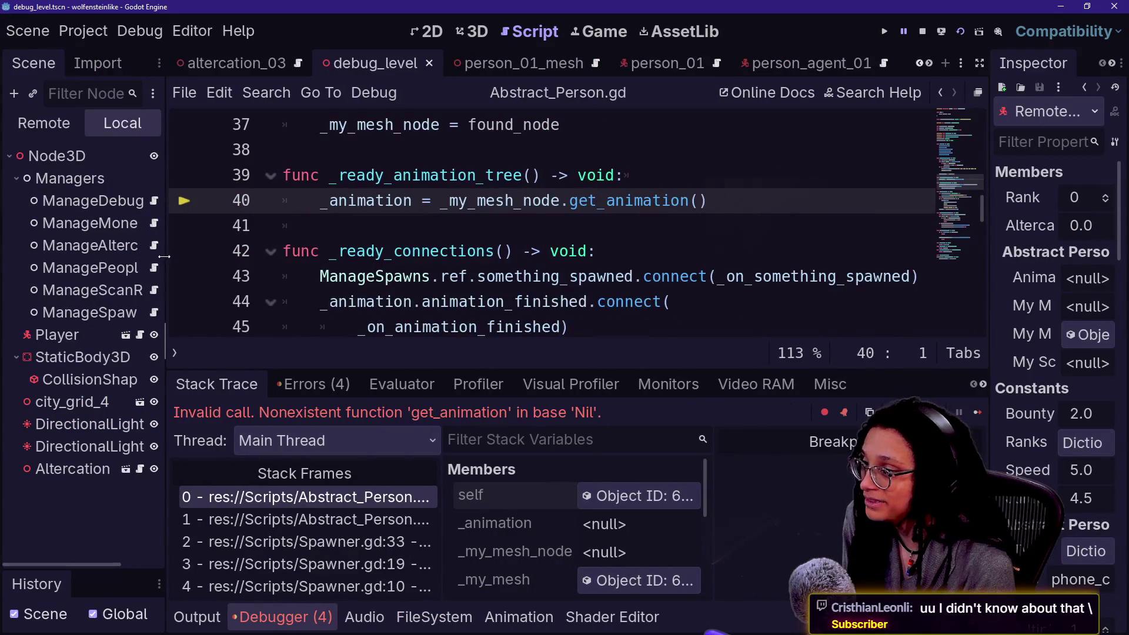
left_click_drag(990, 323, 780, 322)
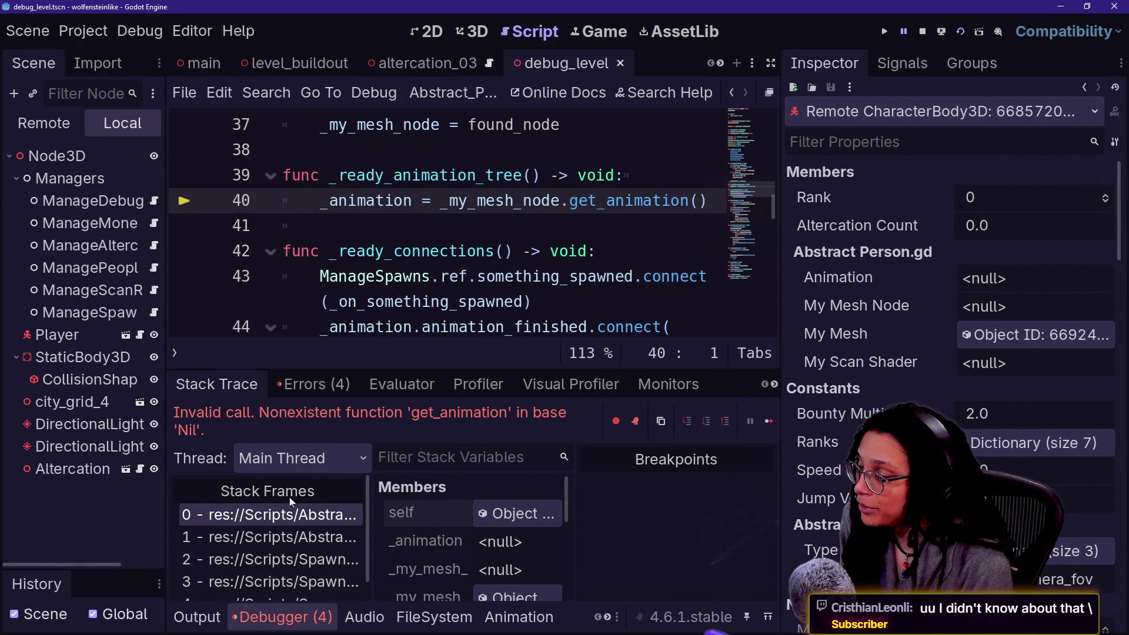
left_click(238, 535)
left_click(238, 515)
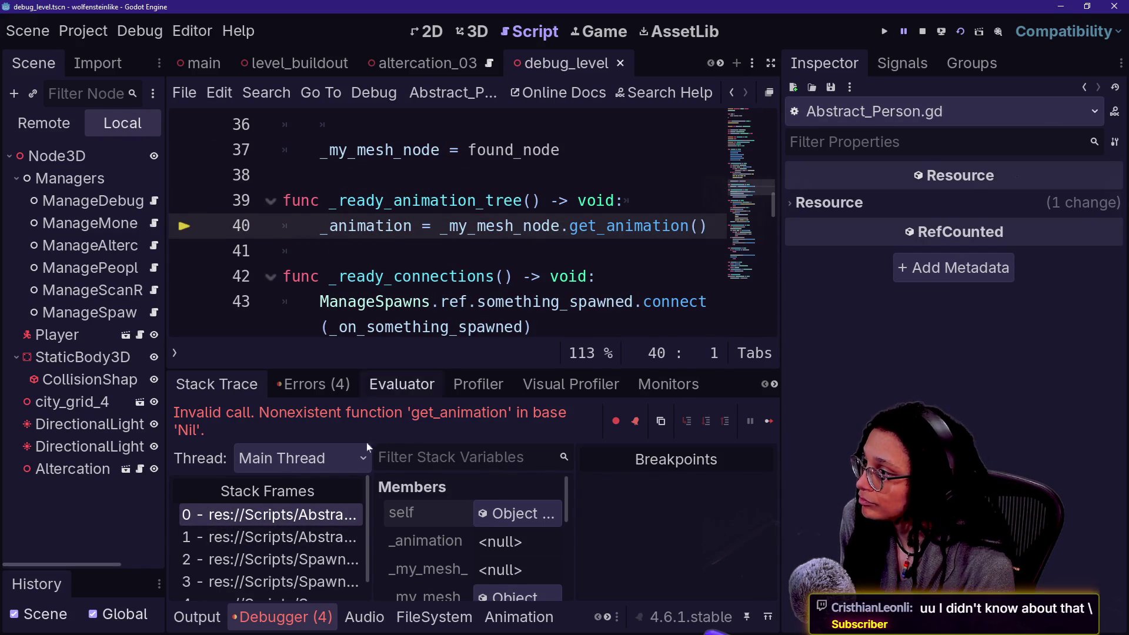
left_click(258, 540)
left_click(280, 517)
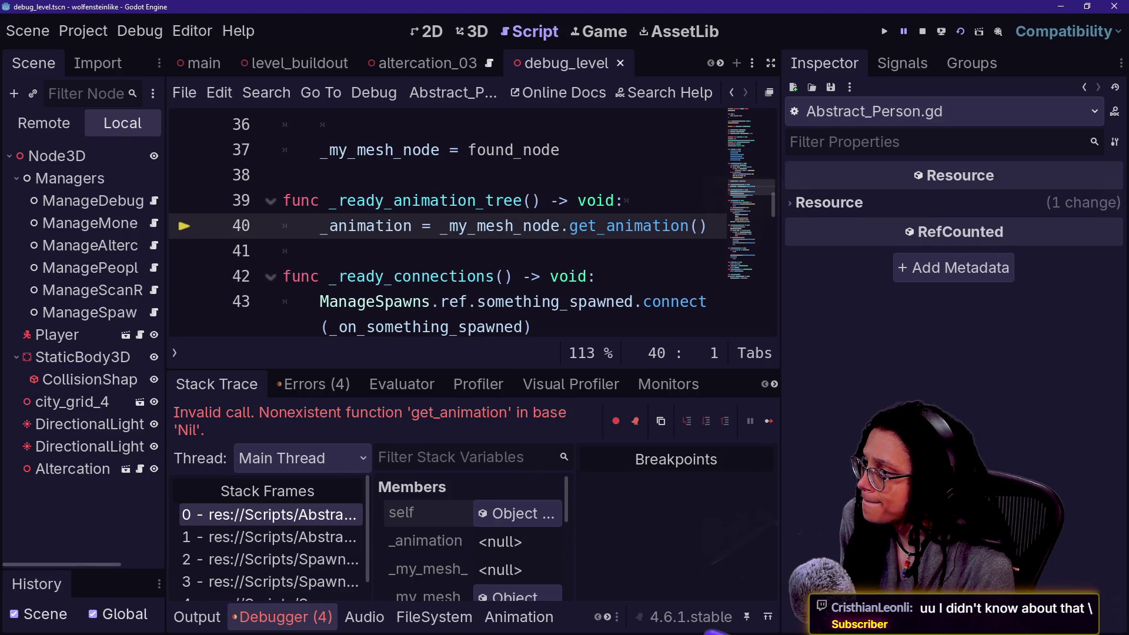
Step: Show the failing person's live properties, then widen the script editor area
left_click(512, 513)
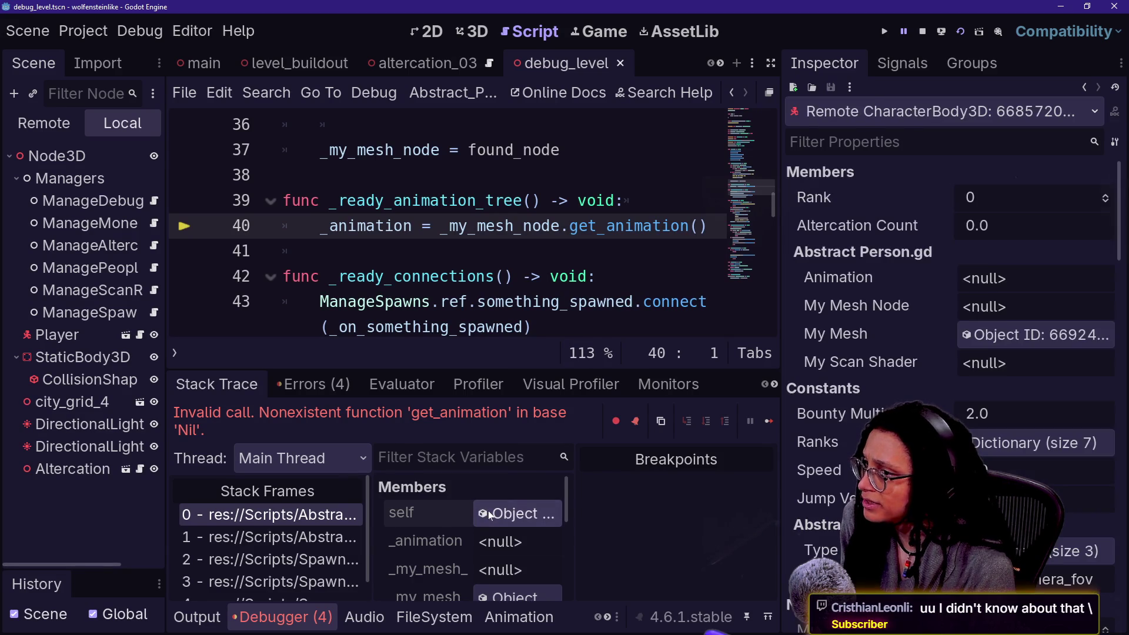
scroll(855, 403, "down", 10)
scroll(856, 404, "up", 10)
scroll(856, 404, "down", 5)
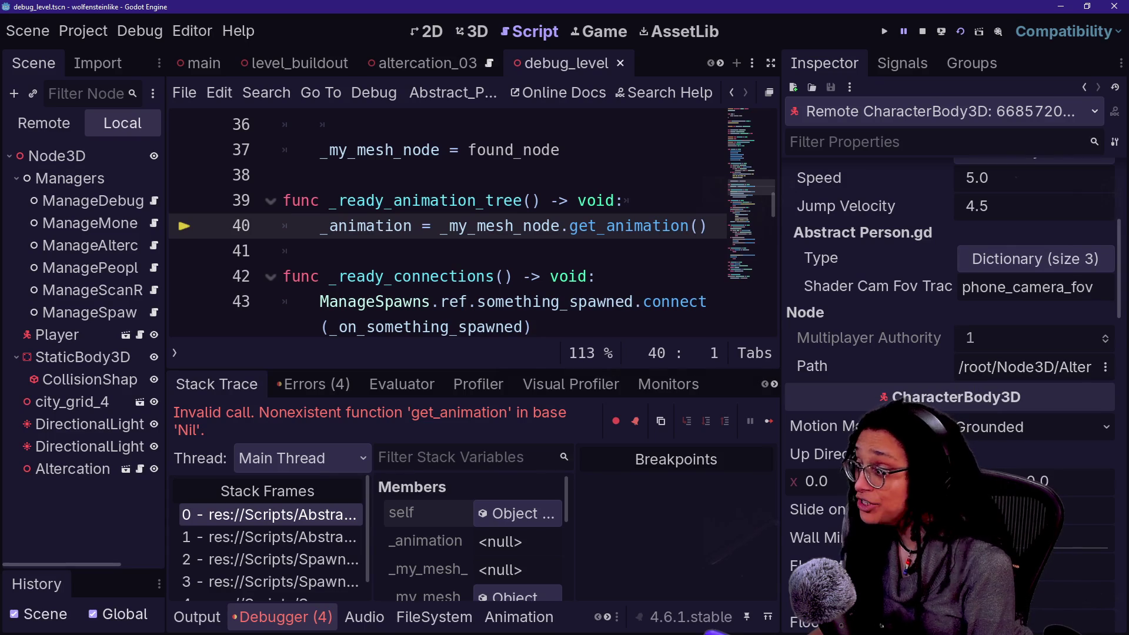
left_click_drag(785, 283, 999, 283)
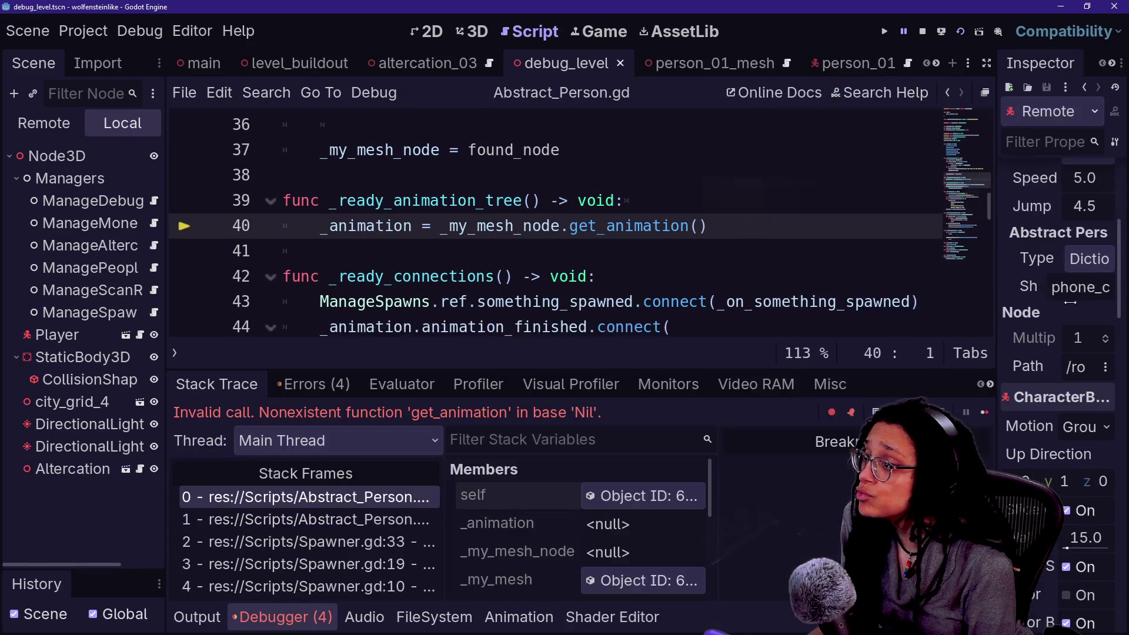
Step: Collapse the bottom panel and scroll through Abstract_Person.gd around failing line 40
left_click(646, 276)
left_click(197, 617)
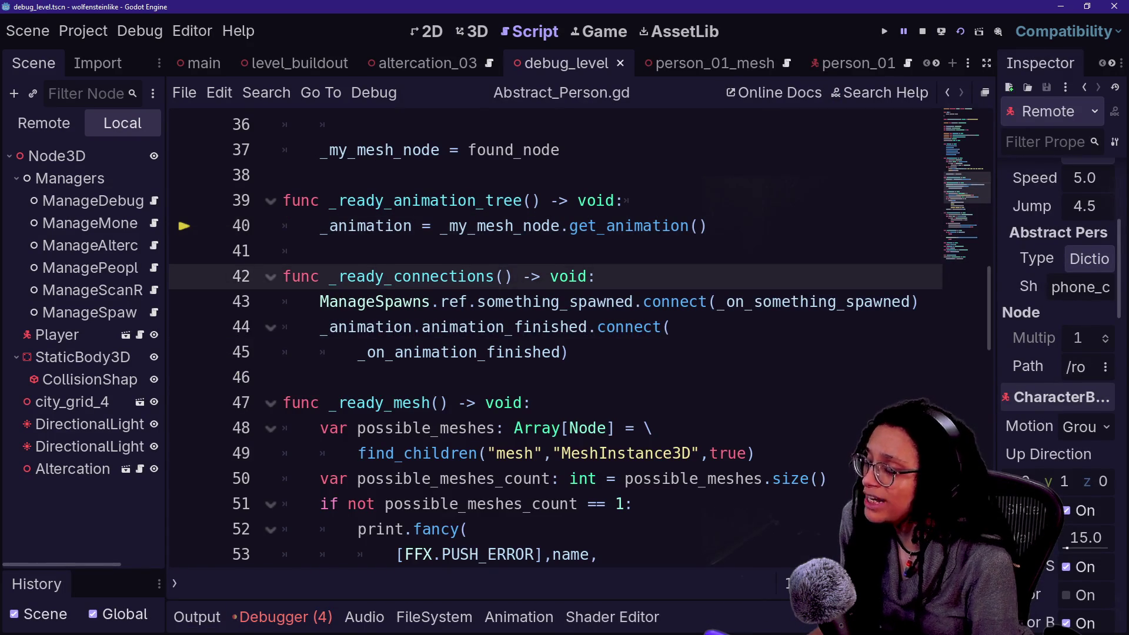
scroll(423, 352, "up", 8)
scroll(422, 353, "up", 4)
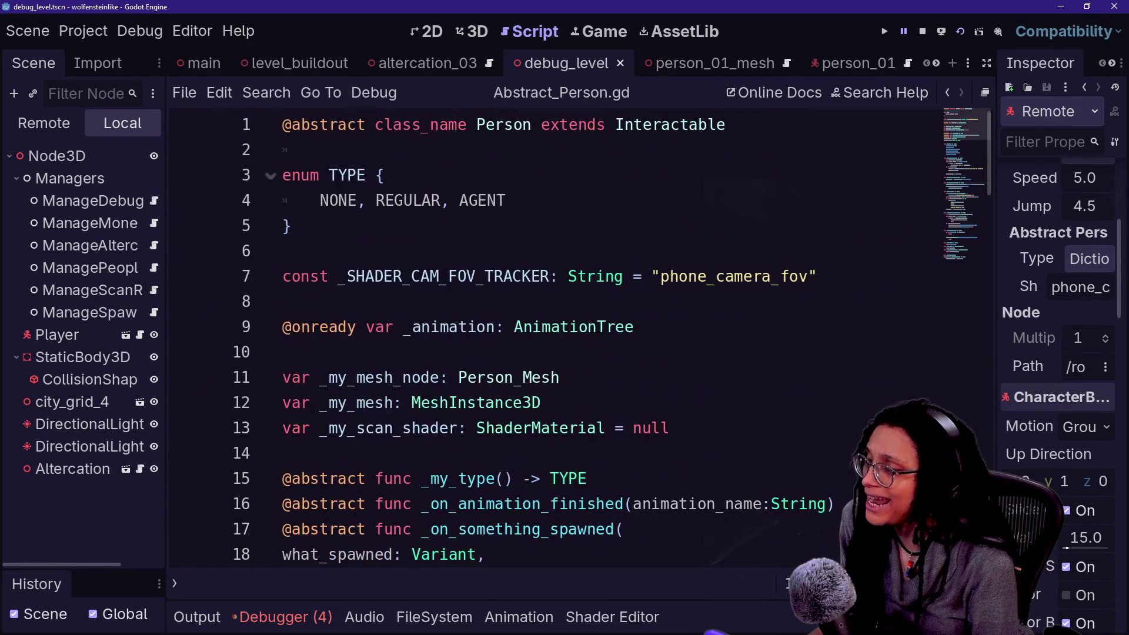
scroll(422, 352, "down", 6)
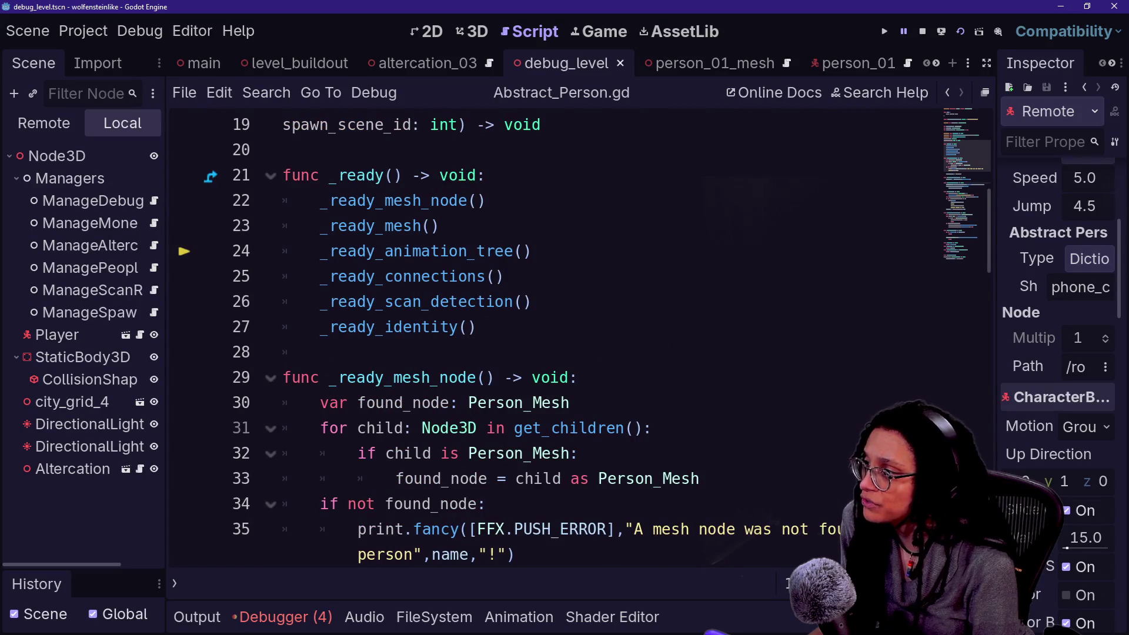
scroll(423, 352, "down", 2)
scroll(422, 352, "down", 1)
mouse_move(440, 453)
left_mouse_down()
mouse_move(579, 453)
mouse_move(560, 453)
left_mouse_up()
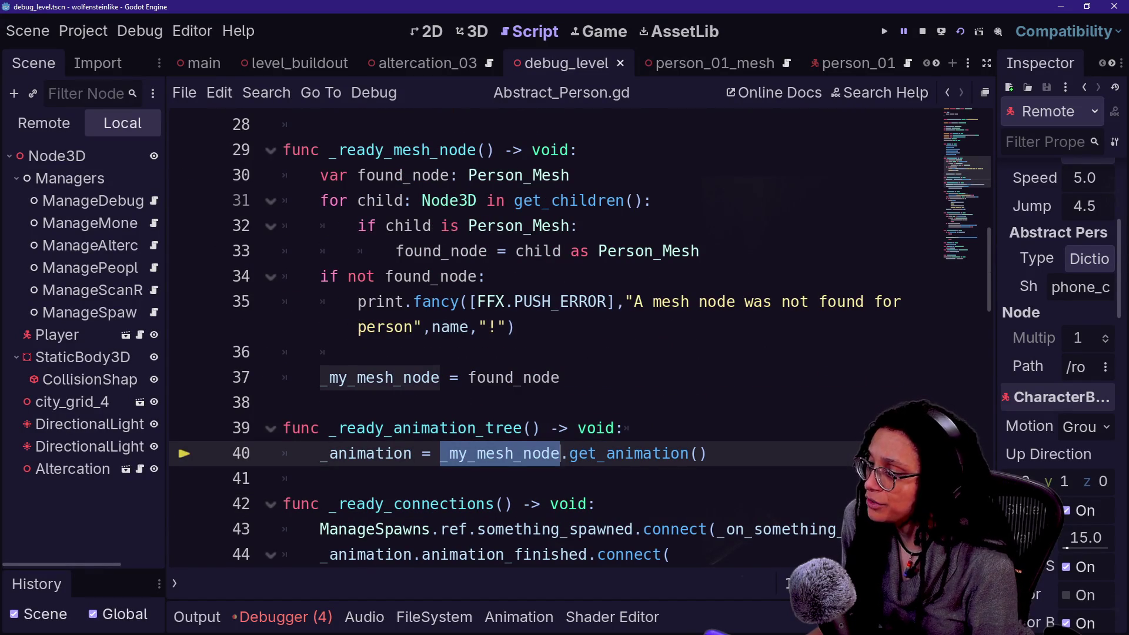
Step: Jump to the _my_mesh_node declaration at line 11, then open the person_01_mesh scene
left_click(529, 453, "ctrl")
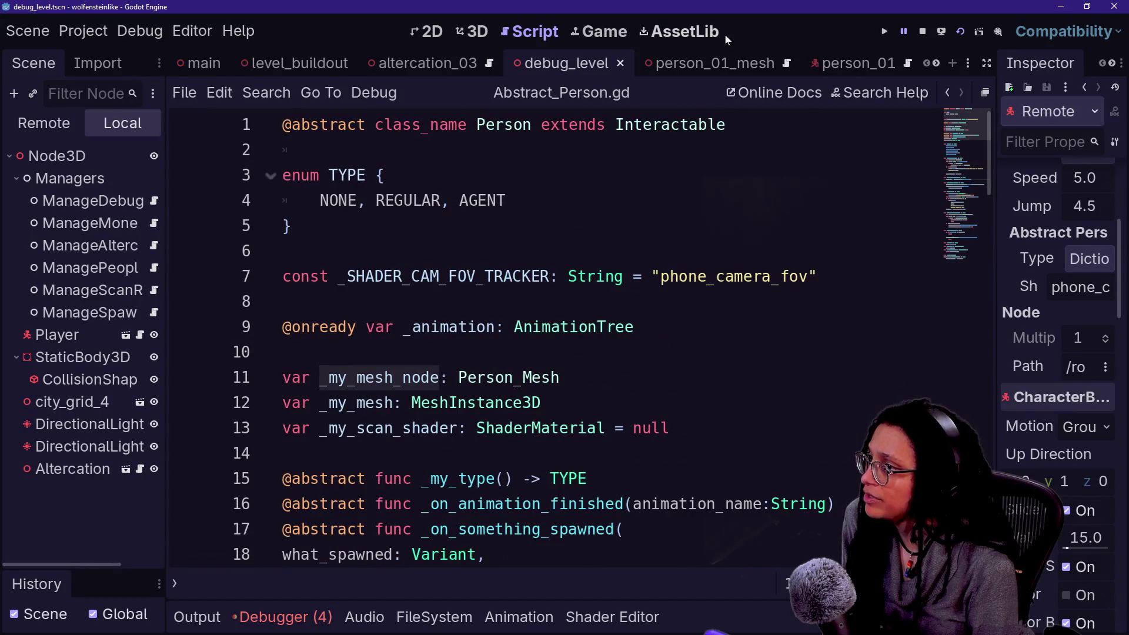
mouse_move(662, 65)
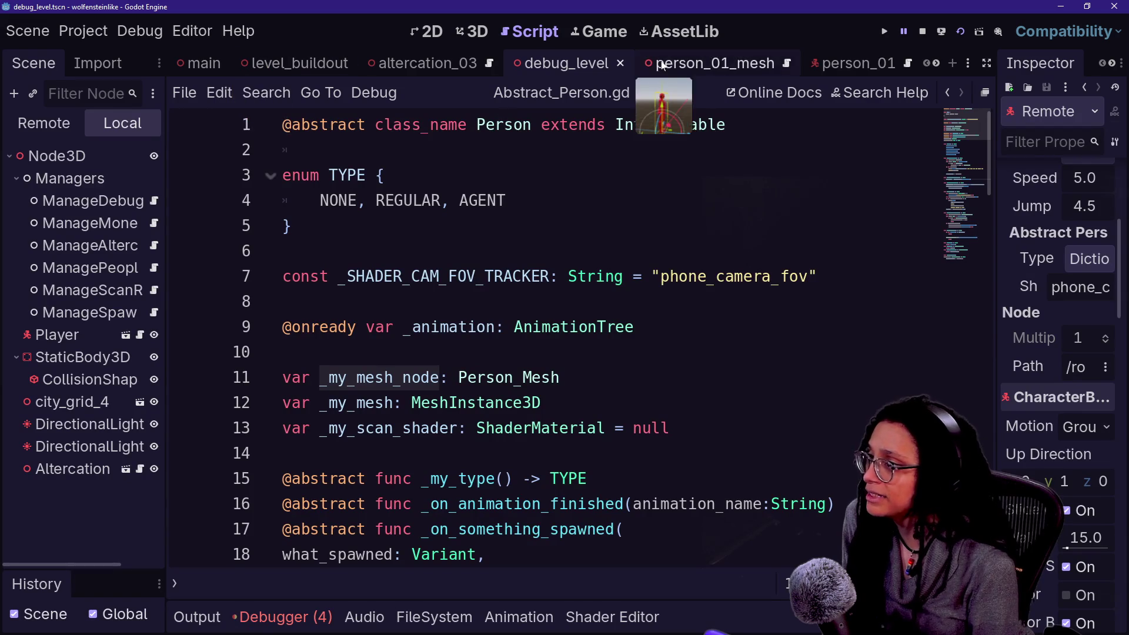
left_click(710, 66)
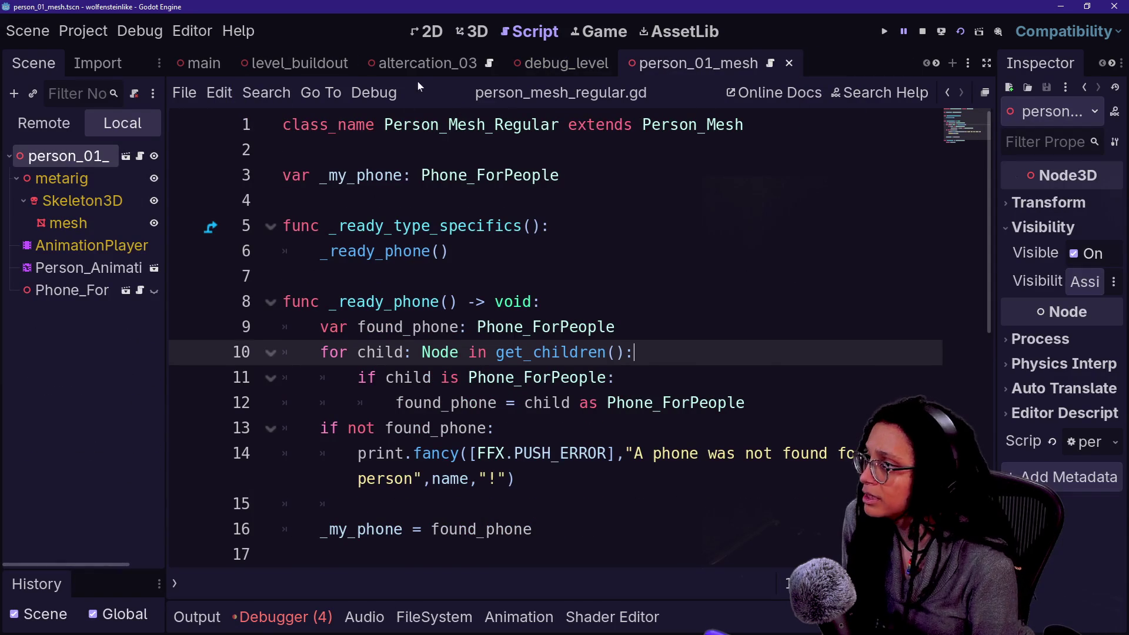
Step: Check the person_agent_01_mesh scene, switch to person_agent_01, and show the project files
scroll(478, 70, "down", 5)
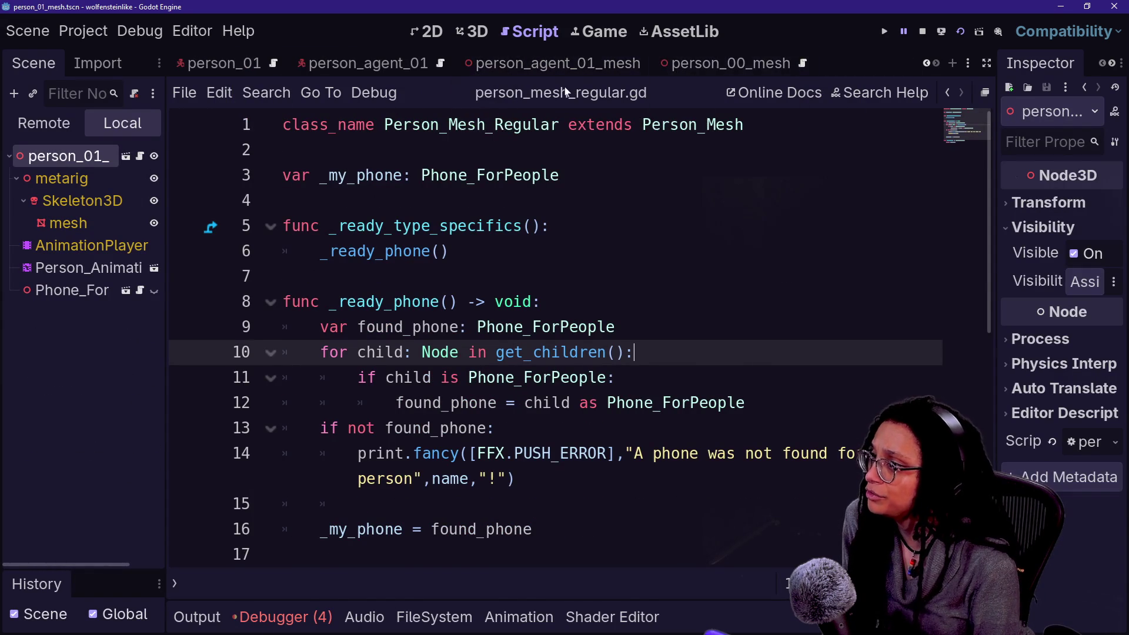
left_click(558, 69)
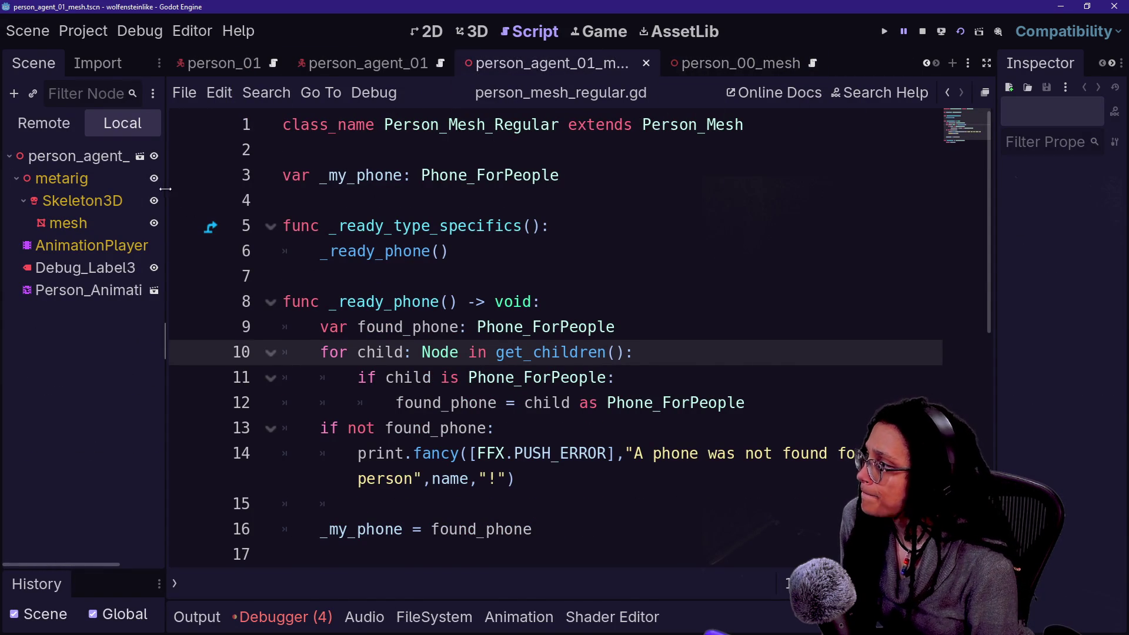
left_click_drag(166, 189, 329, 189)
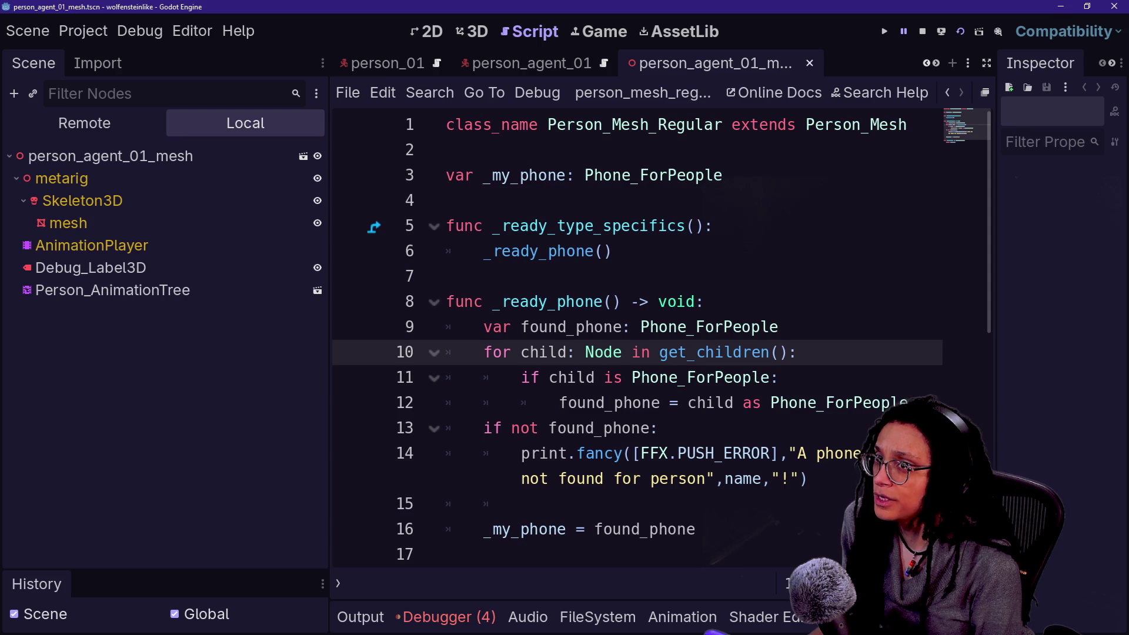
left_click(527, 67)
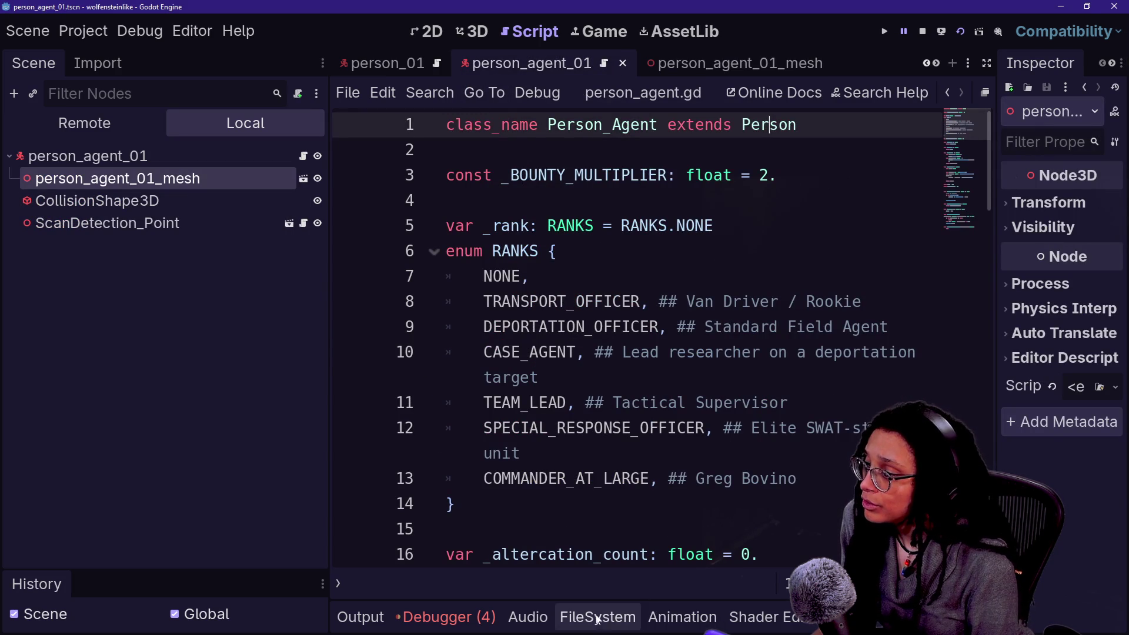
right_click(160, 179)
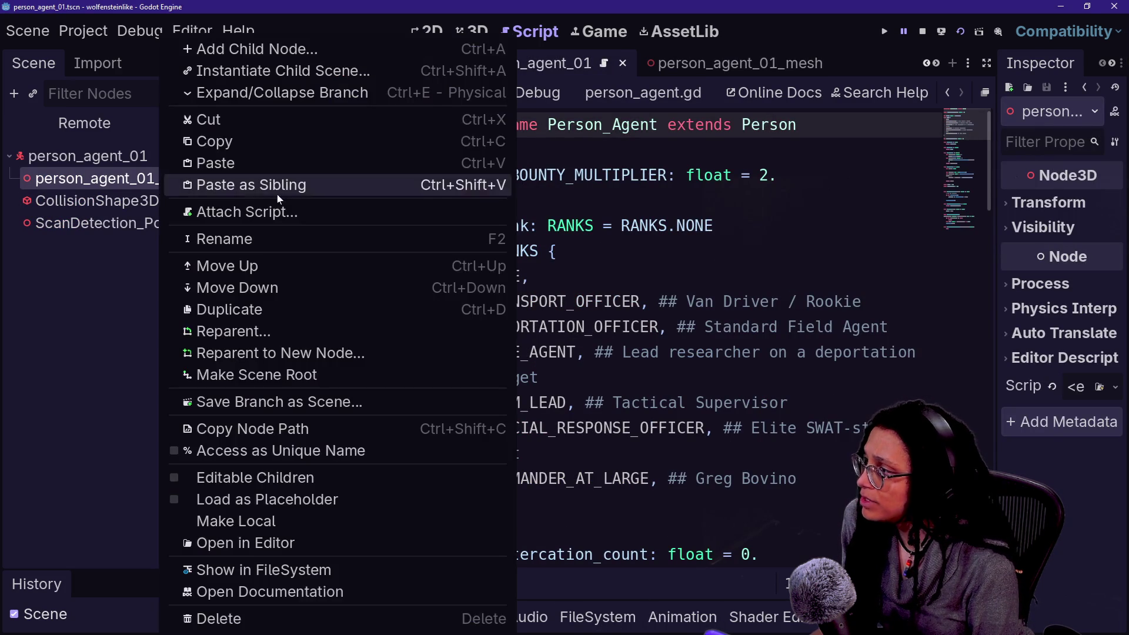
key("Escape")
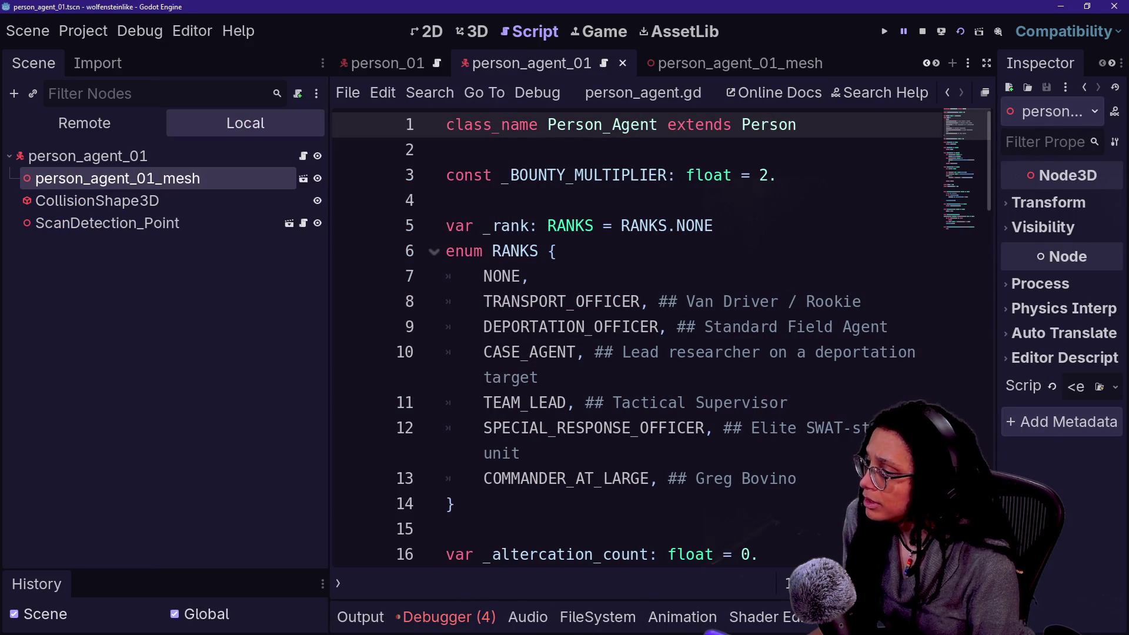
left_click(598, 617)
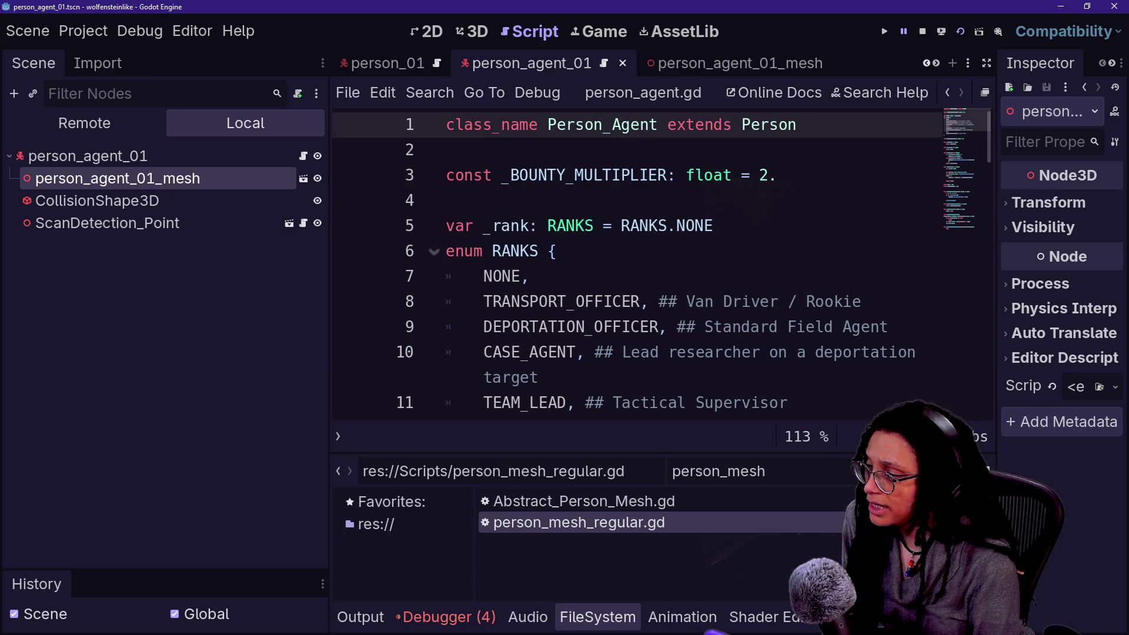
Step: Duplicate person_mesh_regular.gd in the FileSystem dock as person_mesh_agent.gd
right_click(588, 528)
key("Escape")
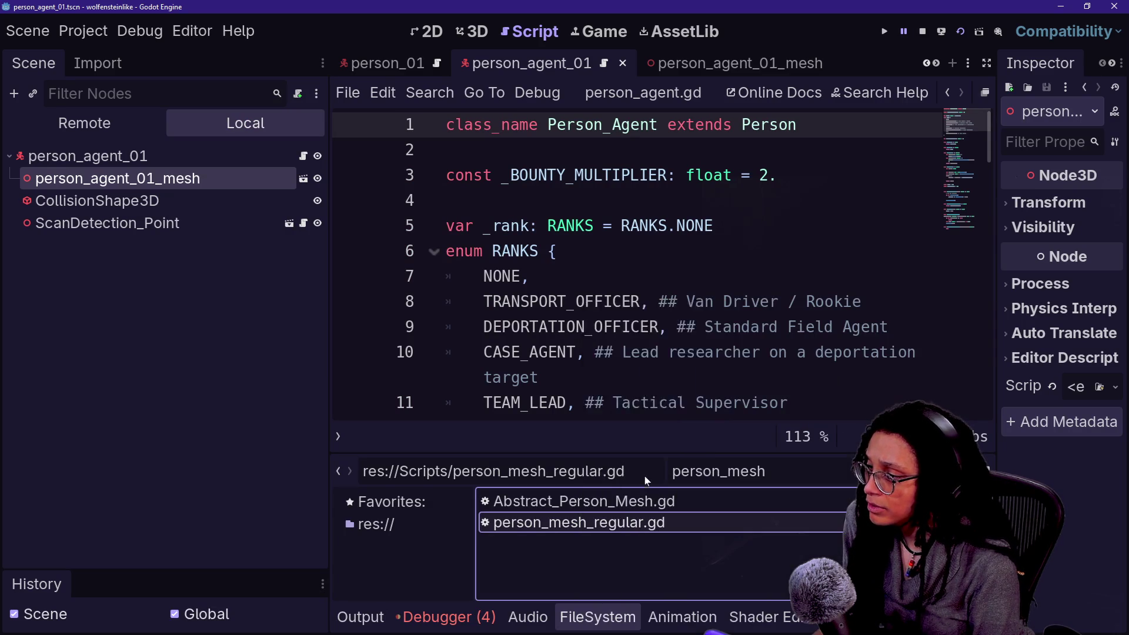
left_click(544, 310)
key("BackSpace")
key("BackSpace")
key("BackSpace")
key("Delete")
key("Delete")
key("Delete")
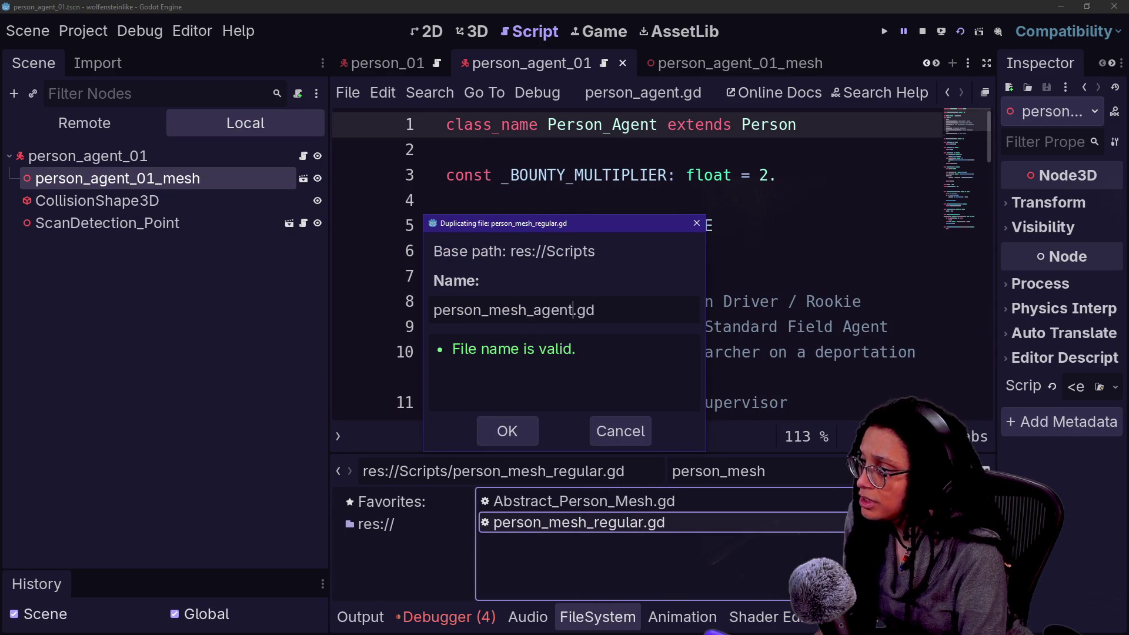
key("Return")
key("Return")
Step: Rename the new script's class_name to Person_Mesh_Agent
left_click(696, 124)
key("BackSpace")
key("BackSpace")
key("BackSpace")
key("Delete")
key("Delete")
key("Delete")
type("Agent extends Person_Mesh")
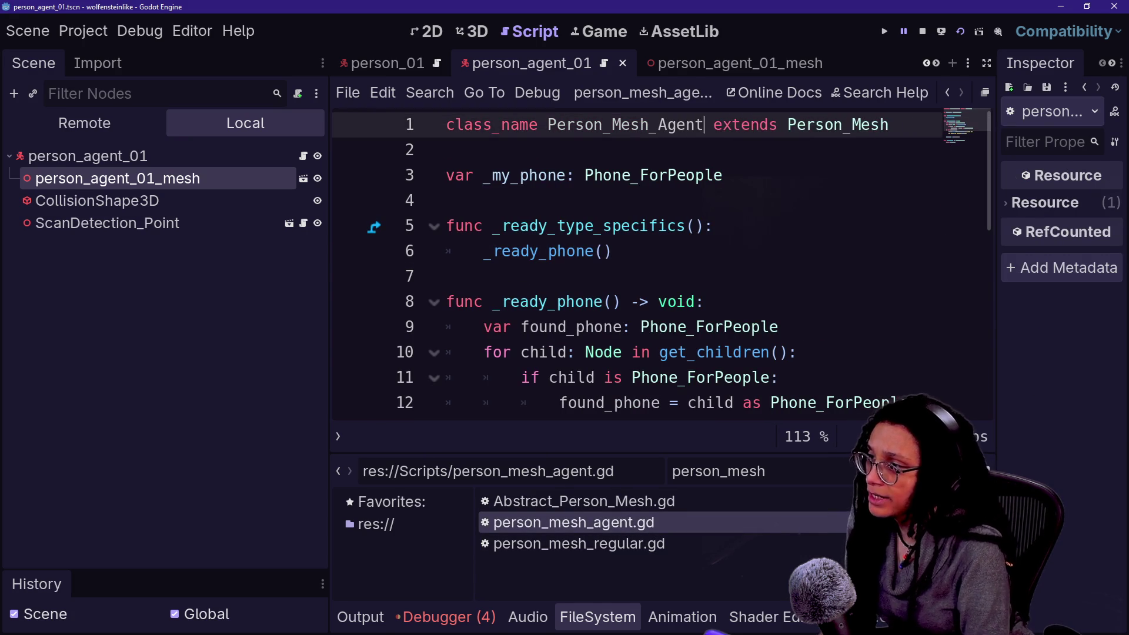
left_click(529, 251)
left_click(447, 200)
Step: Hide the docks and delete the _my_phone variable declaration from person_mesh_agent.gd
key("ctrl+shift+F11")
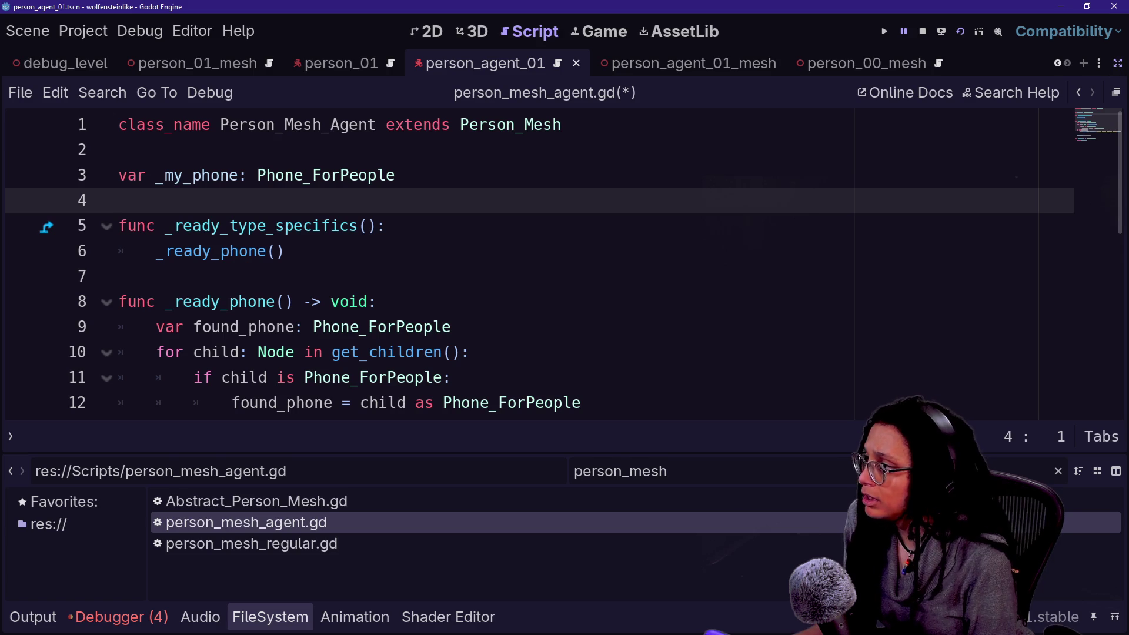
left_click(119, 150)
key("shift+Down")
key("shift+End")
key("Delete")
key("BackSpace")
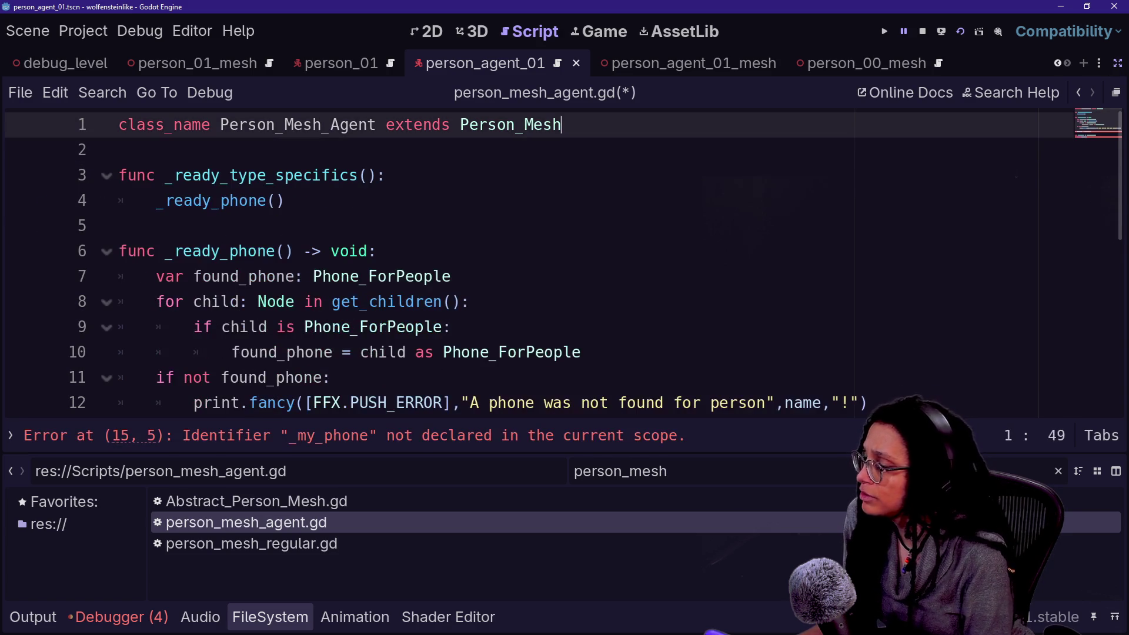
Step: Replace the _ready_phone() call with pass and delete the phone-finding and get_phone functions
left_click(283, 200)
key("Down")
key("Up")
key("End")
key("shift+Home")
type("pas")
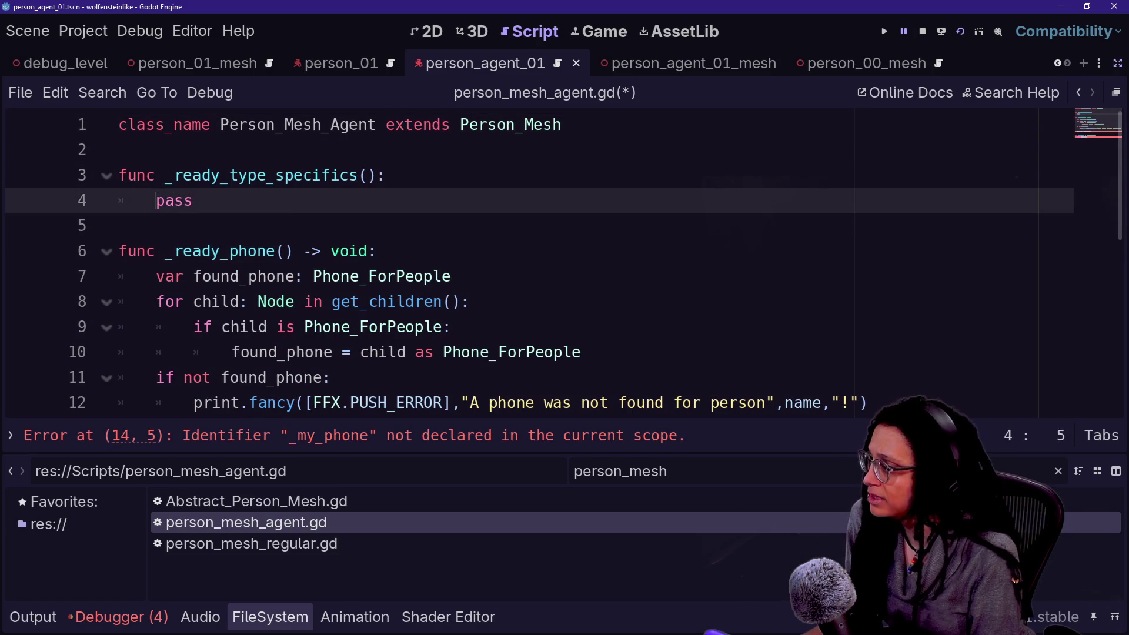
left_click_drag(112, 251, 304, 327)
scroll(529, 264, "down", 3)
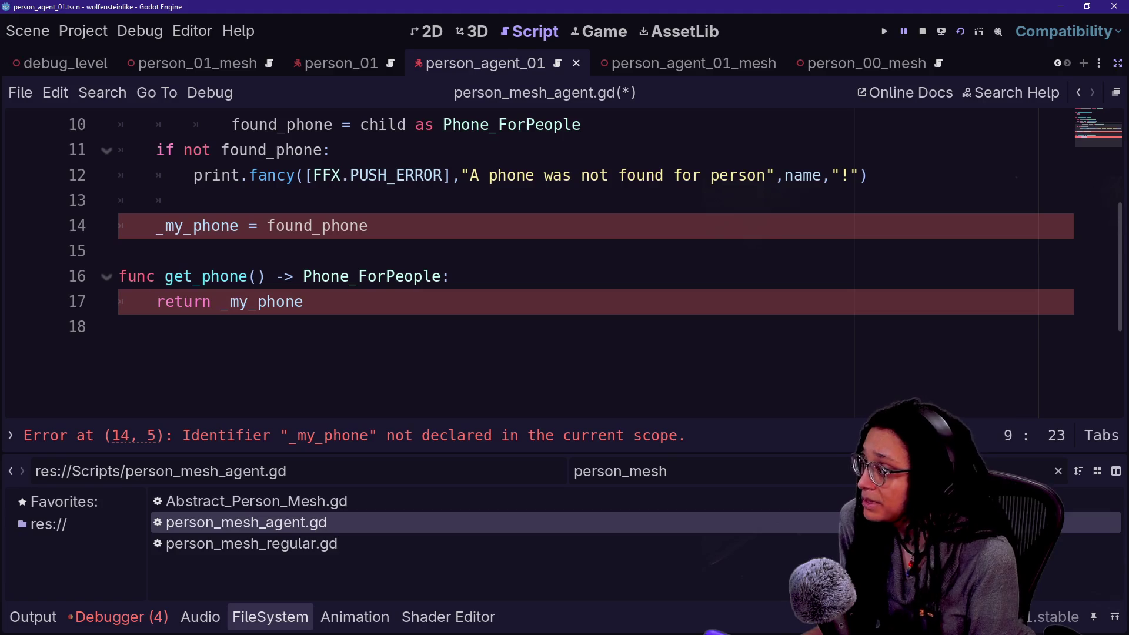
left_click(303, 302, "shift")
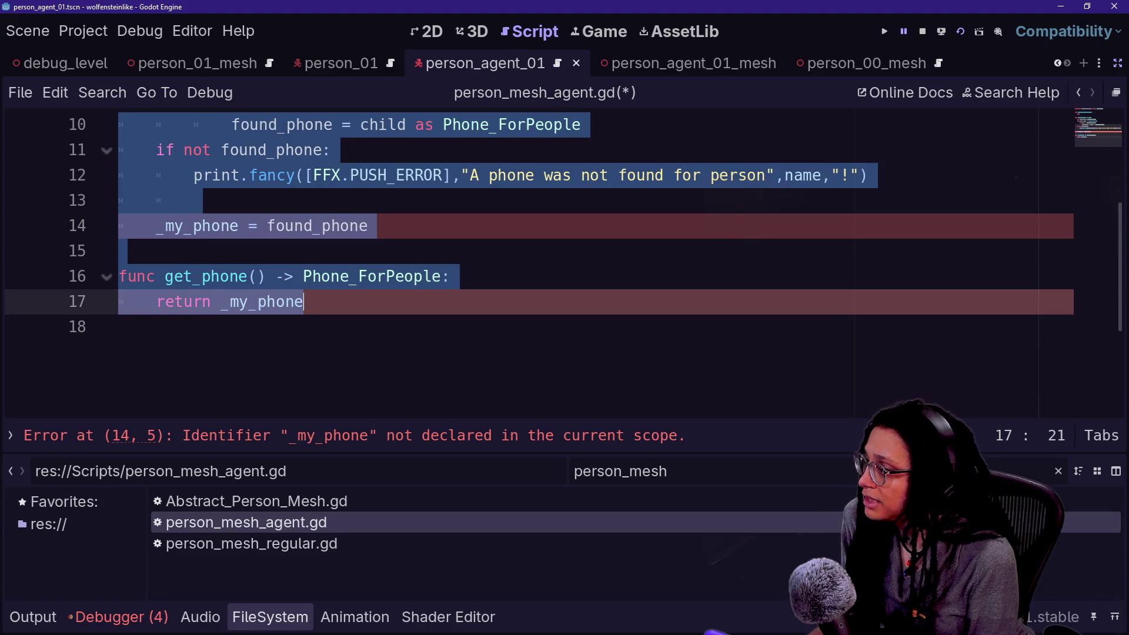
key("BackSpace")
scroll(529, 265, "up", 2)
key("BackSpace")
Step: Save the agent mesh script and tidy the _ready_type_specifics function body
key("ctrl+s")
key("ctrl+a")
key("Right")
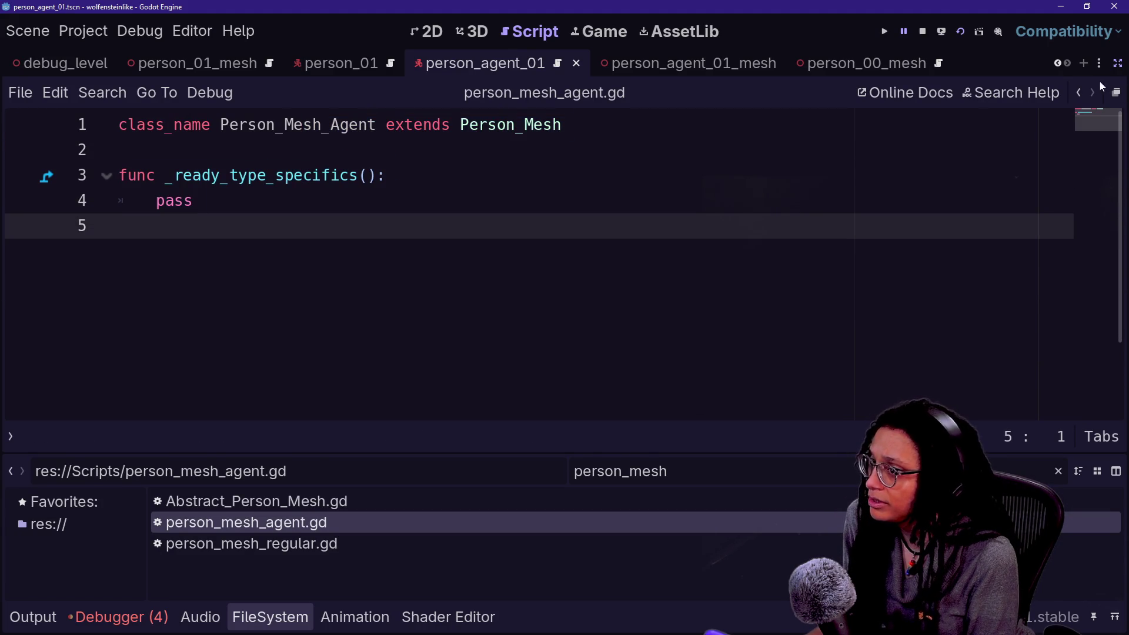
left_click(1116, 93)
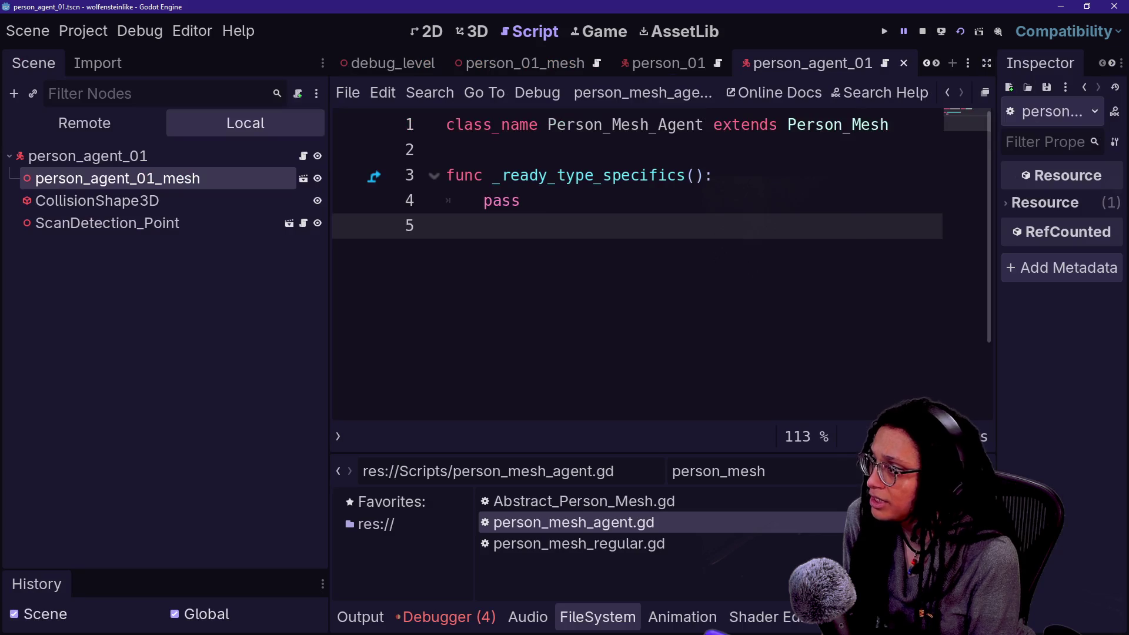
key("ctrl+s")
mouse_move(485, 175)
left_mouse_down()
mouse_move(515, 175)
mouse_move(446, 226)
left_mouse_up()
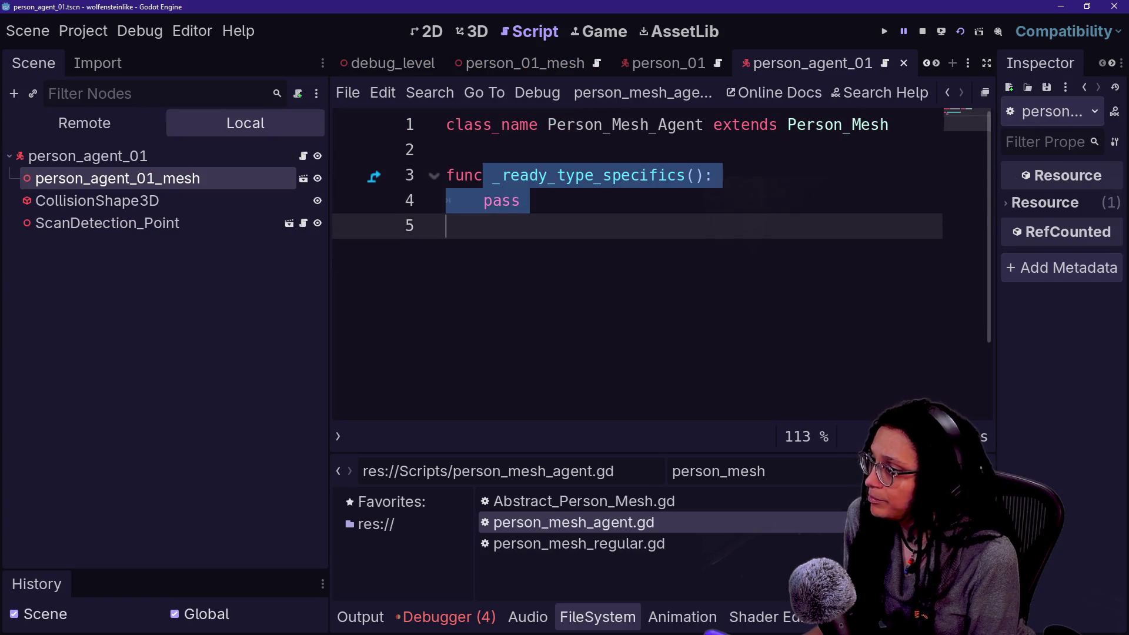
key("ctrl+x")
key("ctrl+v")
key("BackSpace")
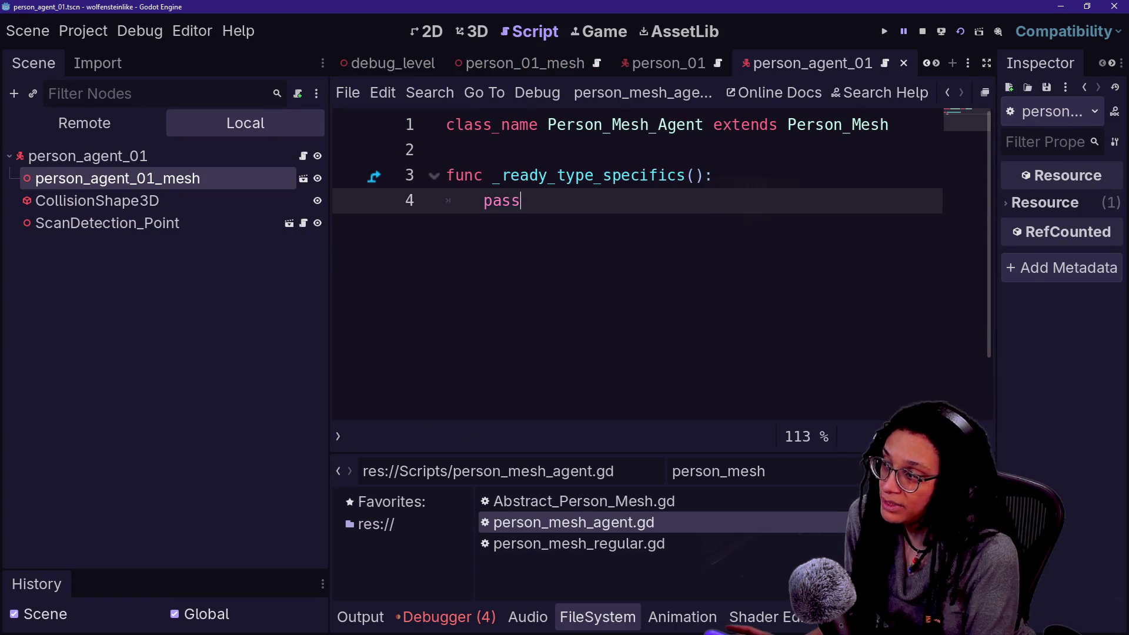
key("ctrl+z")
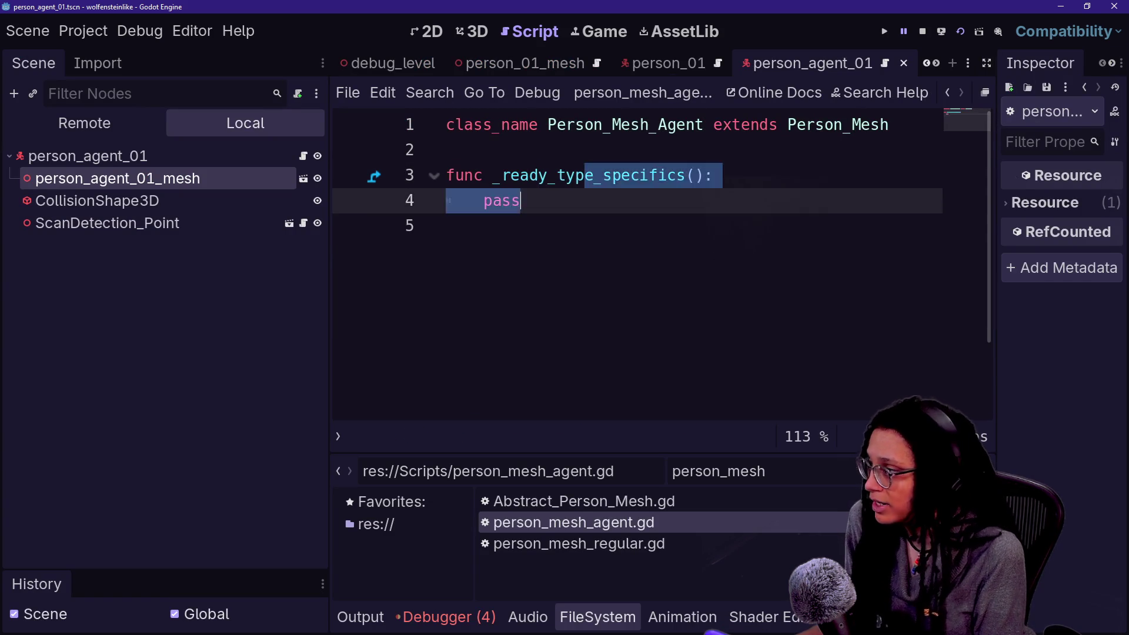
key("Down")
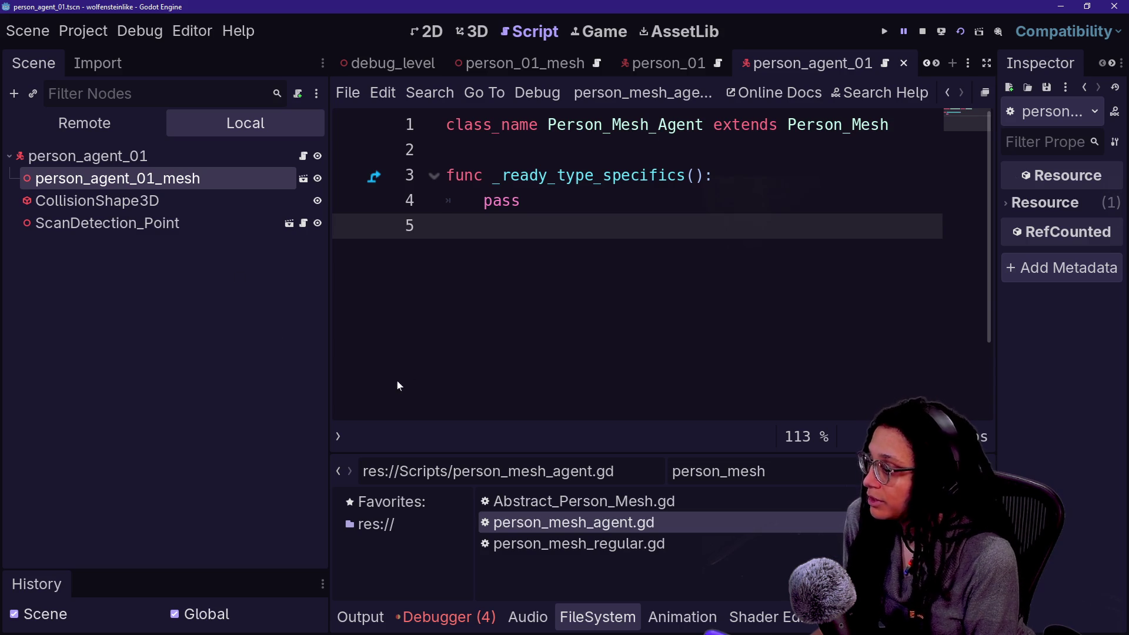
Step: Attach person_mesh_agent.gd to the person_agent_01_mesh root, save the scene, and run with F5
mouse_move(579, 525)
left_mouse_down()
mouse_move(217, 266)
mouse_move(211, 234)
mouse_move(306, 196)
left_mouse_up()
left_click(303, 178)
mouse_move(568, 522)
left_mouse_down()
mouse_move(230, 210)
mouse_move(218, 156)
left_mouse_up()
key("ctrl+s")
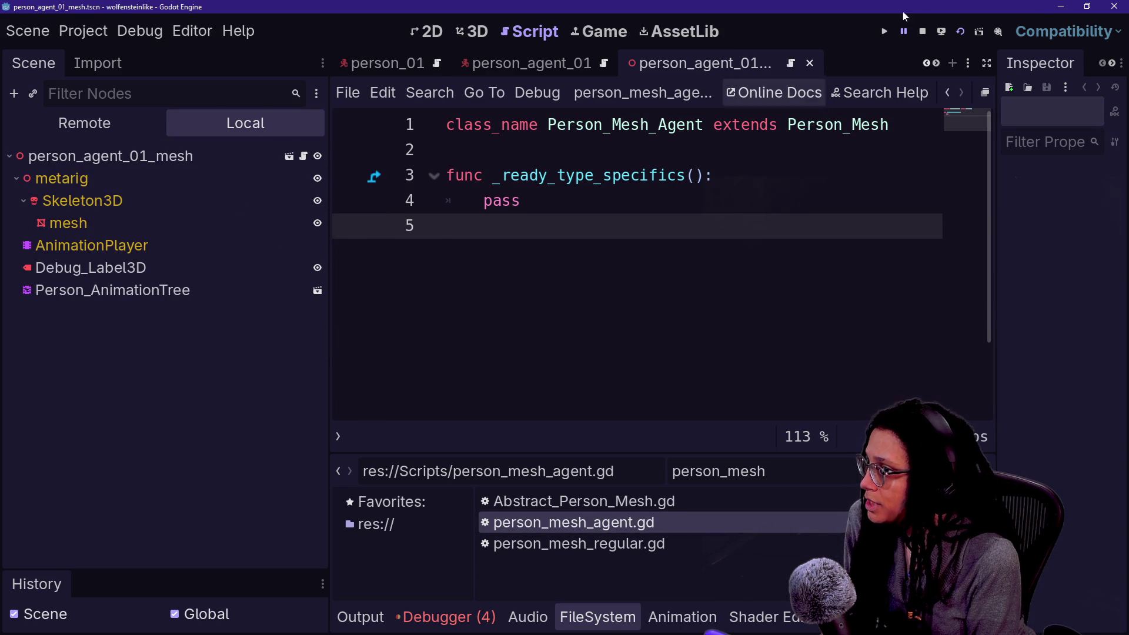
key("F5")
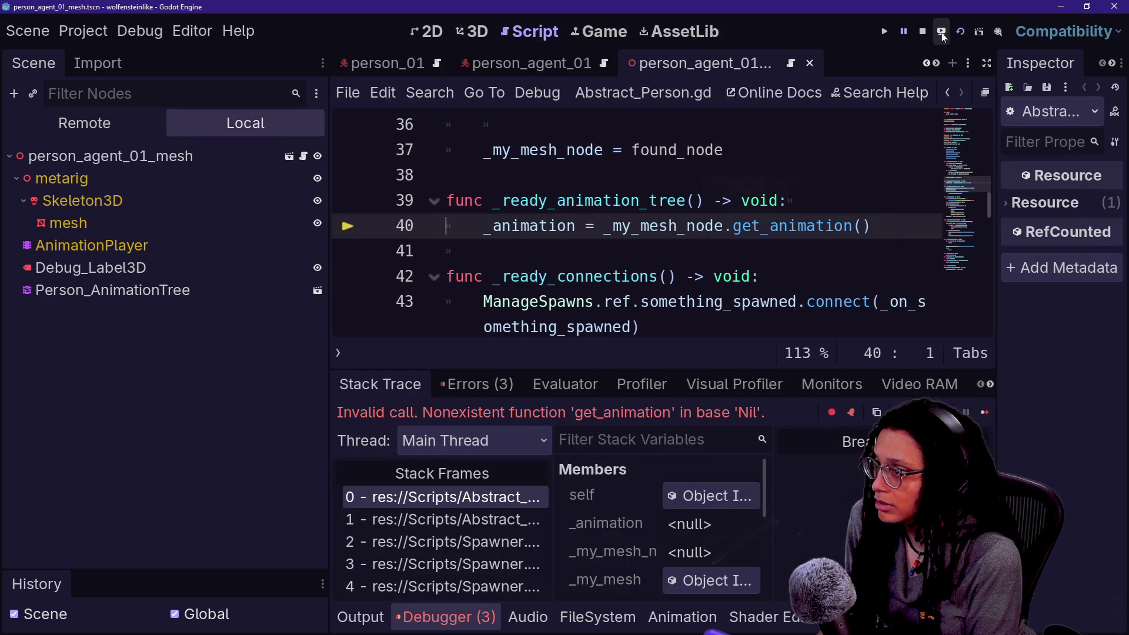
Step: Stop the game, switch to debug_level, and jump to the _my_mesh_node declaration on line 11
left_click(922, 32)
scroll(401, 72, "up", 3)
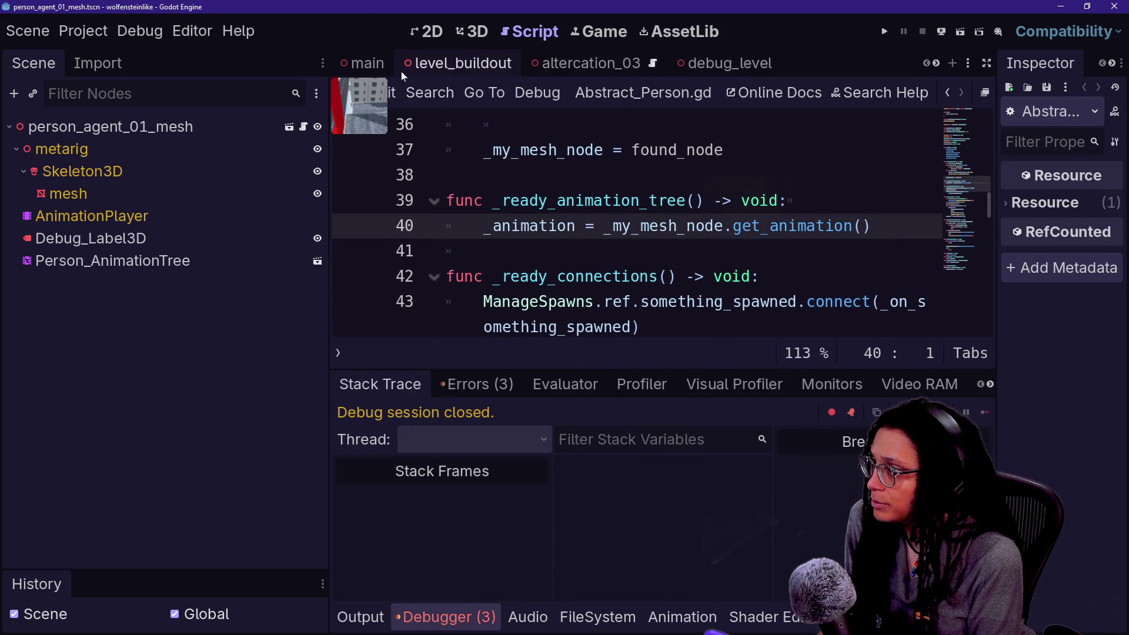
left_click(752, 65)
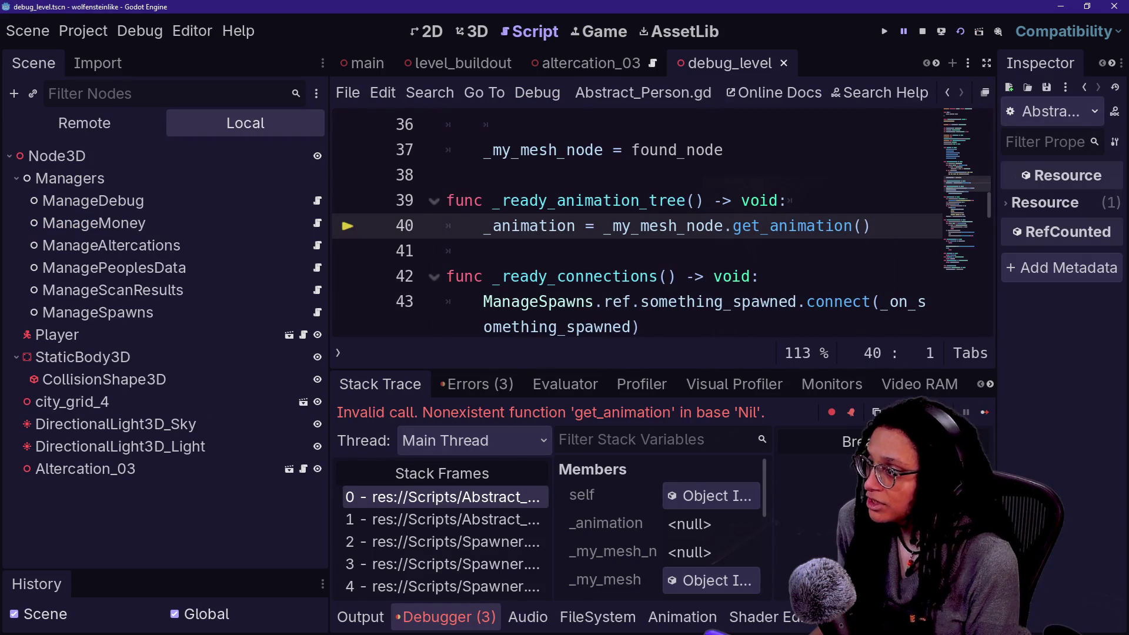
left_click(686, 231, "ctrl")
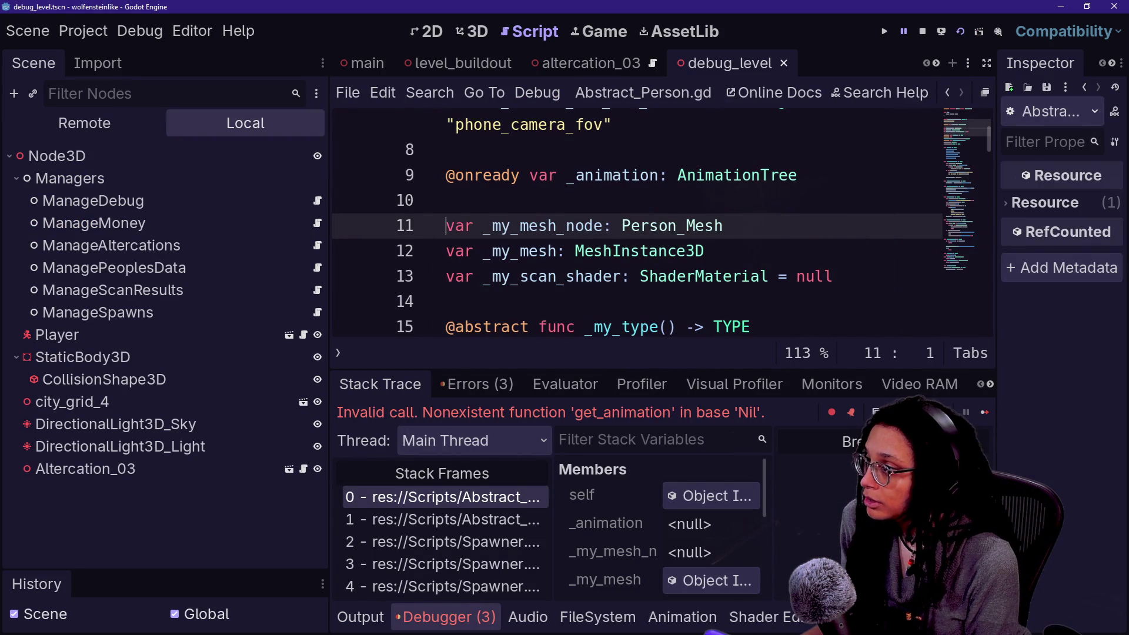
scroll(668, 223, "up", 3)
scroll(636, 224, "down", 3)
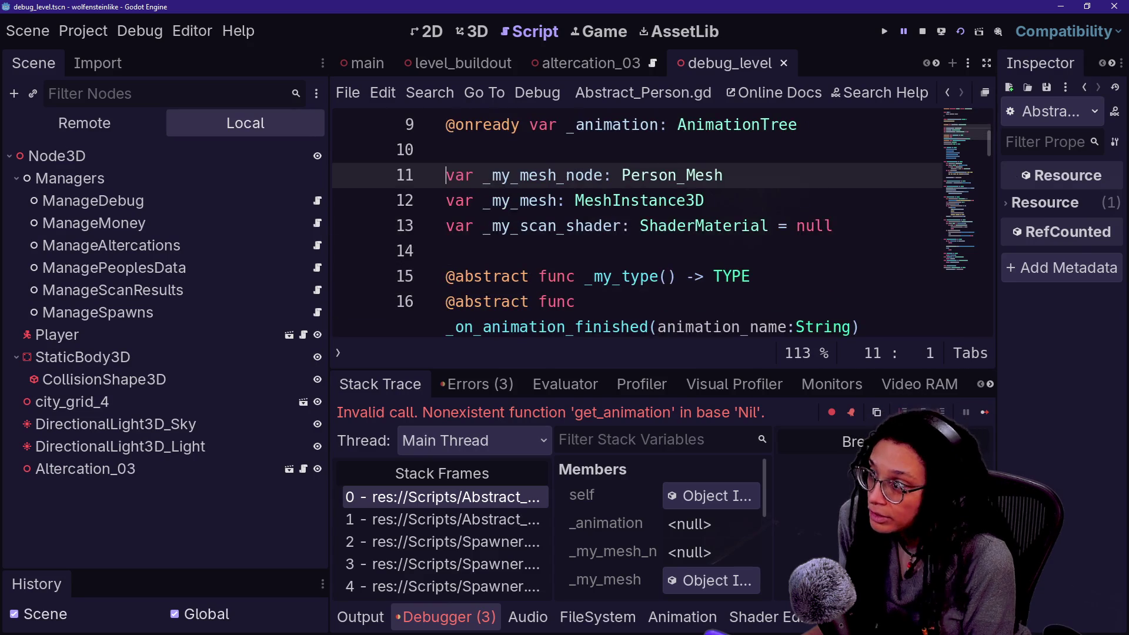
left_click(723, 175)
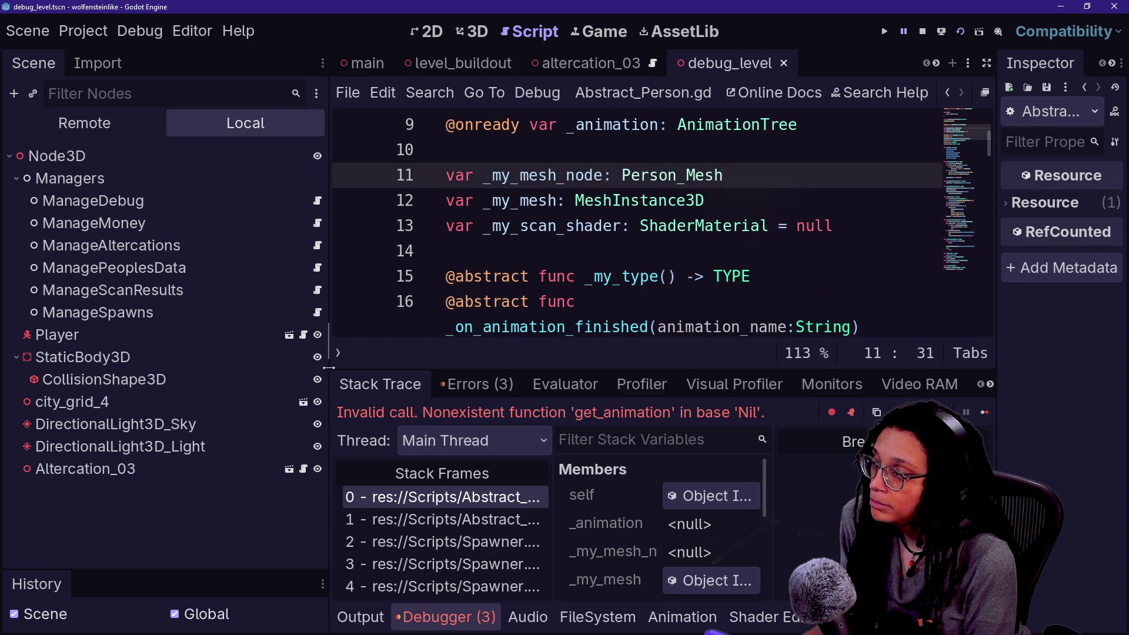
Step: Resize the code and node tree panels, glancing at the scene list before closing it
left_click_drag(328, 367, 118, 368)
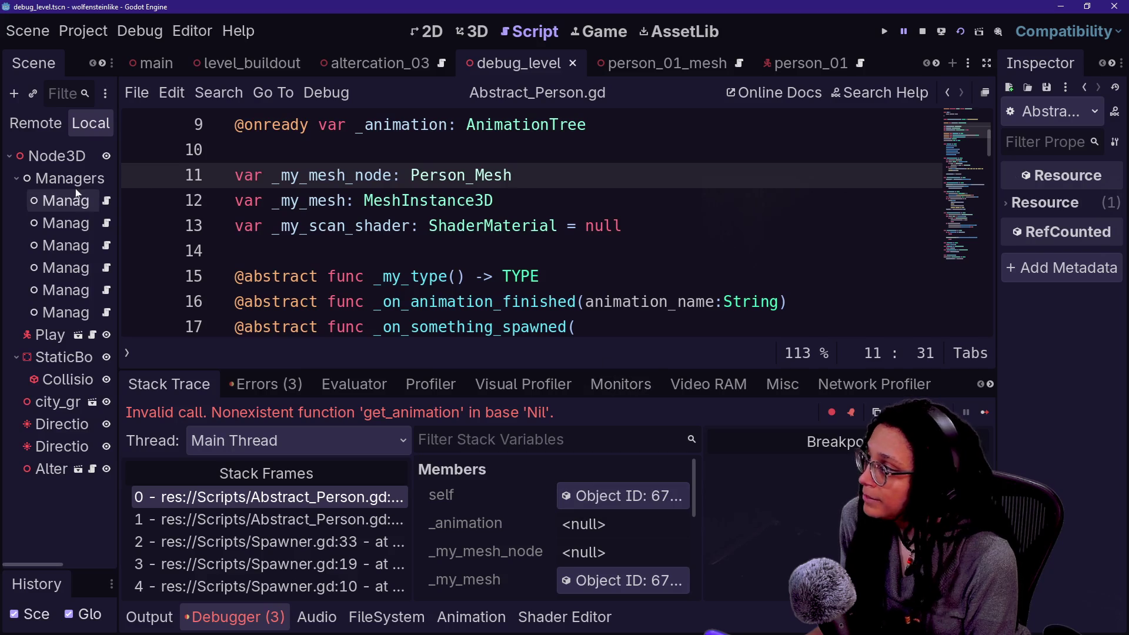
left_click_drag(120, 176, 192, 180)
left_click(33, 94)
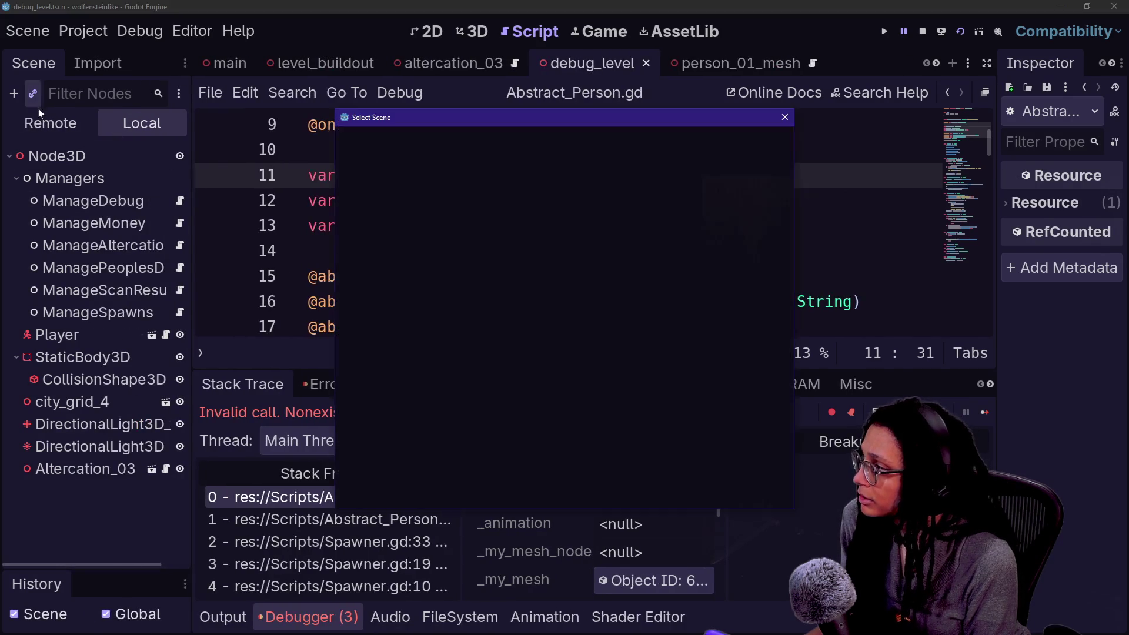
key("Escape")
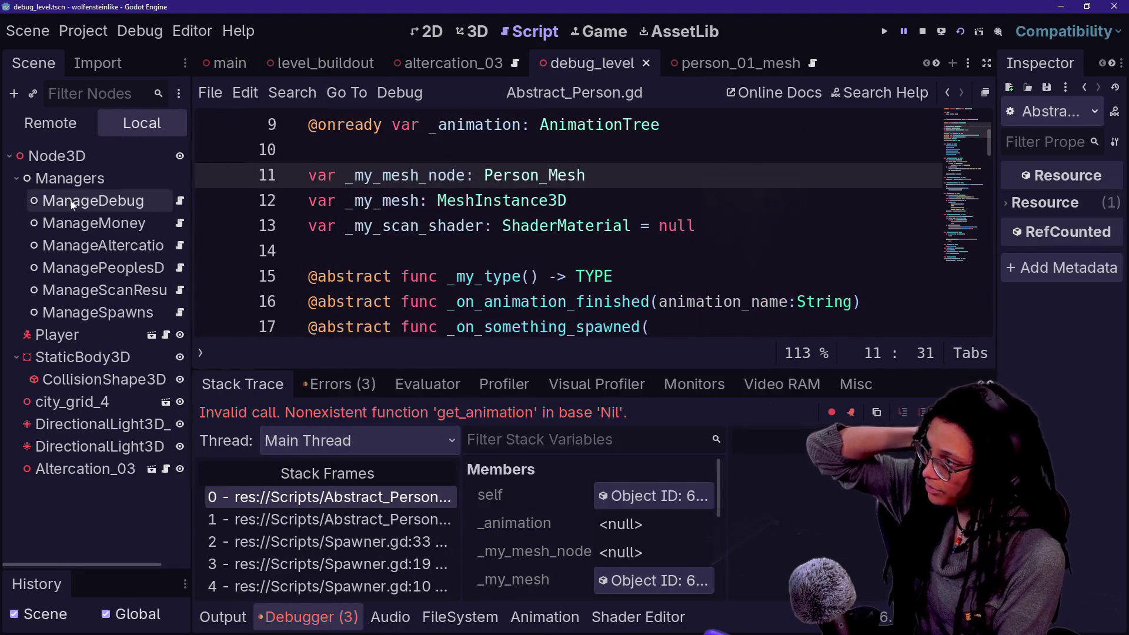
Step: Show the remote tree and expand Node3D, Altercation_03, person_01 and Spawn_PersonAgent
left_click(27, 129)
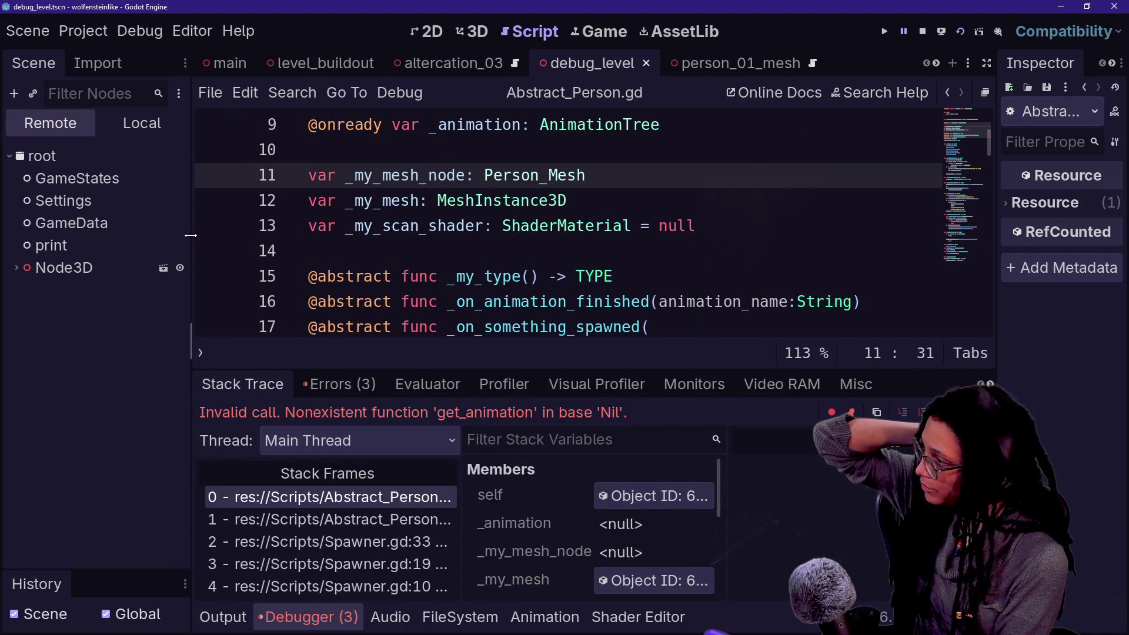
left_click_drag(191, 235, 295, 238)
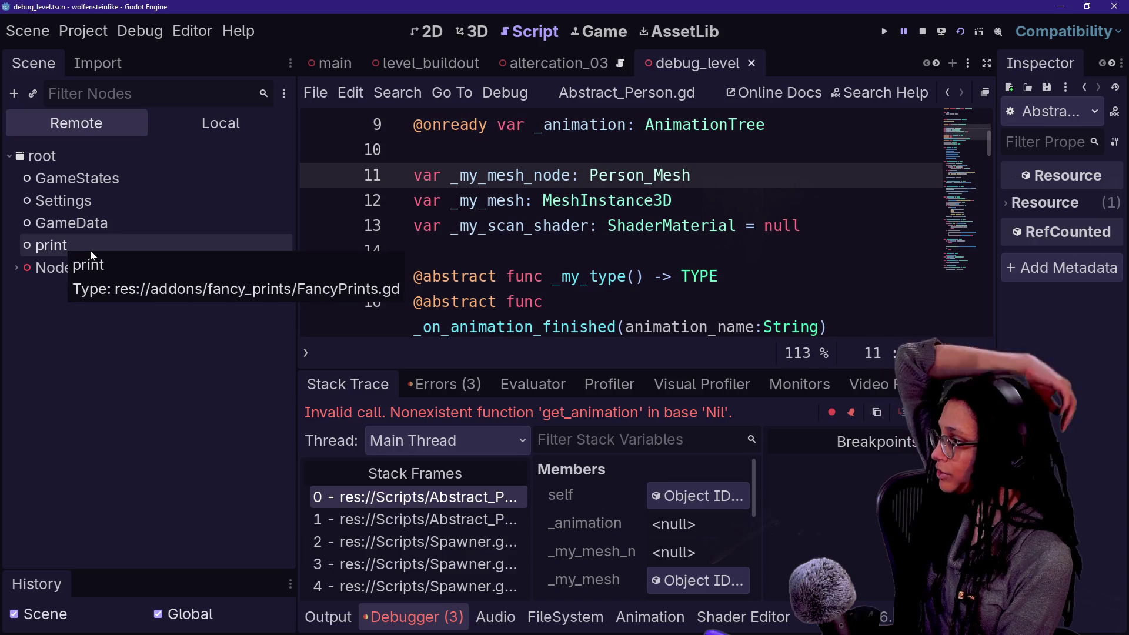
left_click(16, 267)
left_click(22, 312)
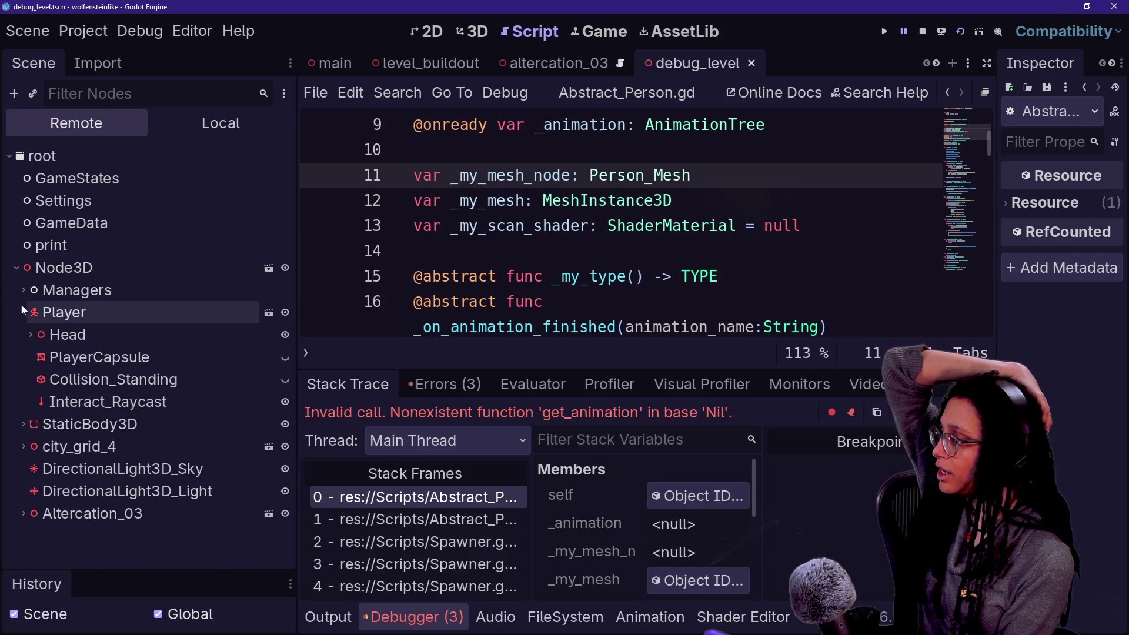
left_click(22, 311)
left_click(22, 422)
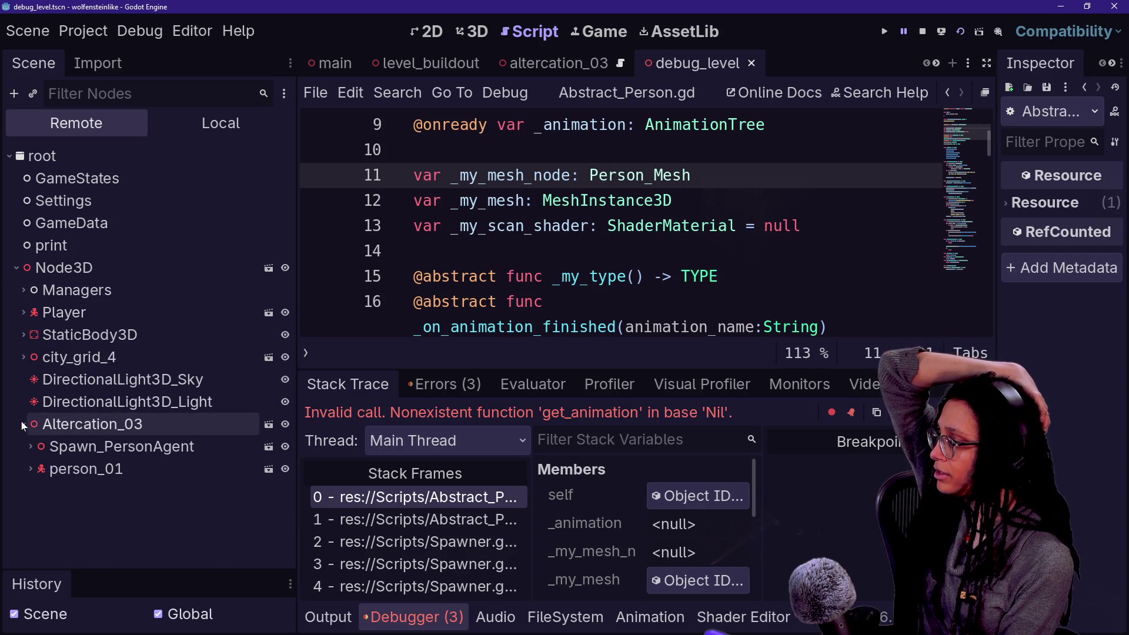
left_click(30, 467)
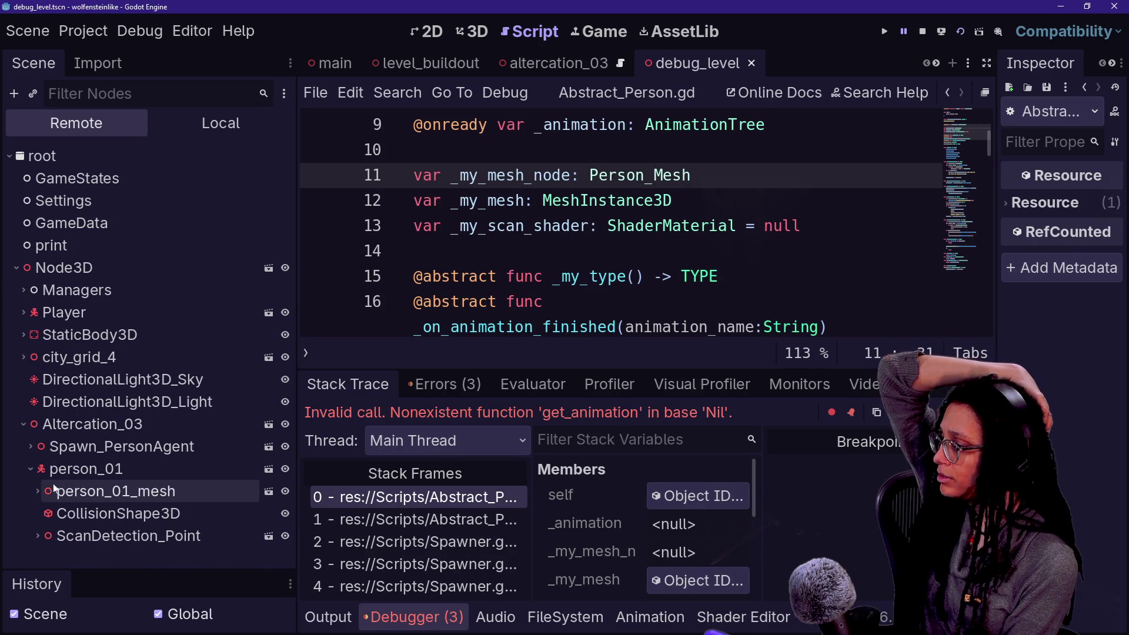
left_click(30, 446)
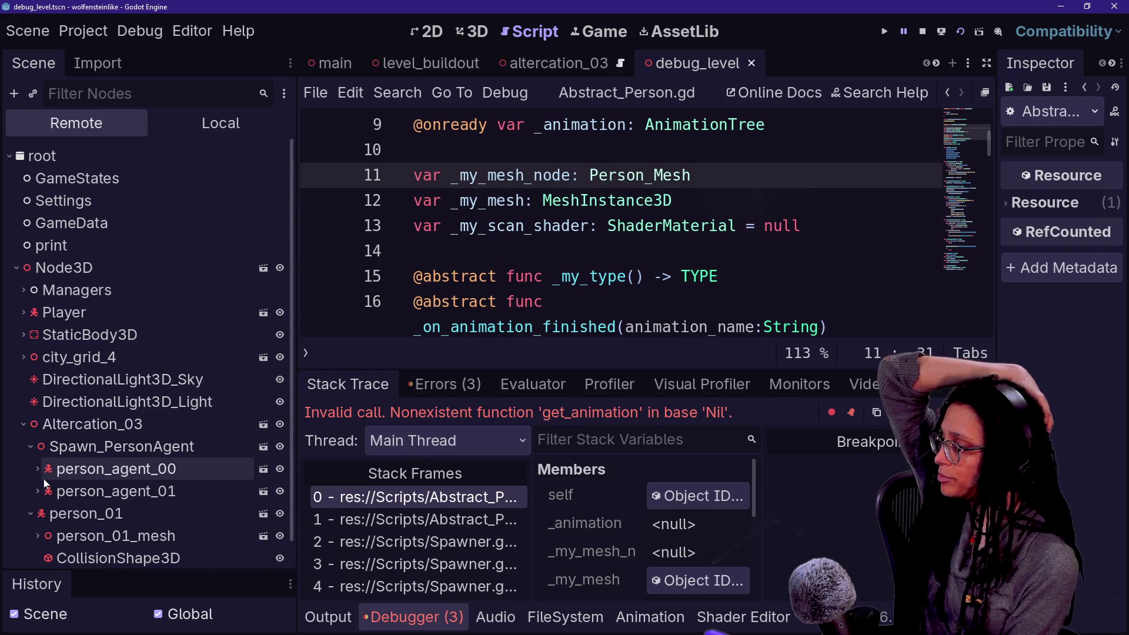
scroll(43, 479, "down", 1)
Step: Inspect the live properties and children of person_agent_00 and person_agent_01
left_click(129, 439)
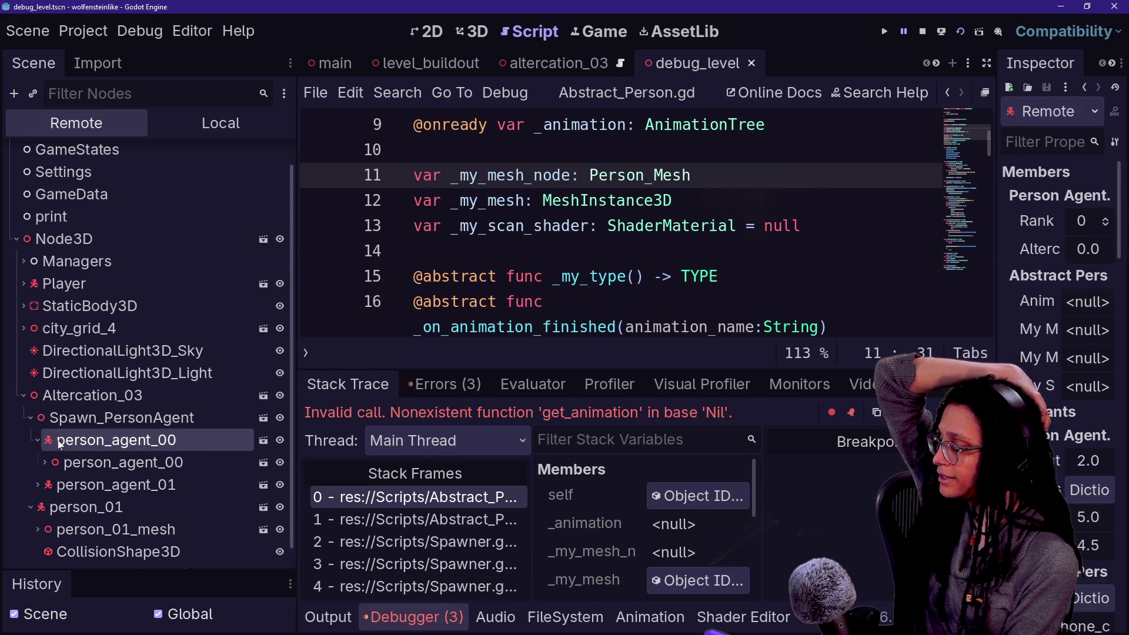
left_click(38, 439)
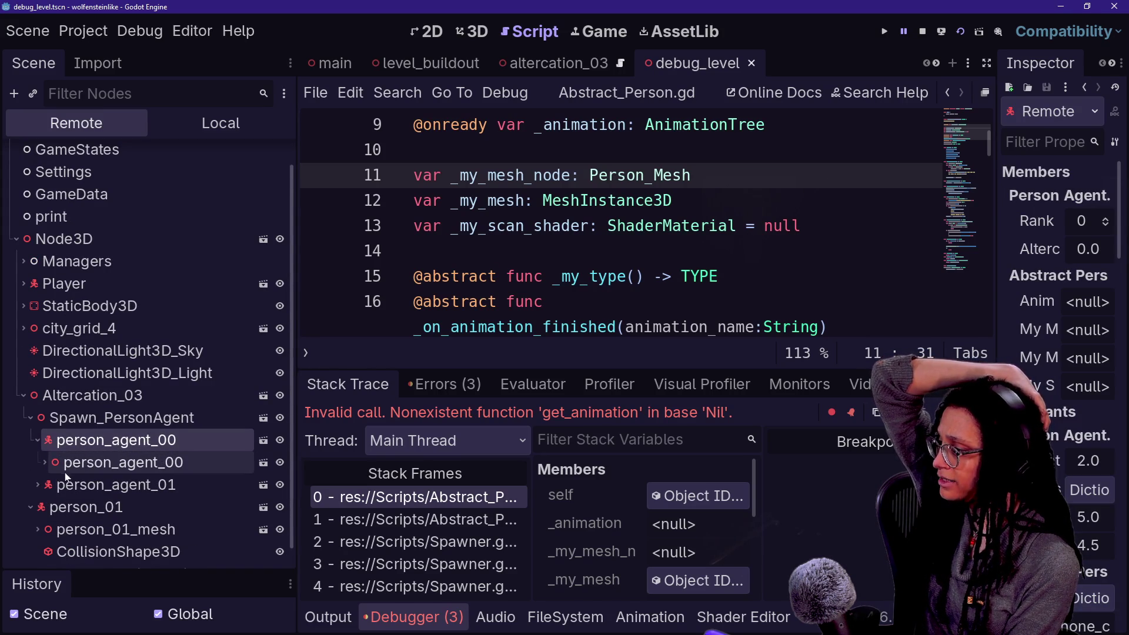
left_click(37, 485)
scroll(189, 484, "down", 2)
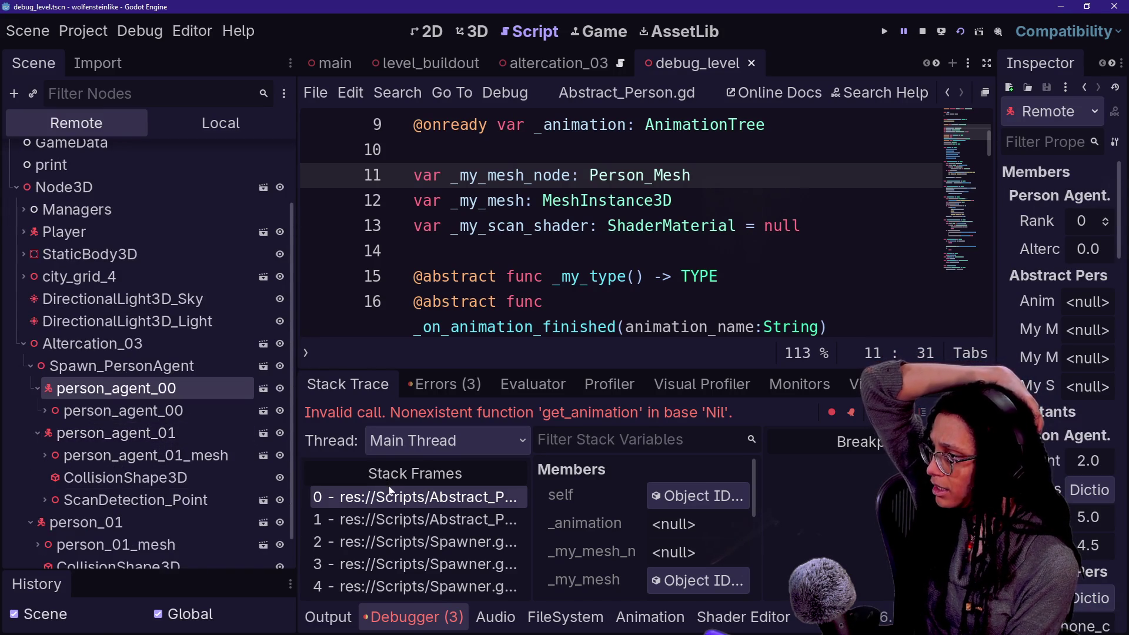
left_click(698, 495)
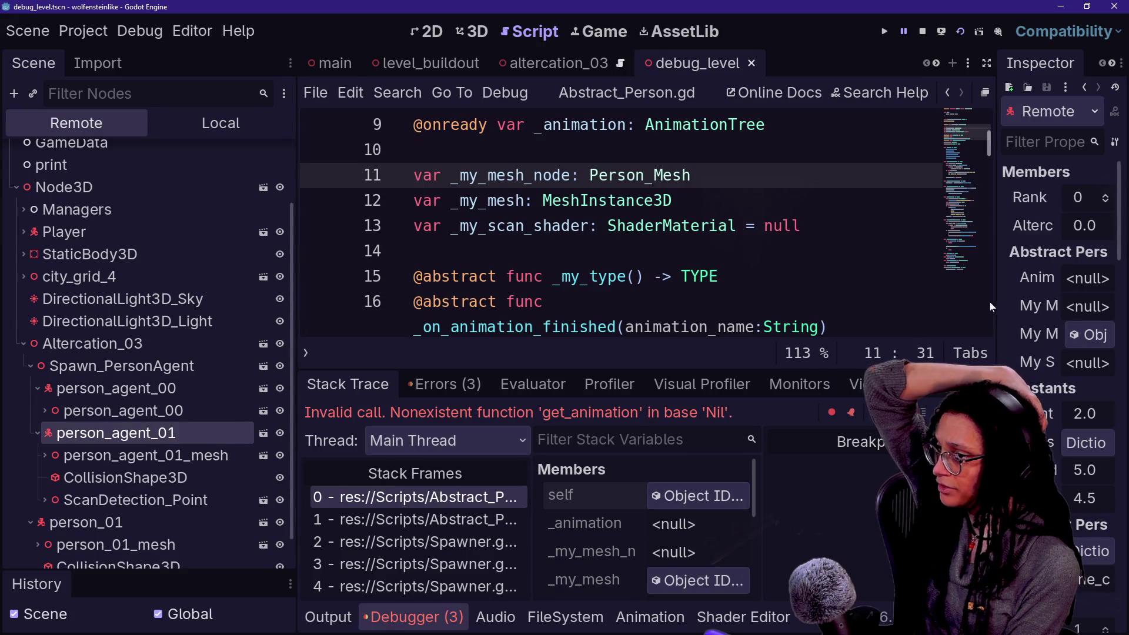
left_click_drag(991, 306, 764, 305)
scroll(908, 352, "down", 10)
scroll(907, 352, "down", 15)
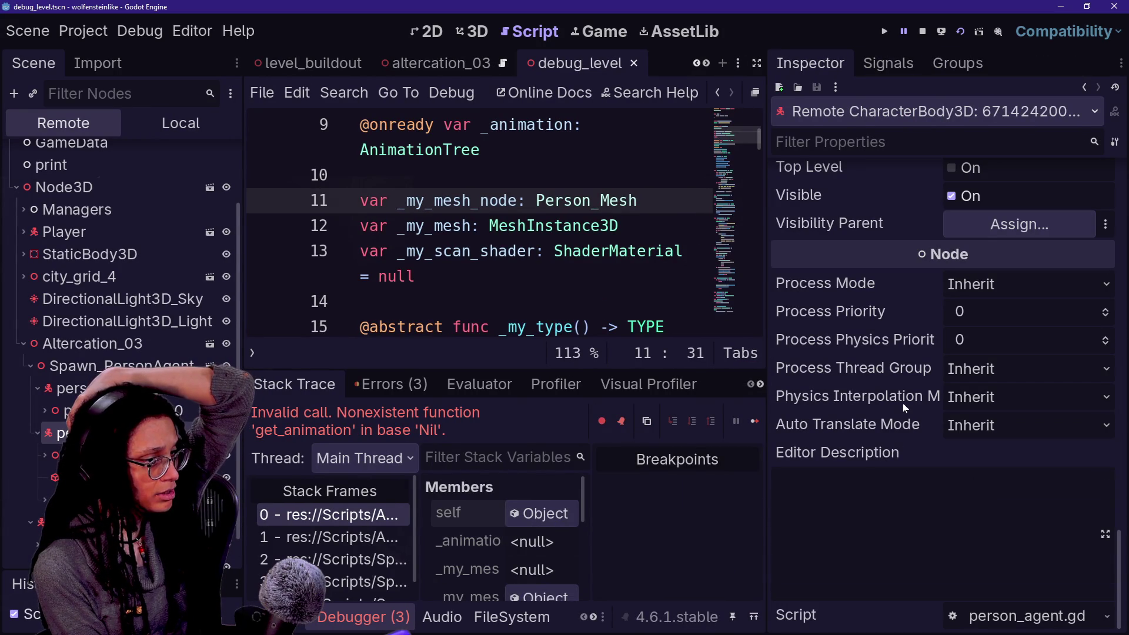
Step: Scroll person_agent_01's remote CharacterBody3D properties, check a child node, then open the person_01 scene
scroll(907, 367, "up", 4)
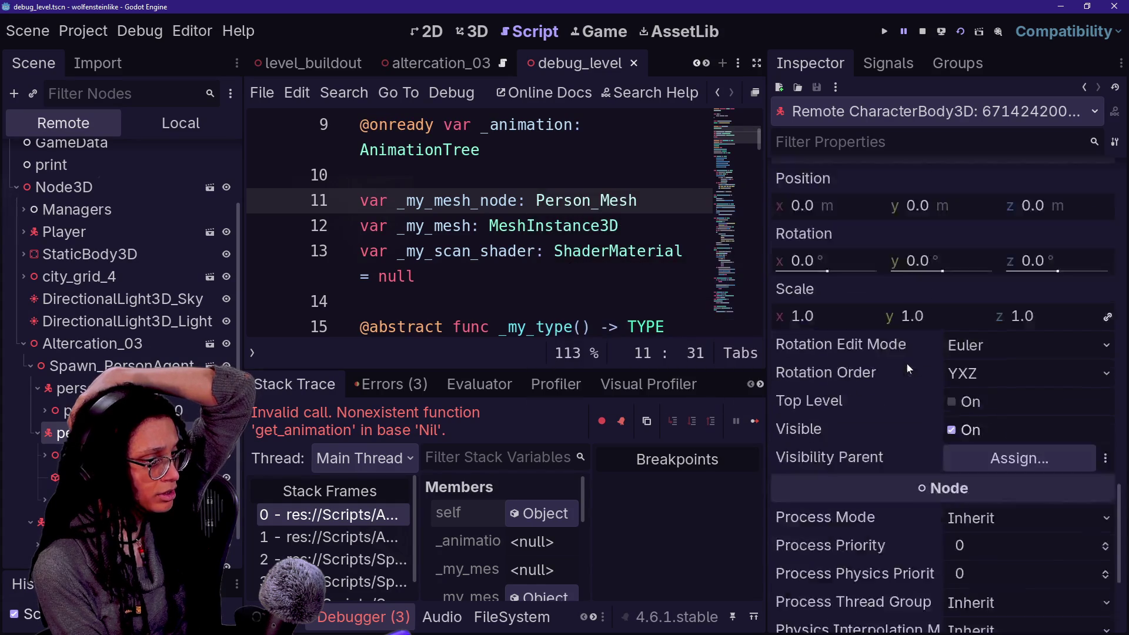
scroll(906, 363, "down", 5)
scroll(906, 363, "up", 20)
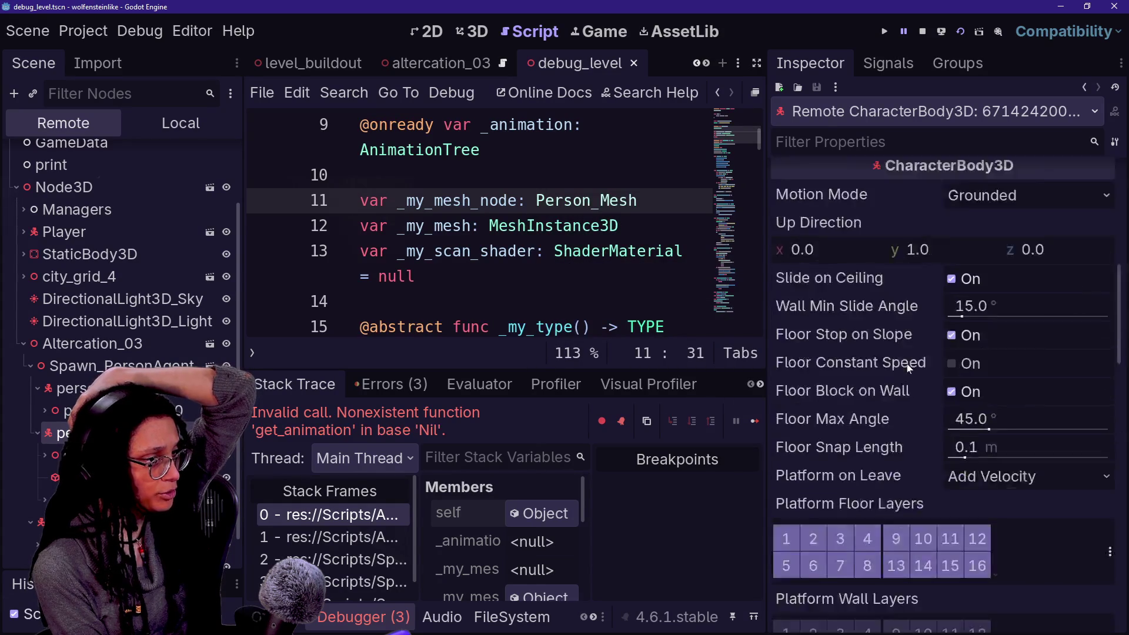
scroll(906, 368, "up", 3)
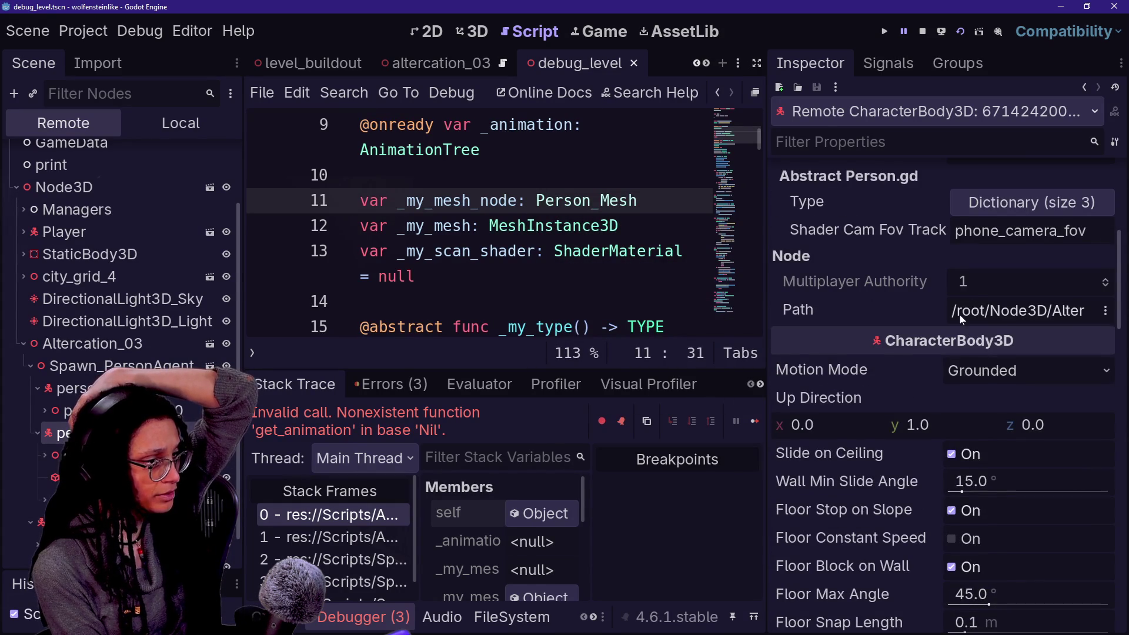
scroll(960, 315, "up", 1)
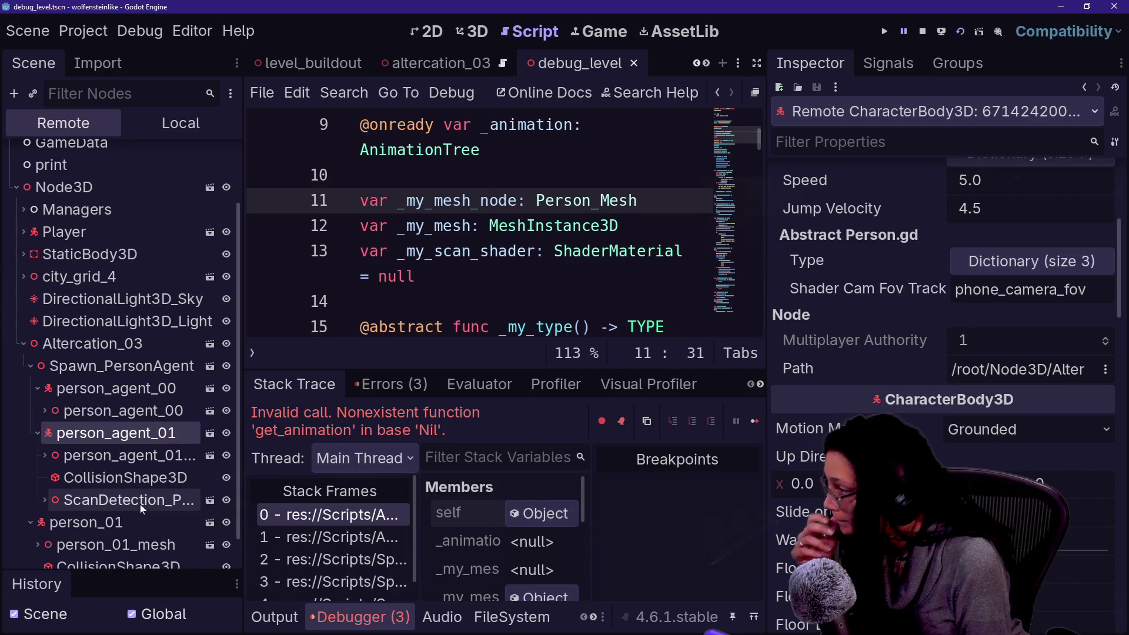
left_click(142, 460)
left_click(575, 69)
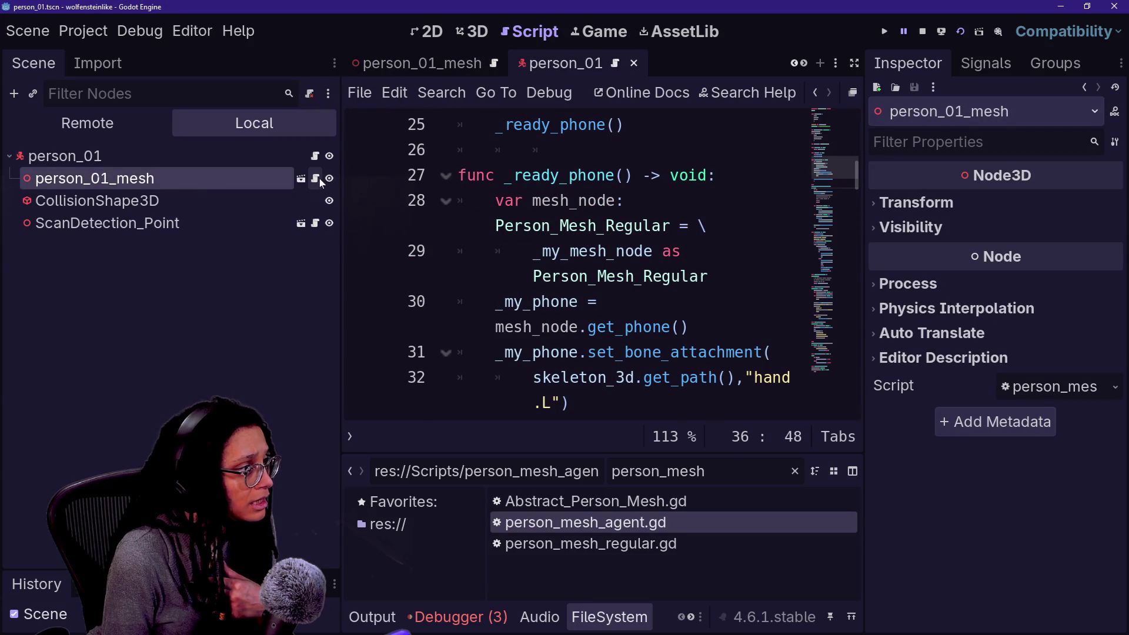
Step: Compare the person_01_mesh, person_agent_01_mesh and person_00_mesh scripts, then open person_agent_01
left_click(450, 69)
scroll(529, 63, "up", 4)
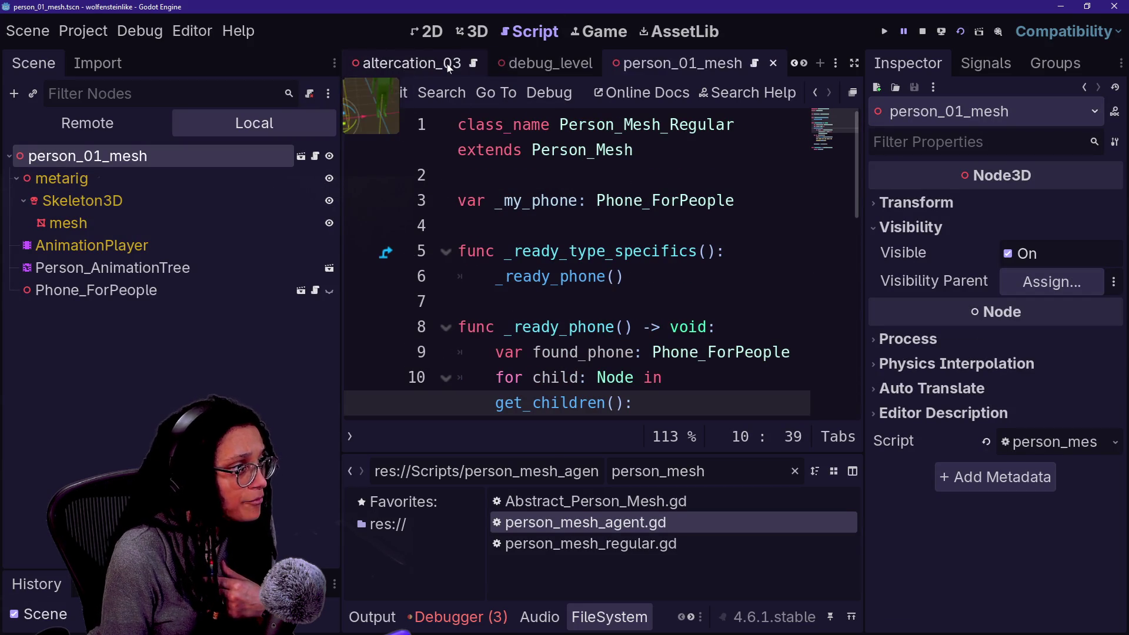
scroll(604, 59, "down", 1)
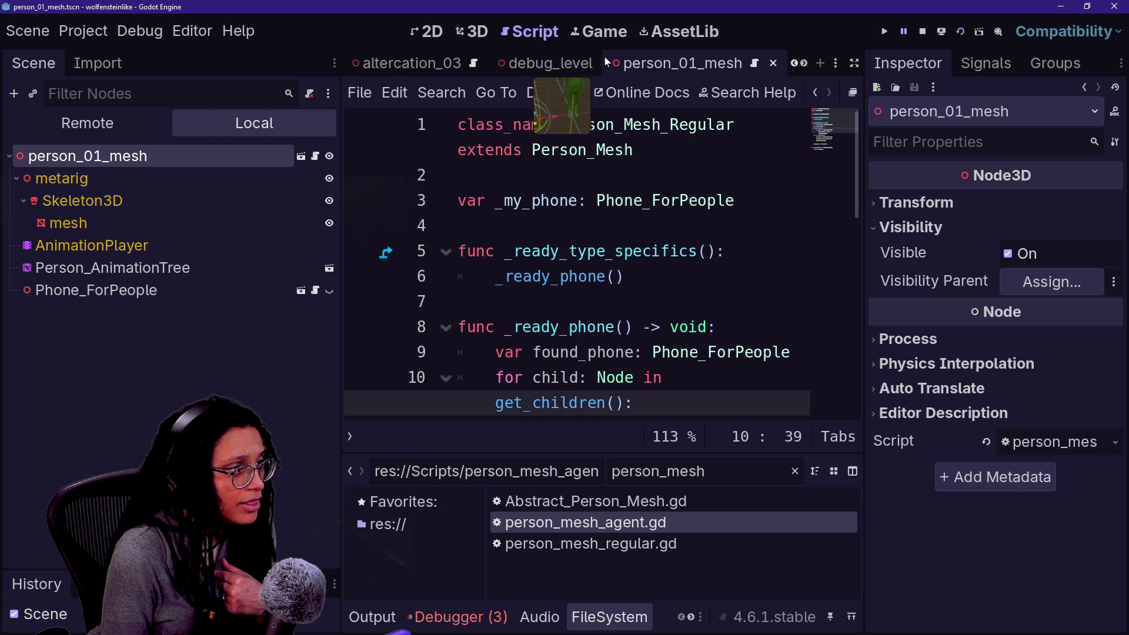
scroll(615, 62, "down", 3)
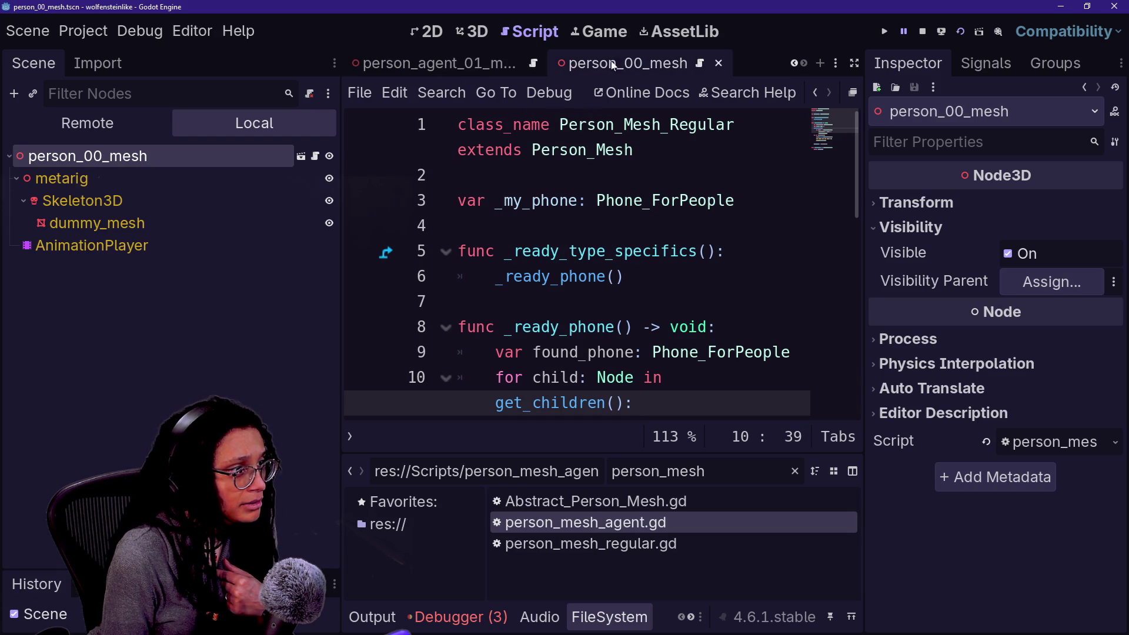
left_click(435, 66)
left_click(669, 67)
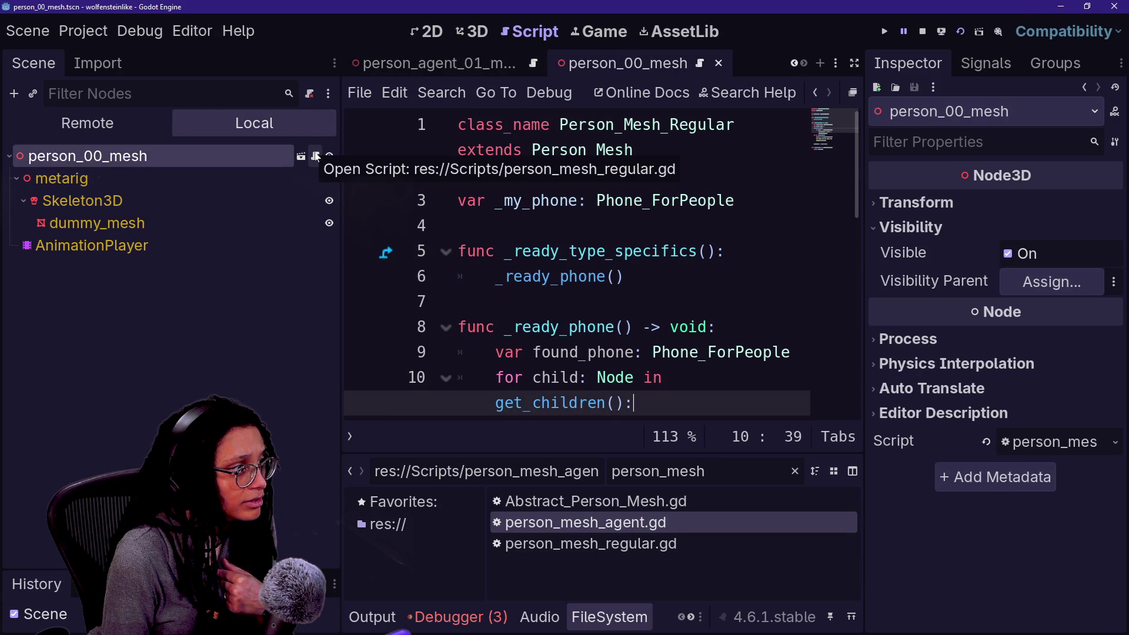
left_click(437, 65)
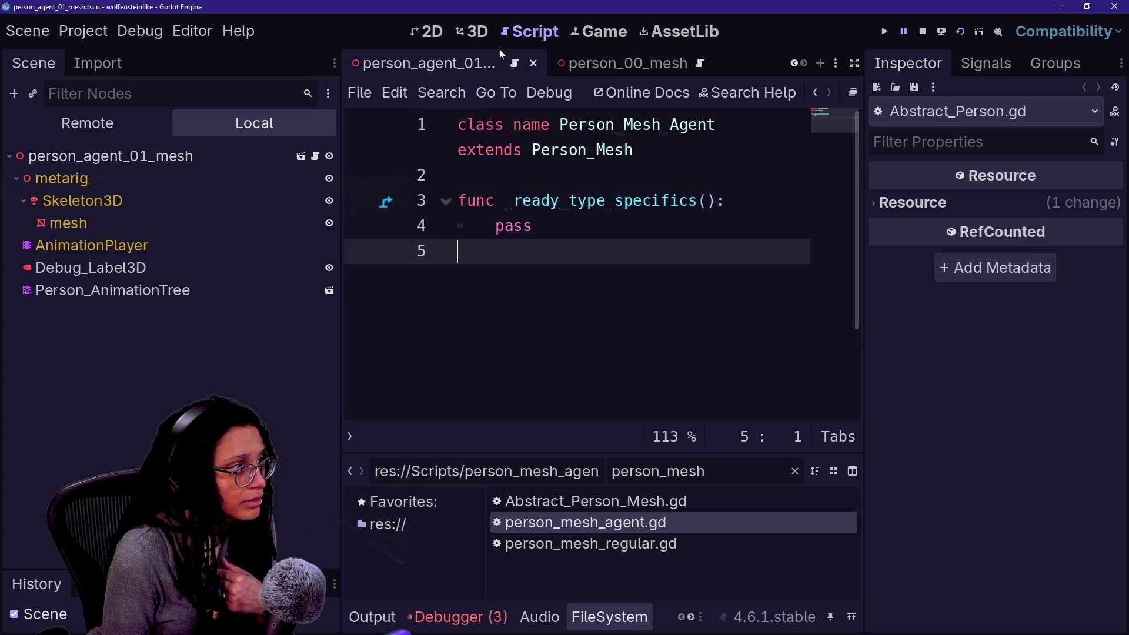
left_click(794, 63)
left_click(419, 66)
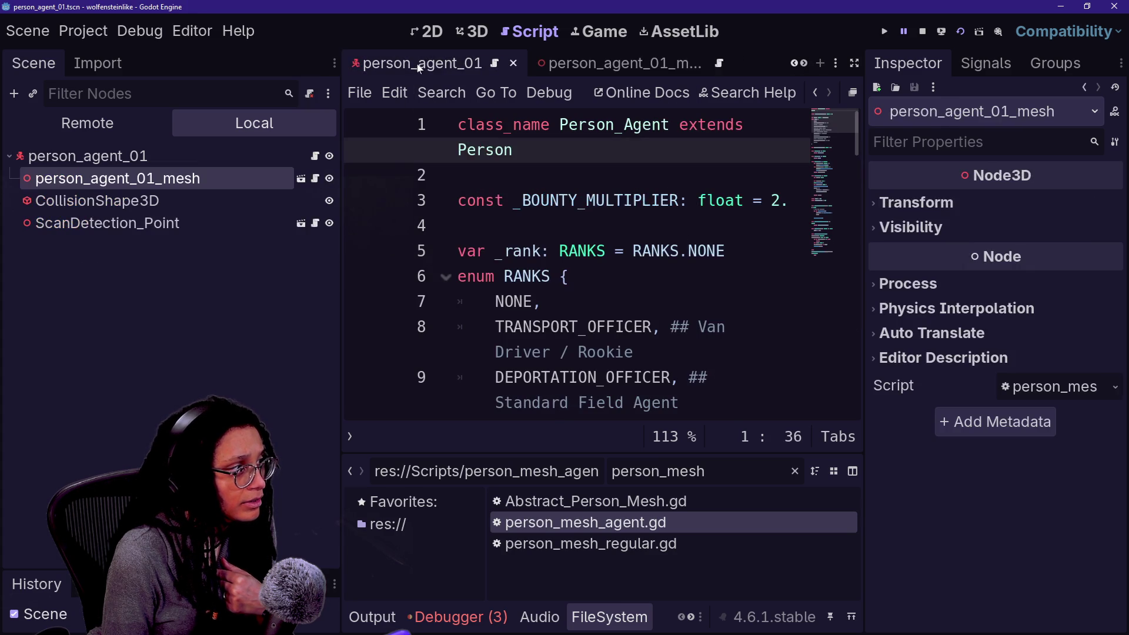
Step: Delete the old person_agent_01_mesh node from person_agent_01
left_click(221, 194)
left_click(216, 181)
key("Delete")
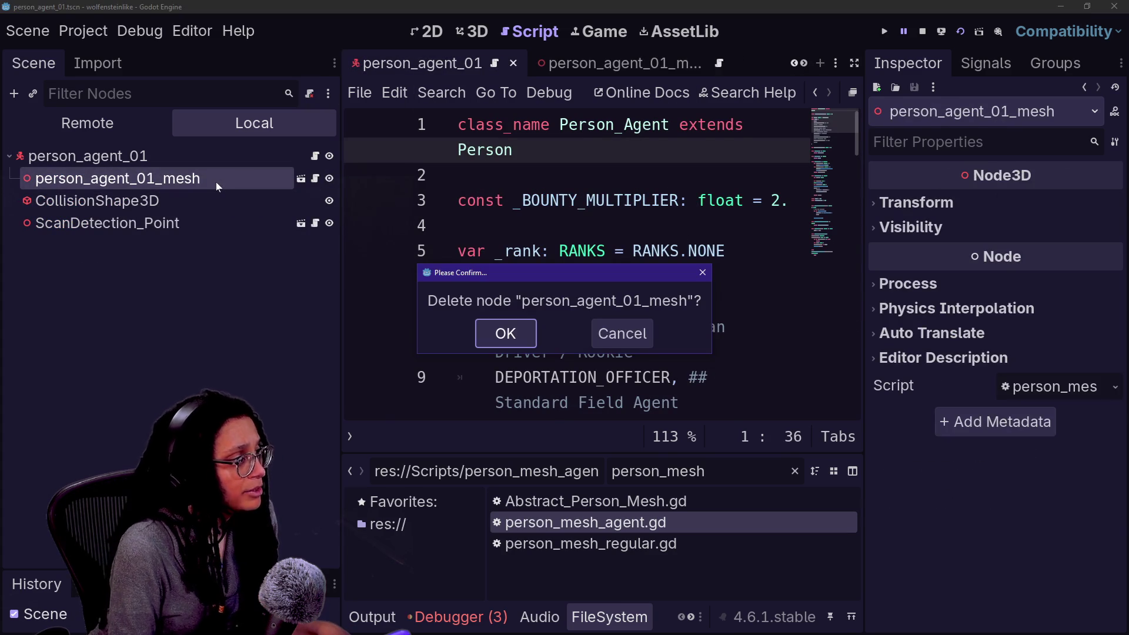
key("Return")
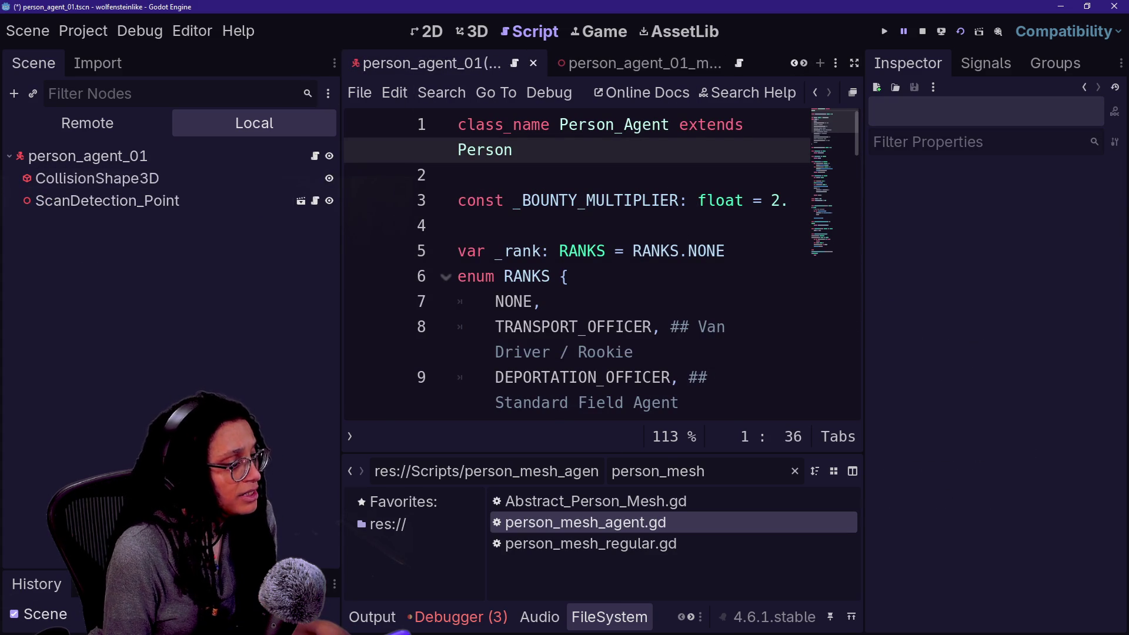
Step: Filter FileSystem for 'agent', drag in spawn_person_agent.tscn by mistake, then undo it
left_click(658, 471)
key("BackSpace")
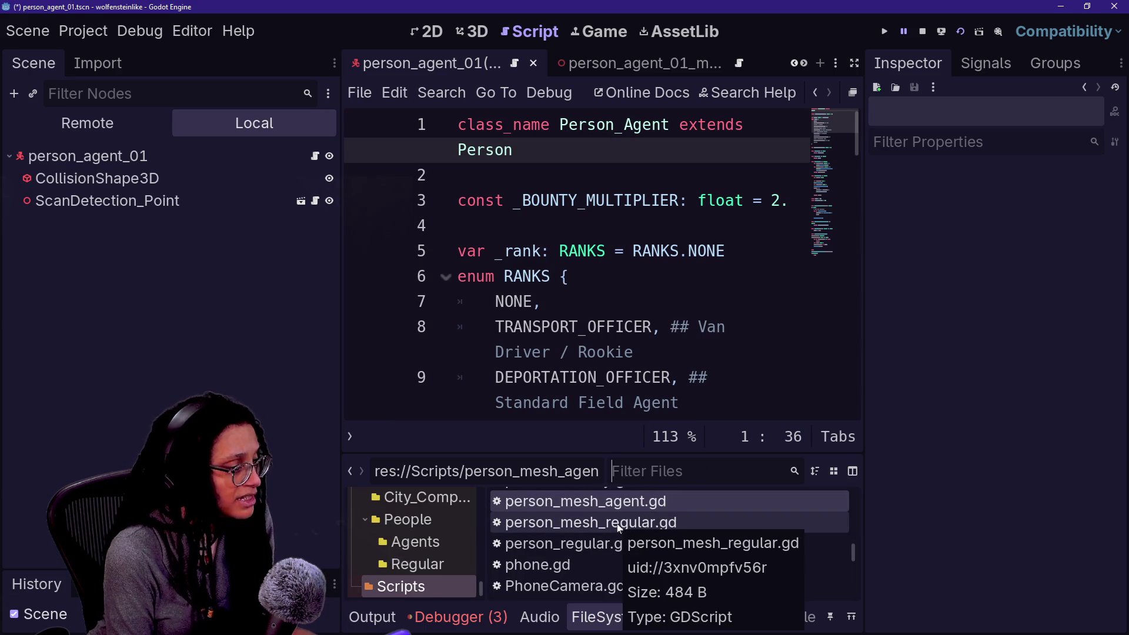
type("agent")
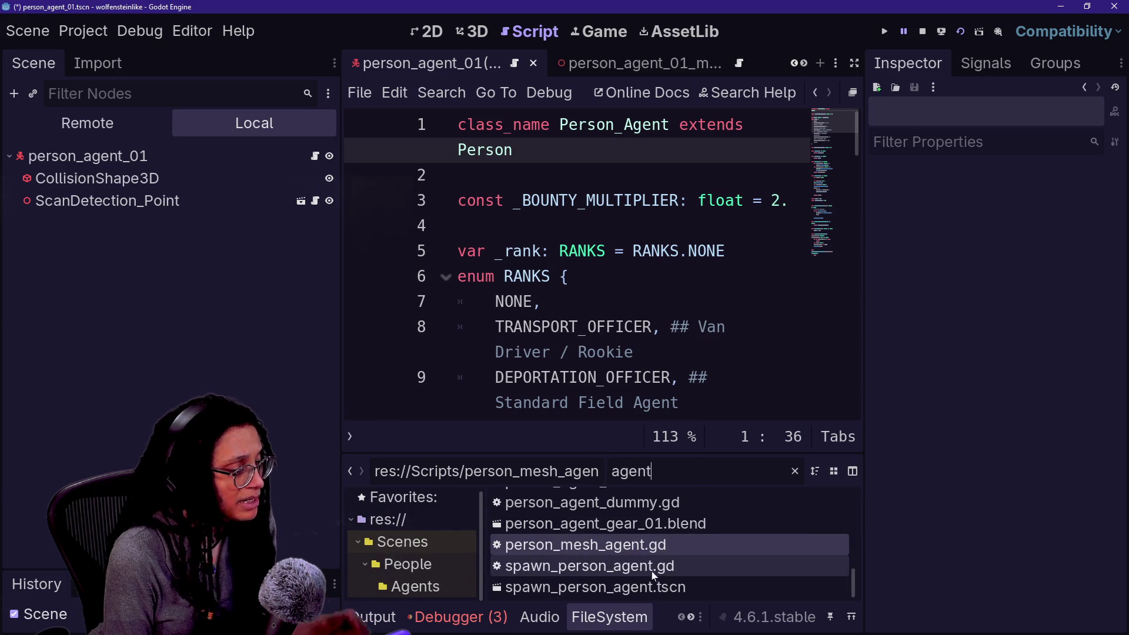
left_click(644, 587)
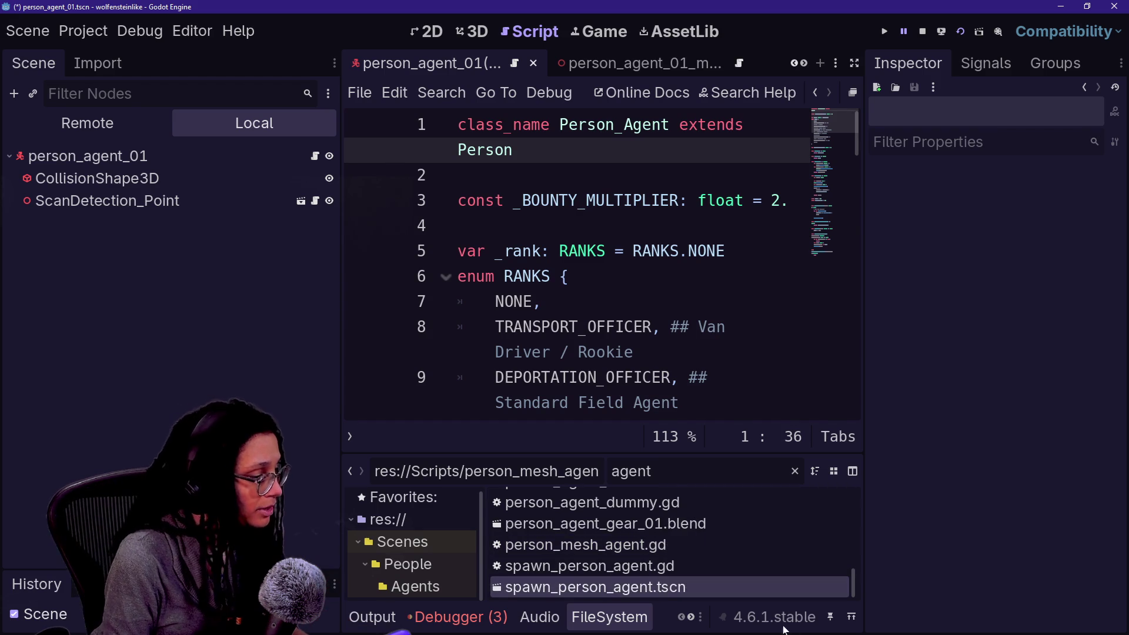
mouse_move(655, 589)
left_mouse_down()
mouse_move(212, 233)
mouse_move(156, 155)
left_mouse_up()
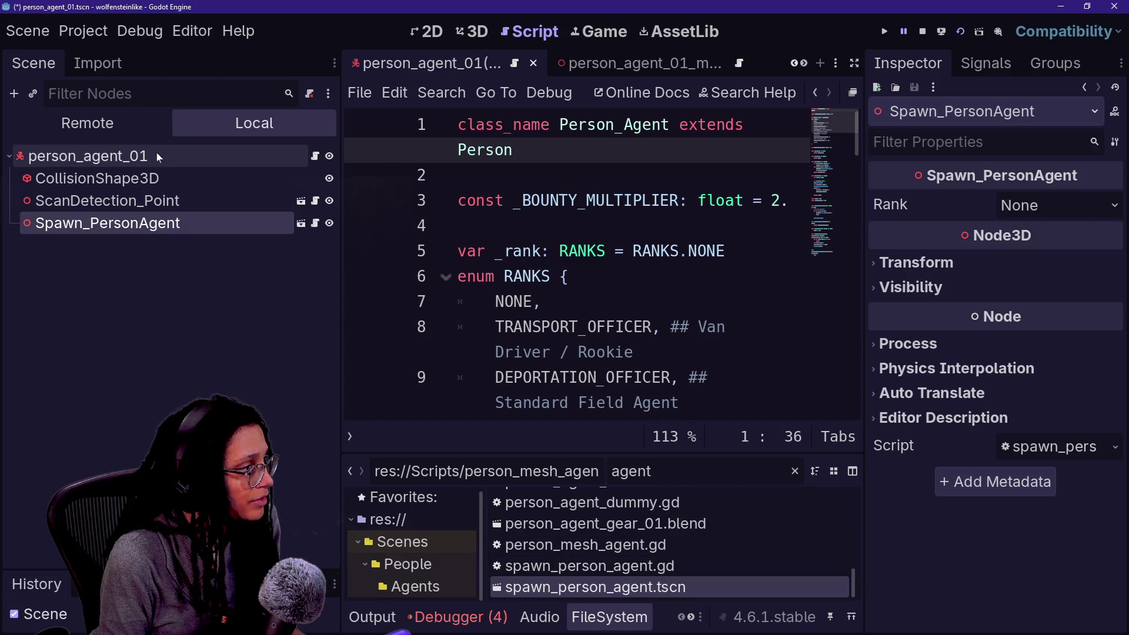
key("ctrl+z")
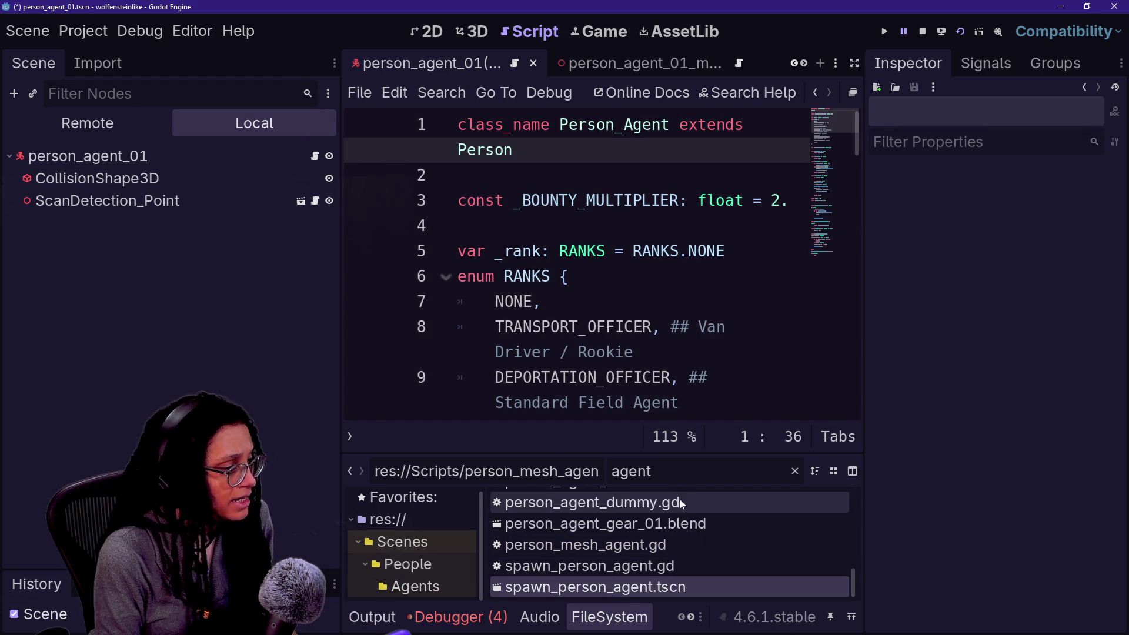
Step: Instance person_agent_01_mesh.tscn under person_agent_01 and save the scene
double_click(647, 471)
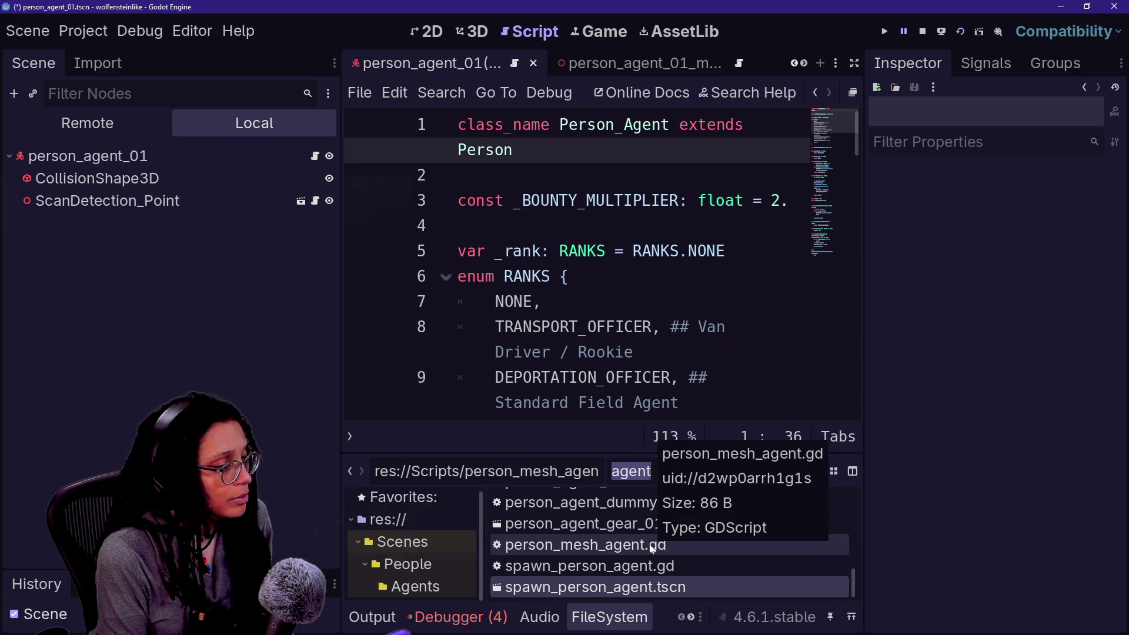
type("person_agent_mes")
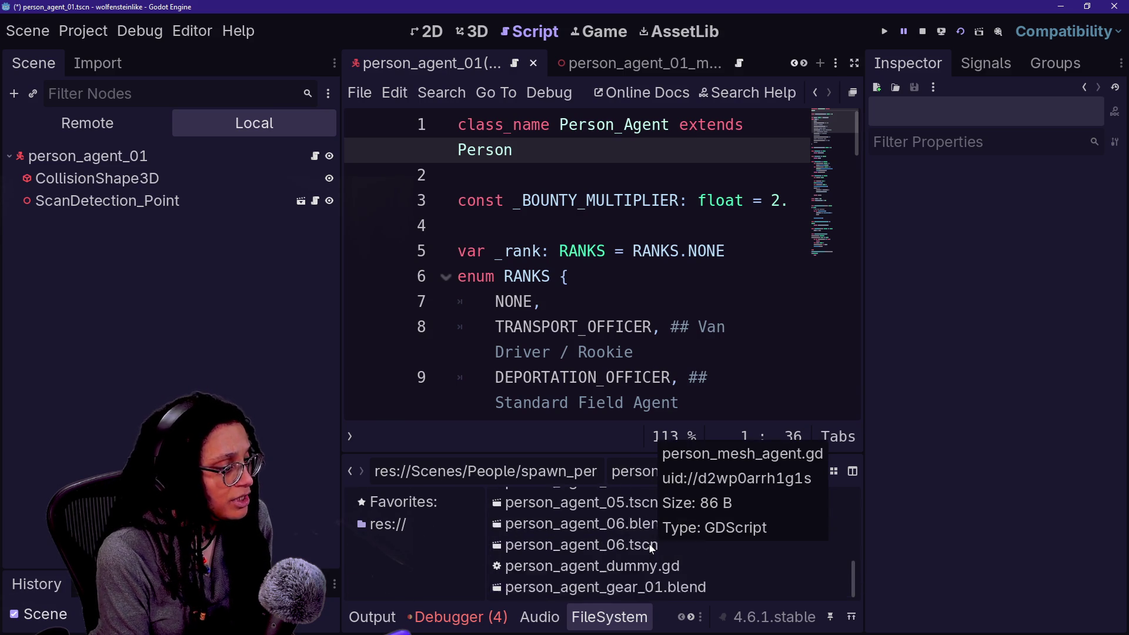
key("BackSpace")
key("BackSpace")
key("BackSpace")
type("01_mesh")
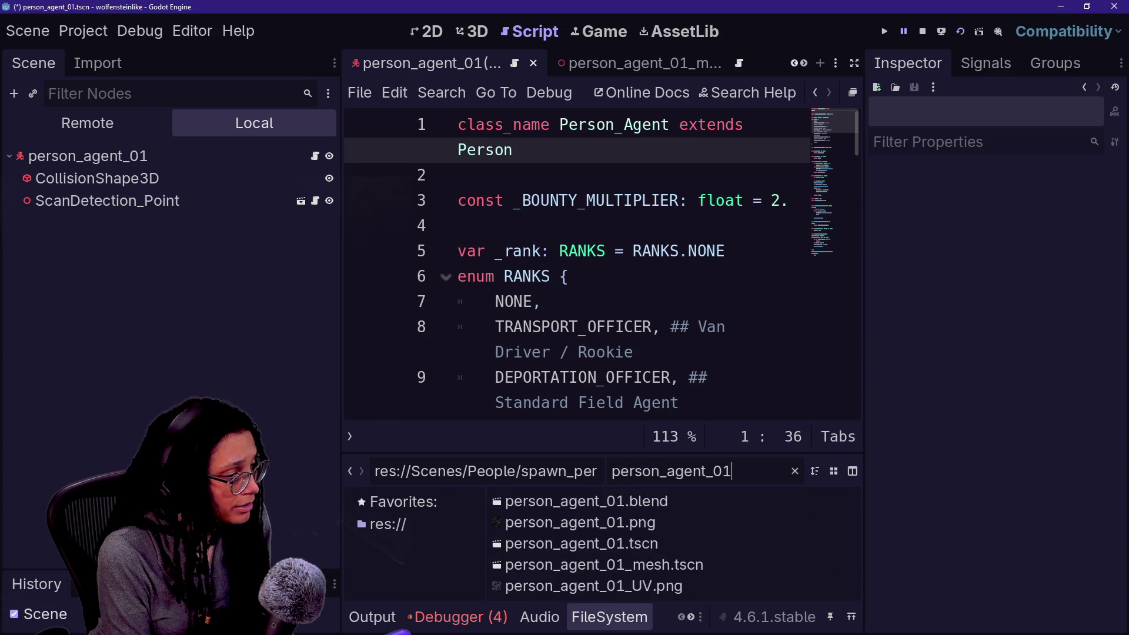
mouse_move(676, 501)
left_mouse_down()
mouse_move(143, 202)
mouse_move(166, 158)
mouse_move(166, 169)
left_mouse_up()
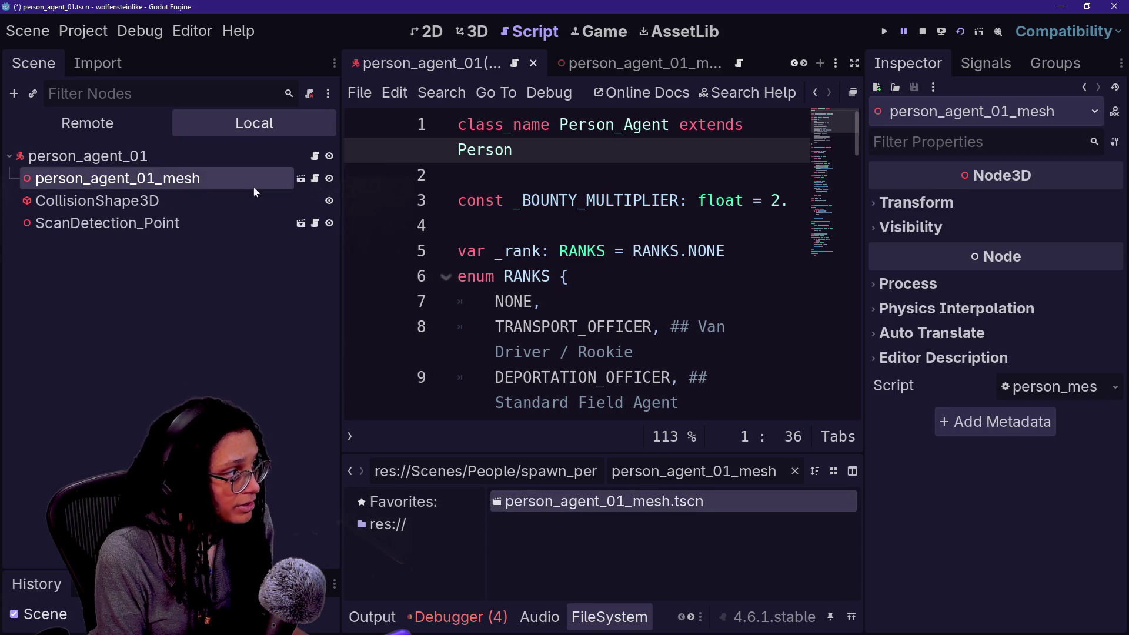
key("ctrl+s")
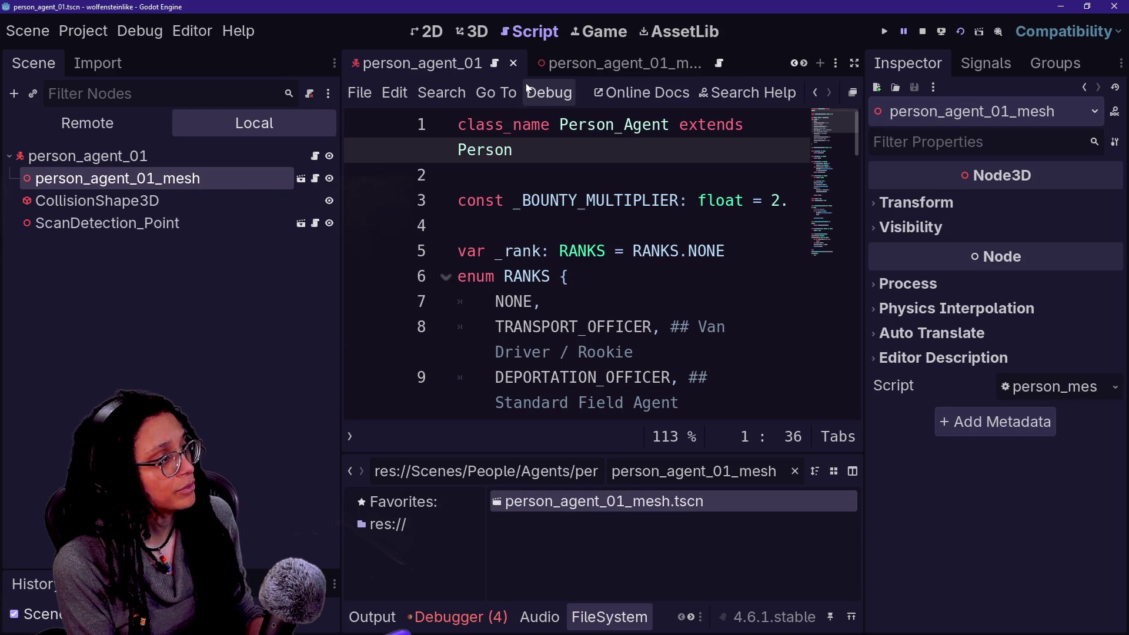
scroll(558, 63, "up", 3)
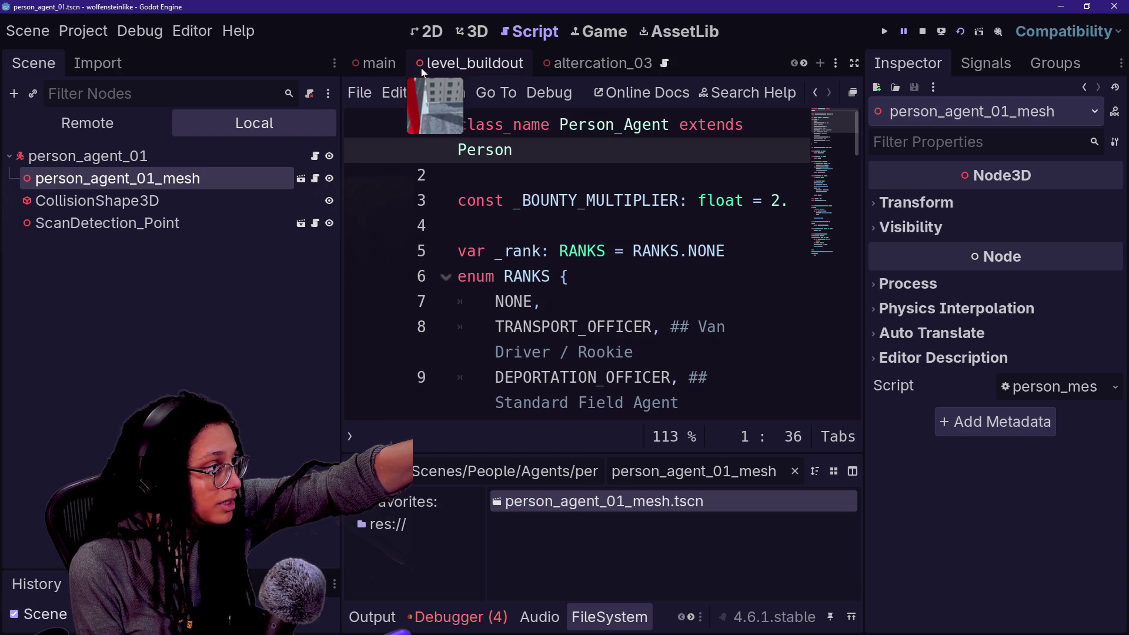
scroll(422, 65, "down", 2)
Step: Run the debug_level scene to test the mesh changes
left_click(511, 65)
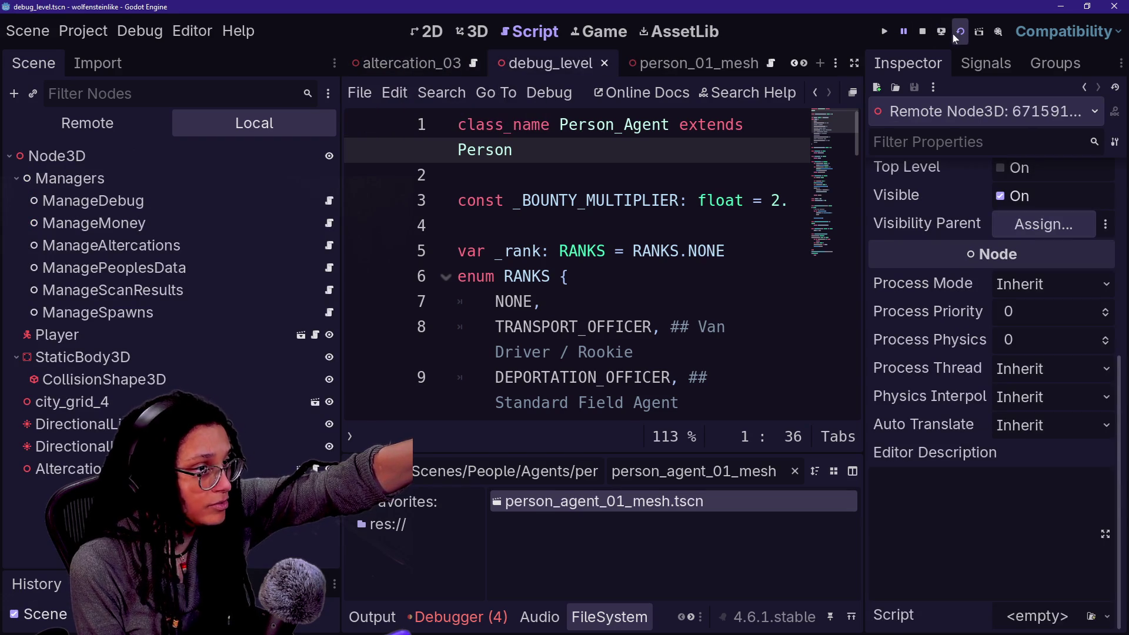
left_click(956, 34)
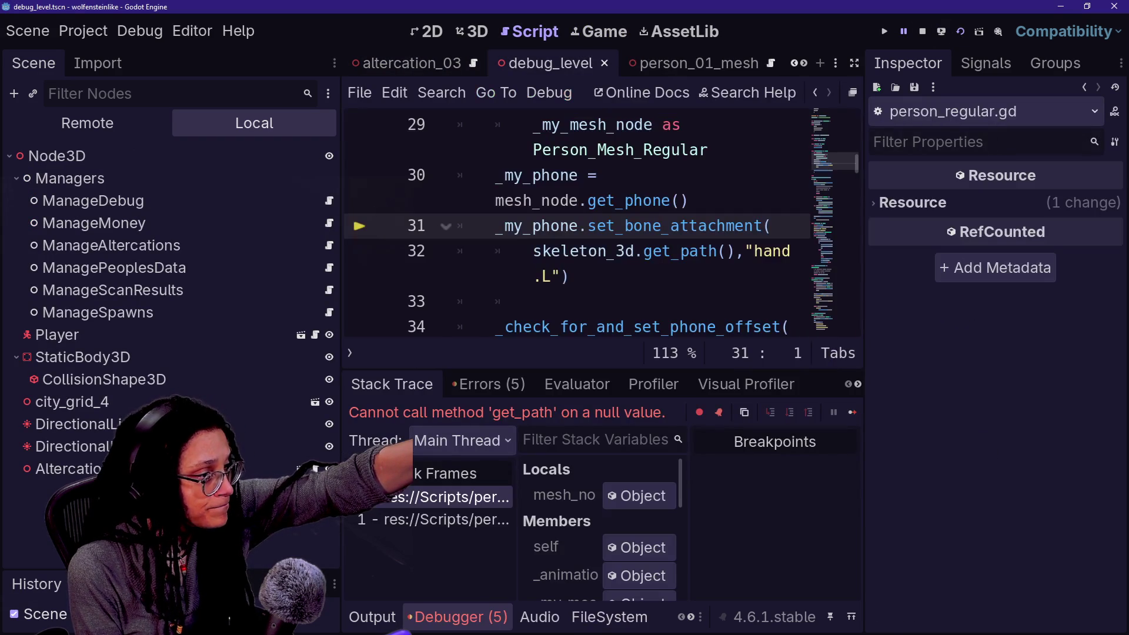
left_click_drag(862, 218, 969, 217)
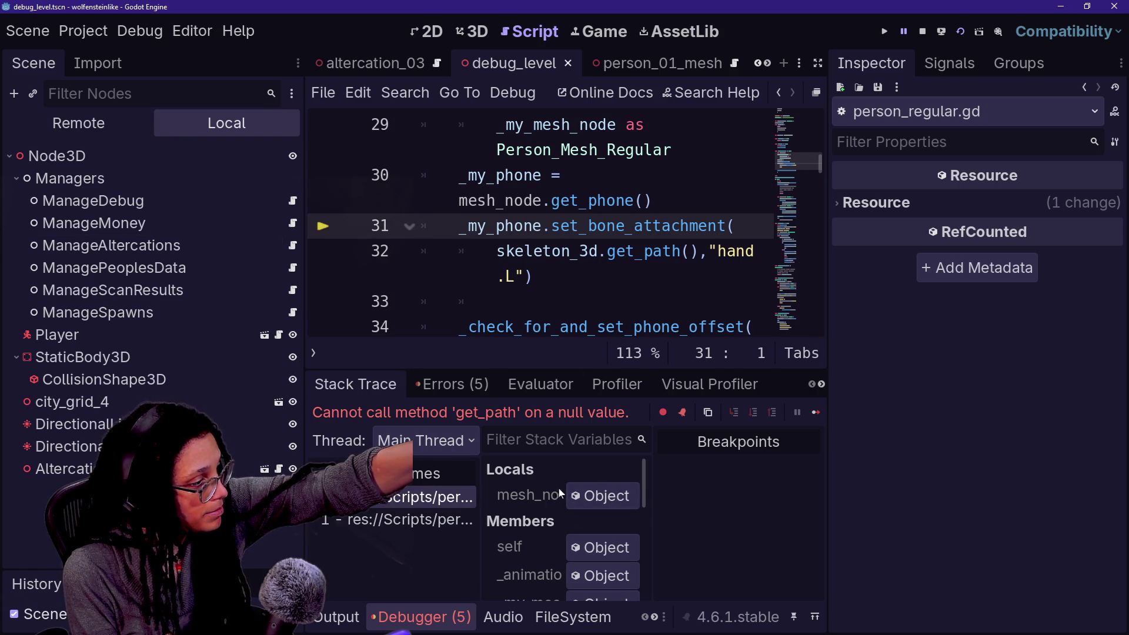
Step: Trace the null 'get_path' error through mesh_node to skeleton_3d, widening the script view
left_click(638, 496)
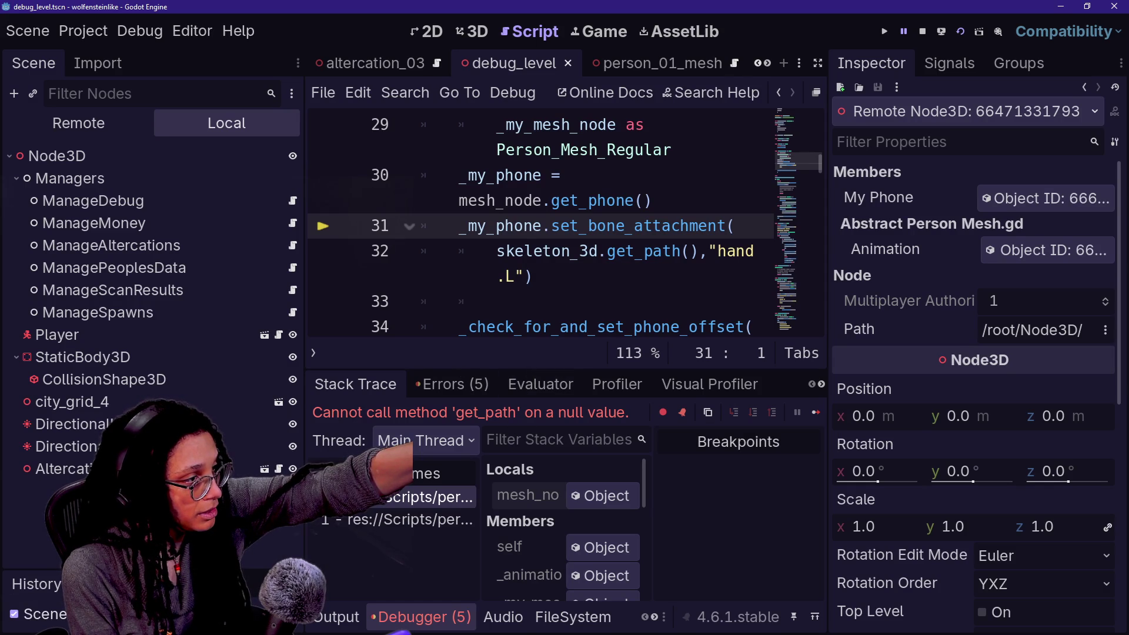
double_click(547, 251)
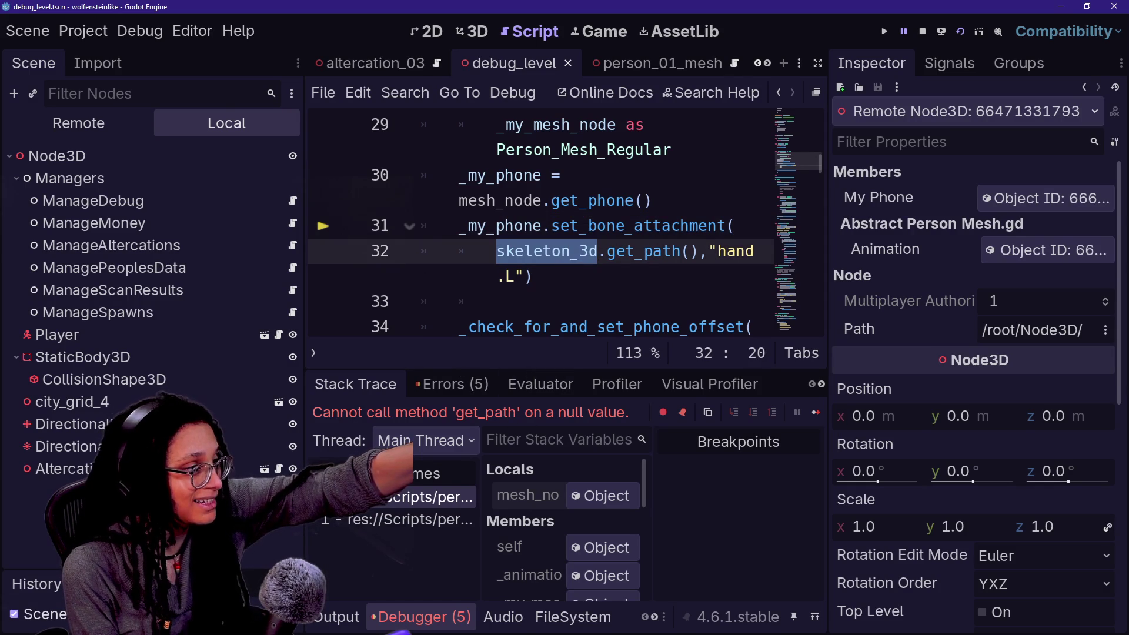
scroll(541, 224, "up", 10)
key("ctrl+shift+F11")
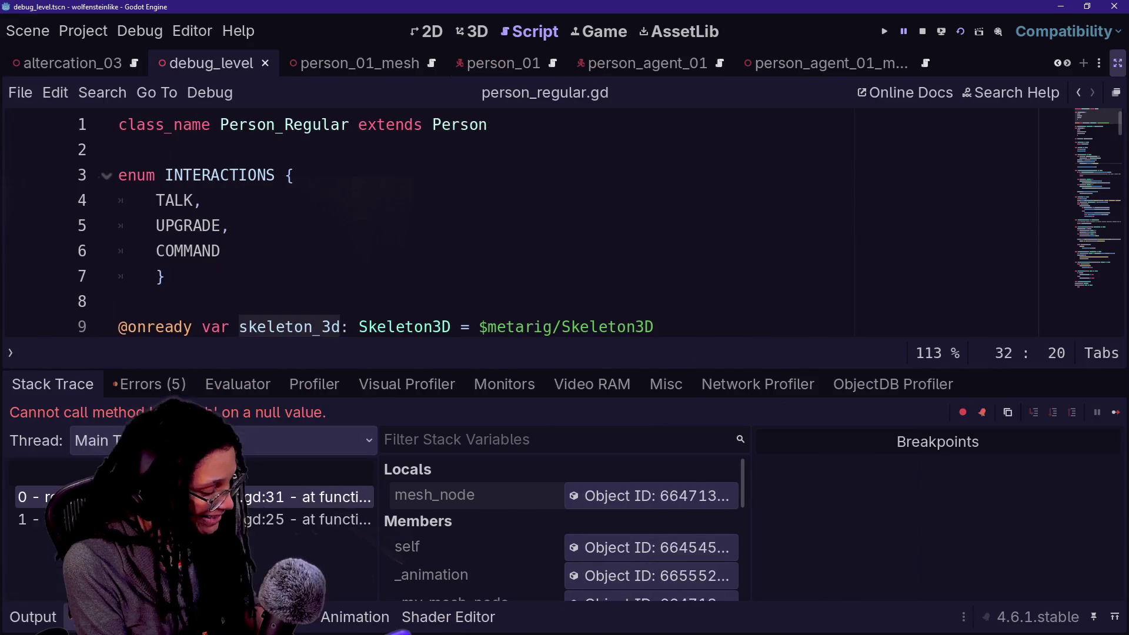
key("ctrl+j")
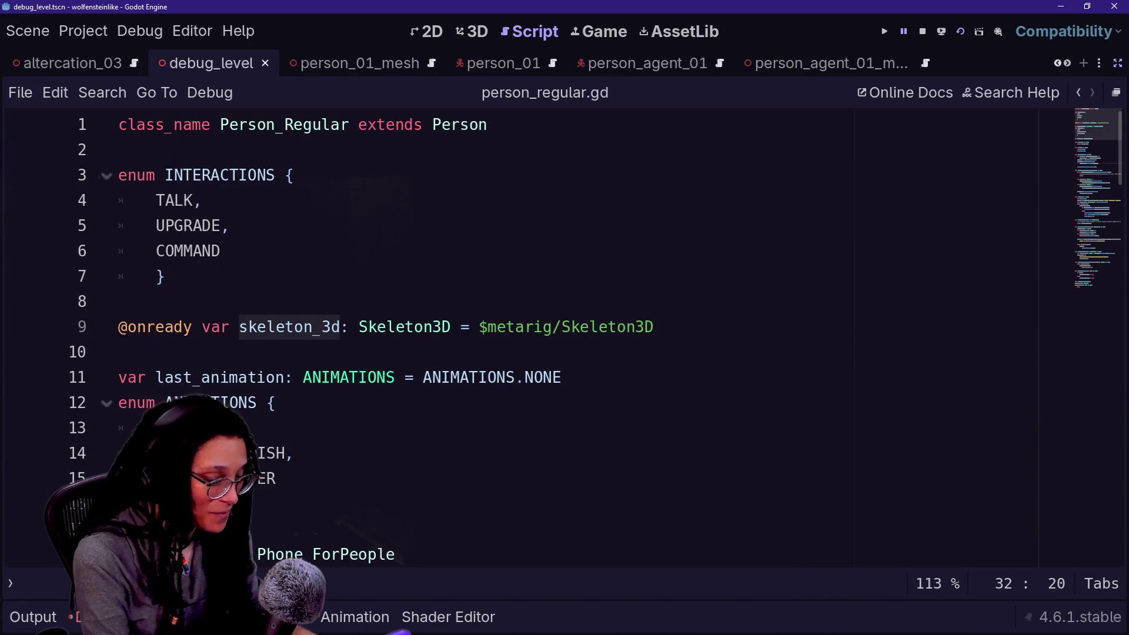
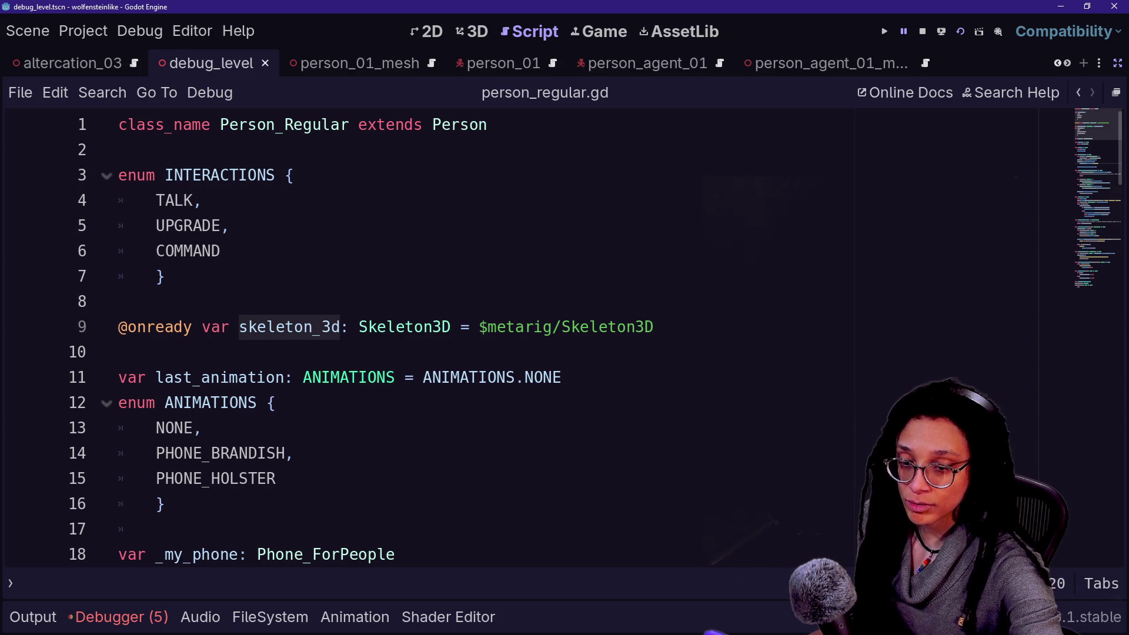
Step: Review the skeleton_3d declaration and ANIMATIONS enum in person_regular.gd
mouse_move(617, 327)
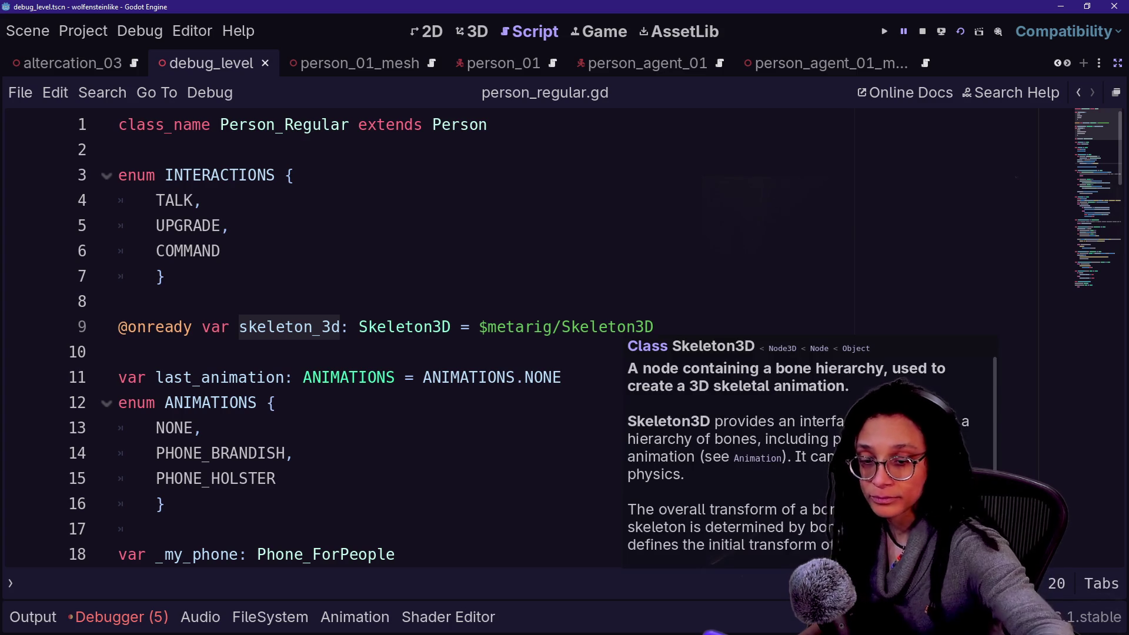
left_click(507, 326)
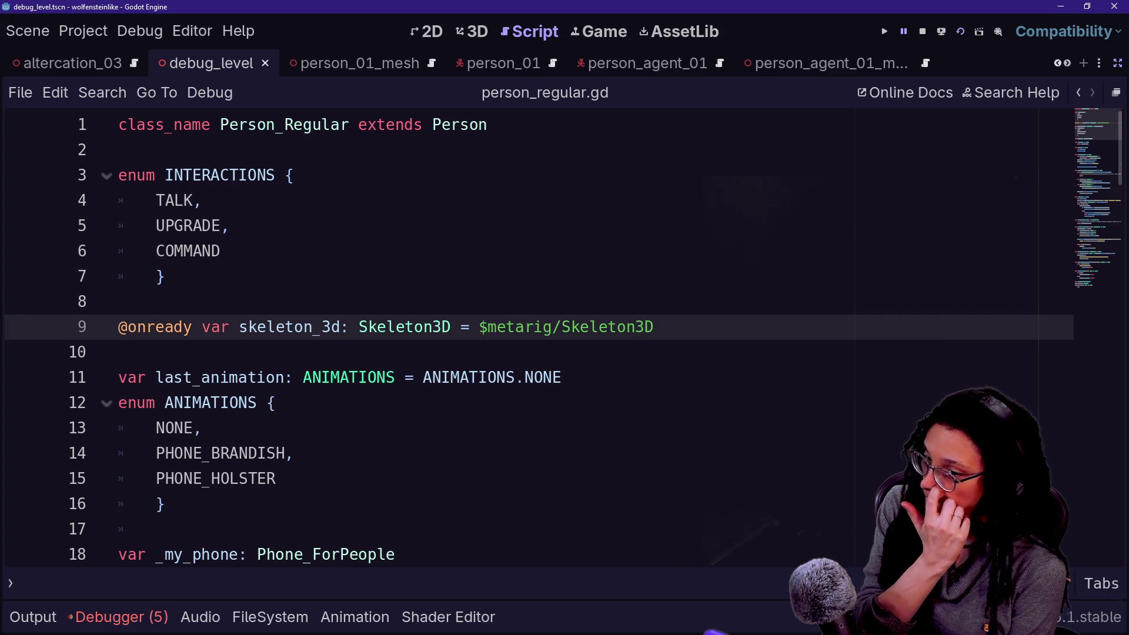
left_click(162, 504)
left_click(275, 403)
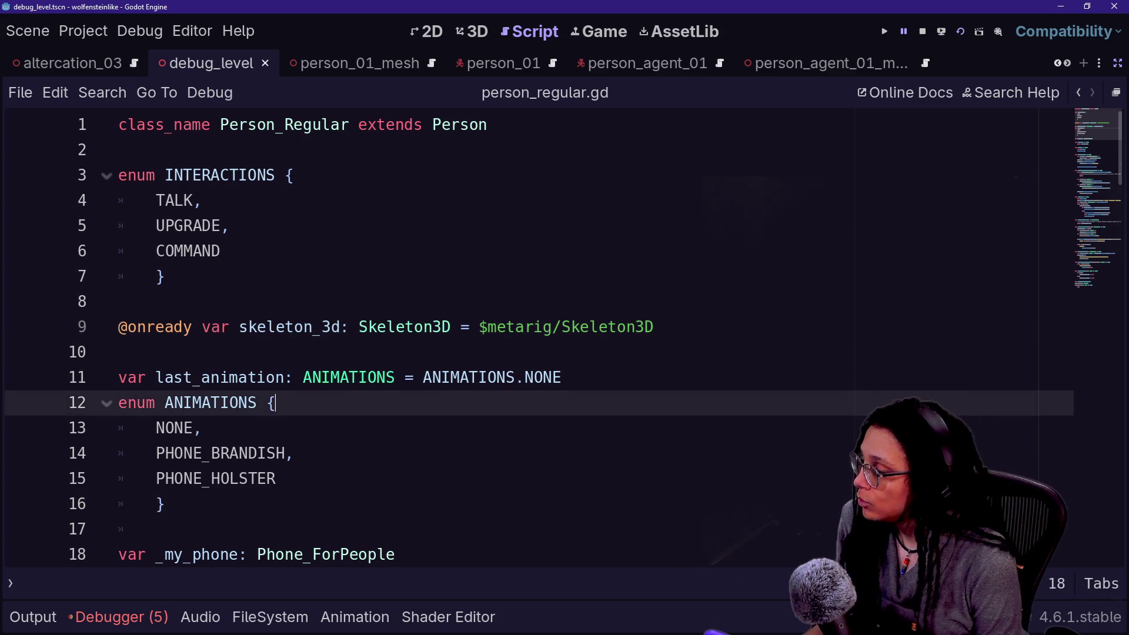
scroll(529, 338, "down", 3)
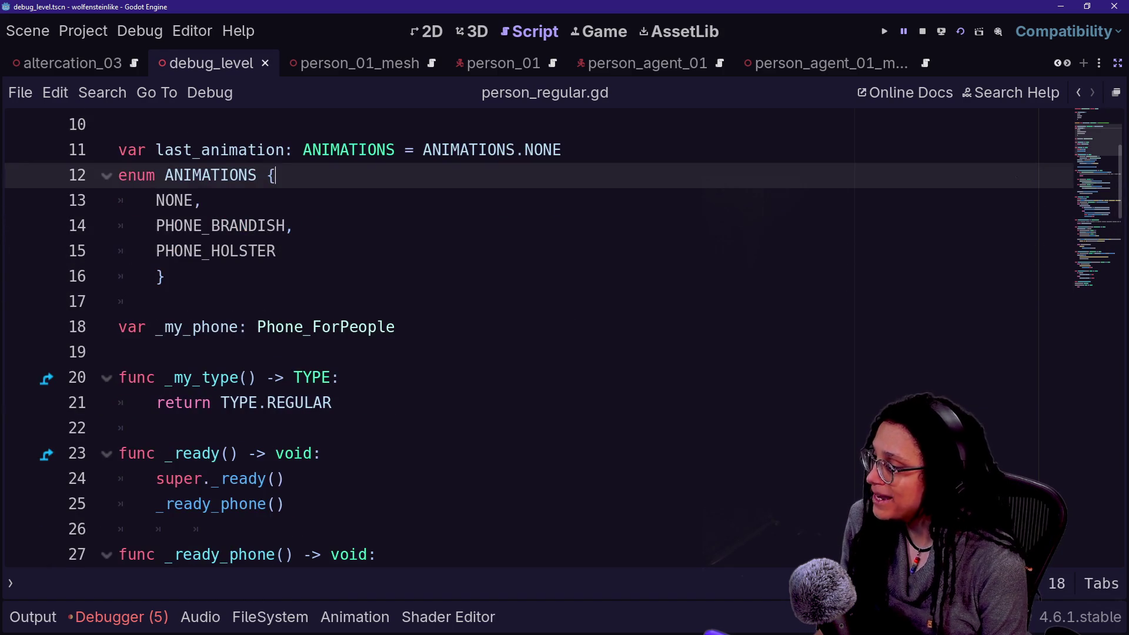
scroll(539, 337, "up", 2)
scroll(540, 337, "up", 1)
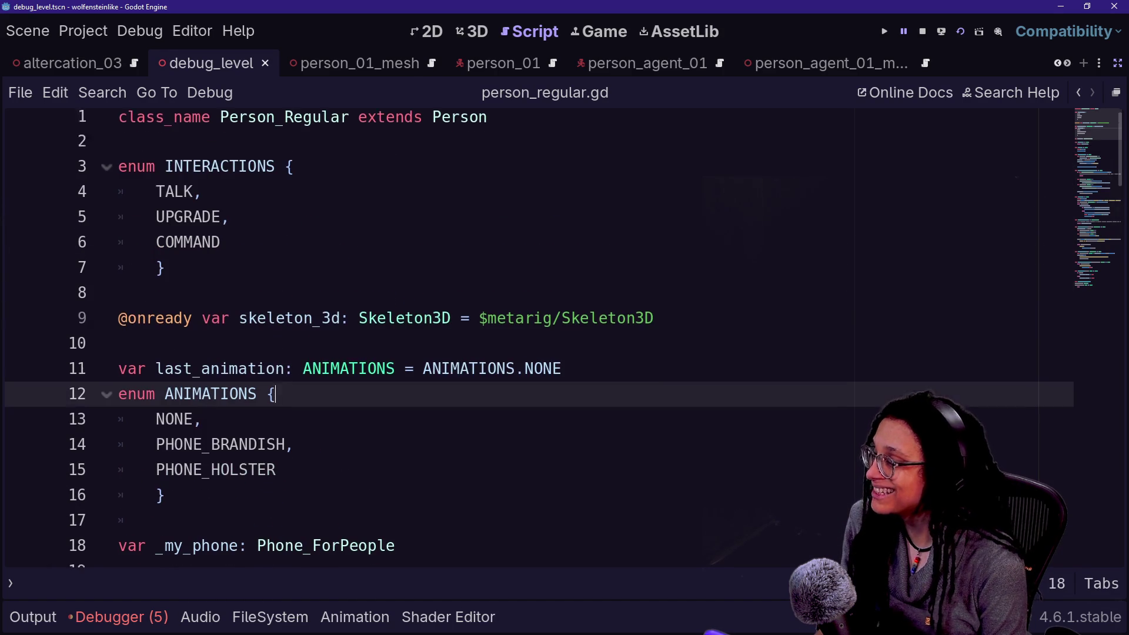
scroll(529, 338, "down", 4)
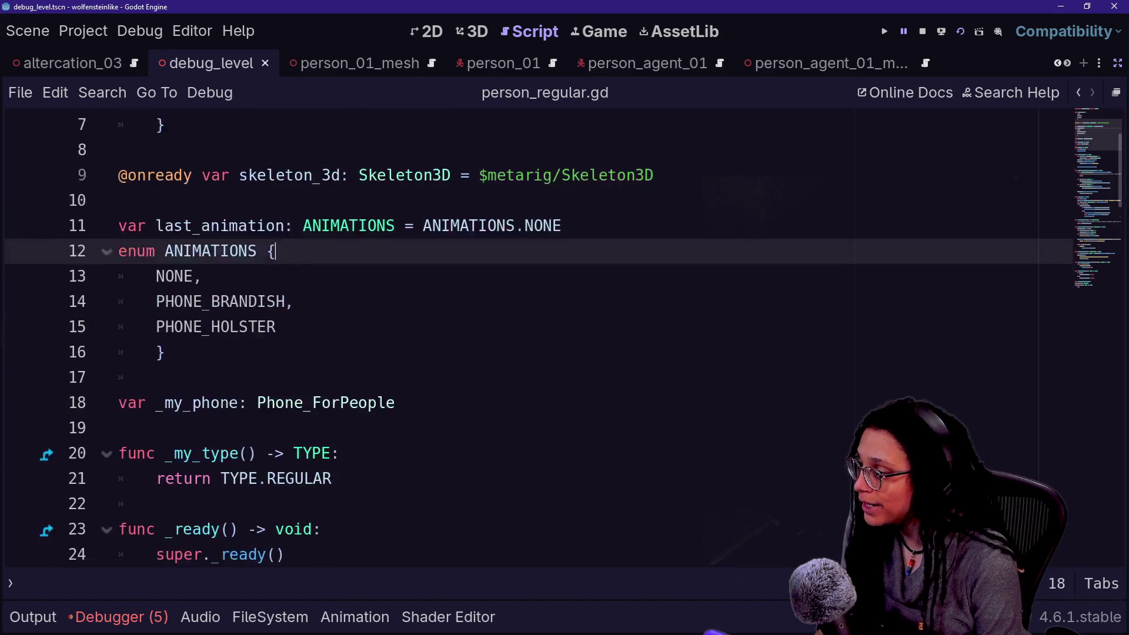
Step: Add 'var _my_skeleton: Skeleton3D' below _my_phone using the Skeleton3D completion
left_click(395, 251)
key("Return")
type("var _my")
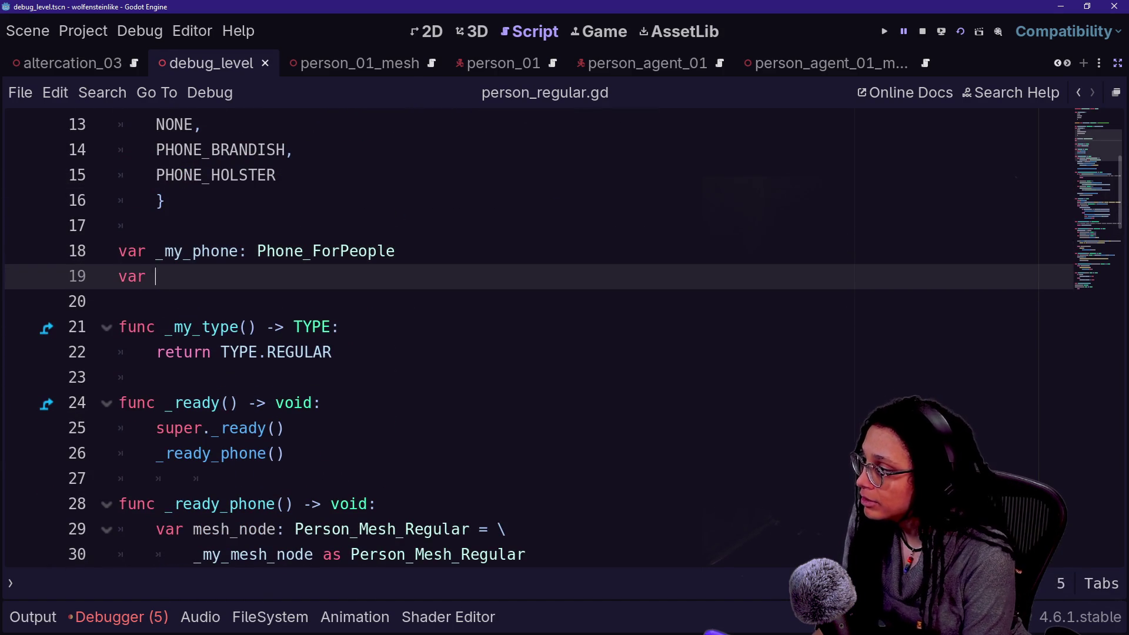
key("BackSpace")
key("BackSpace")
key("BackSpace")
type("_my_skeleton")
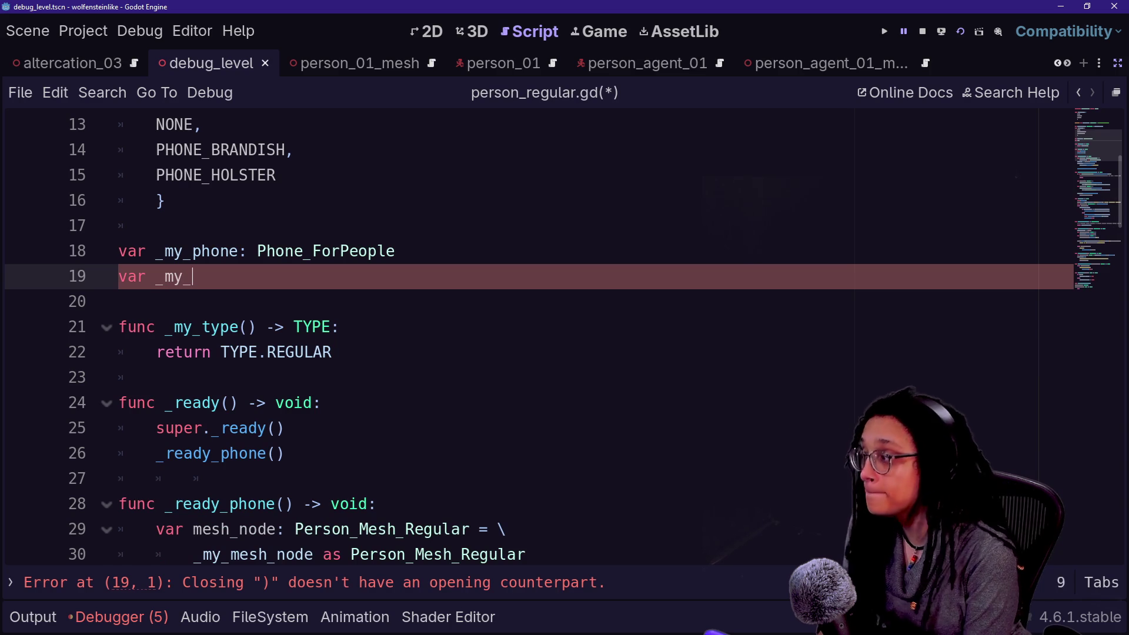
type(": Skele")
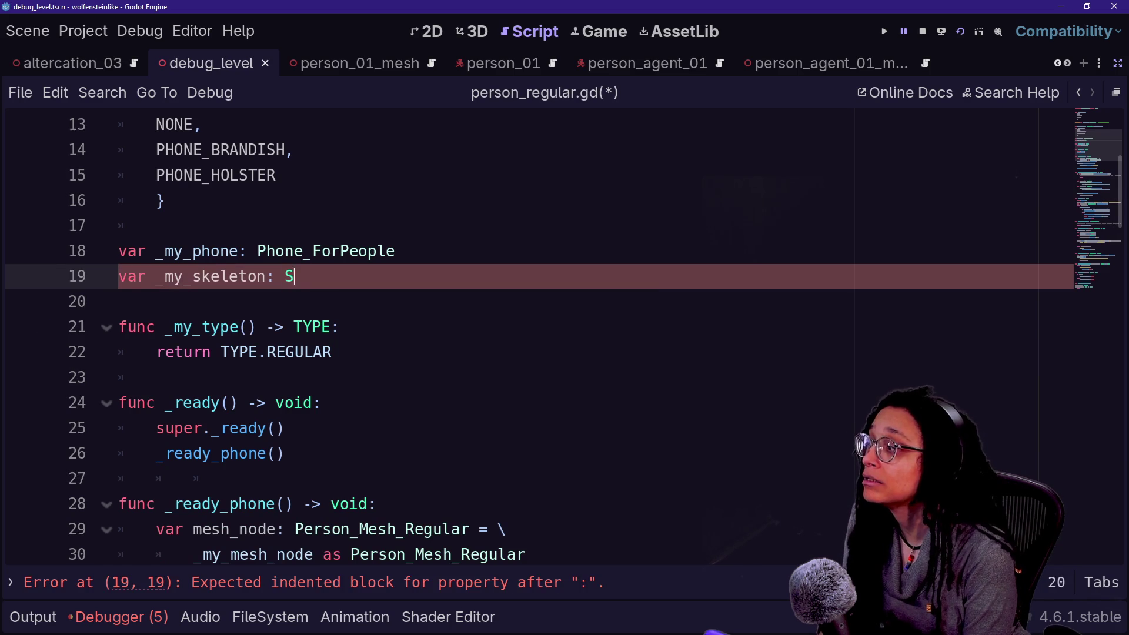
key("Down")
key("Return")
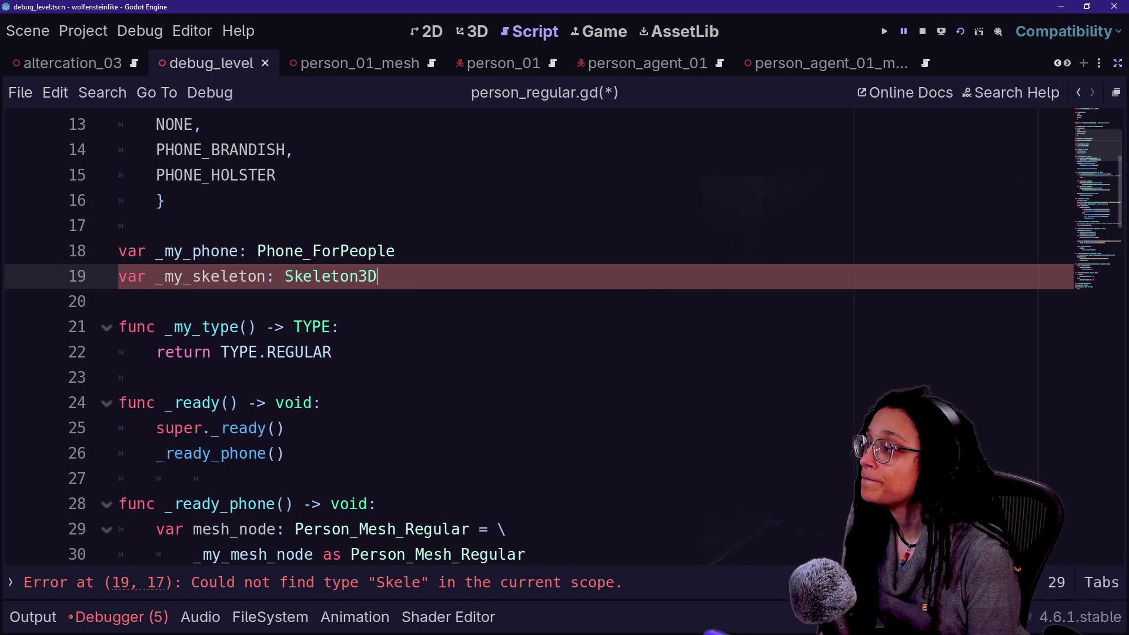
Step: Save person_regular.gd and show the stack trace for the get_path null-value error
key("ctrl+s")
scroll(529, 335, "up", 4)
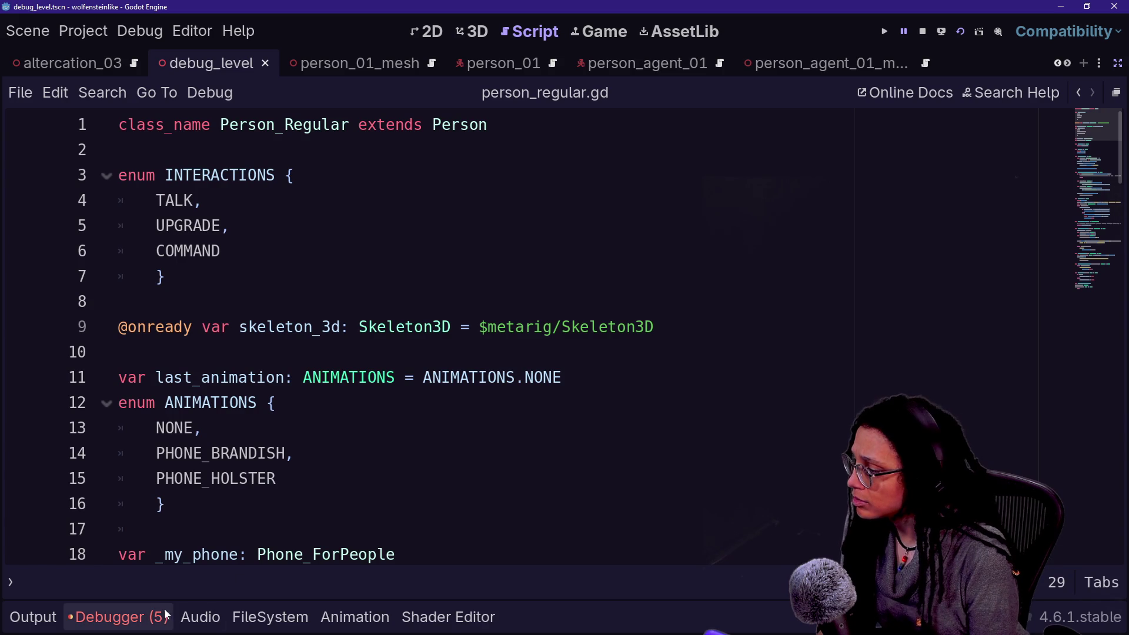
left_click(490, 276)
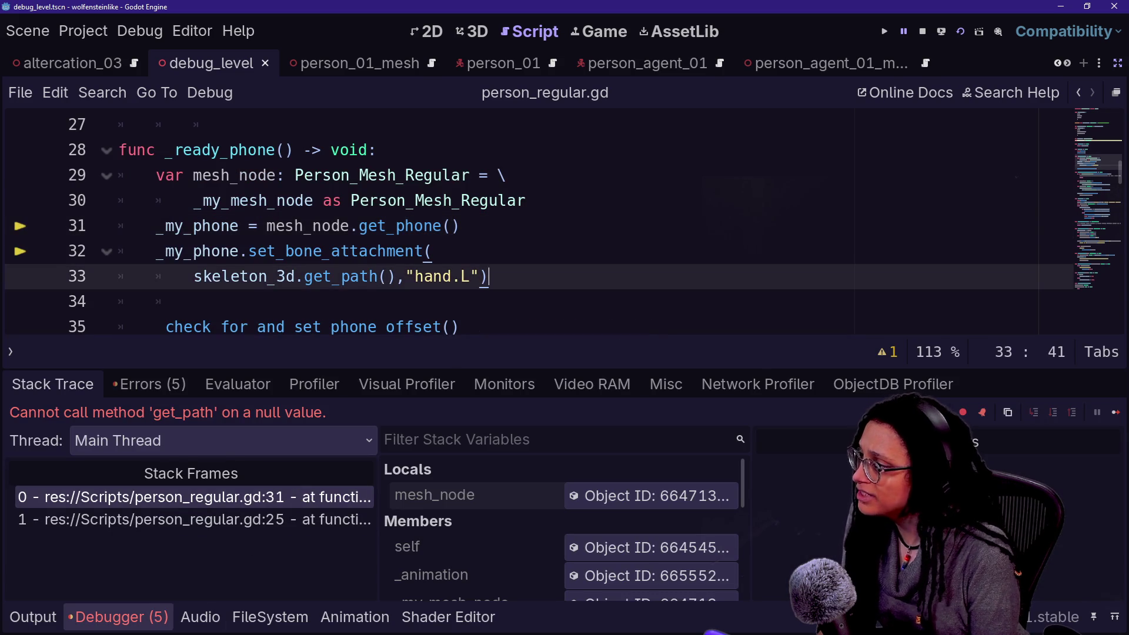
Step: Check the bone-attachment lines and line 9's skeleton_3d, then restore the Scene and Inspector docks
key("Up")
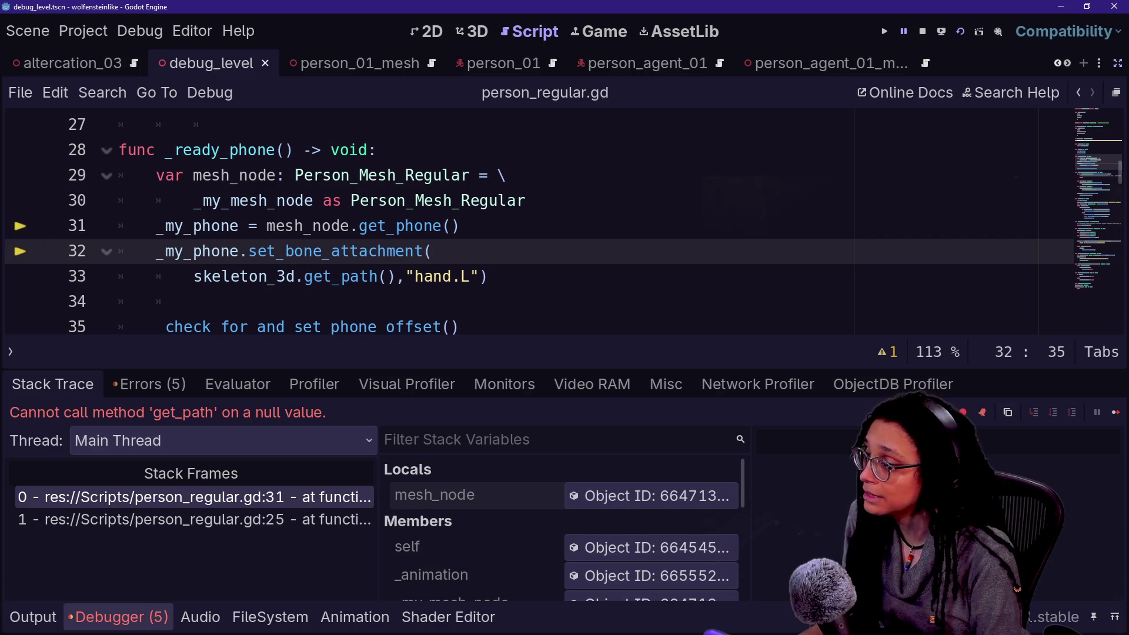
left_click_drag(470, 243, 433, 218)
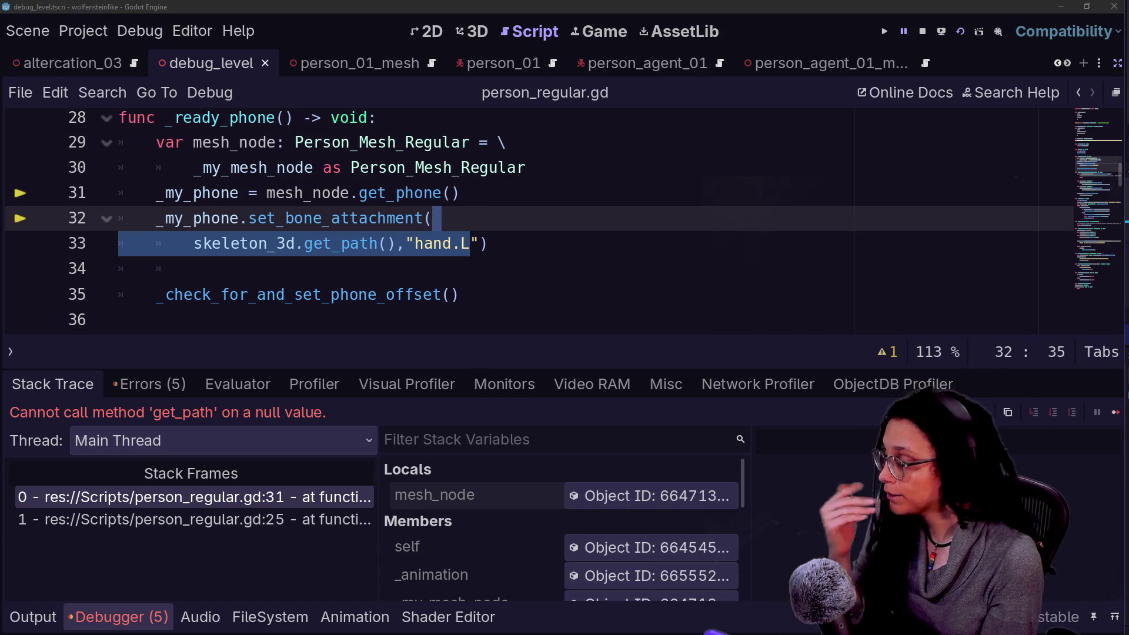
left_click(654, 226)
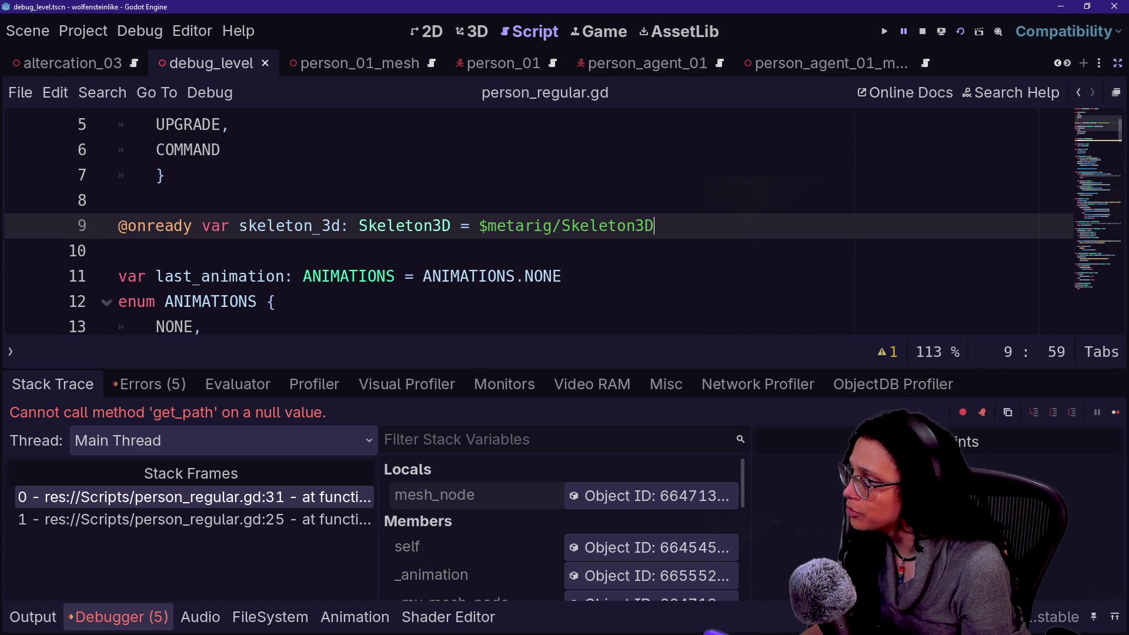
left_click_drag(432, 226, 118, 251)
key("ctrl+shift+F11")
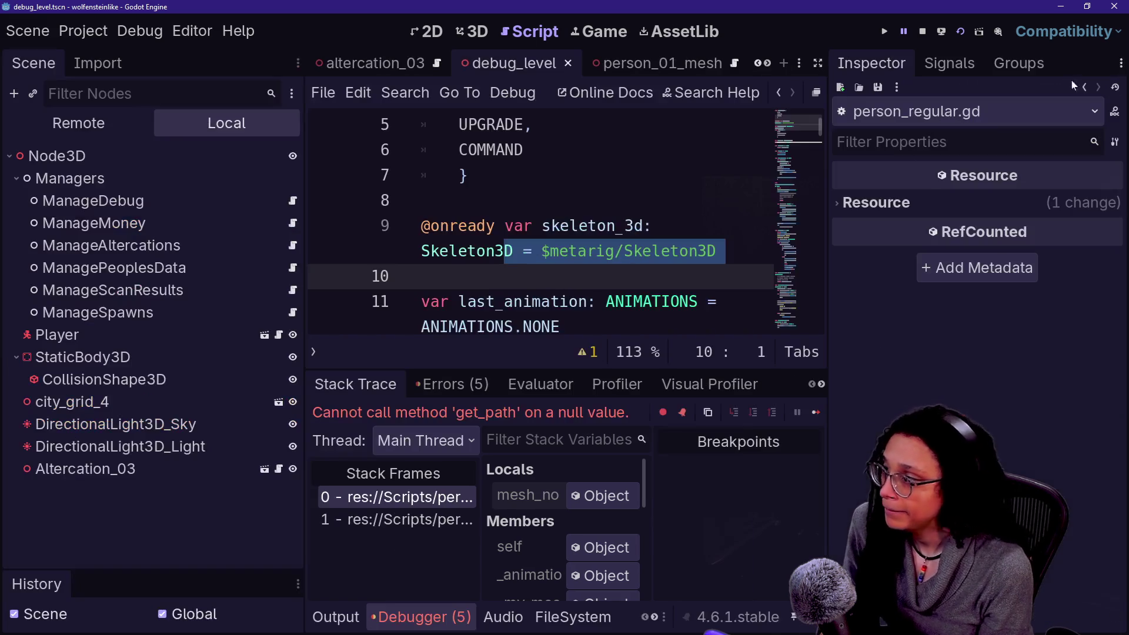
Step: Show the Output log and move from altercation_03 and debug_level to the person_01_mesh scene
left_click(541, 251)
key("alt+o")
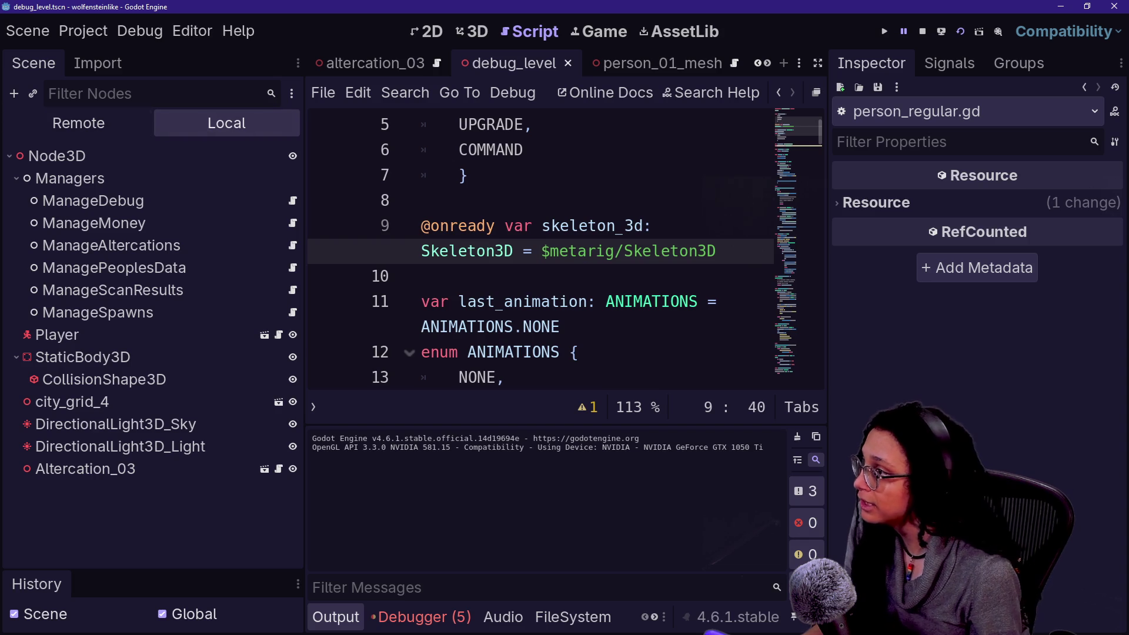
left_click(353, 62)
left_click(510, 63)
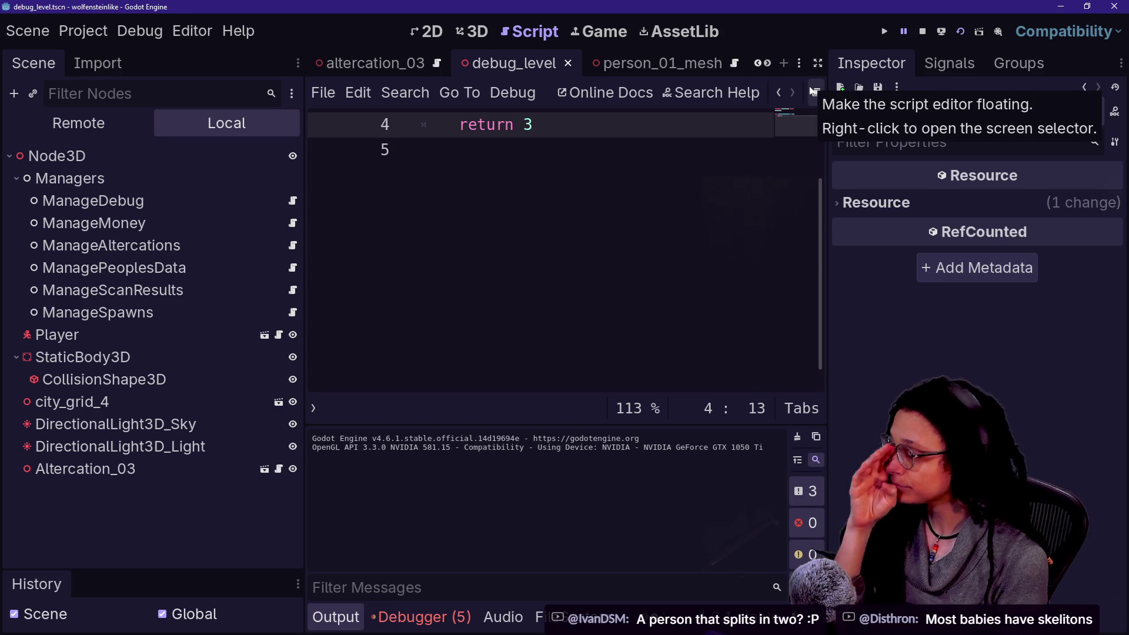
left_click(667, 63)
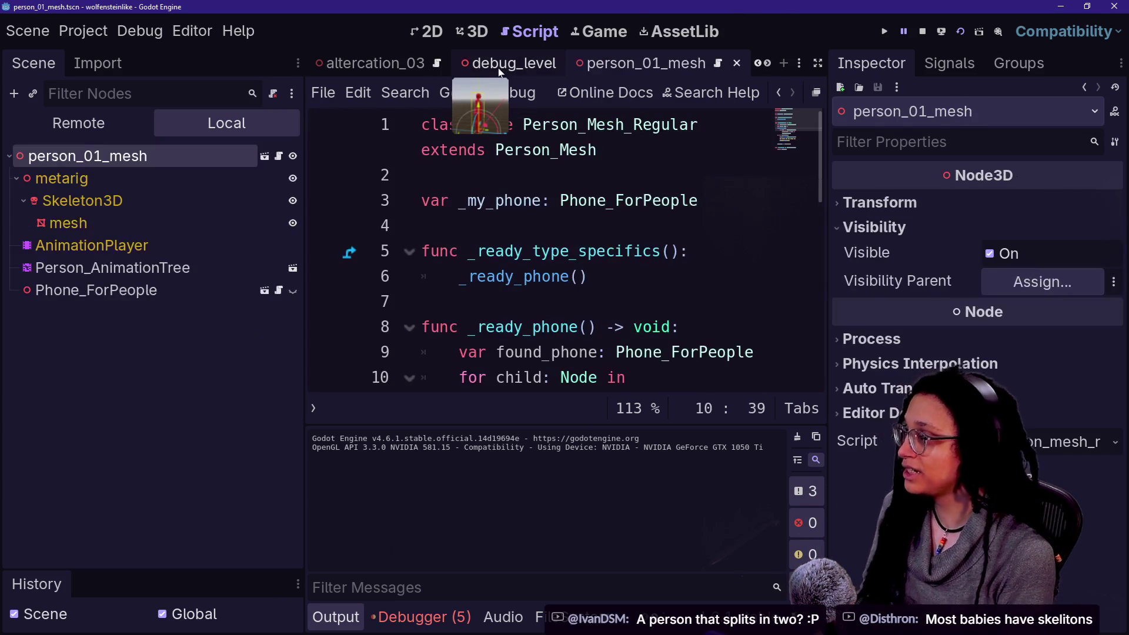
Step: Open the parent Person_Mesh script and widen the code area, hiding the output log
left_click(606, 251)
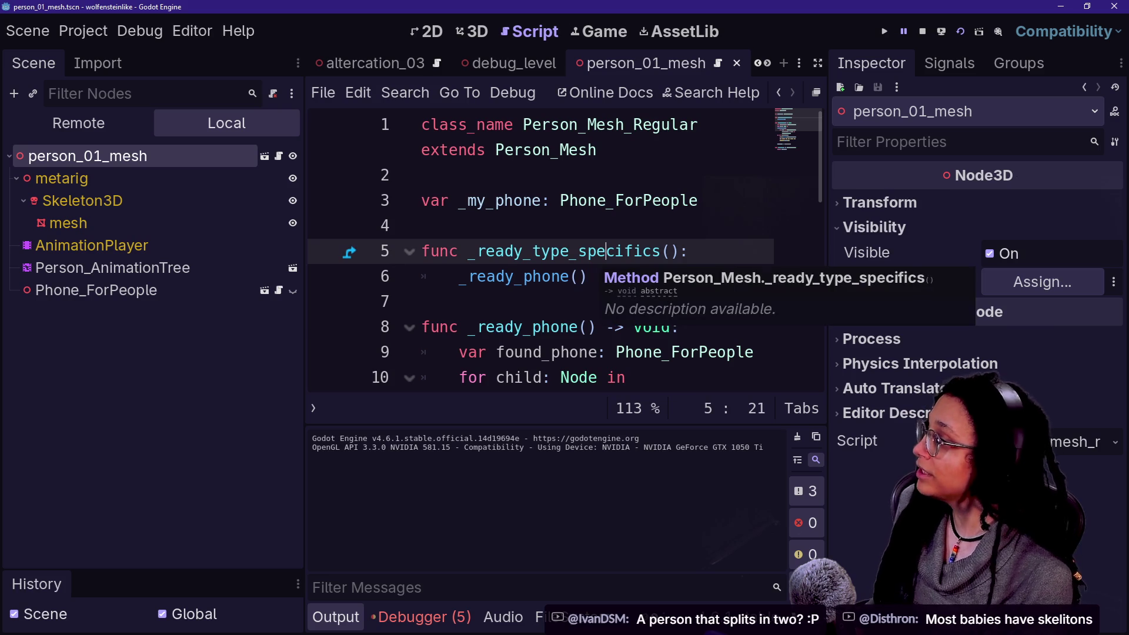
left_click(546, 150, "ctrl")
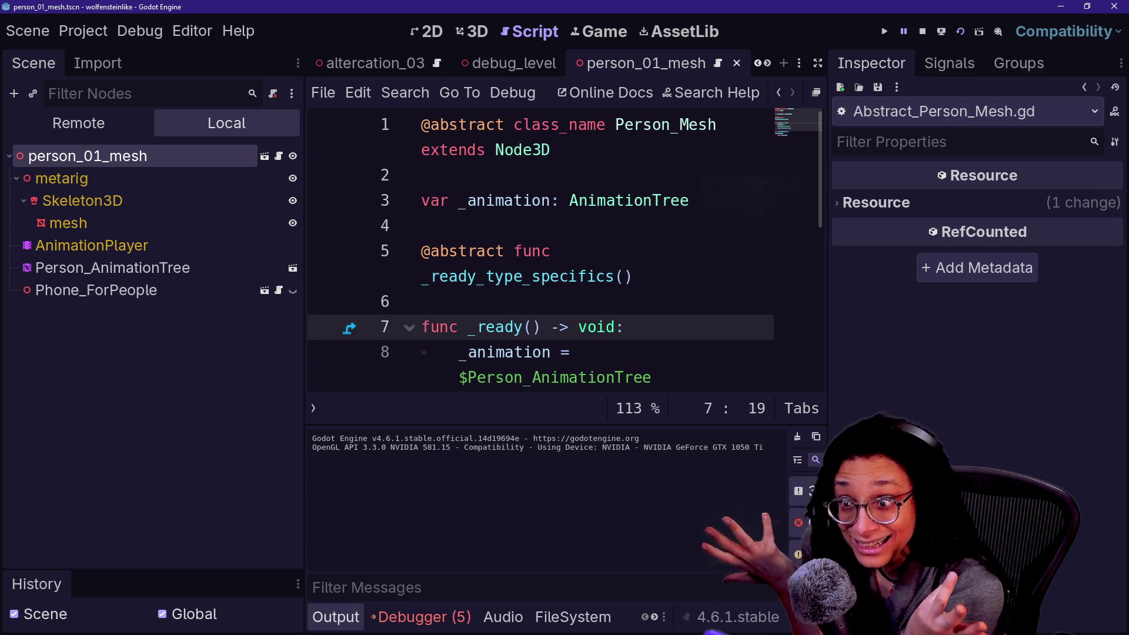
left_click(625, 327)
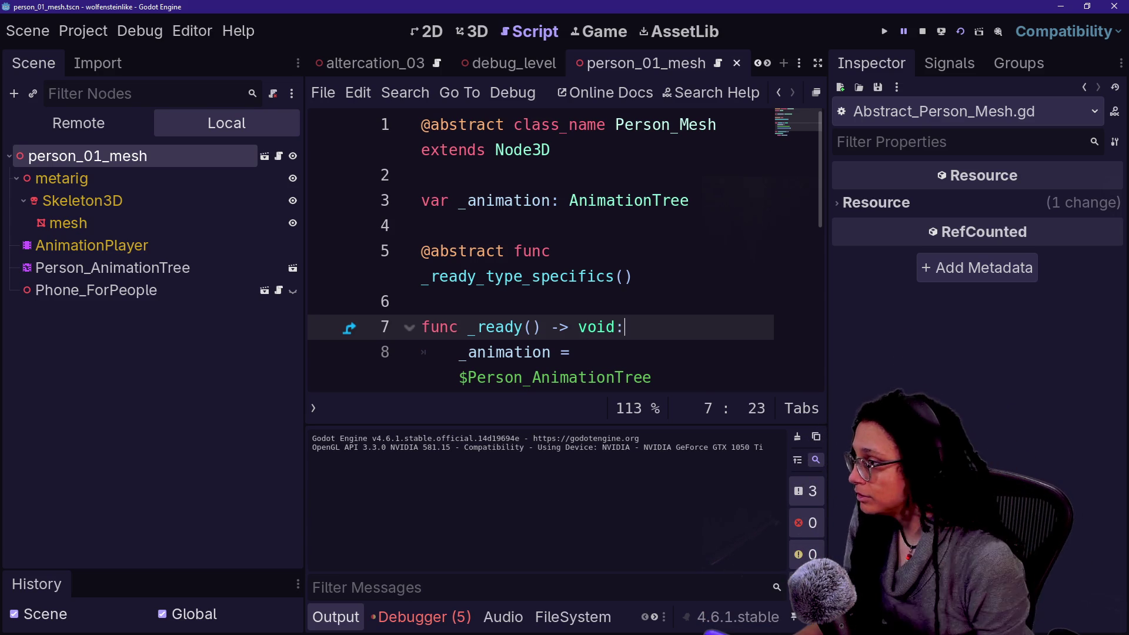
left_click_drag(831, 232, 911, 233)
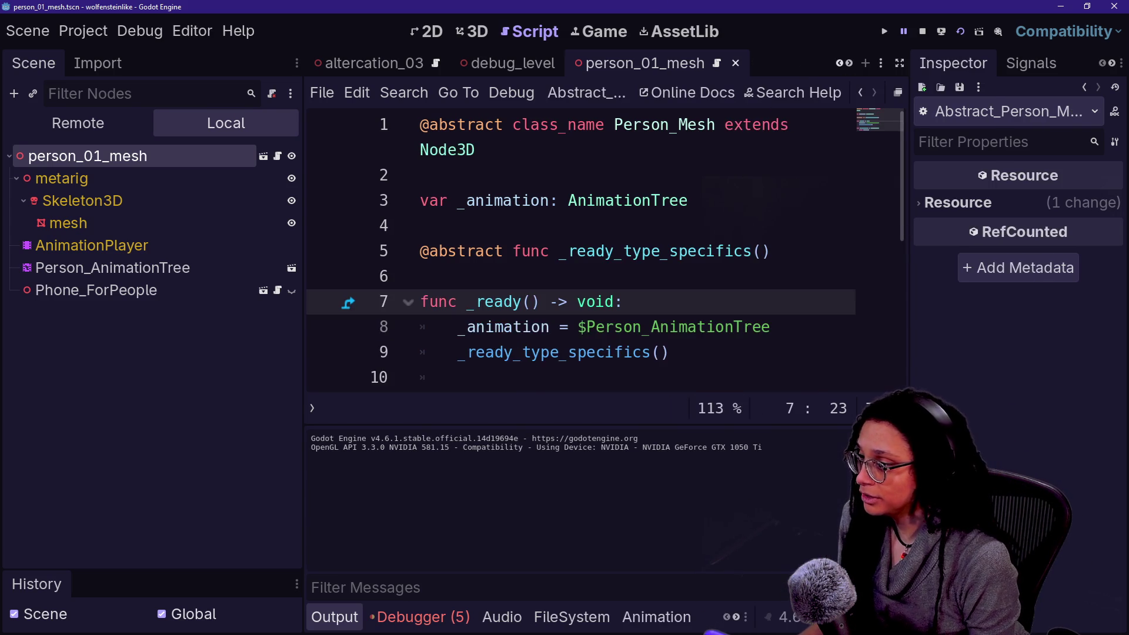
left_click(670, 352)
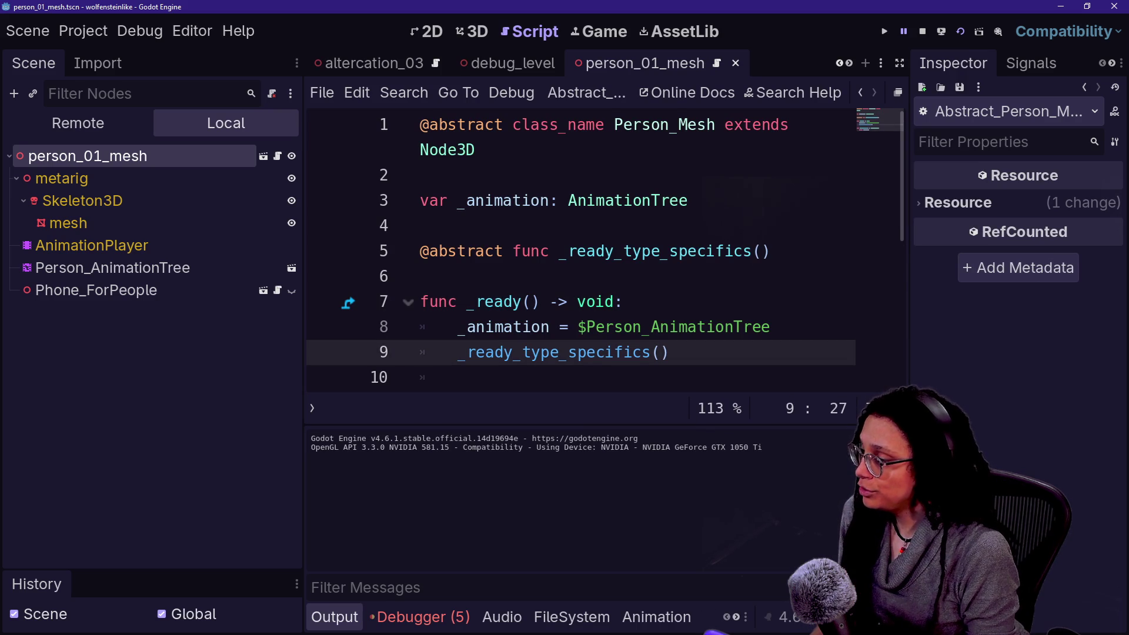
scroll(581, 253, "down", 2)
key("ctrl+j")
key("ctrl+j")
key("ctrl+j")
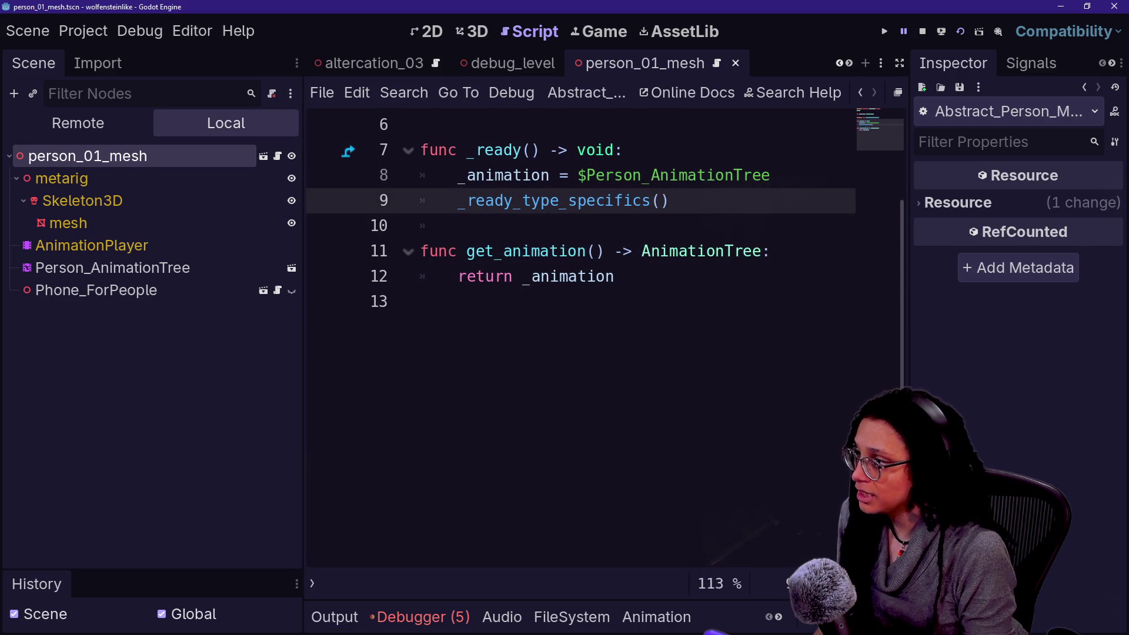
scroll(580, 329, "up", 2)
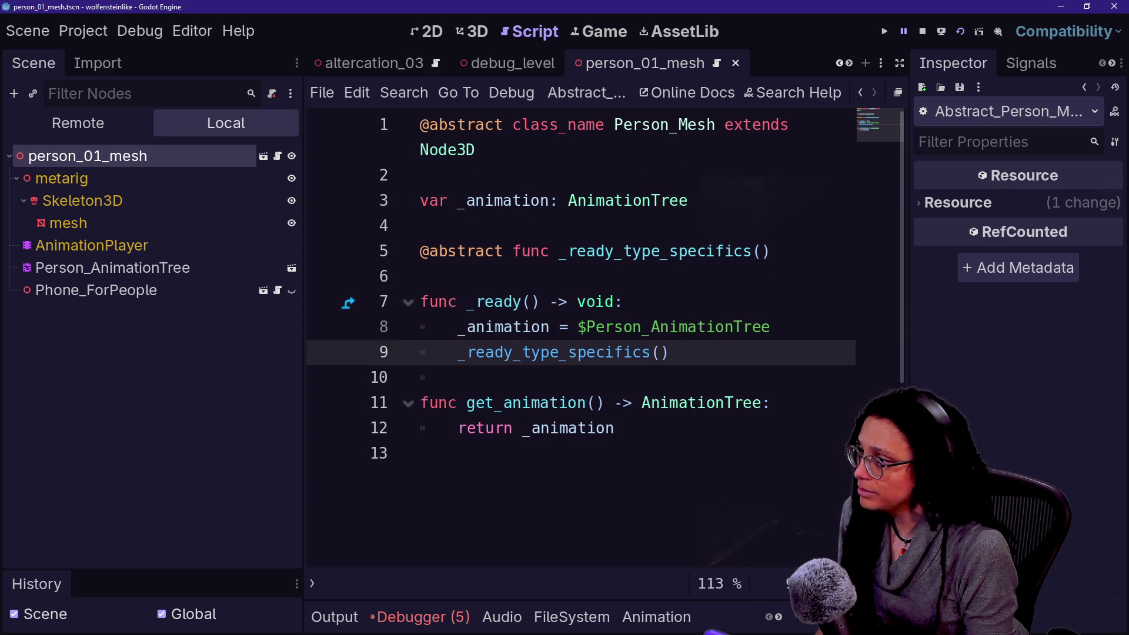
Step: Review _ready assigning _animation from $Person_AnimationTree before calling _ready_type_specifics()
left_click_drag(494, 200, 521, 200)
left_click(615, 428)
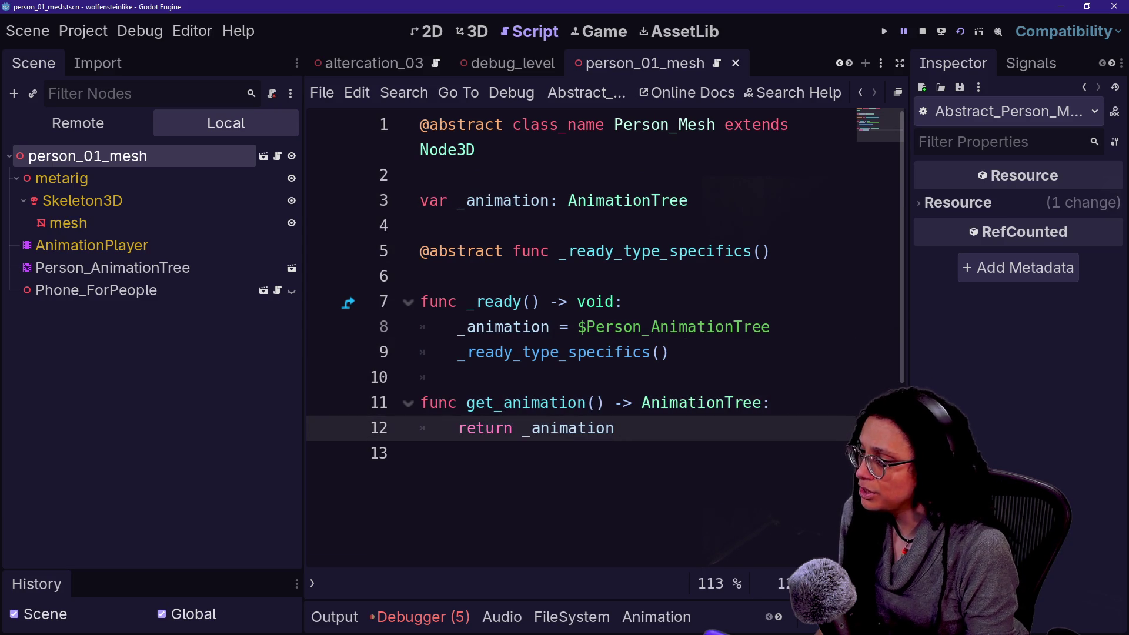
left_click(420, 225)
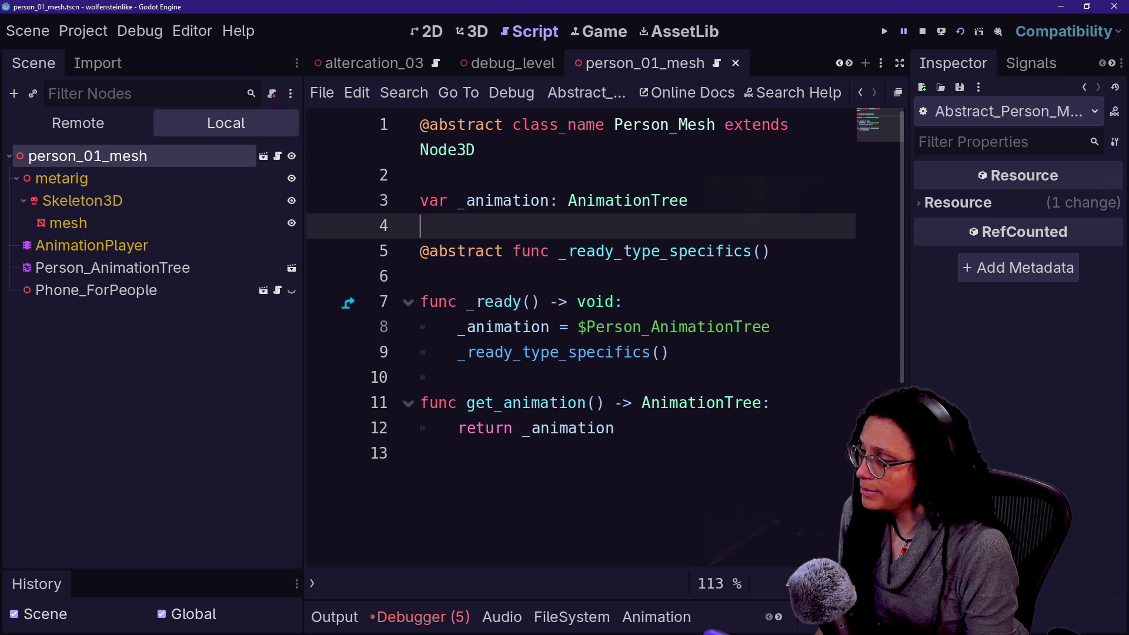
left_click(633, 200)
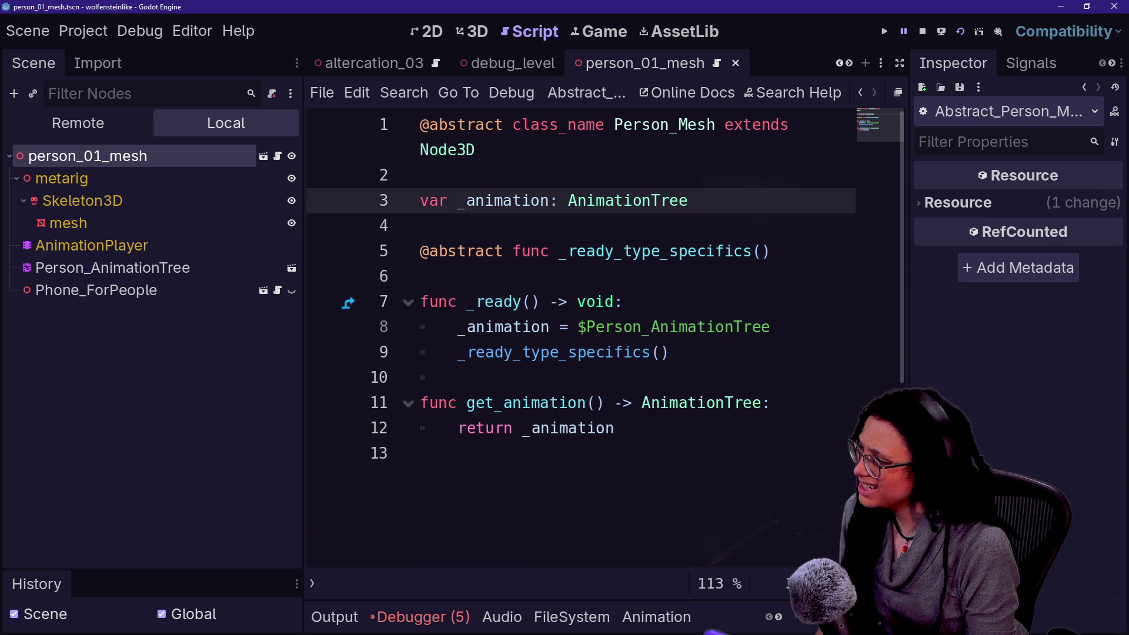
left_click(468, 327)
mouse_move(471, 327)
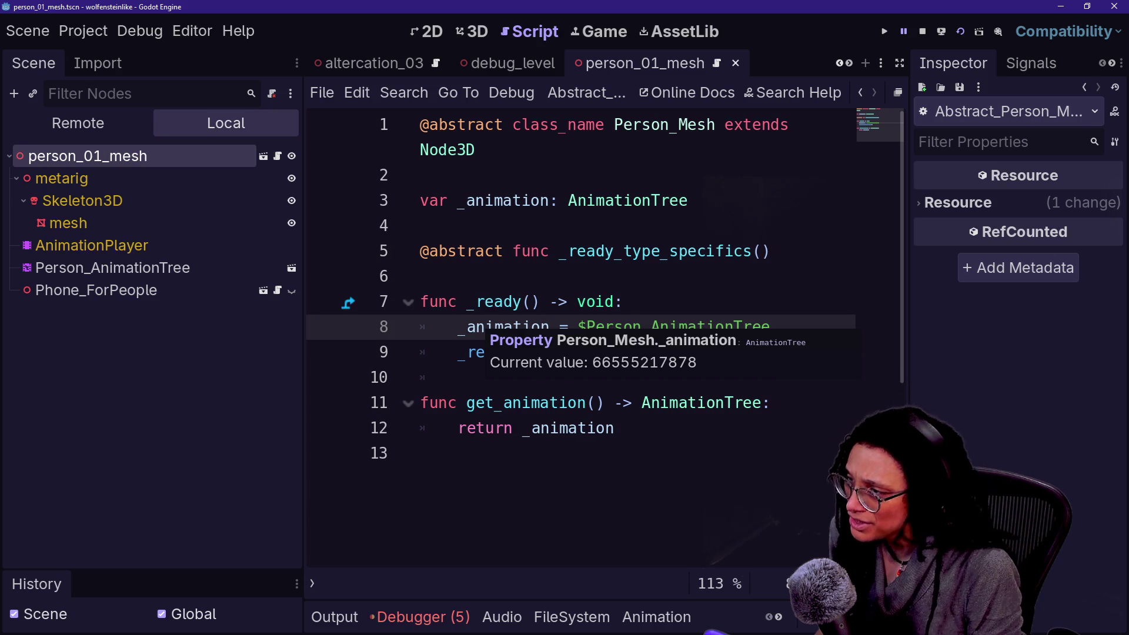
left_click(623, 302)
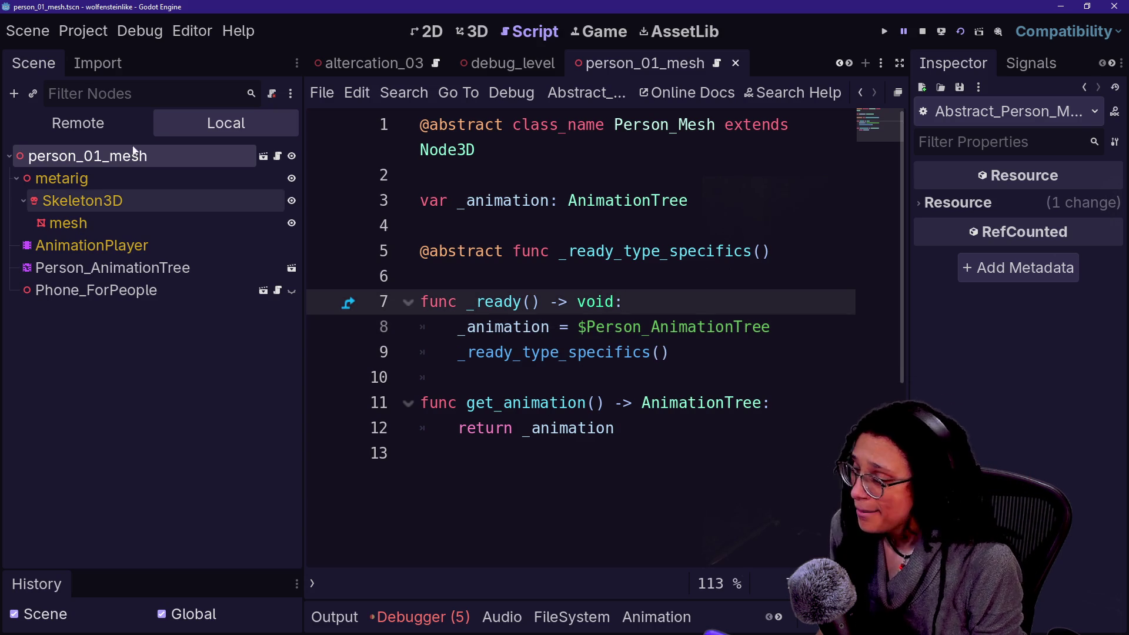
left_click(275, 161)
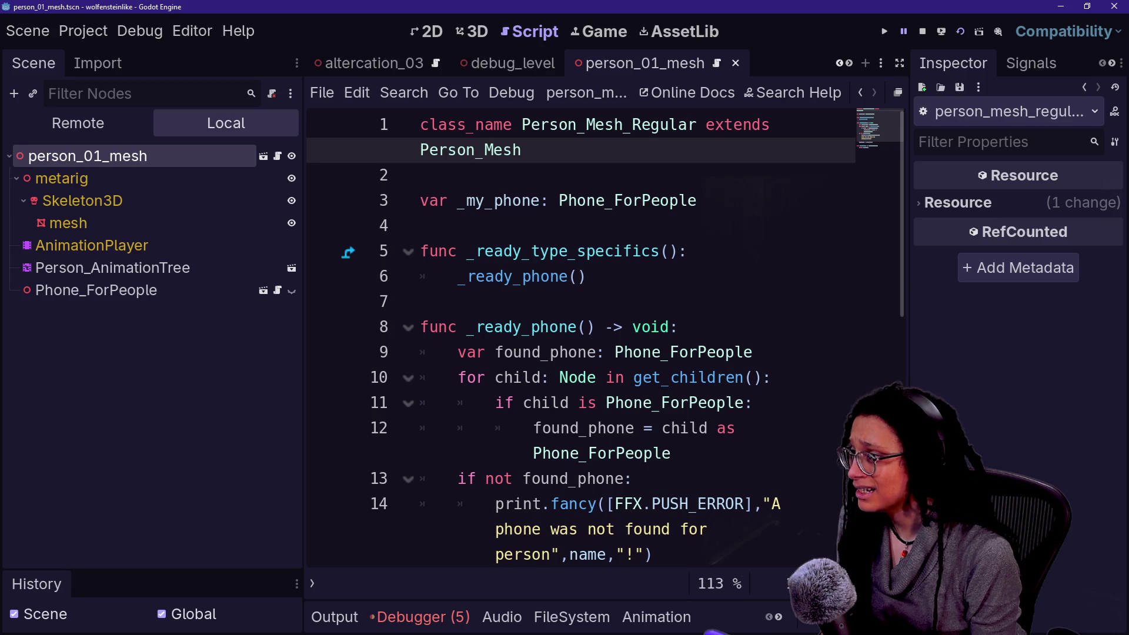
key("shift+alt+o")
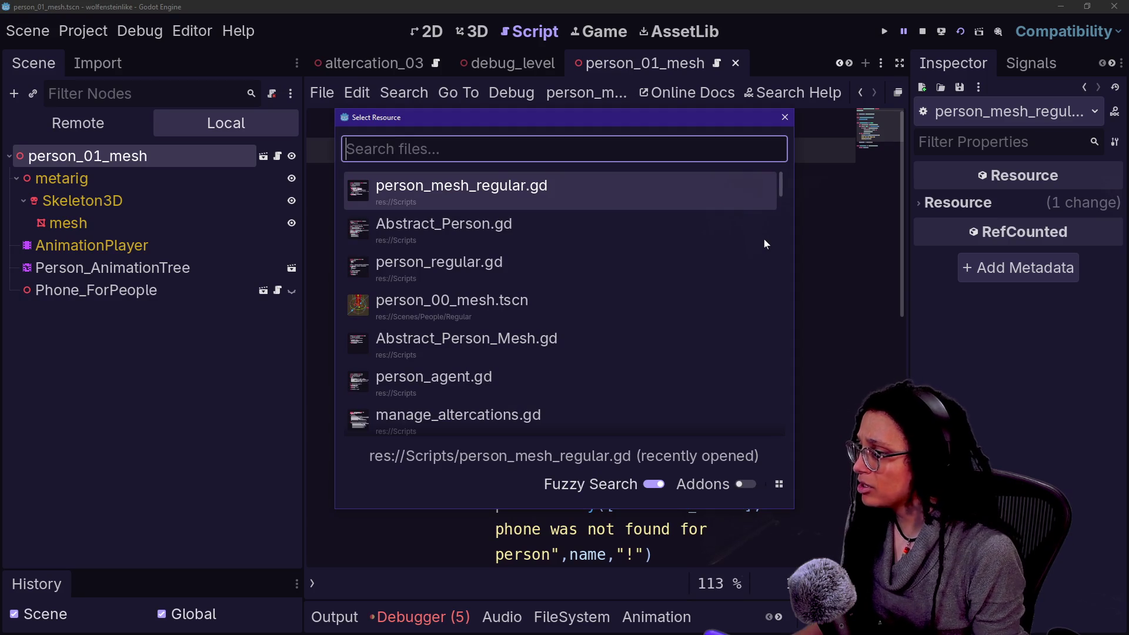
key("Down")
key("Down")
key("Return")
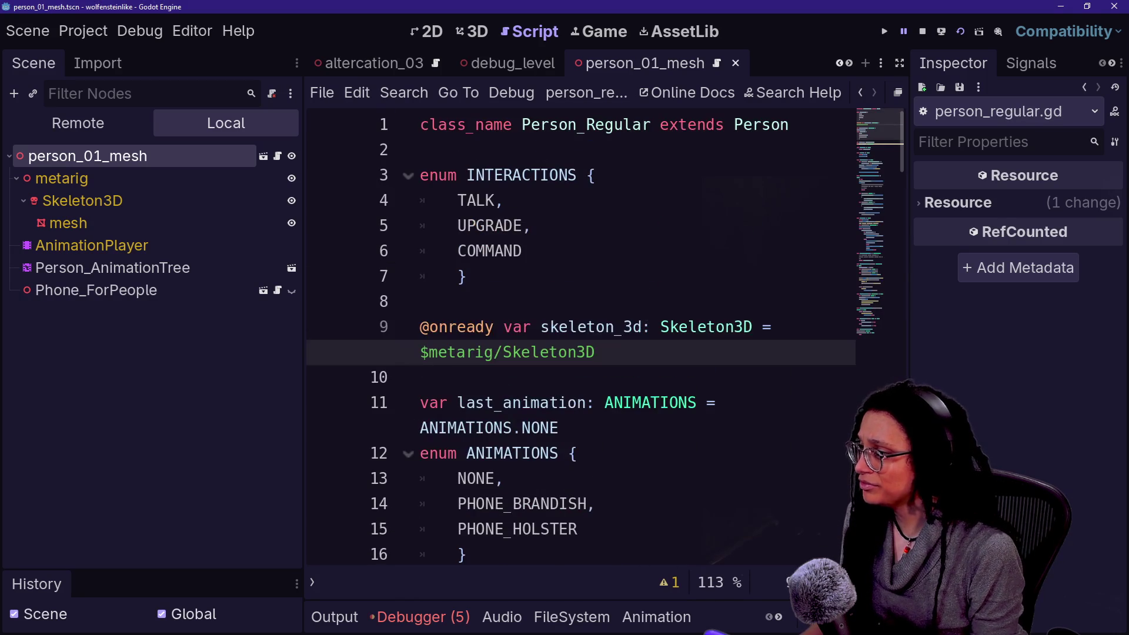
key("End")
key("shift+Home")
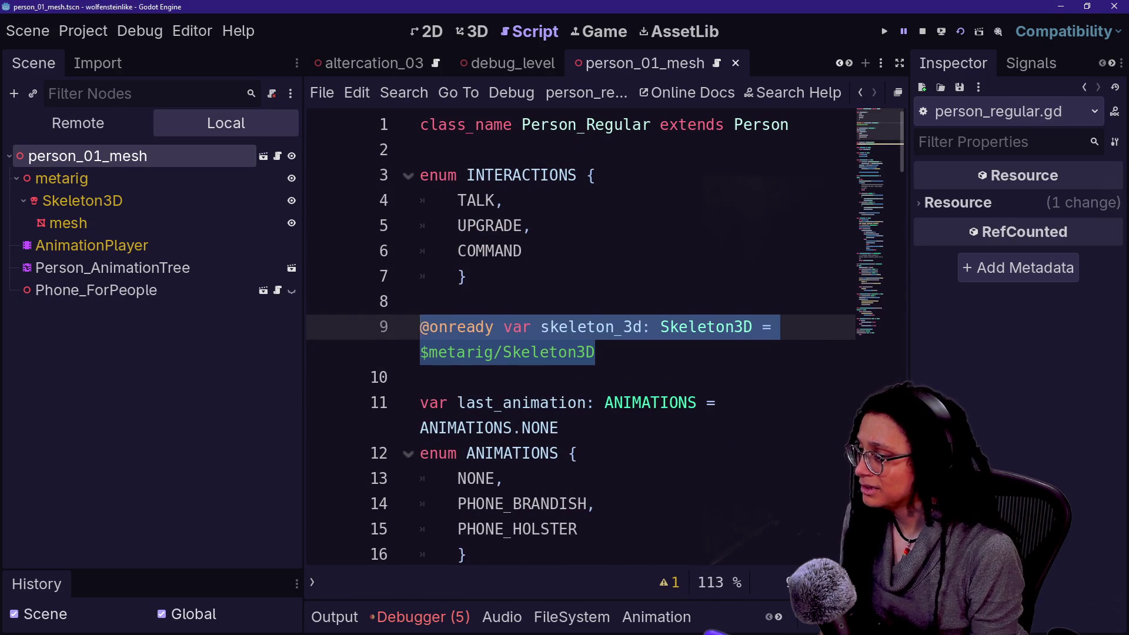
key("BackSpace")
key("BackSpace")
key("BackSpace")
key("ctrl+s")
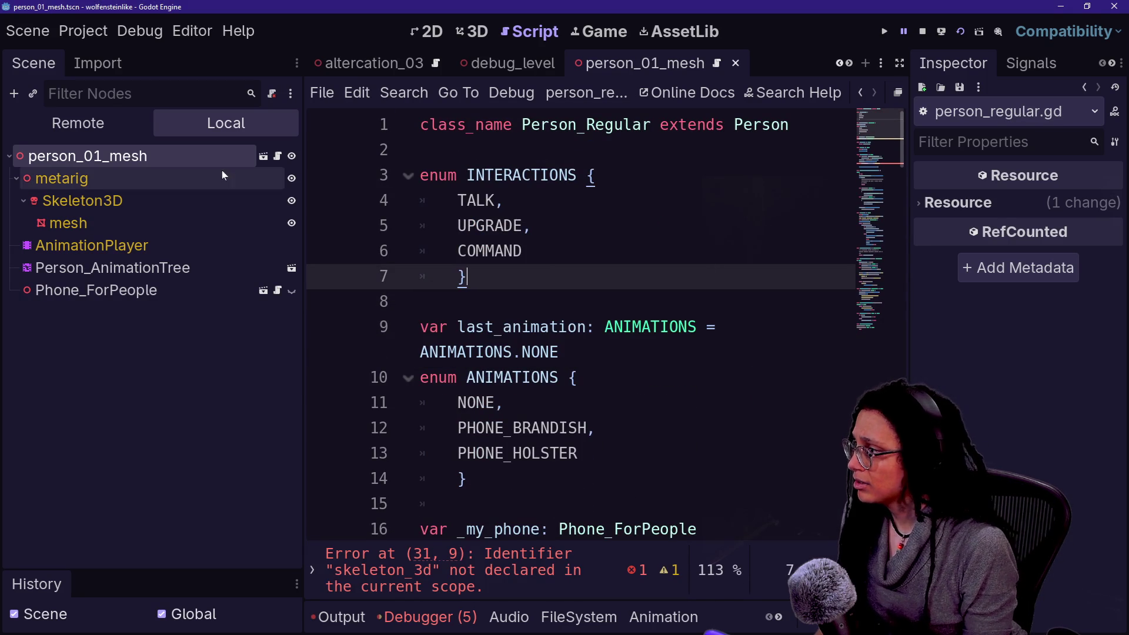
Step: Paste skeleton_3d into Abstract_Person_Mesh.gd below _animation as a plain Skeleton3D var
left_click(278, 156)
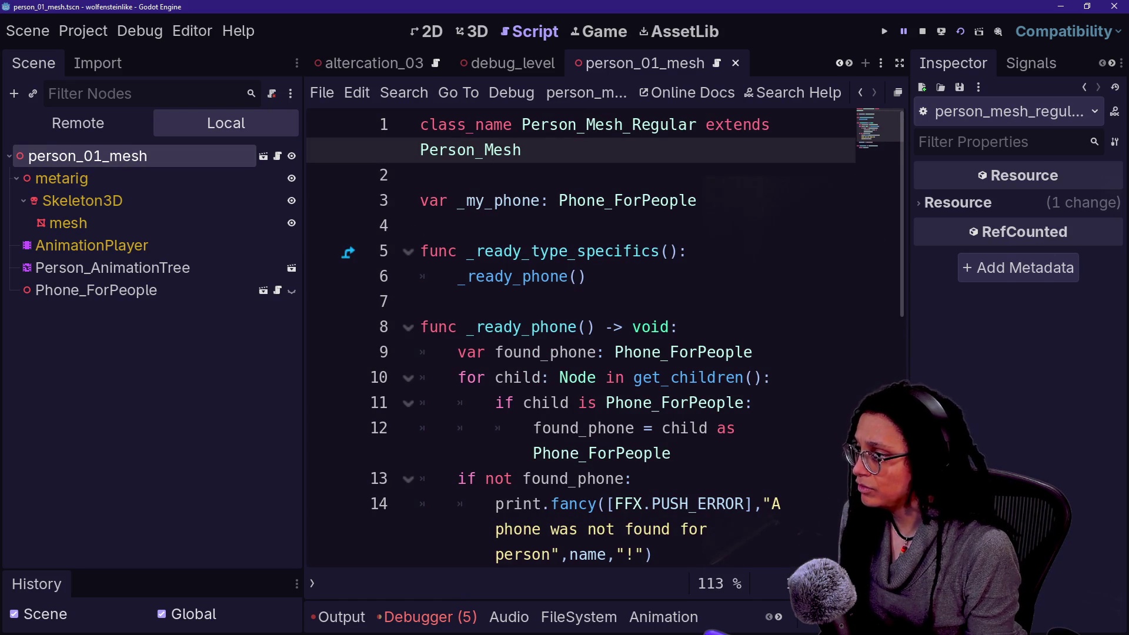
key("ctrl+alt+o")
key("Down")
key("Down")
key("Return")
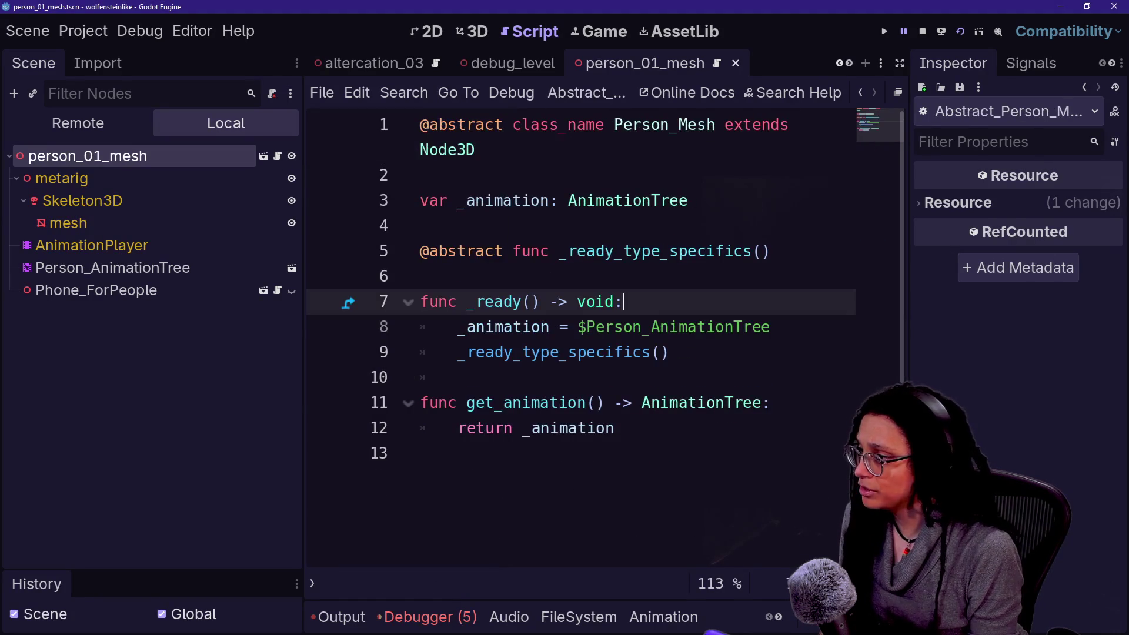
left_click(690, 200)
key("Return")
type("@onready var skeleton_3d: Skeleton3D = $metarig/Skeleton3D")
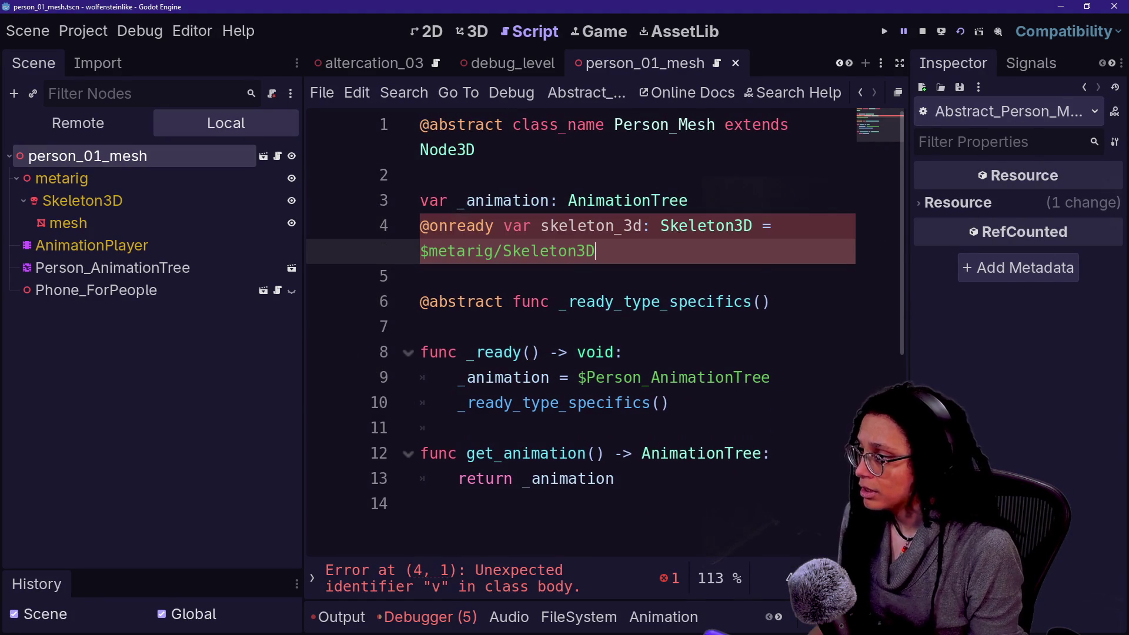
key("ctrl+BackSpace")
key("BackSpace")
key("BackSpace")
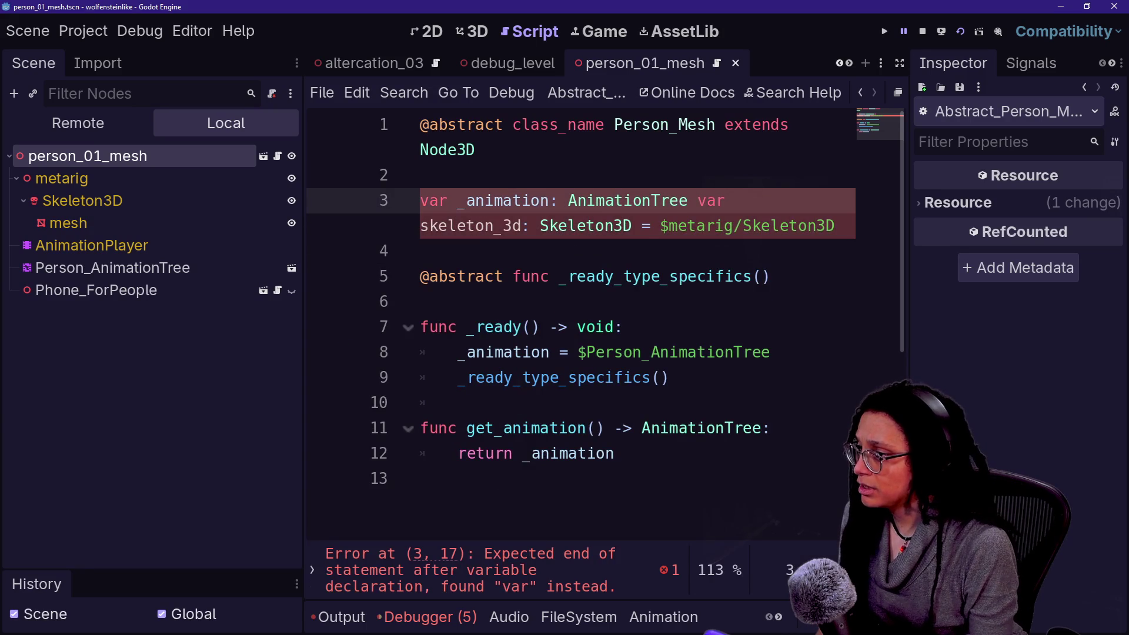
key("Return")
left_click(512, 251)
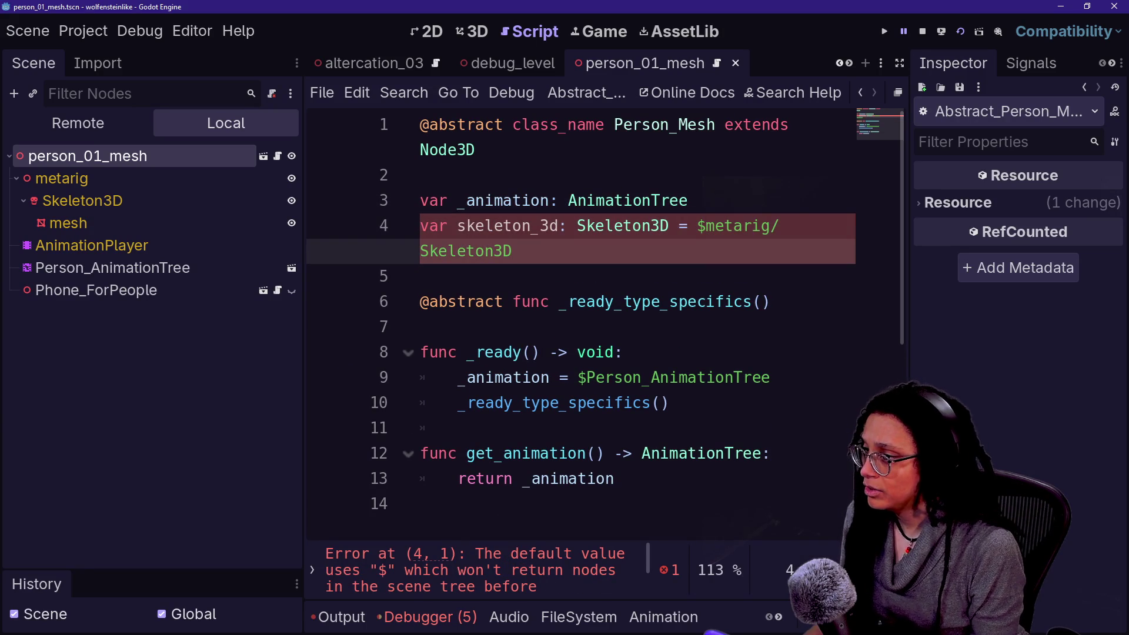
key("ctrl+BackSpace")
key("ctrl+BackSpace")
key("ctrl+BackSpace")
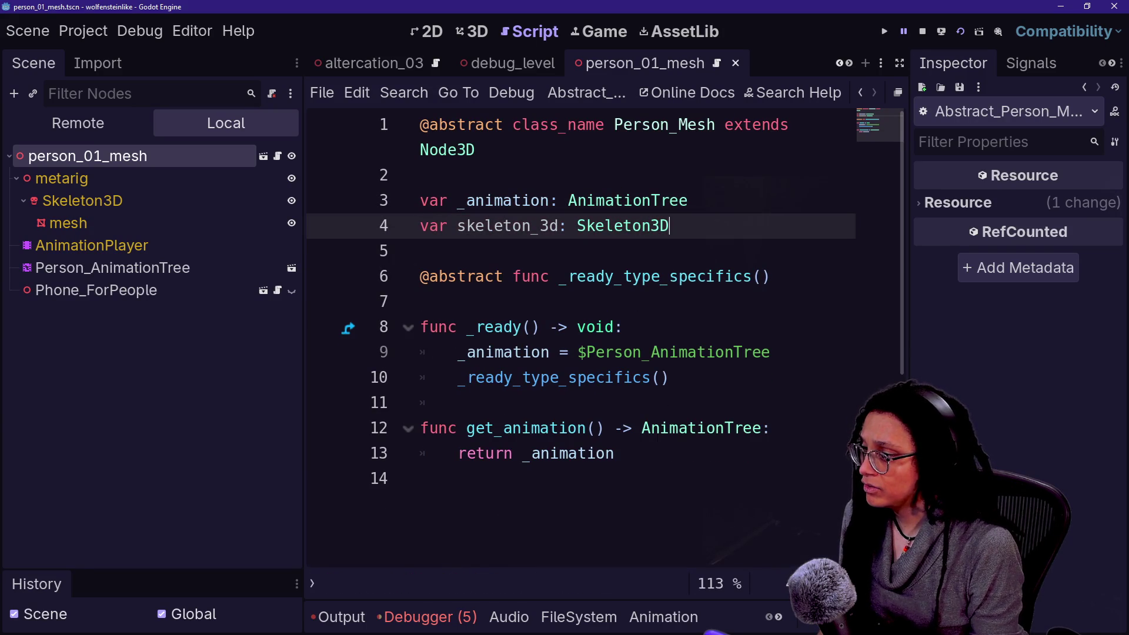
Step: Insert a _ready_defaults() call at the start of the _ready body
left_click(669, 377)
key("Up")
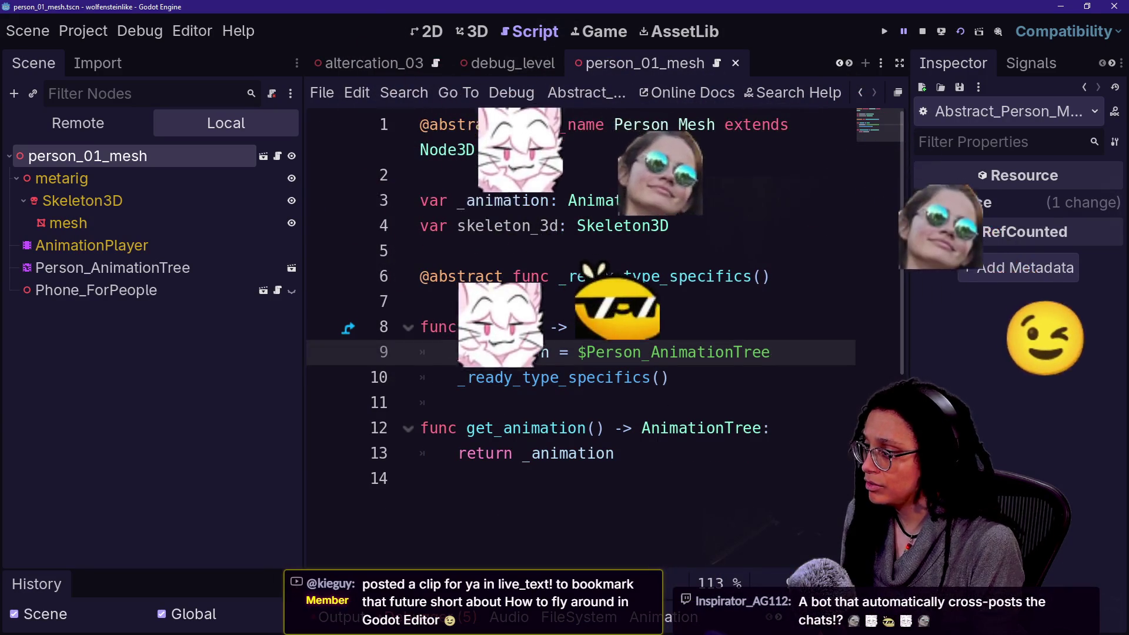
key("ctrl+shift+Return")
type("_ready")
key("BackSpace")
type("_defaults")
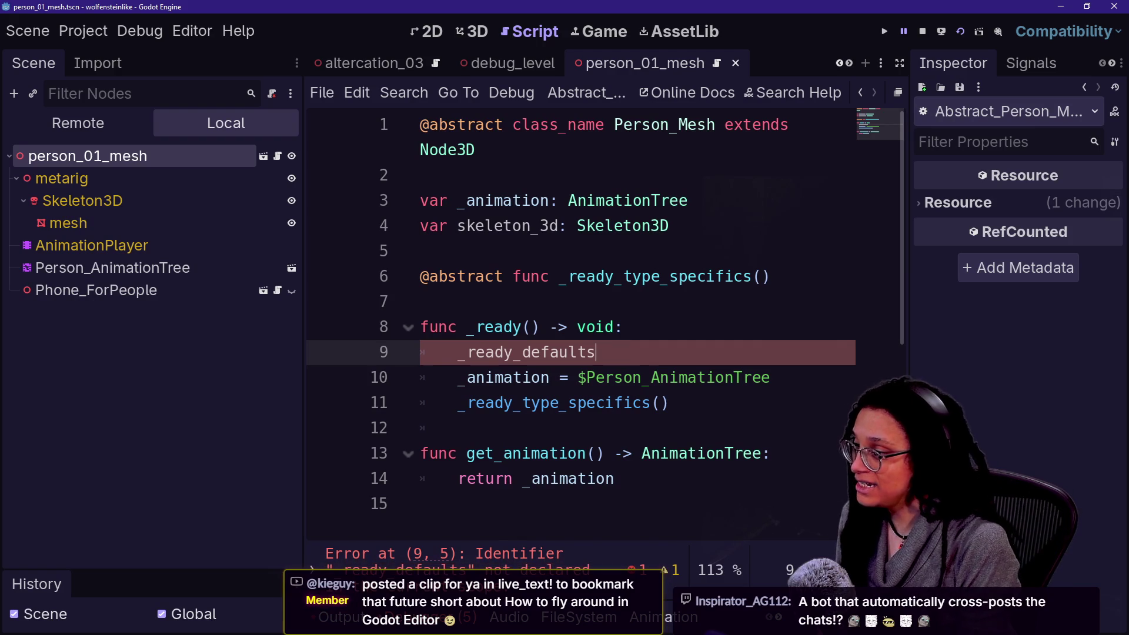
type("() ]")
key("BackSpace")
key("BackSpace")
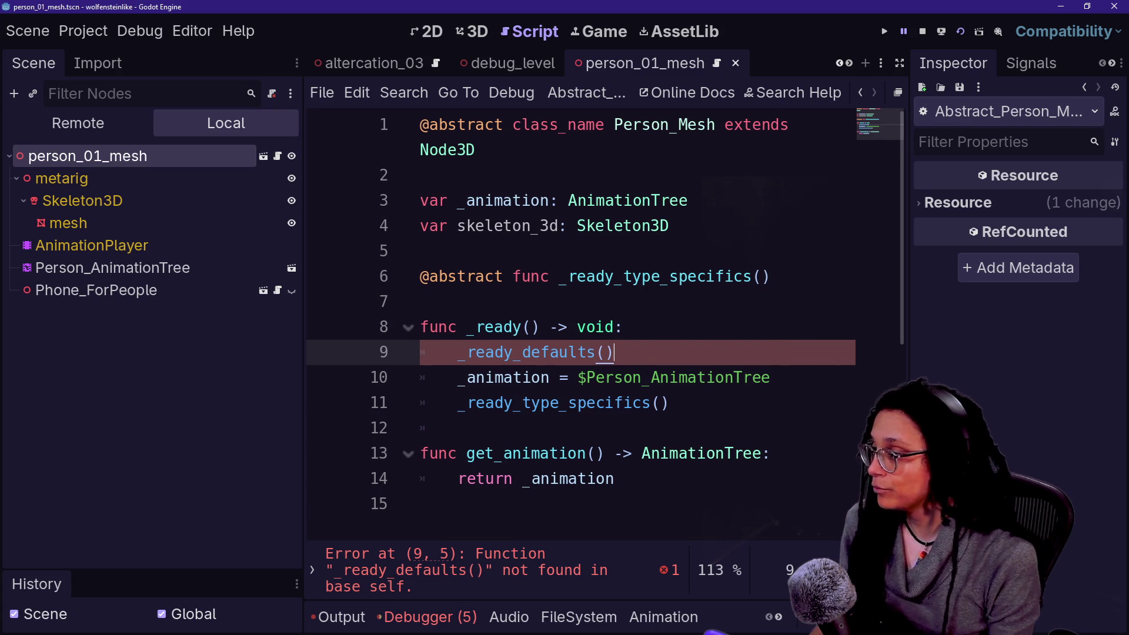
Step: Rename the call in _ready to _ready_default_nodes()
left_click(669, 403)
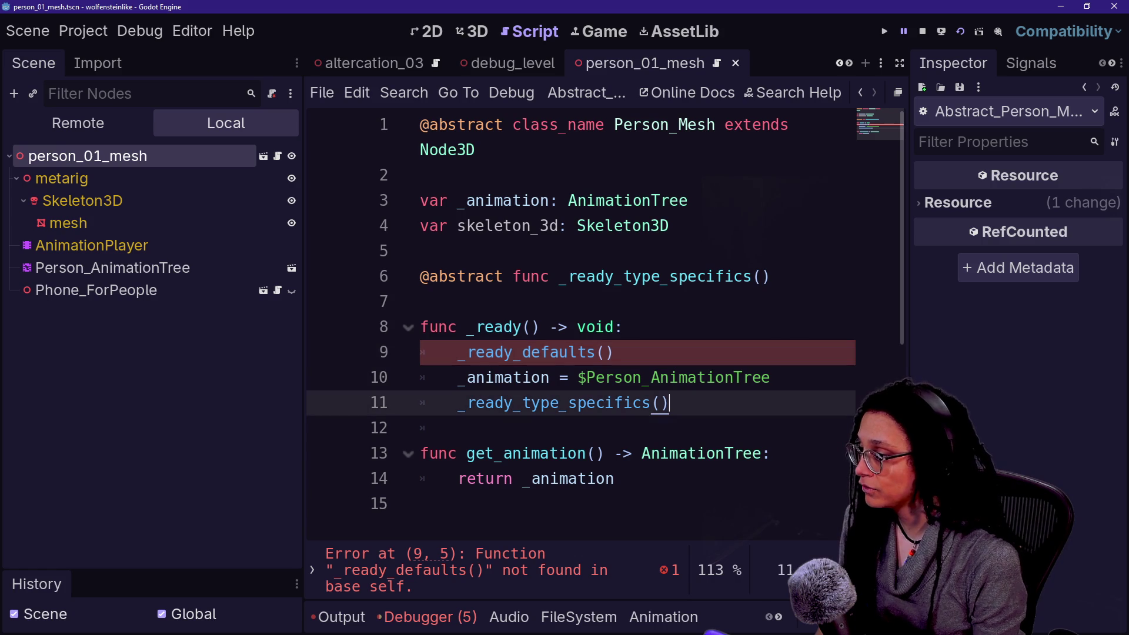
double_click(529, 352)
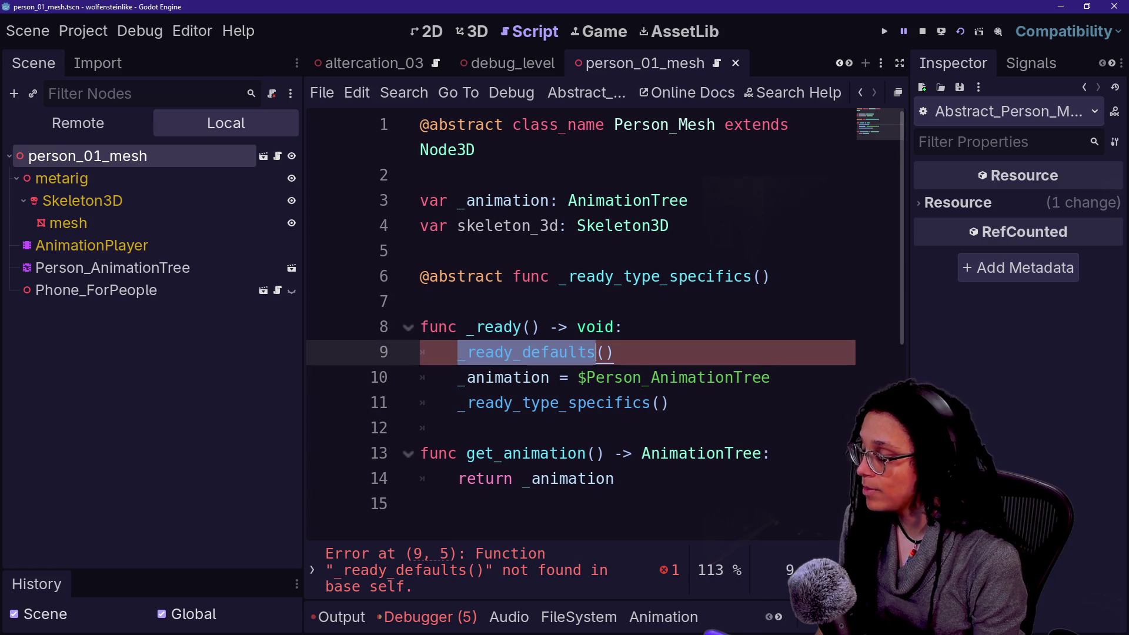
left_click_drag(522, 352, 587, 352)
left_click(596, 353)
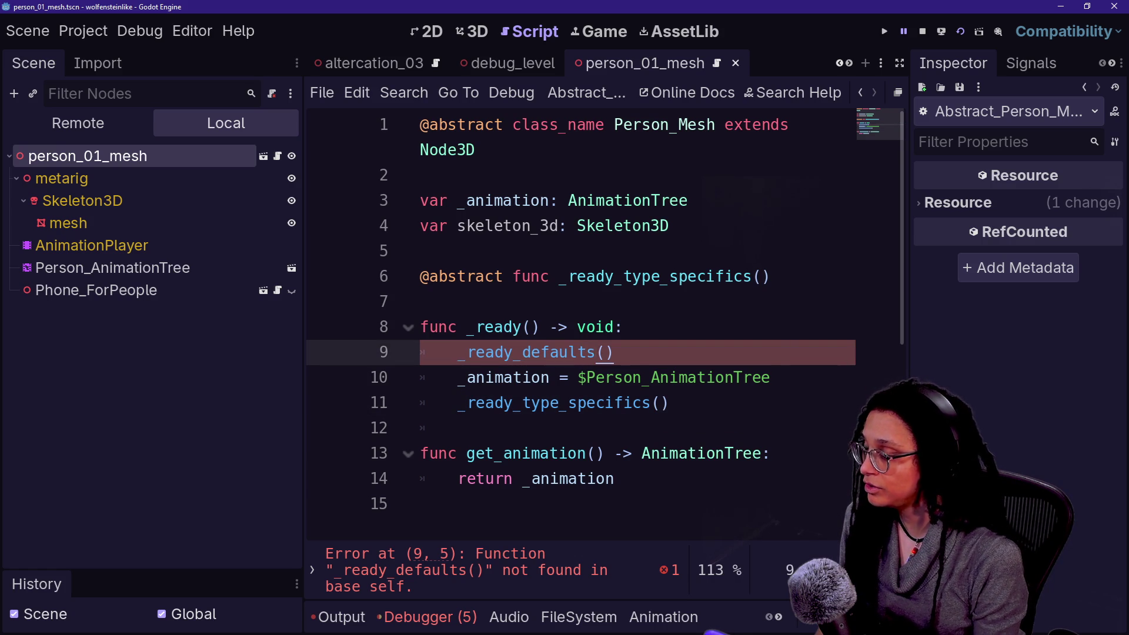
key("BackSpace")
type("_nodes")
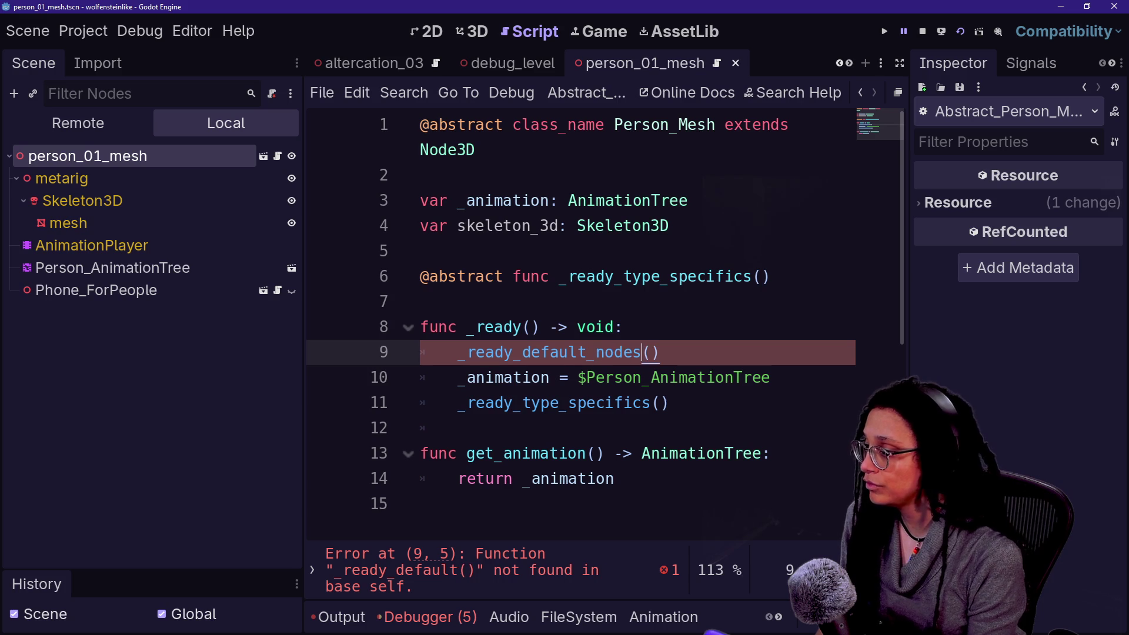
Step: Begin declaring func _ready_default_nodes() below the _ready function
left_click(567, 452)
left_click(668, 403)
key("Return")
key("Return")
key("BackSpace")
type("func _ready_defaul")
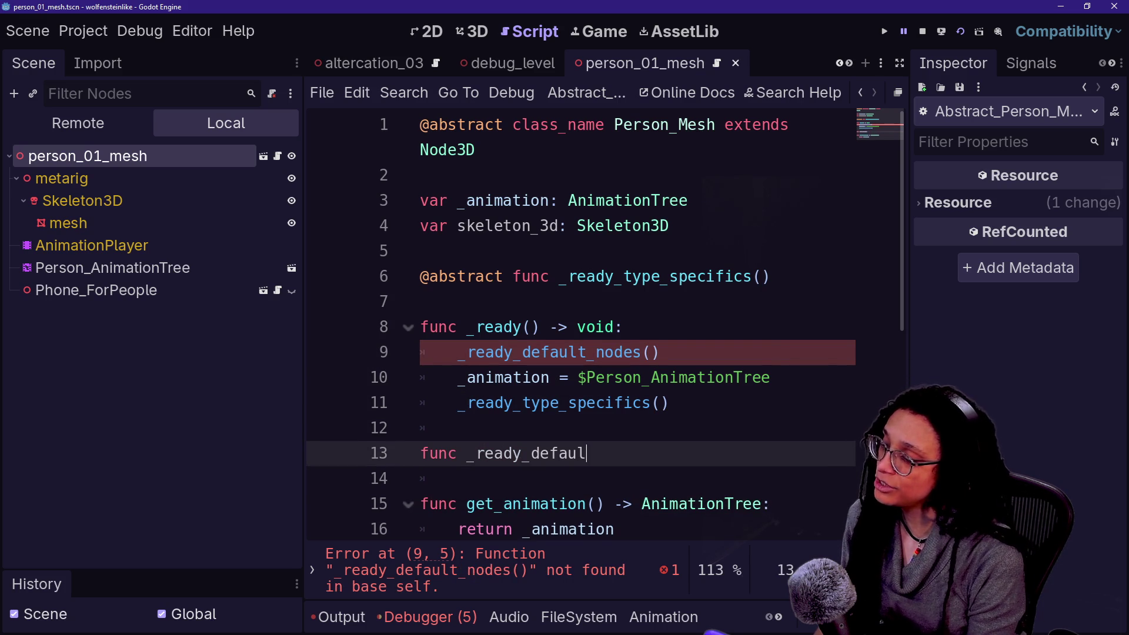
type("t_nodes()")
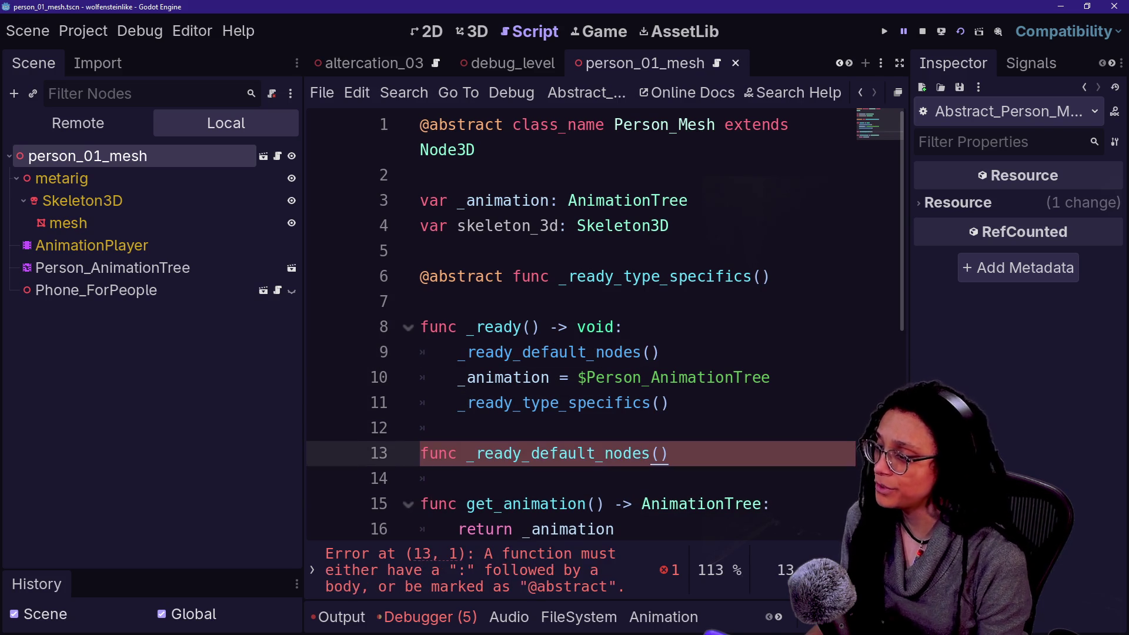
Step: Give _ready_default_nodes() a void return type and a $metarig/Skeleton3D assignment to skeleton_3d
left_click(771, 377)
left_click(670, 453)
type("-> void")
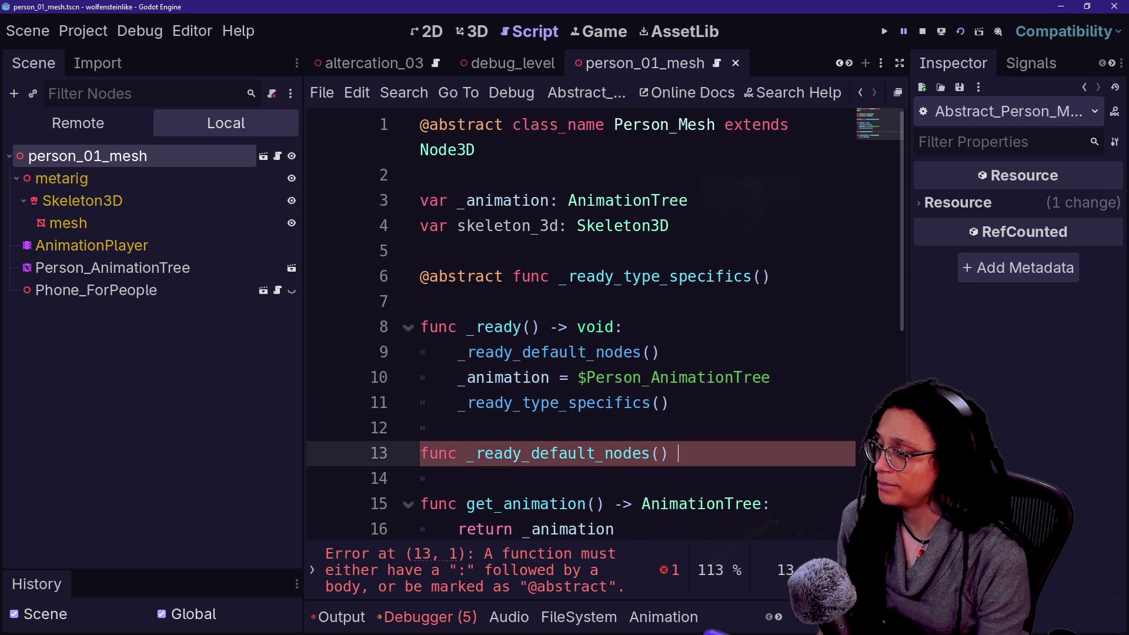
type(":")
key("Return")
type("= $metarig/Skeleton3D")
type("skeltod")
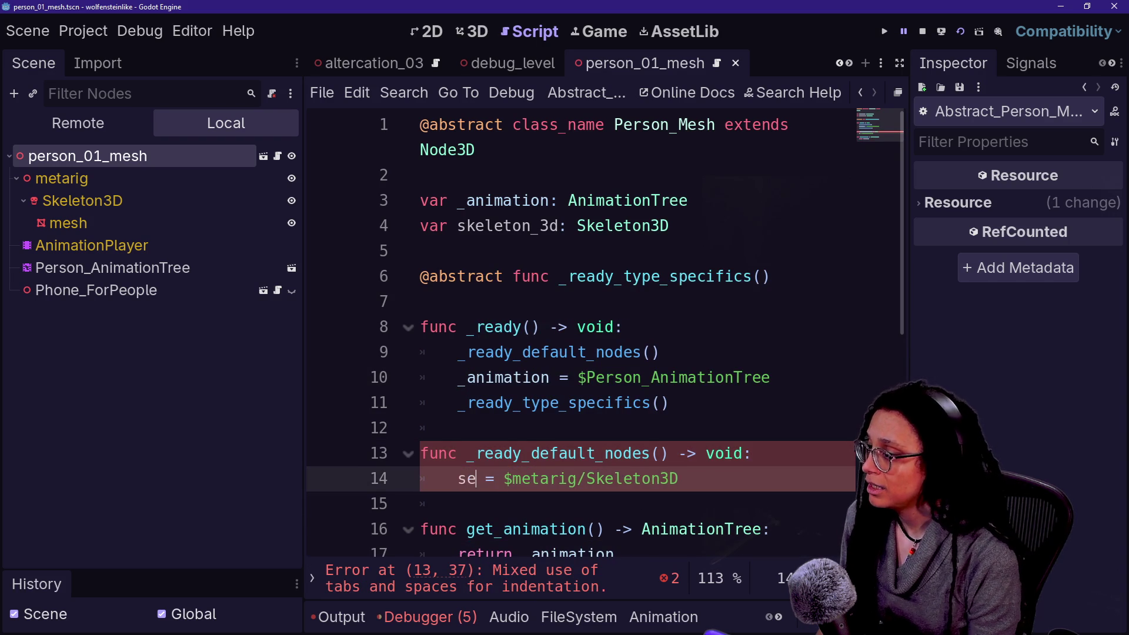
key("BackSpace")
key("BackSpace")
key("BackSpace")
type("et")
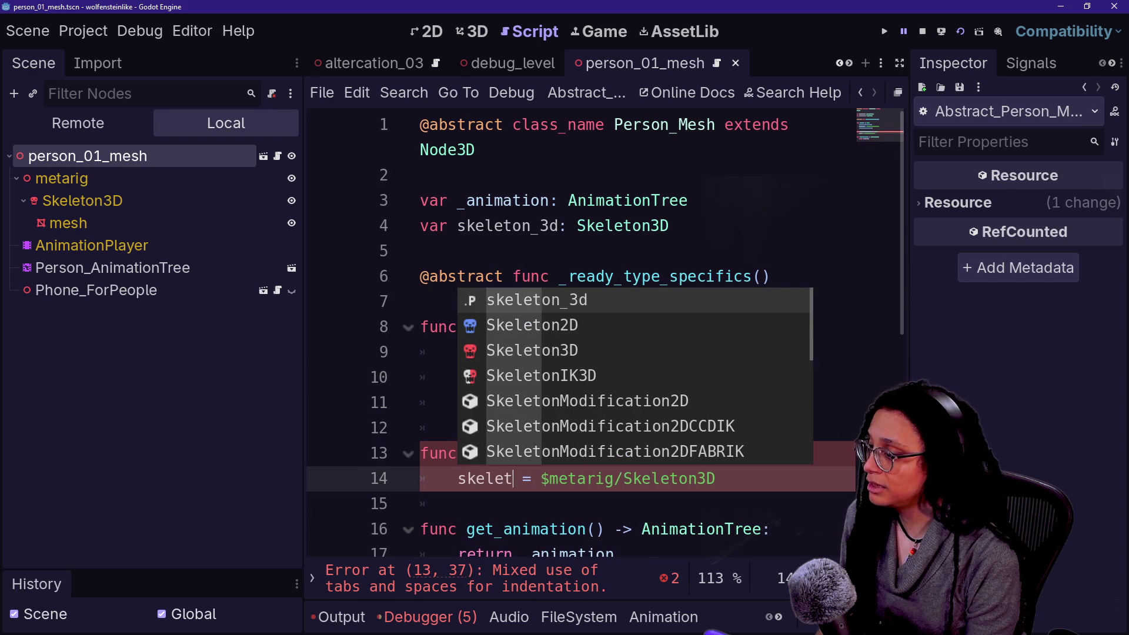
type("on_")
key("BackSpace")
type("3D")
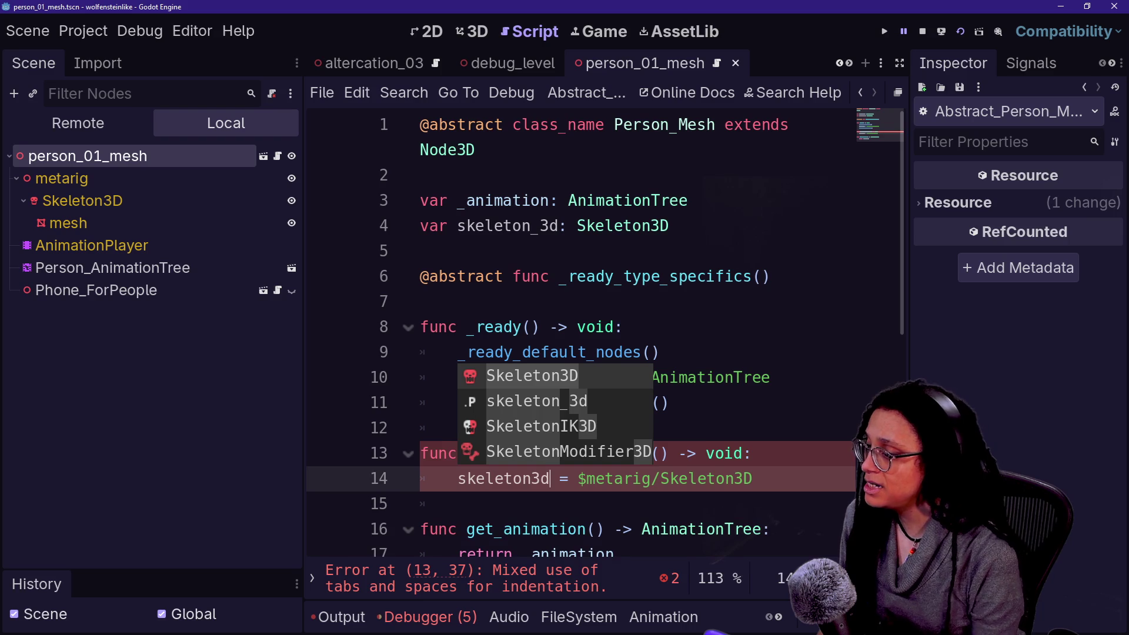
left_click(595, 478)
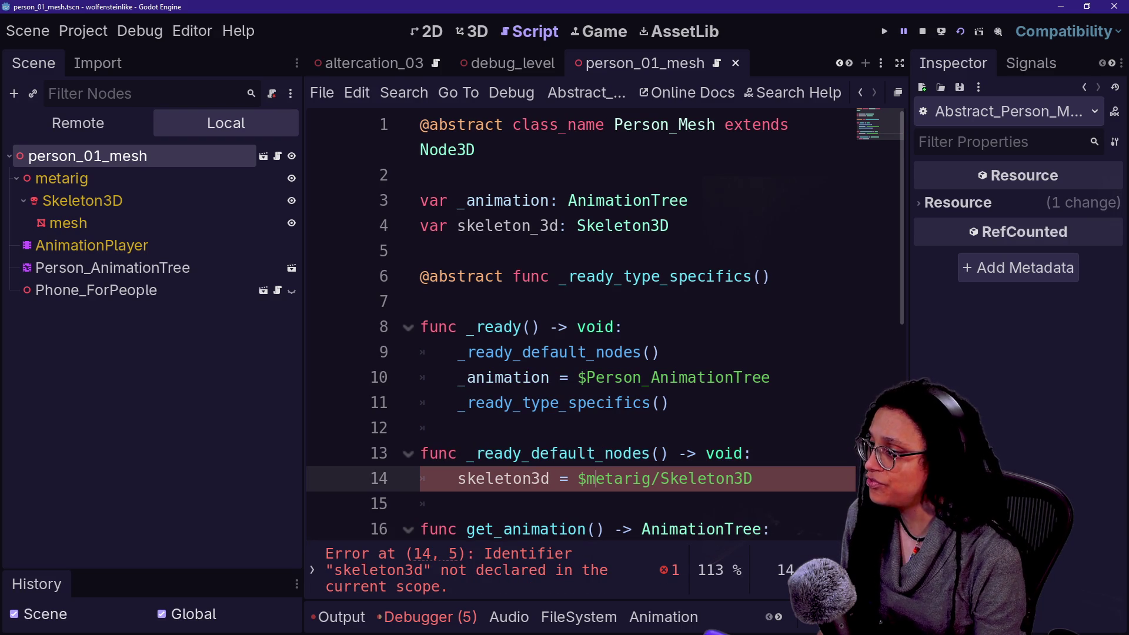
type("_")
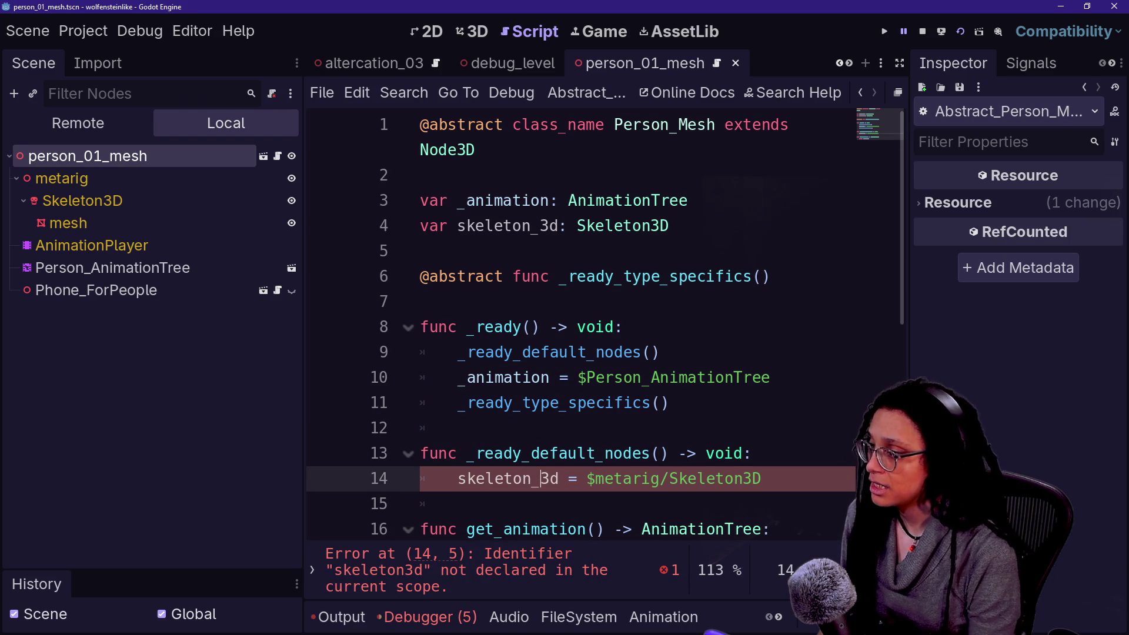
Step: Move the _animation assignment into _ready_default_nodes() and save
left_click(420, 251)
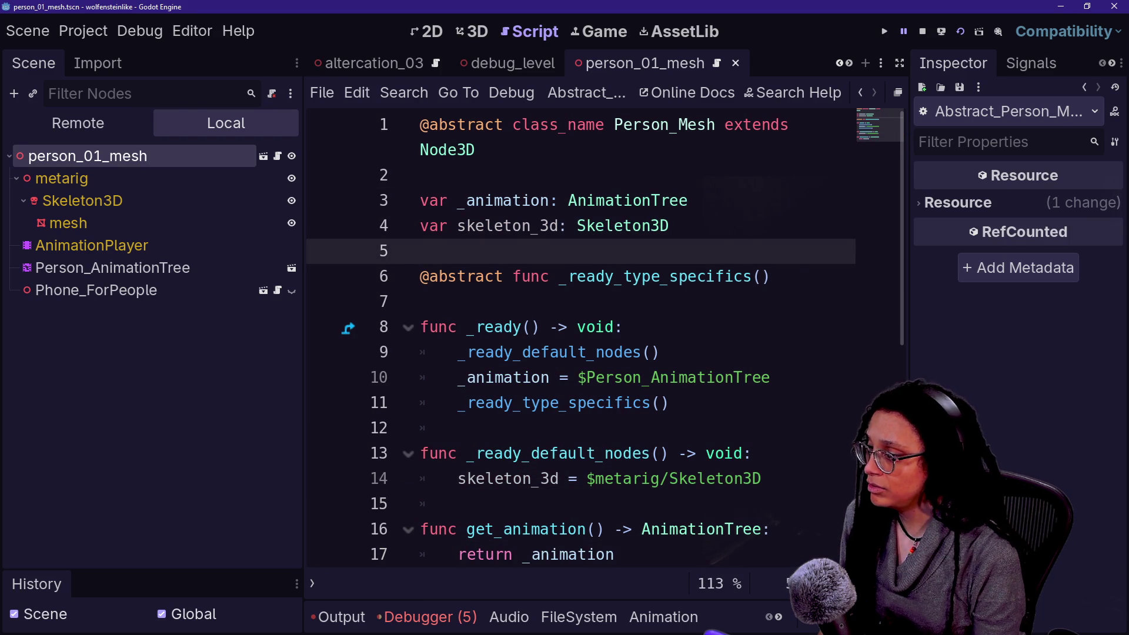
left_click_drag(771, 377, 659, 352)
key("ctrl+x")
left_click(752, 428)
key("ctrl+v")
key("ctrl+s")
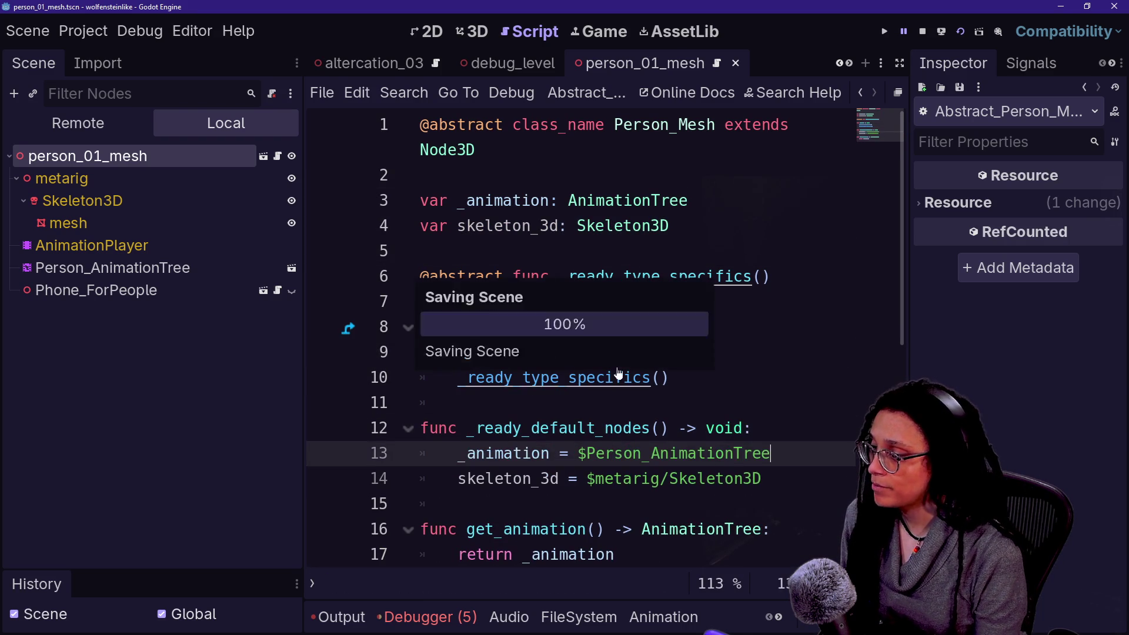
Step: Rename skeleton_3d to _skeleton_3d on lines 4 and 14 with two edit points
left_click(457, 479)
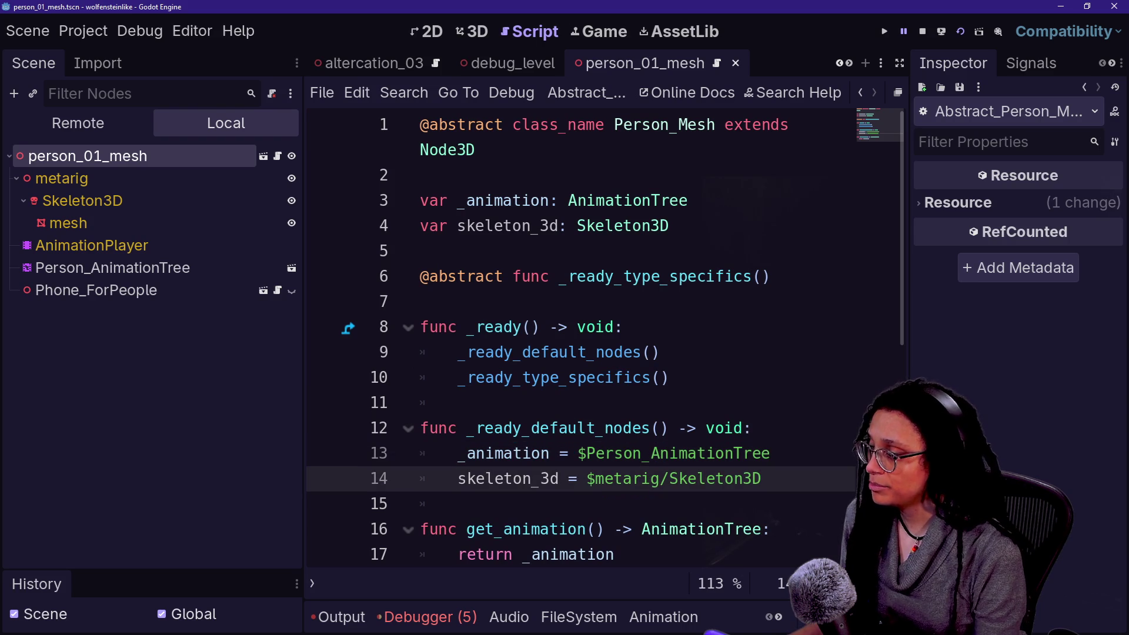
left_click(458, 226, "alt")
type(")")
key("BackSpace")
type("_")
key("Escape")
key("Down")
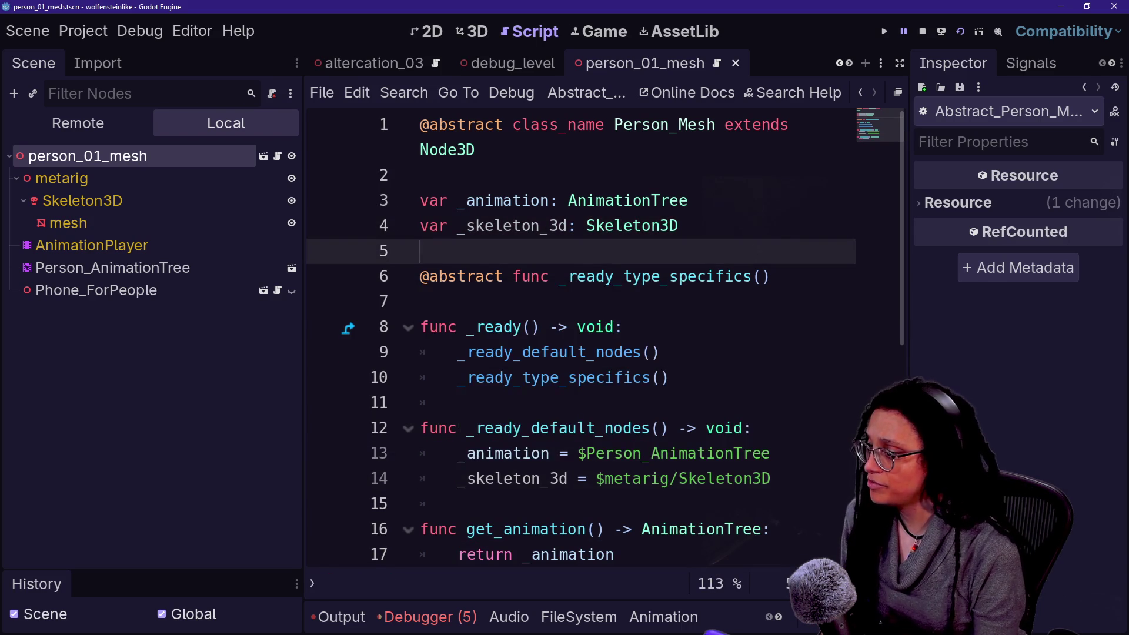
key("ctrl+shift+f")
Step: Search the project for skeleton_3d and open the line 31 match in person_regular.gd
type("skeleton_3d")
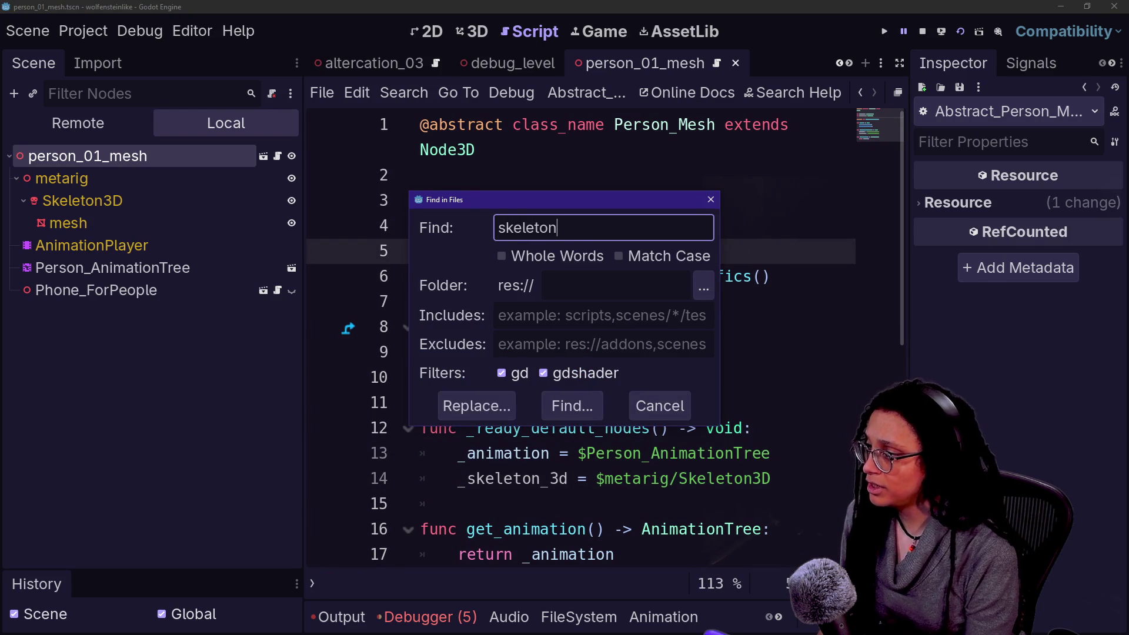
key("Return")
left_click(580, 406)
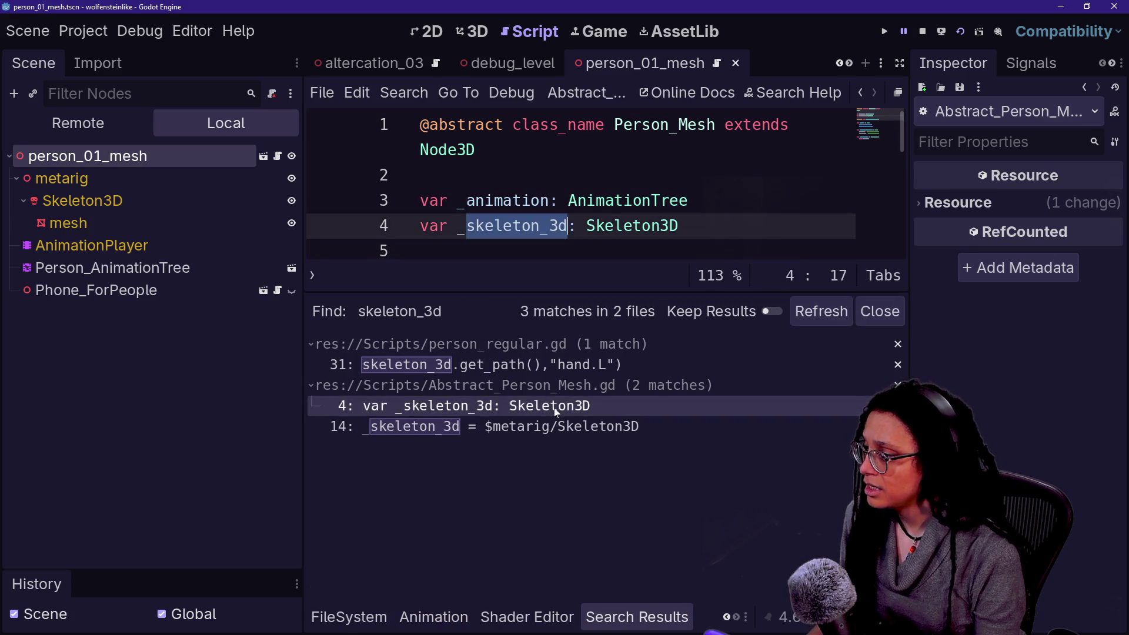
left_click(546, 365)
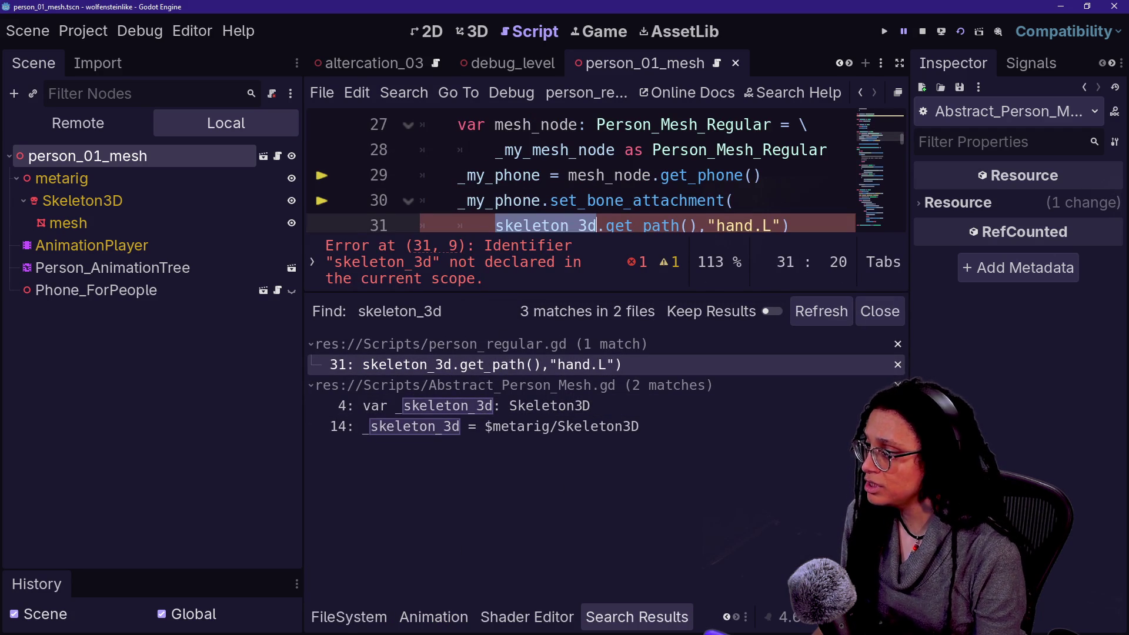
Step: Change line 31's reference to _skeleton_3d and run the game to show parse errors
key("Left")
type(")")
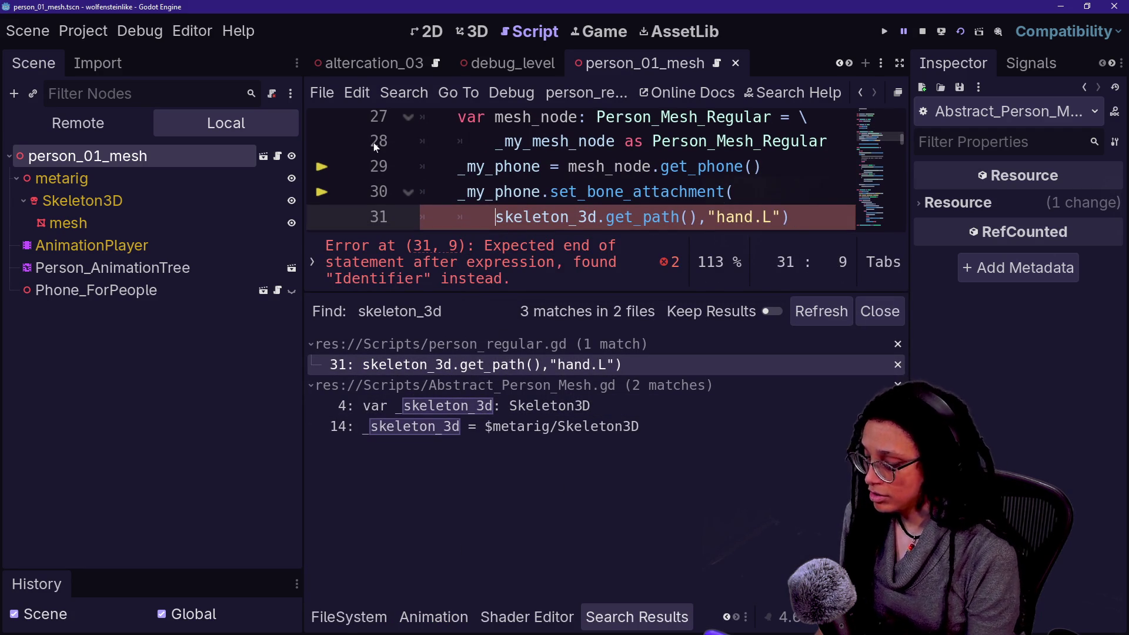
key("BackSpace")
type("_")
left_click(485, 191)
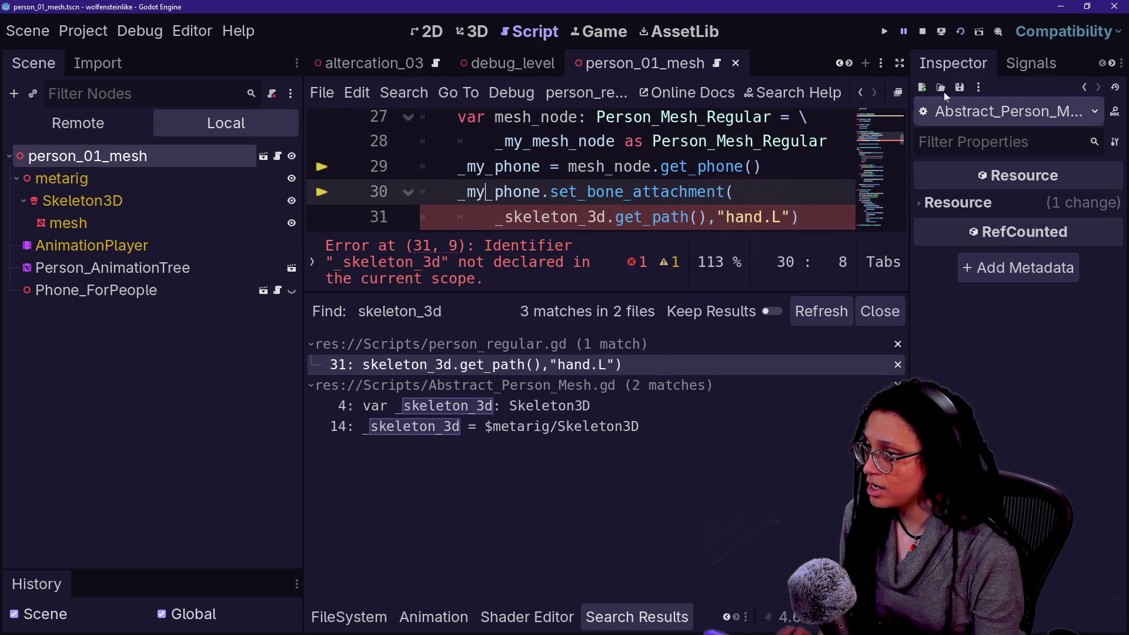
left_click(625, 217)
key("F5")
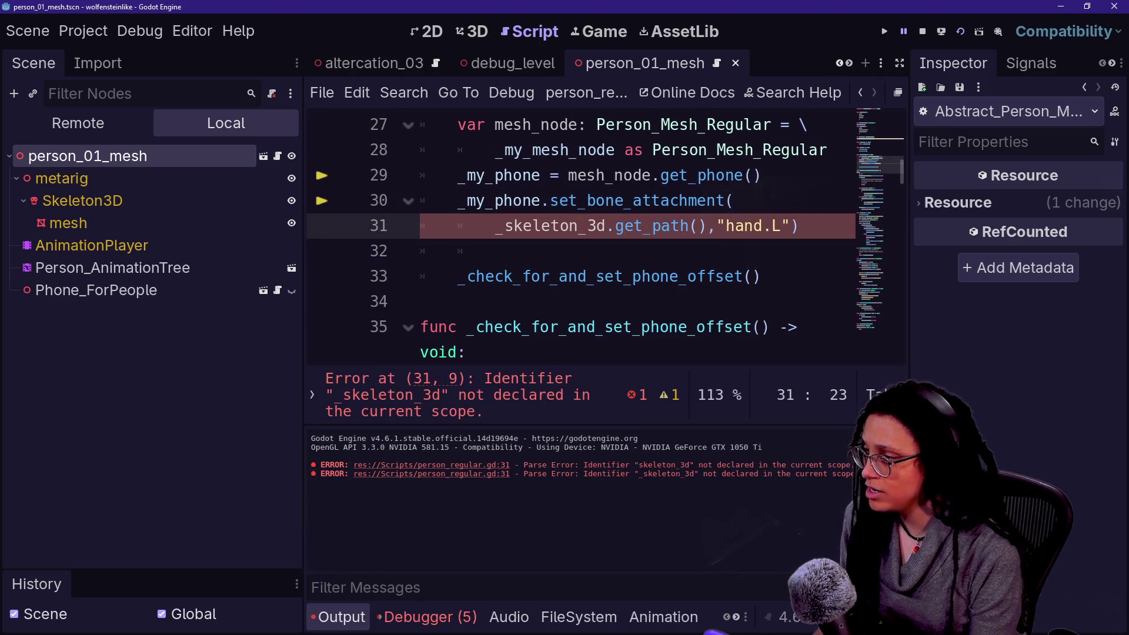
left_click(420, 301)
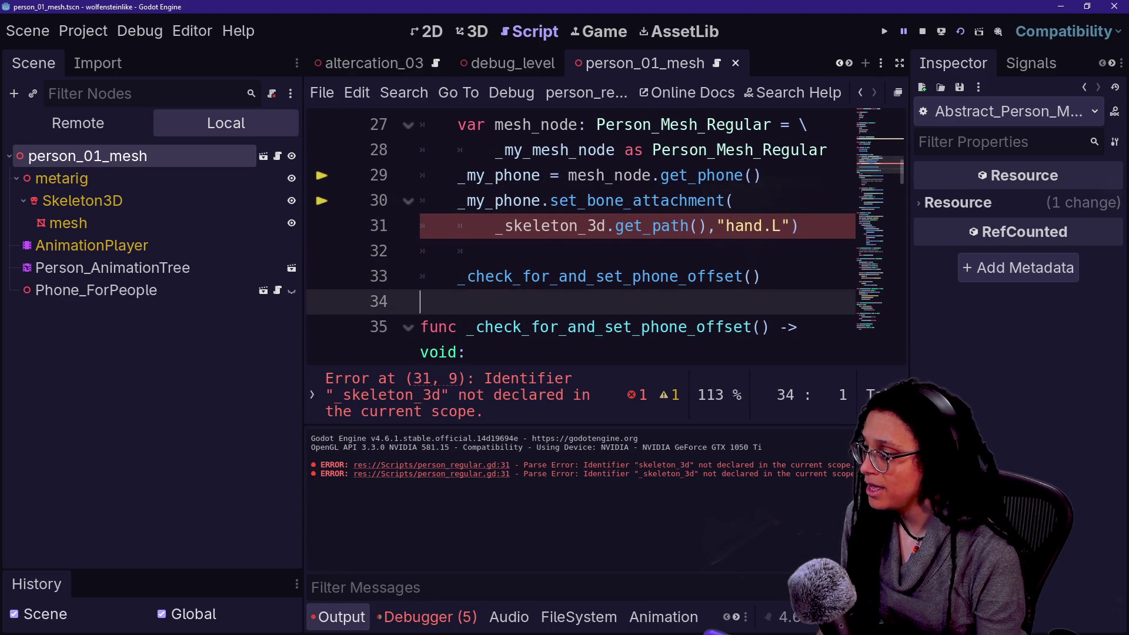
scroll(579, 235, "up", 2)
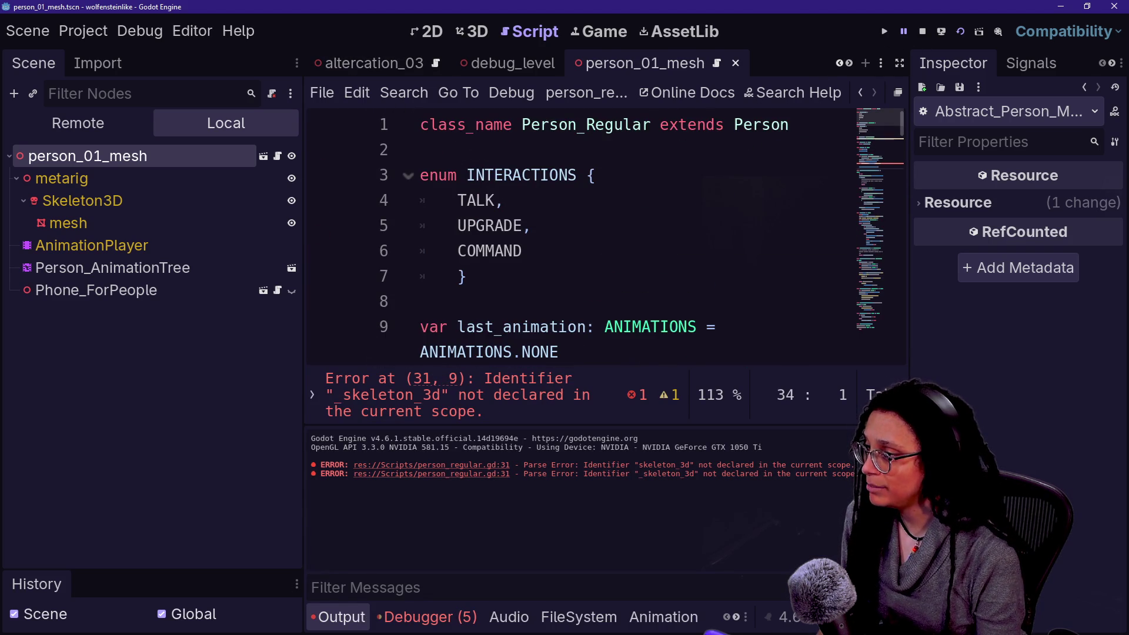
scroll(579, 235, "down", 6)
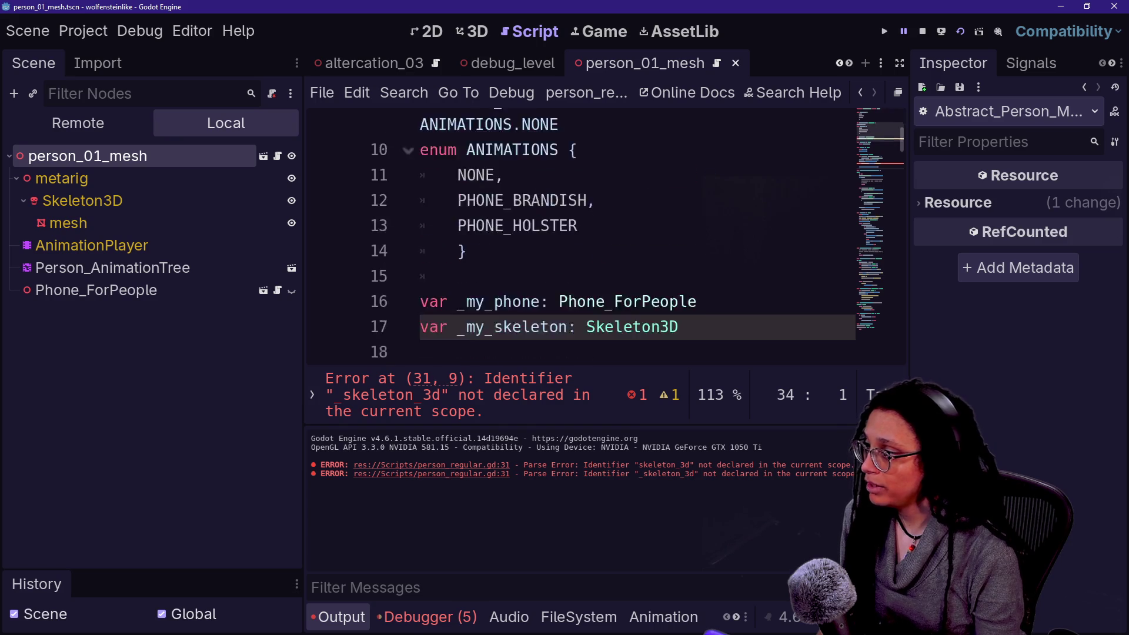
scroll(579, 235, "up", 1)
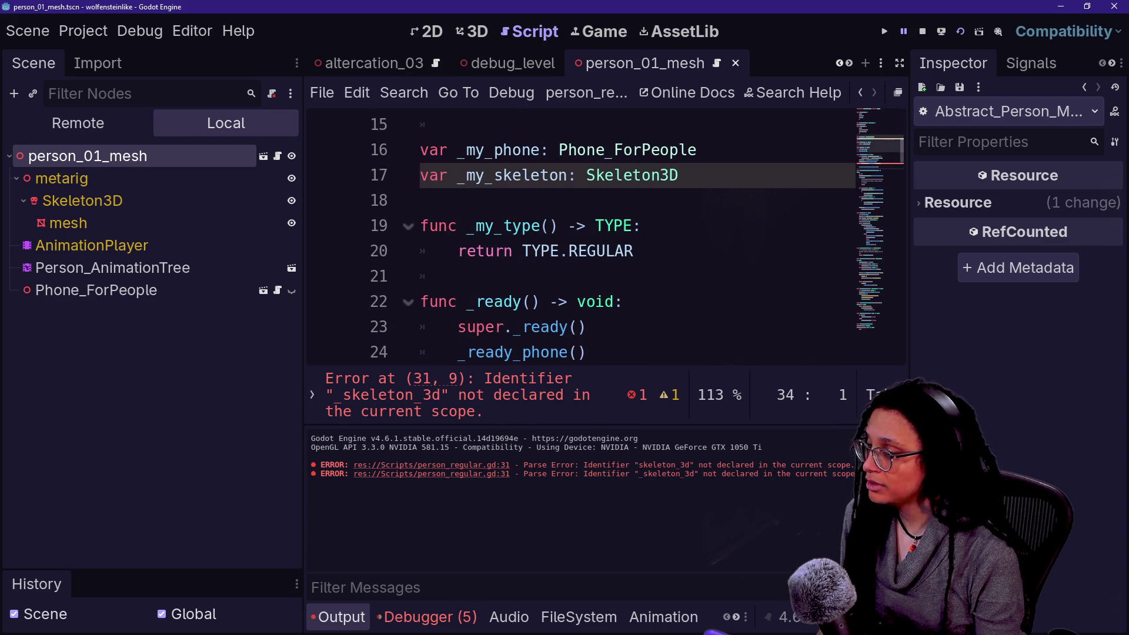
scroll(579, 235, "down", 4)
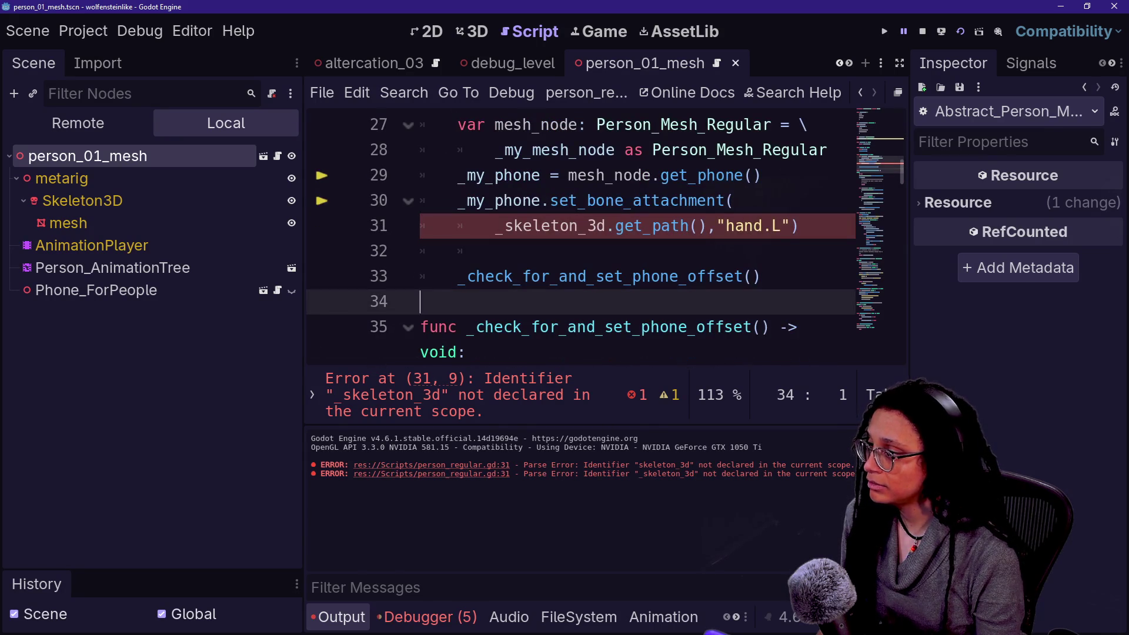
left_click(614, 200)
key("alt+o")
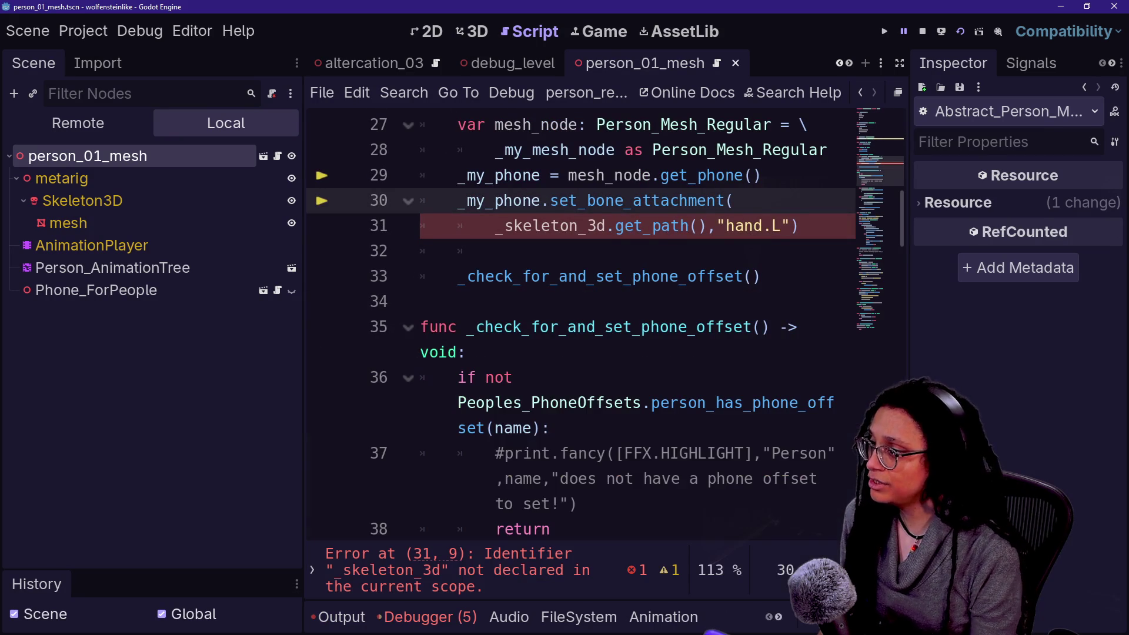
left_click(588, 226)
scroll(579, 323, "up", 9)
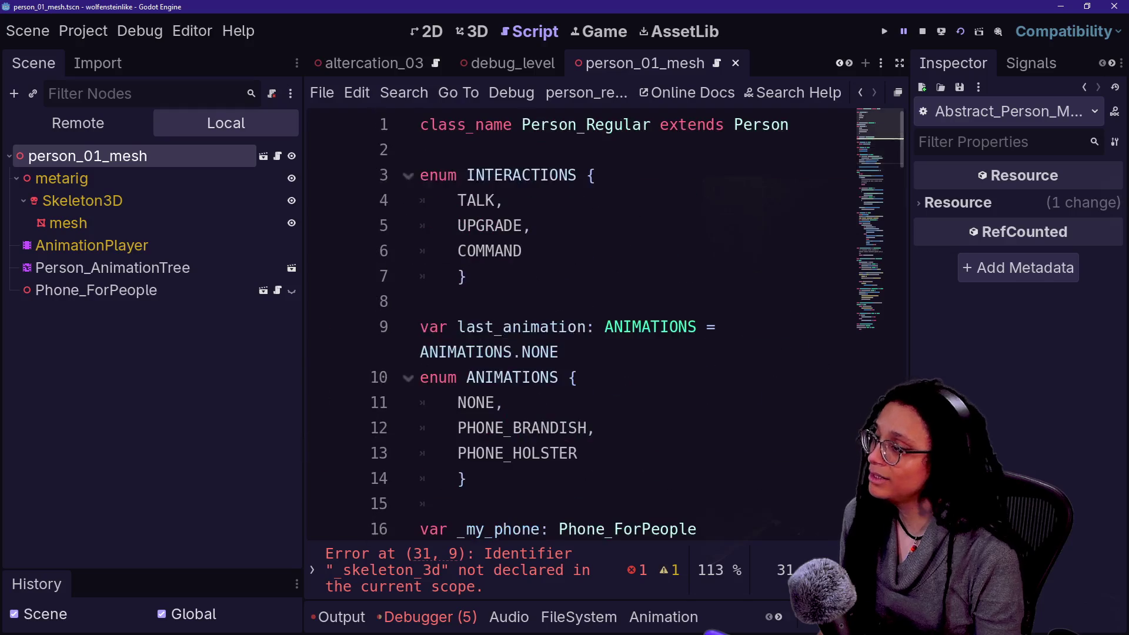
scroll(579, 323, "down", 2)
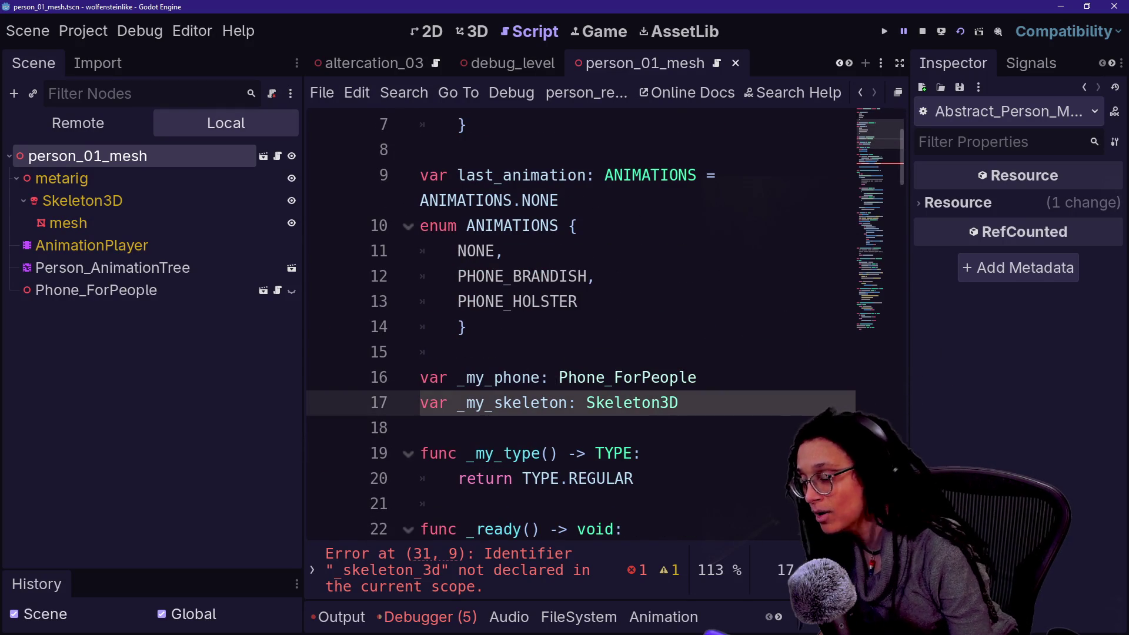
right_click(606, 438)
key("Escape")
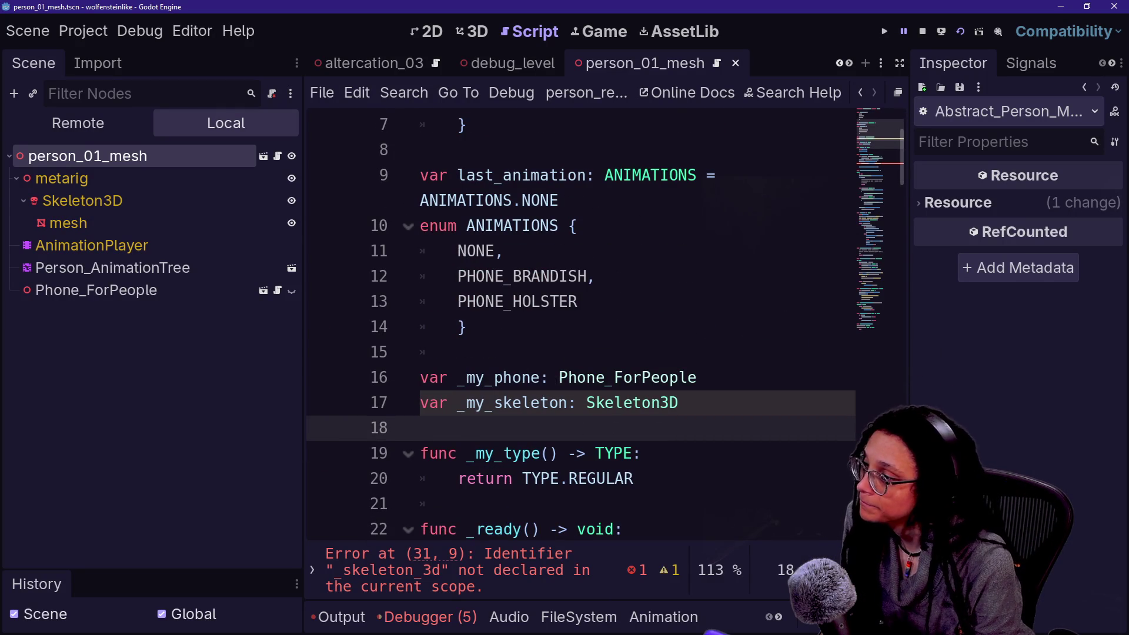
left_click(595, 402)
scroll(581, 323, "down", 6)
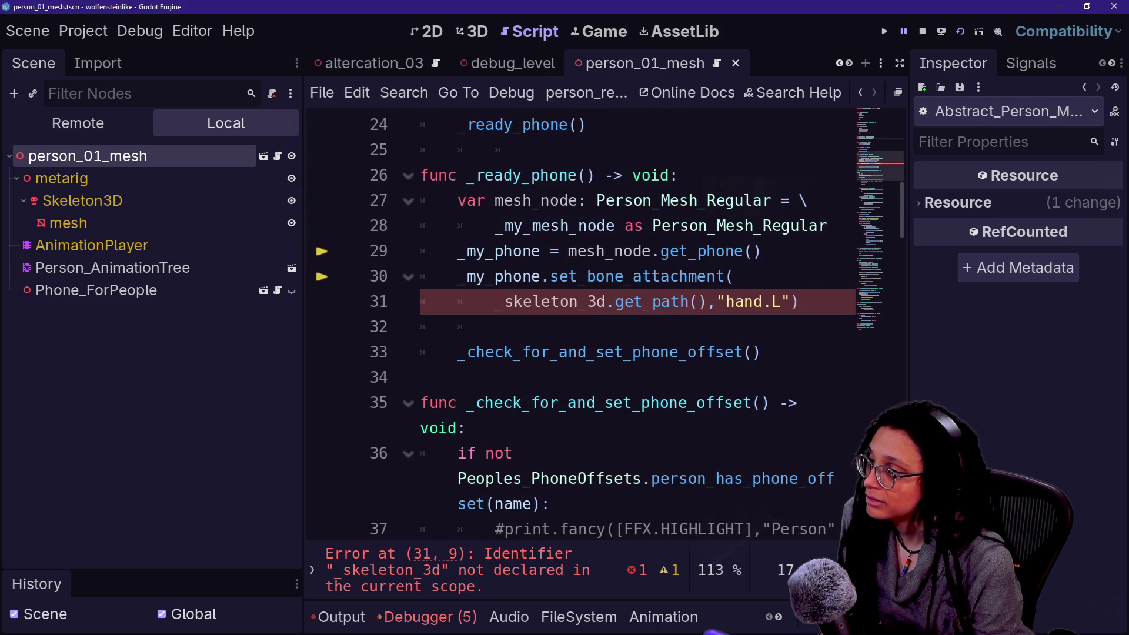
key("ctrl+f")
type("my_skeleton")
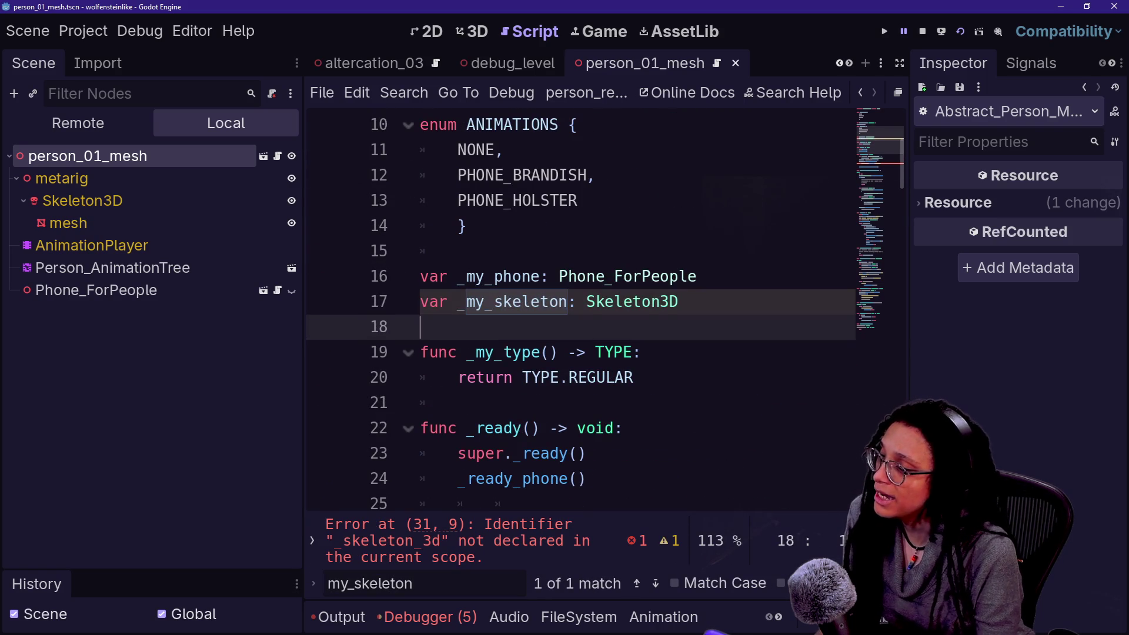
left_click_drag(457, 301, 679, 301)
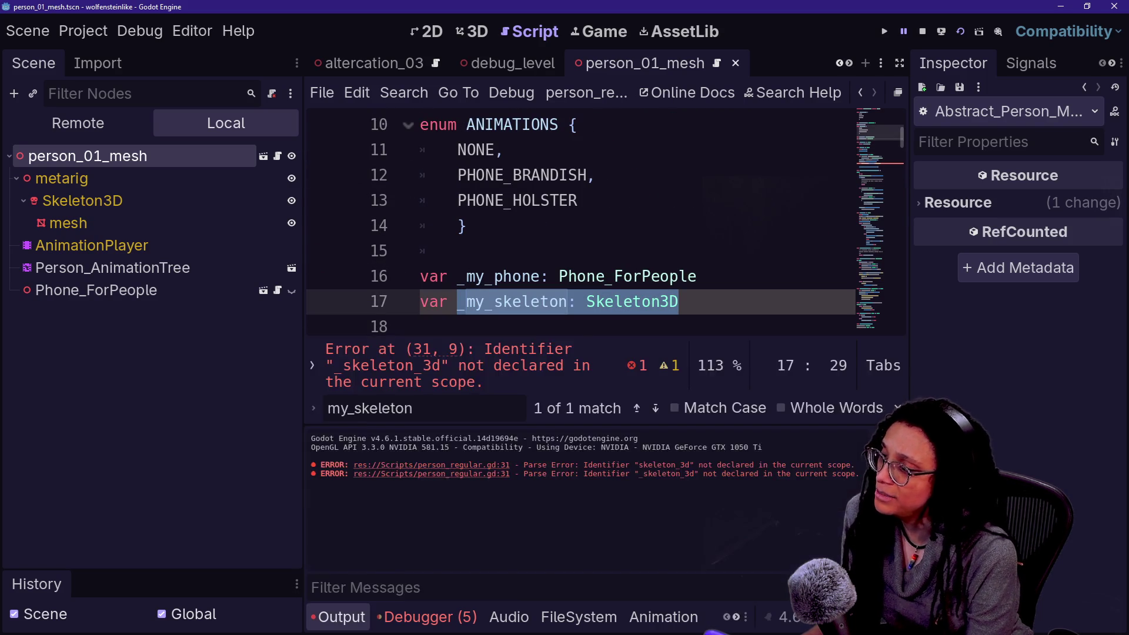
scroll(581, 312, "down", 5)
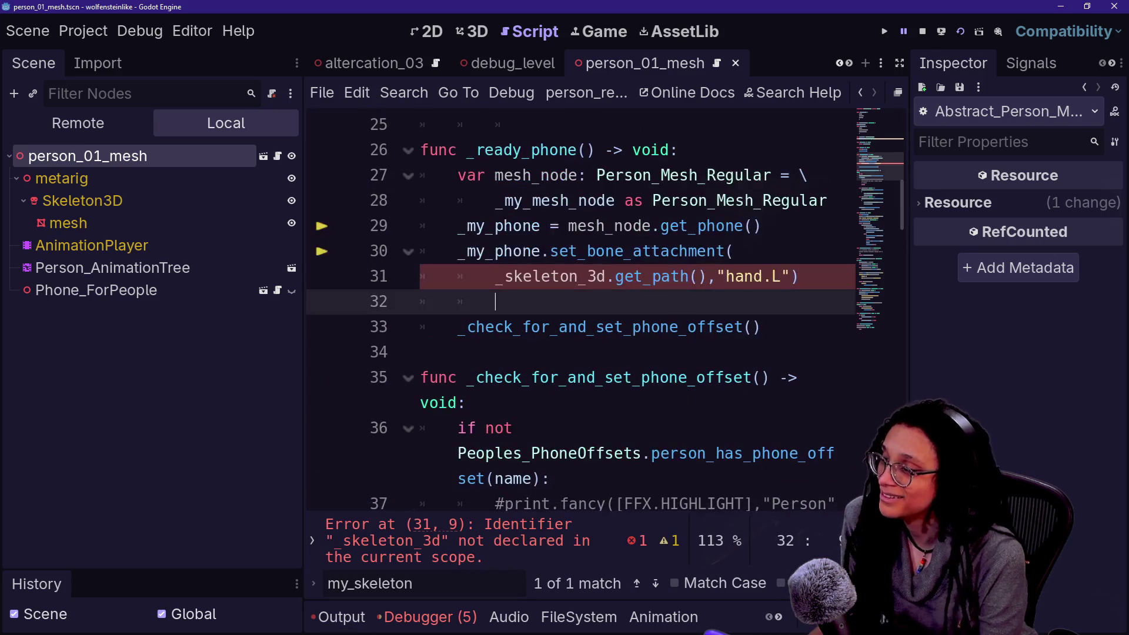
left_click(507, 276)
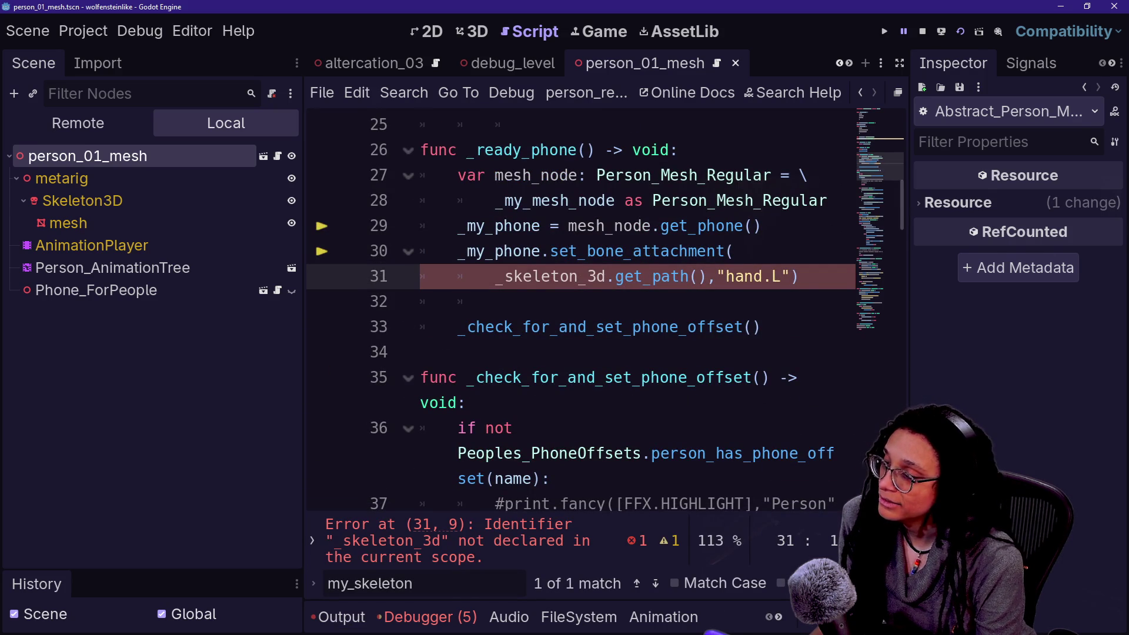
left_click(741, 251)
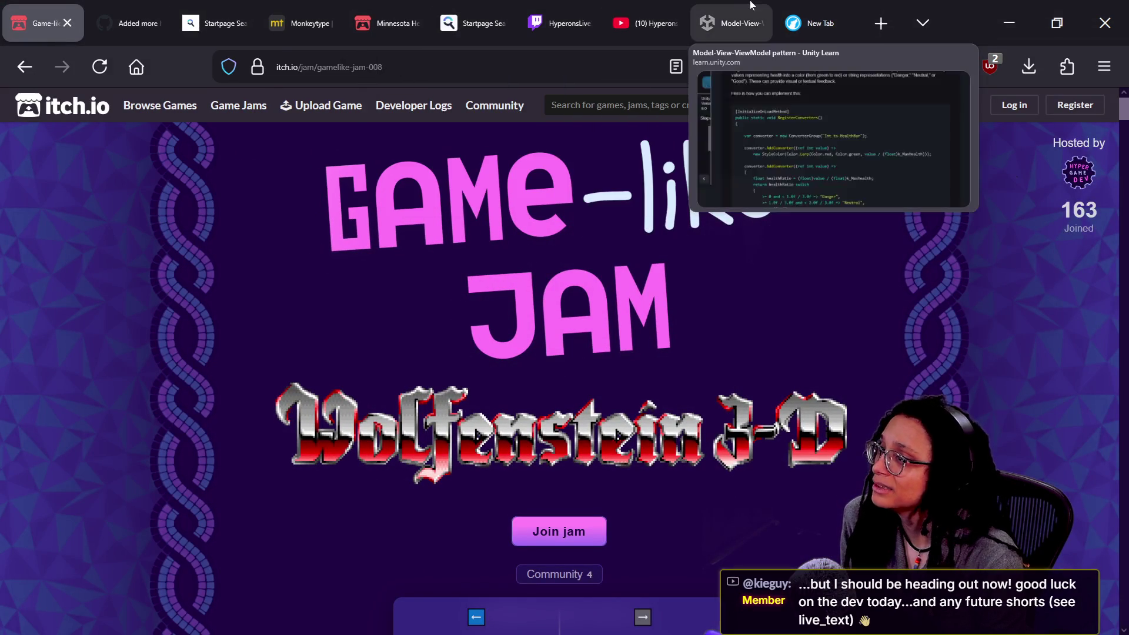
Step: Close a browser tab and the Minnesota Heat game tab without bookmarking it
left_click(811, 23)
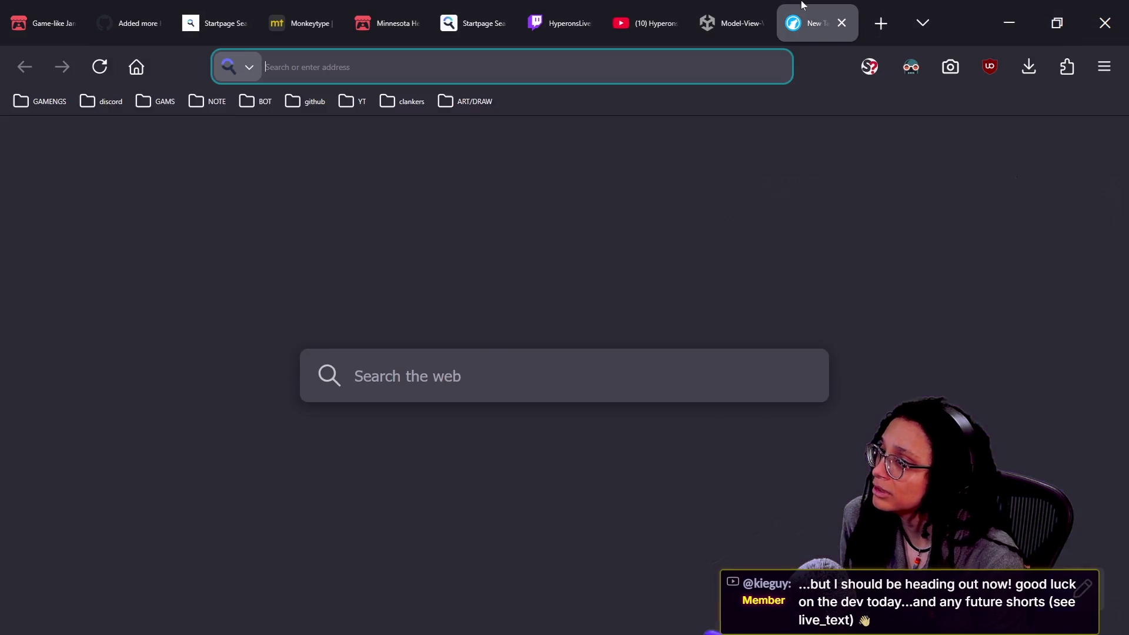
key("ctrl+w")
key("ctrl+w")
key("ctrl+w")
key("ctrl+w")
key("ctrl+w")
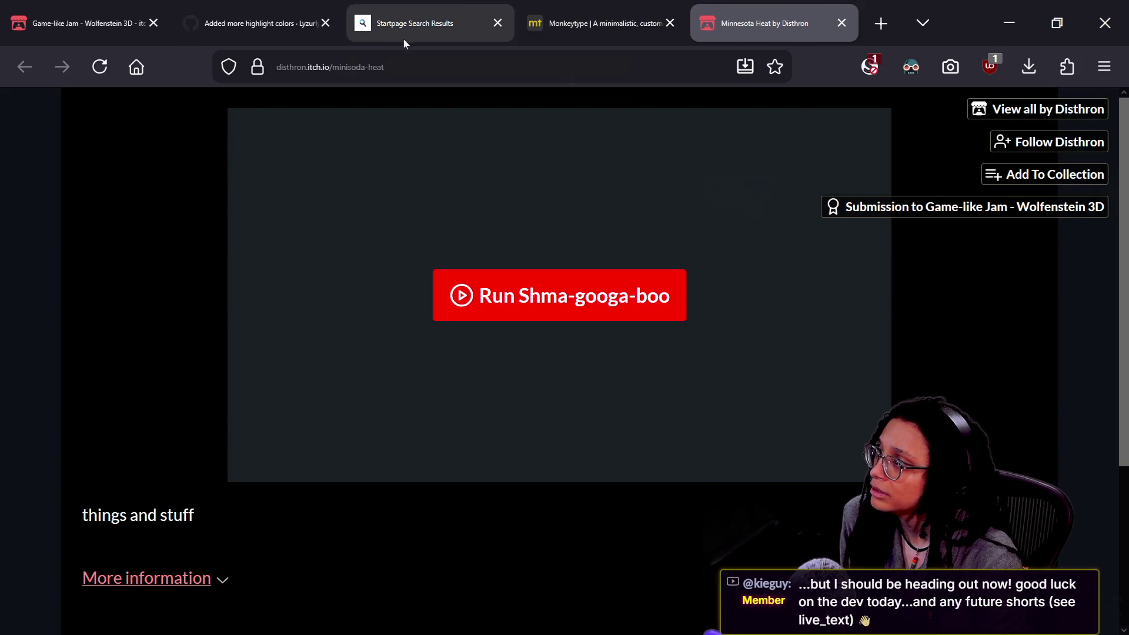
left_click(765, 67)
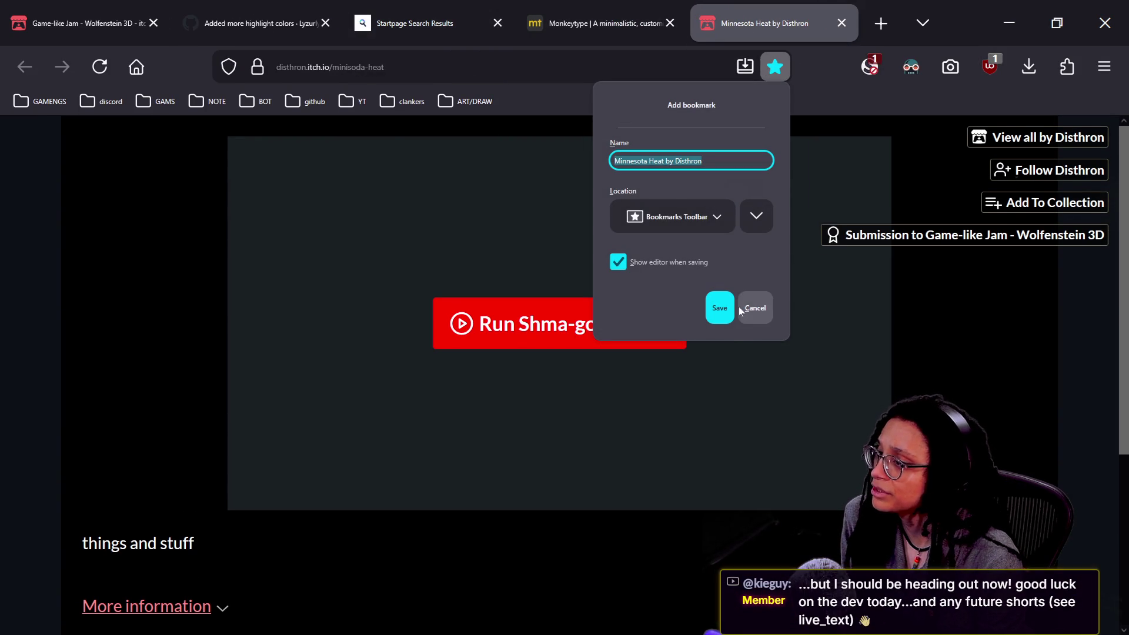
left_click(764, 313)
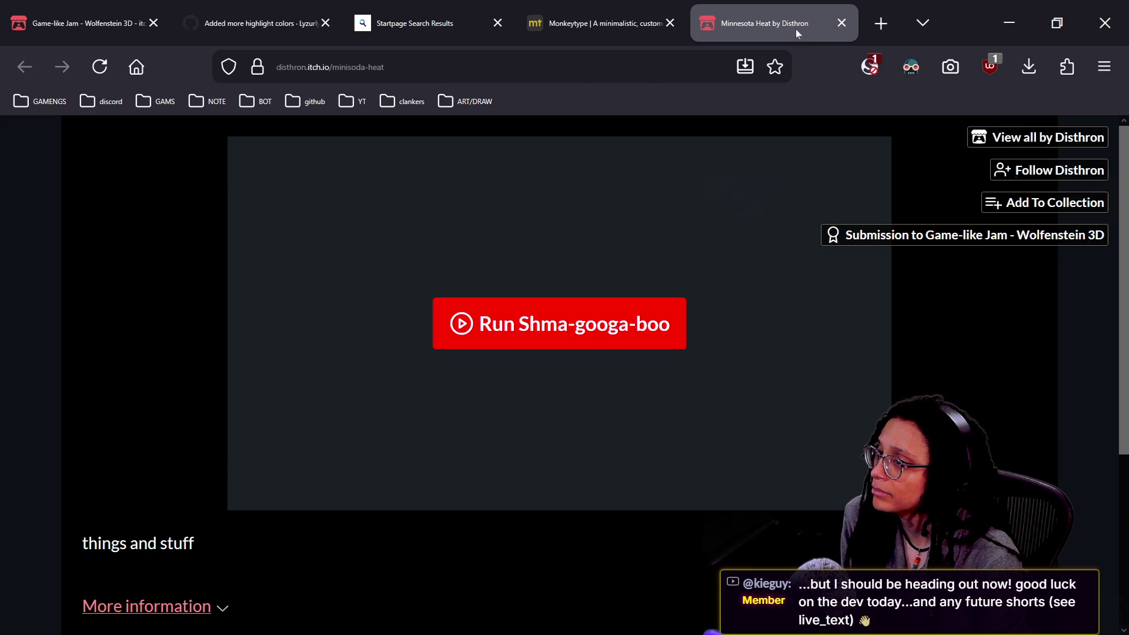
left_click(841, 24)
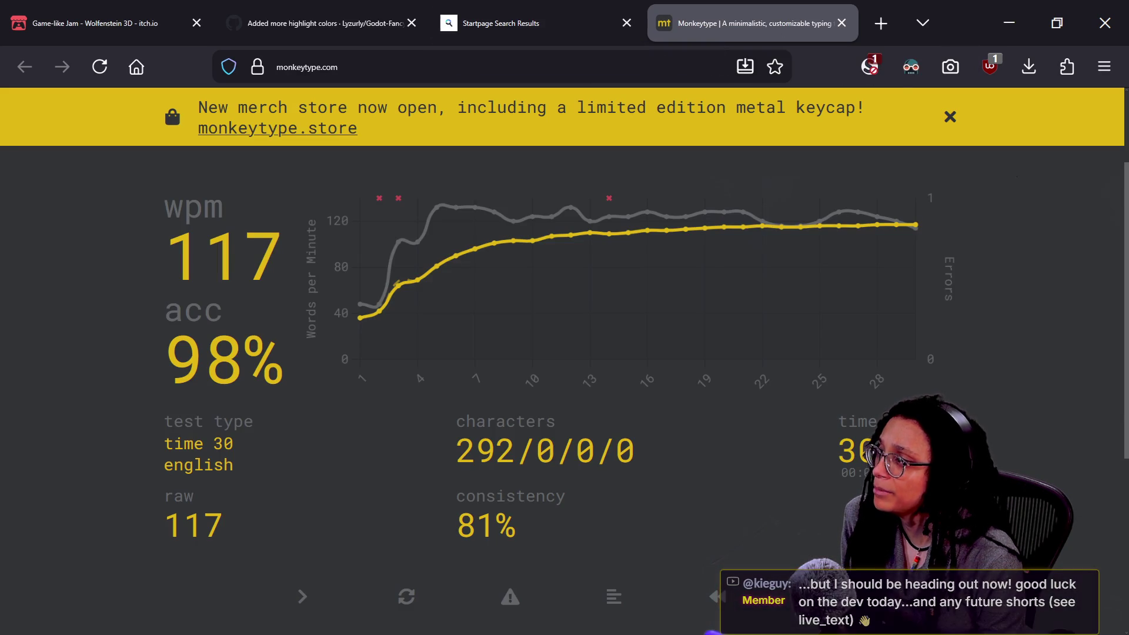
Step: Close the Monkeytype, Startpage search and GitHub commit tabs without bookmarking
left_click(777, 66)
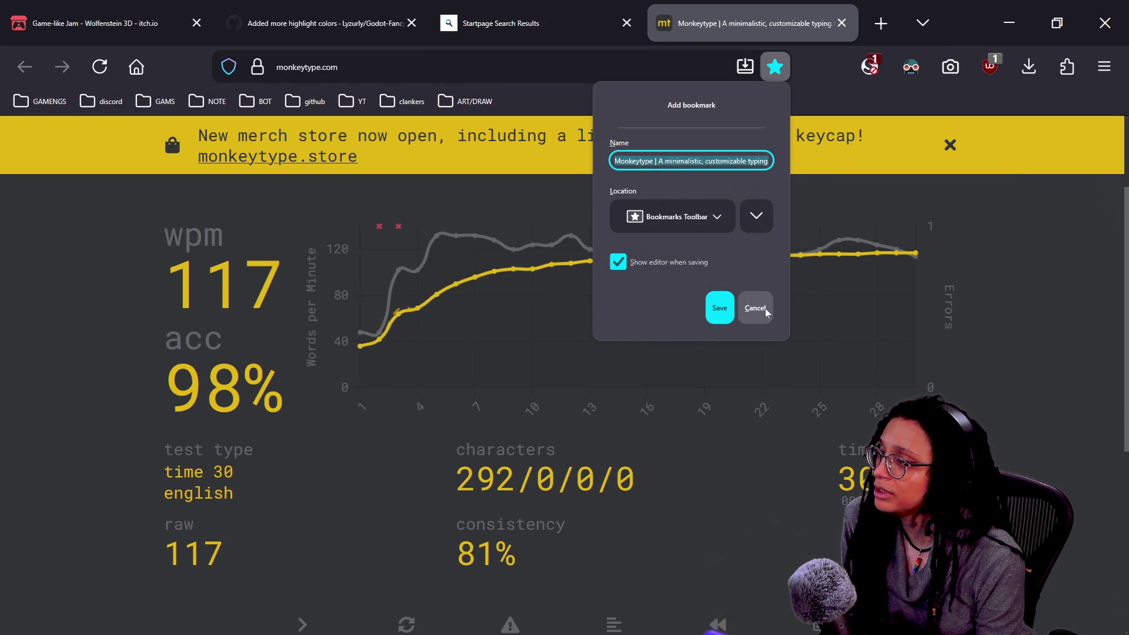
type("p")
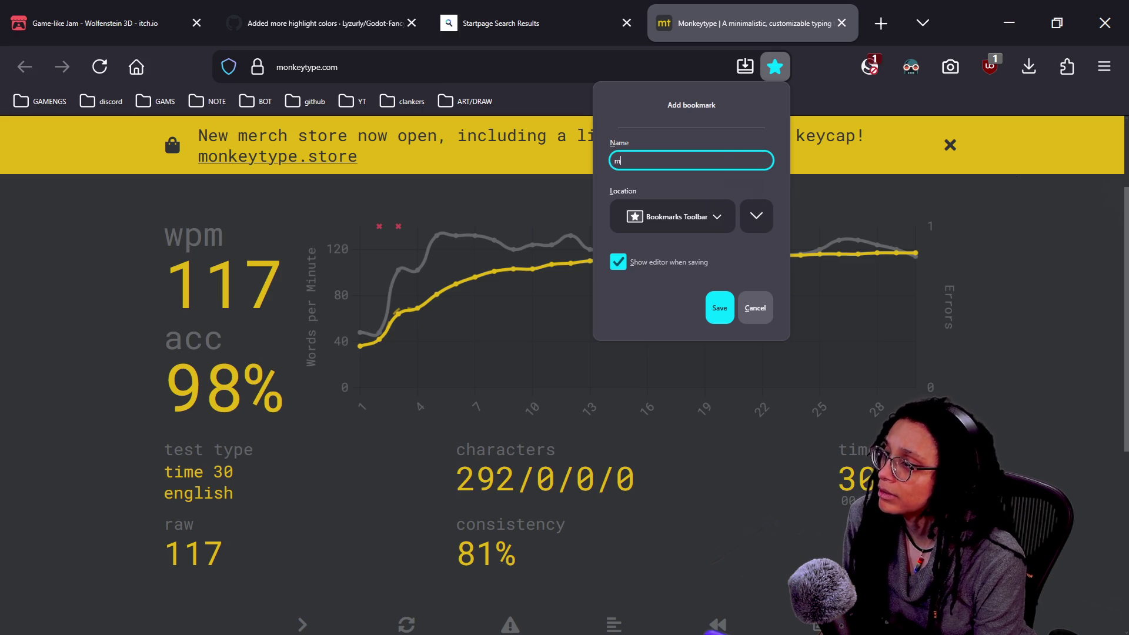
left_click(764, 308)
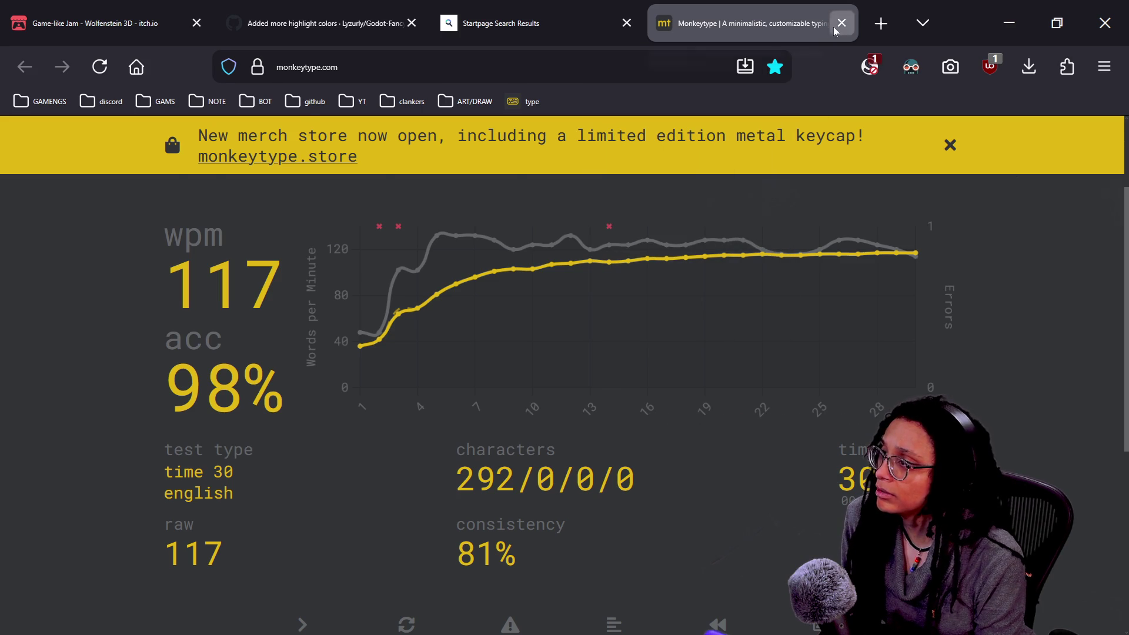
left_click(841, 24)
left_click(679, 29)
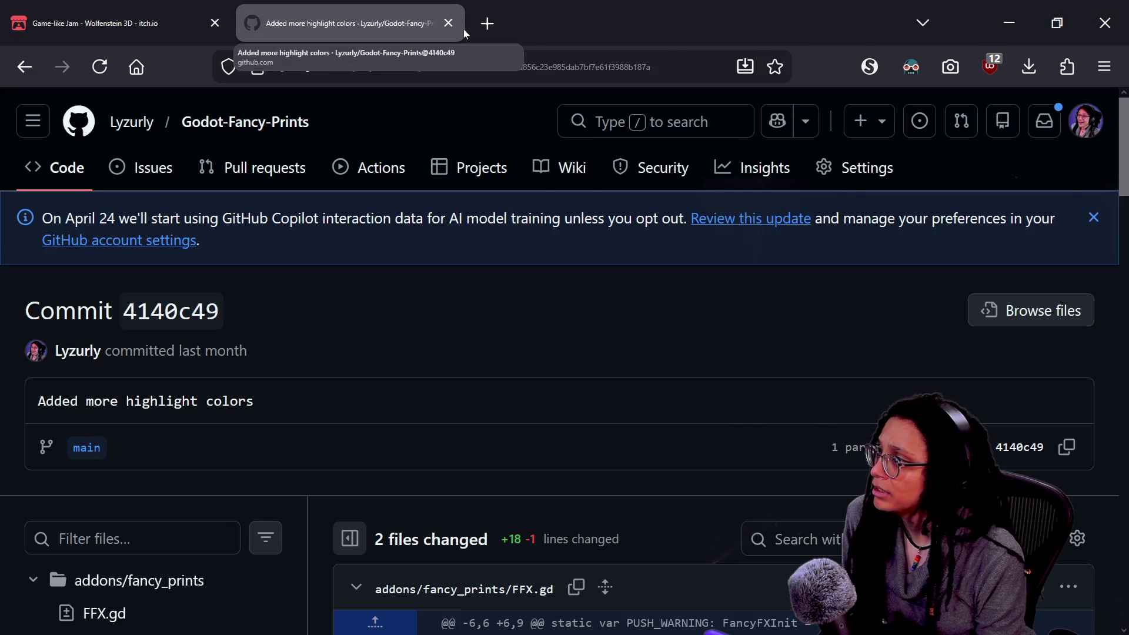
left_click(463, 26)
Step: Load Discord in a new tab from the discord bookmarks folder
left_click(253, 24)
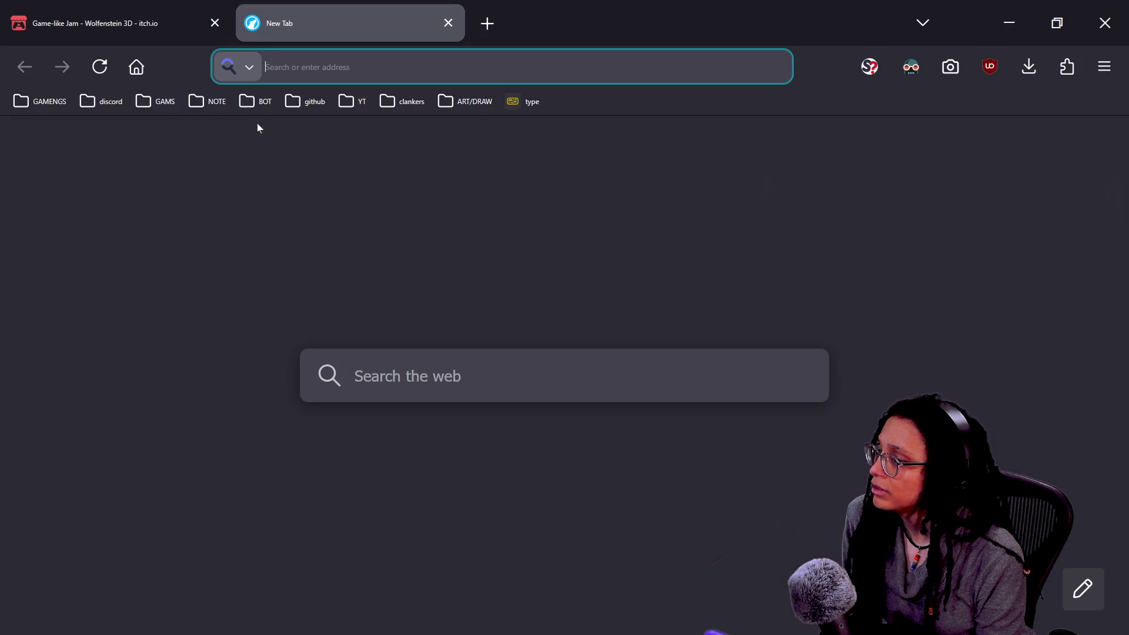
left_click(108, 115)
left_click(140, 143)
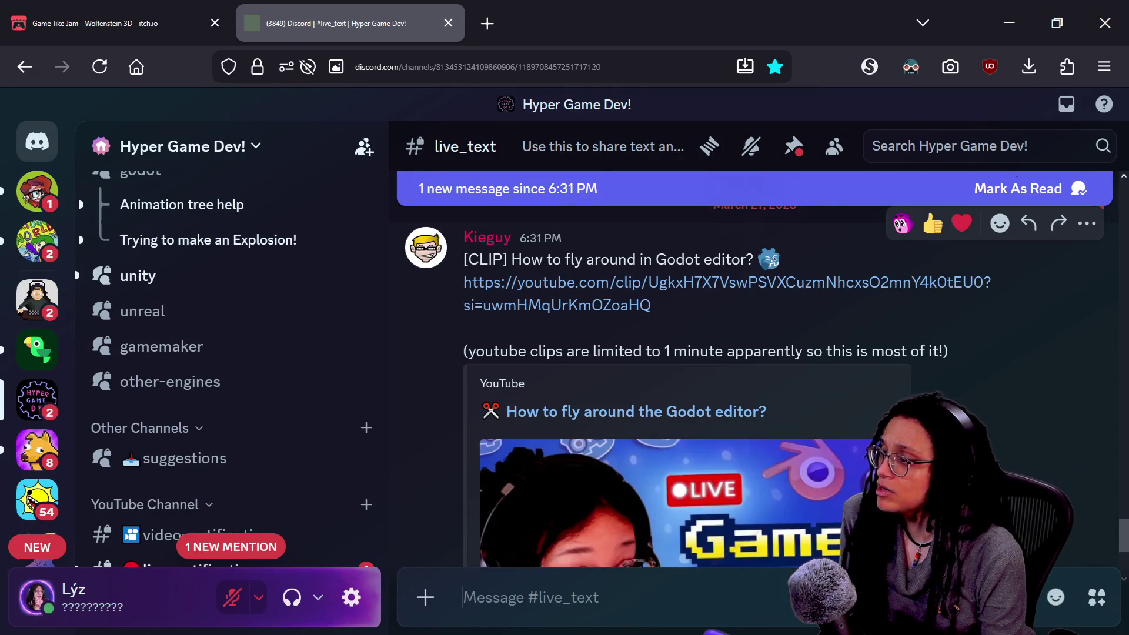
Step: Heart the 'How to fly around in Godot editor?' clip message and copy its message link
left_click(962, 223)
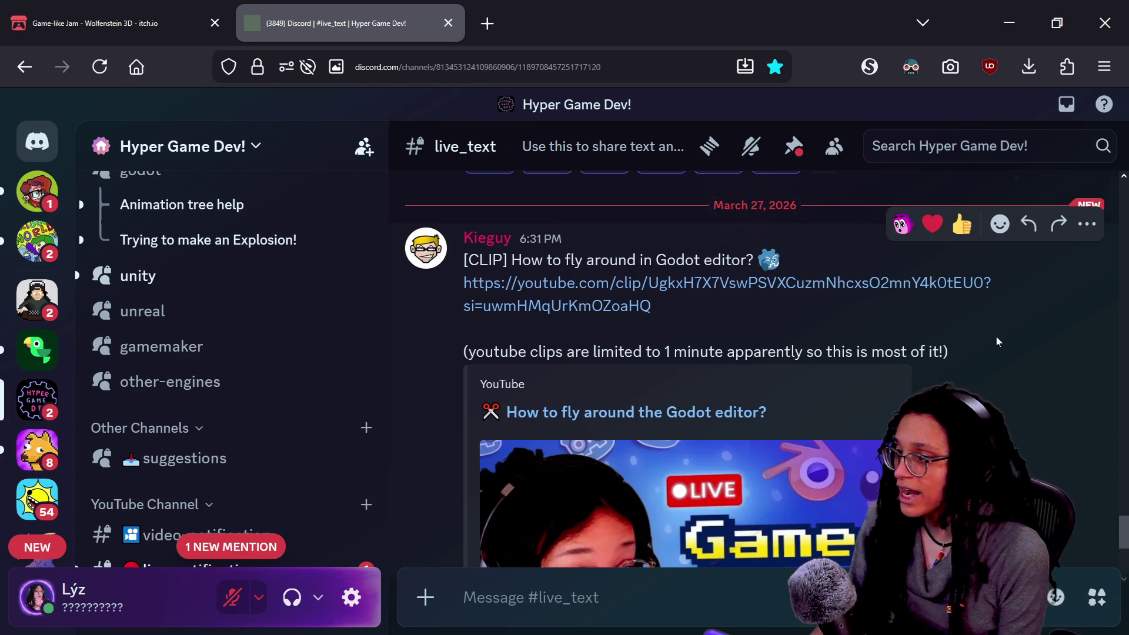
left_click(1086, 224)
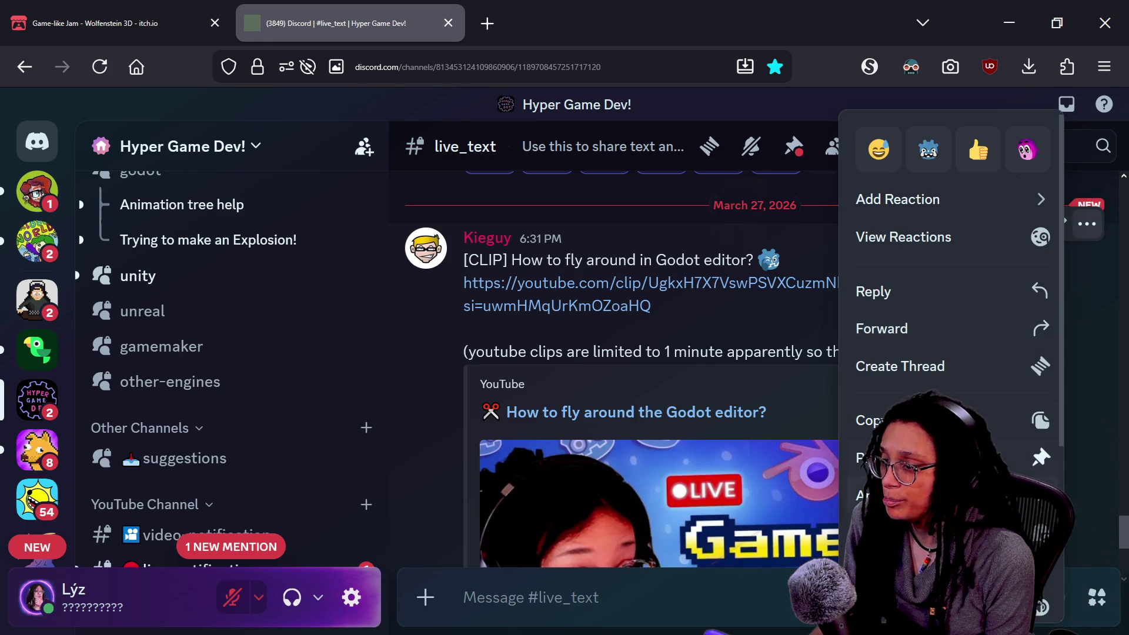
key("Escape")
scroll(272, 295, "up", 10)
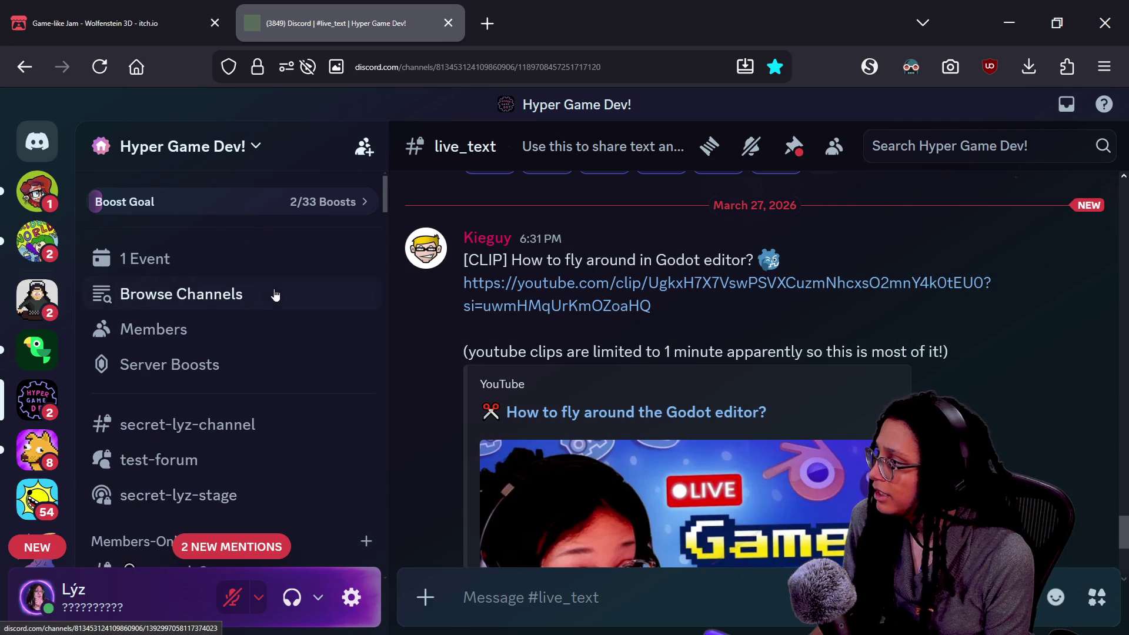
scroll(211, 364, "down", 3)
Step: Post the copied link in secret-lyz-channel, tagged SHORT
left_click(212, 294)
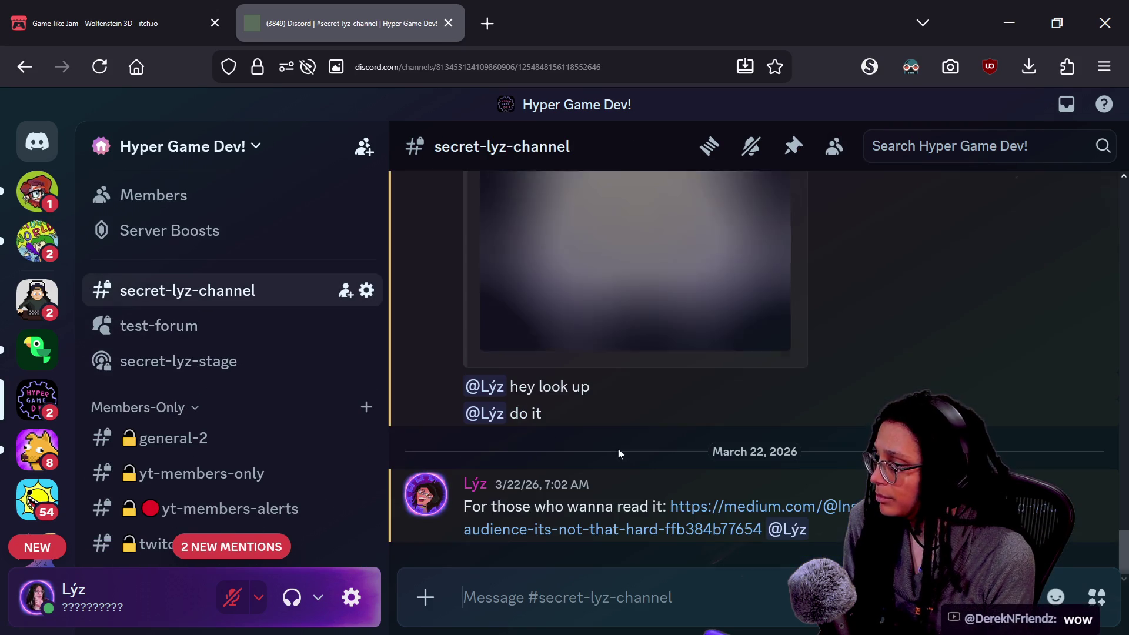
key("ctrl+v")
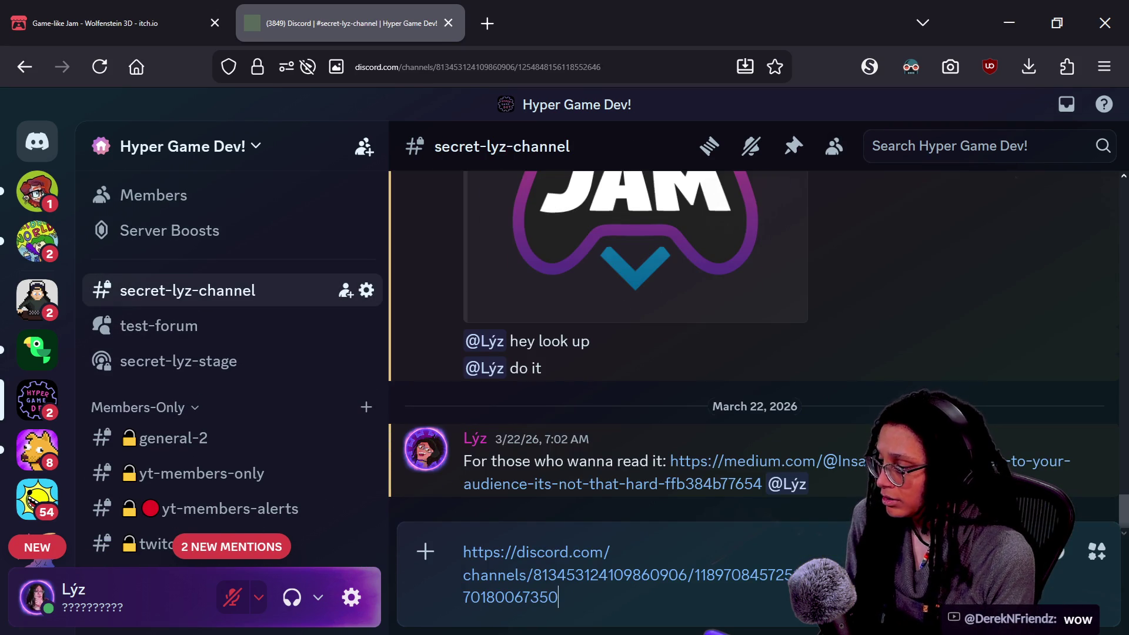
type("SHORT")
key("Return")
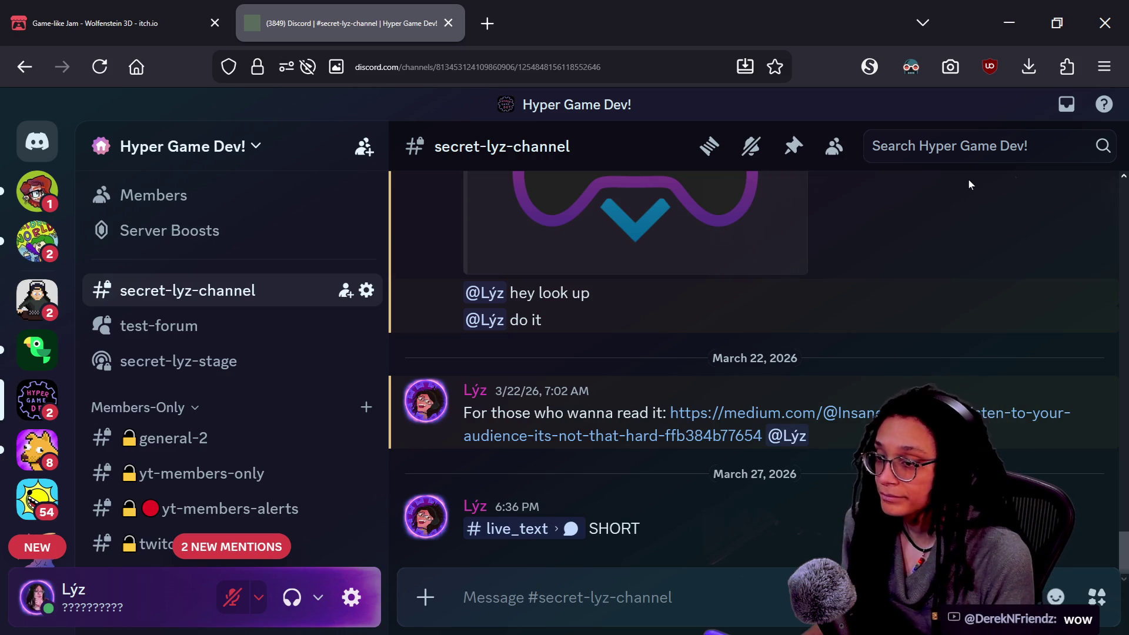
key("alt+Tab")
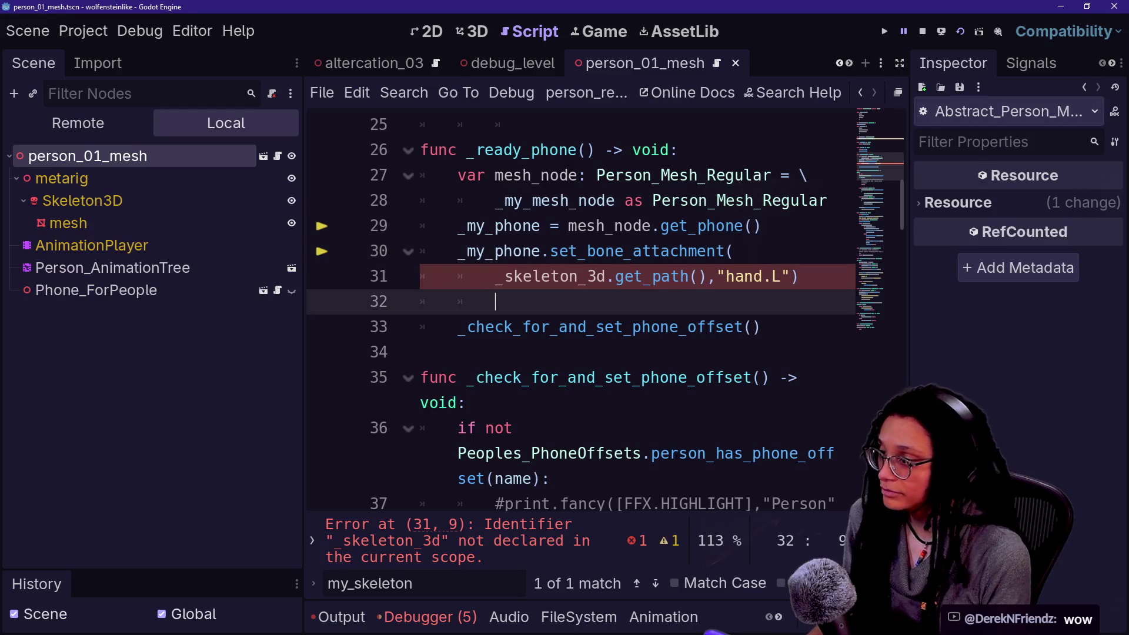
Step: Add '_my_skeleton = mesh_node.get_skeleton()' after the get_phone line in _ready_phone
left_click(771, 277)
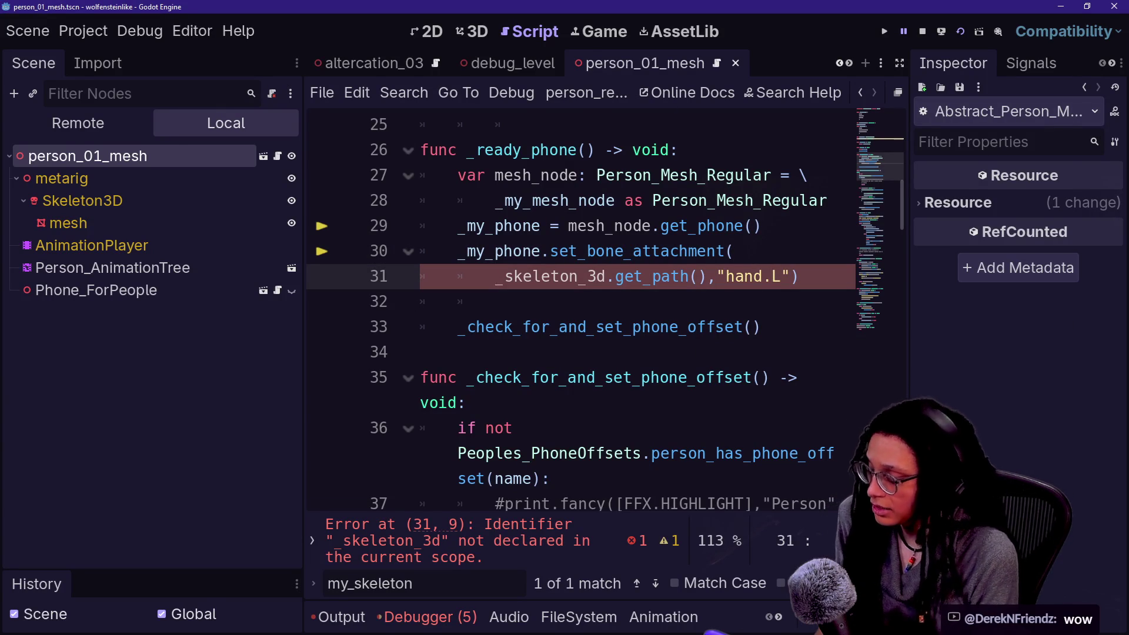
key("ctrl+shift+F11")
left_click(459, 225)
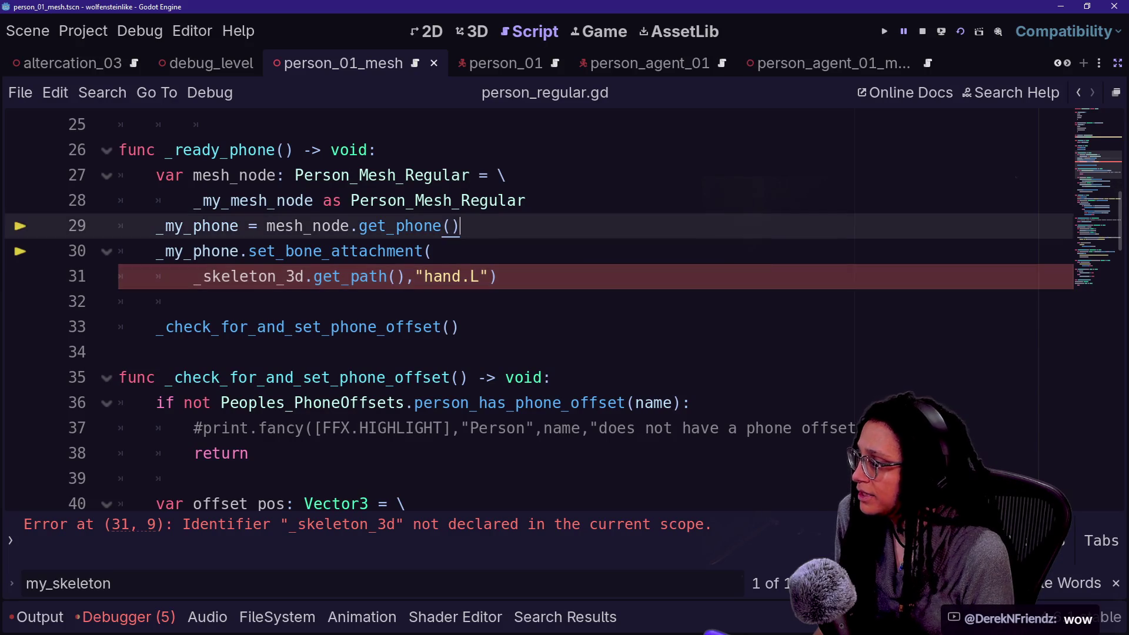
key("Return")
key("BackSpace")
type("_my")
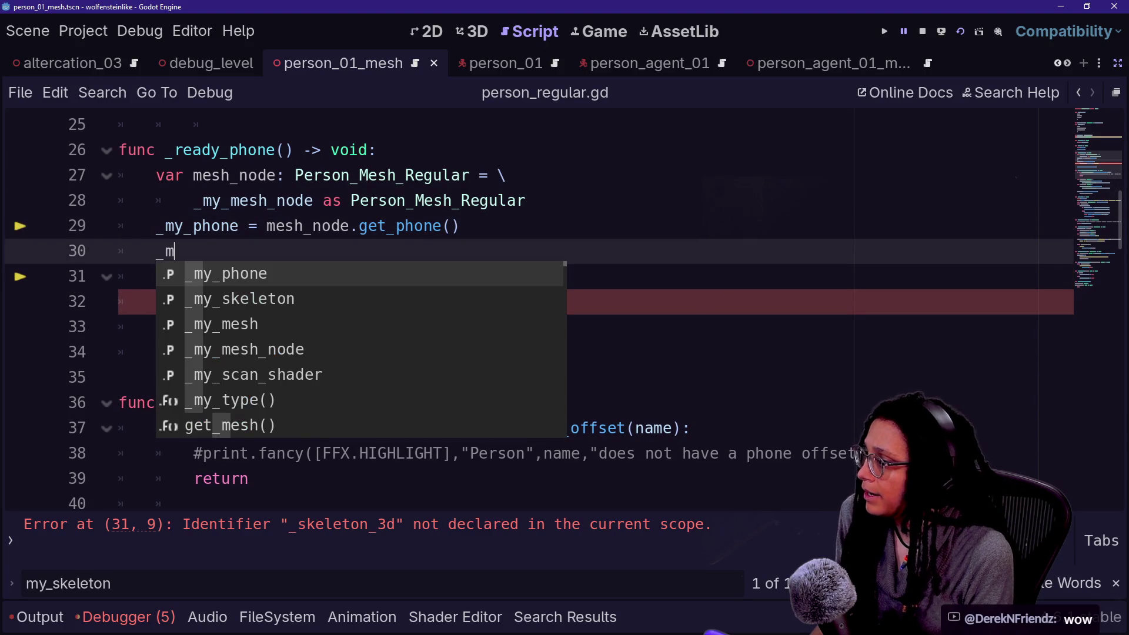
key("Down")
key("Return")
type("= mesh_node")
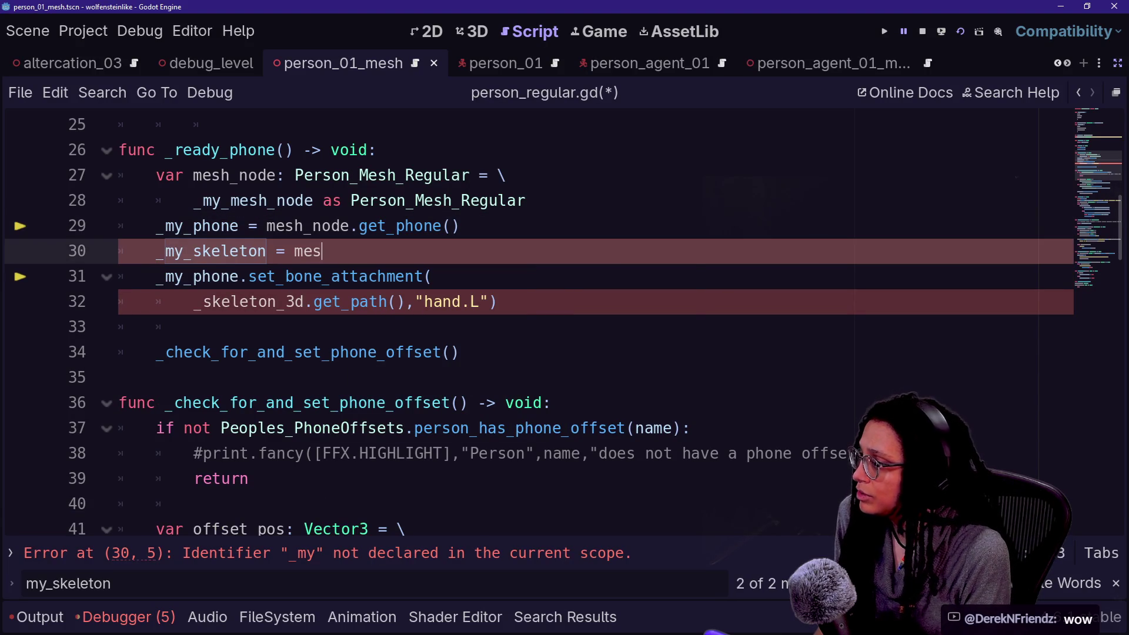
type(".getg")
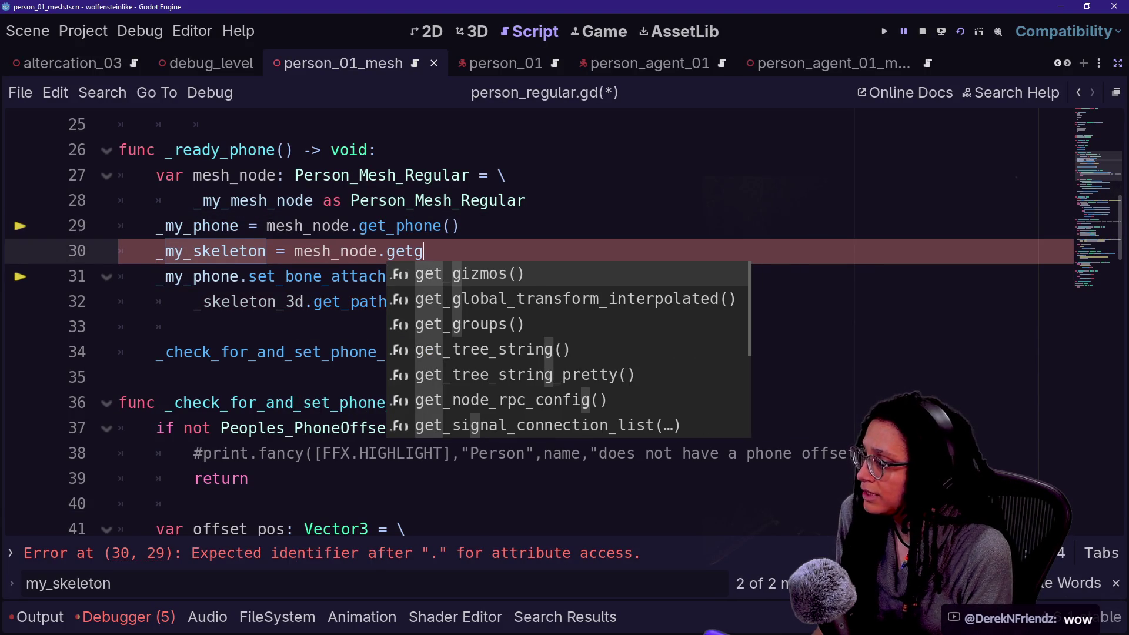
key("BackSpace")
type("_skeleton()")
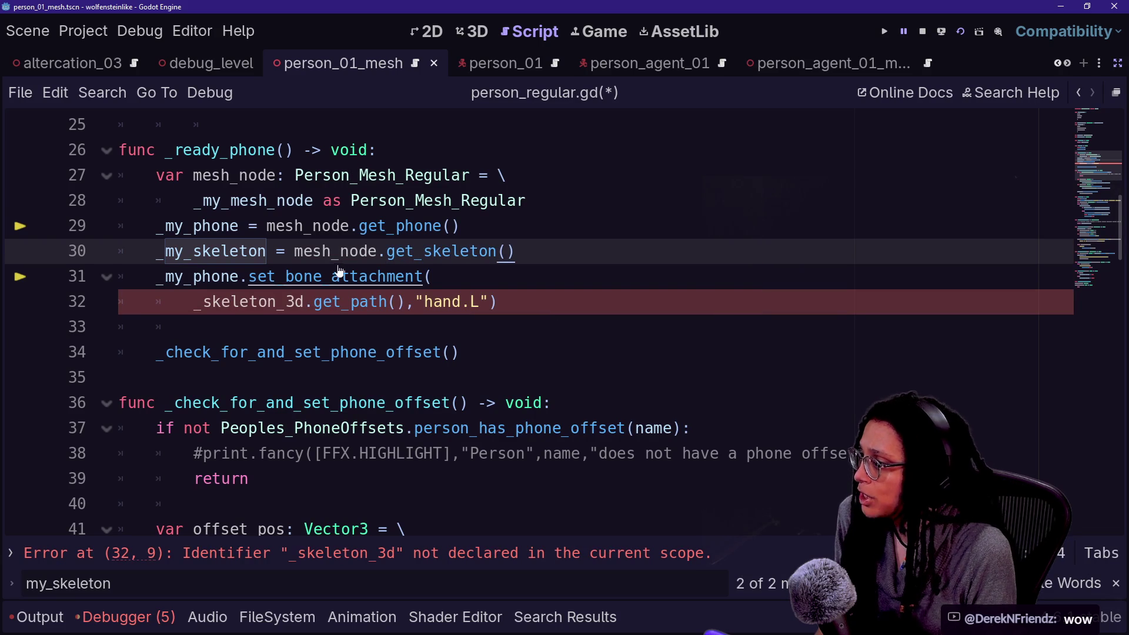
Step: Review the mesh_node declaration, then open the Person_Mesh_Regular class script at its end
scroll(529, 323, "up", 2)
left_click(119, 327)
scroll(529, 323, "up", 6)
scroll(529, 323, "down", 1)
scroll(529, 324, "up", 1)
scroll(529, 323, "down", 11)
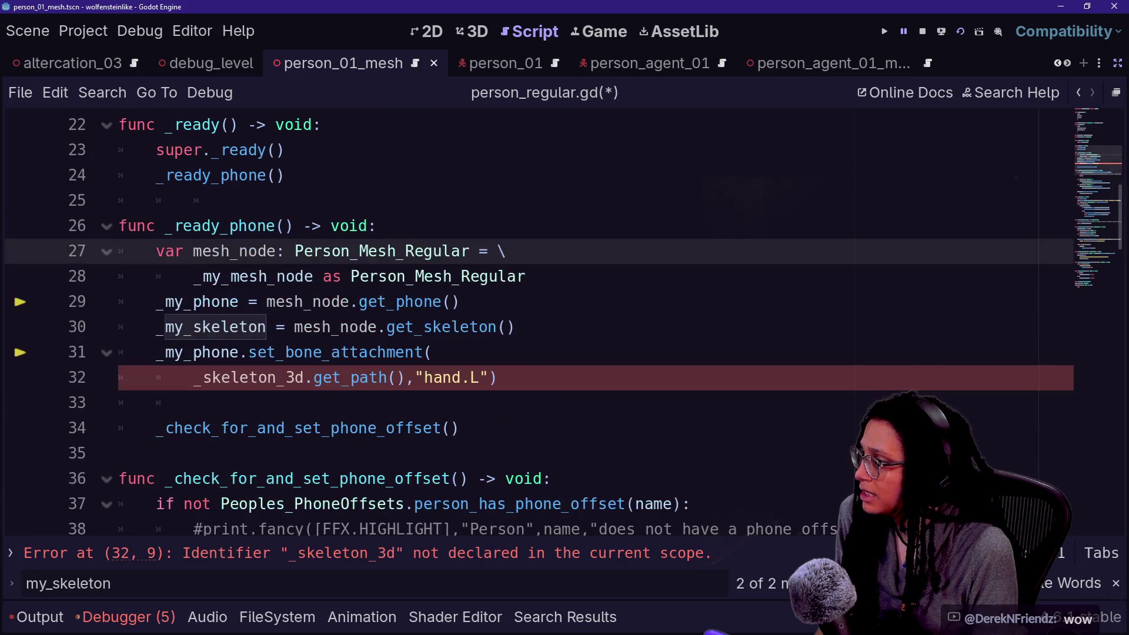
scroll(529, 323, "down", 2)
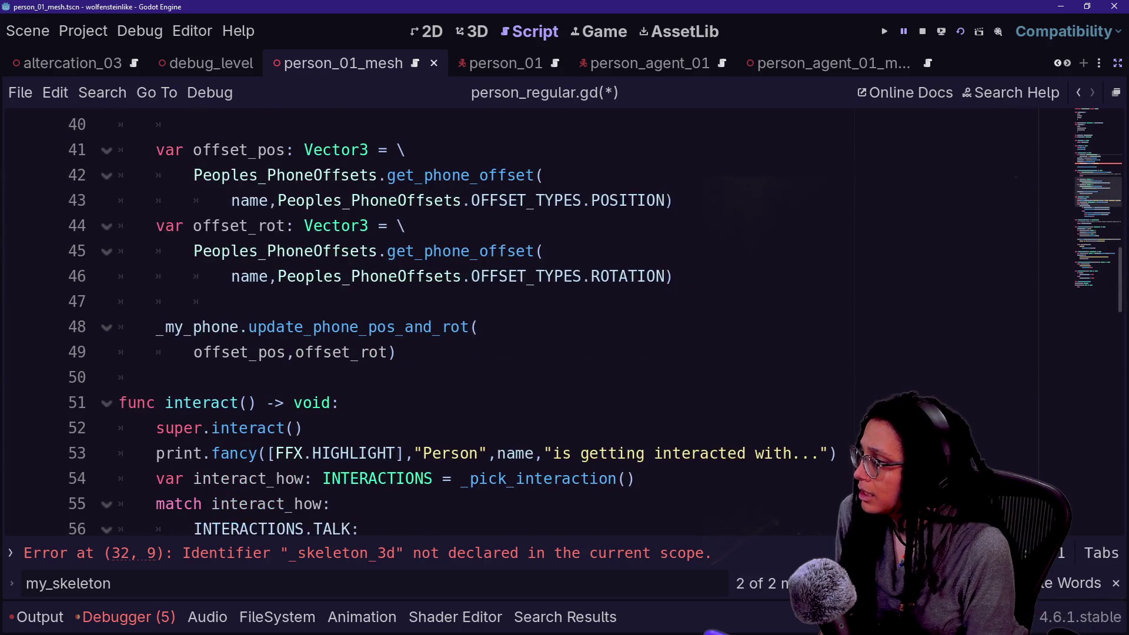
scroll(529, 324, "up", 5)
left_click(499, 302)
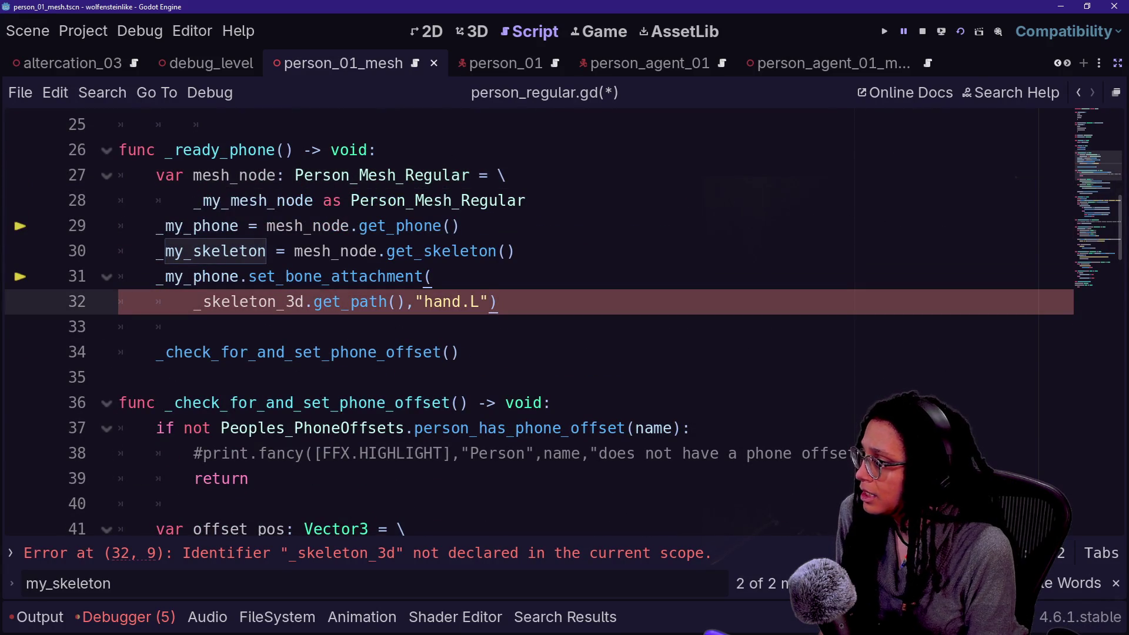
key("alt+Left")
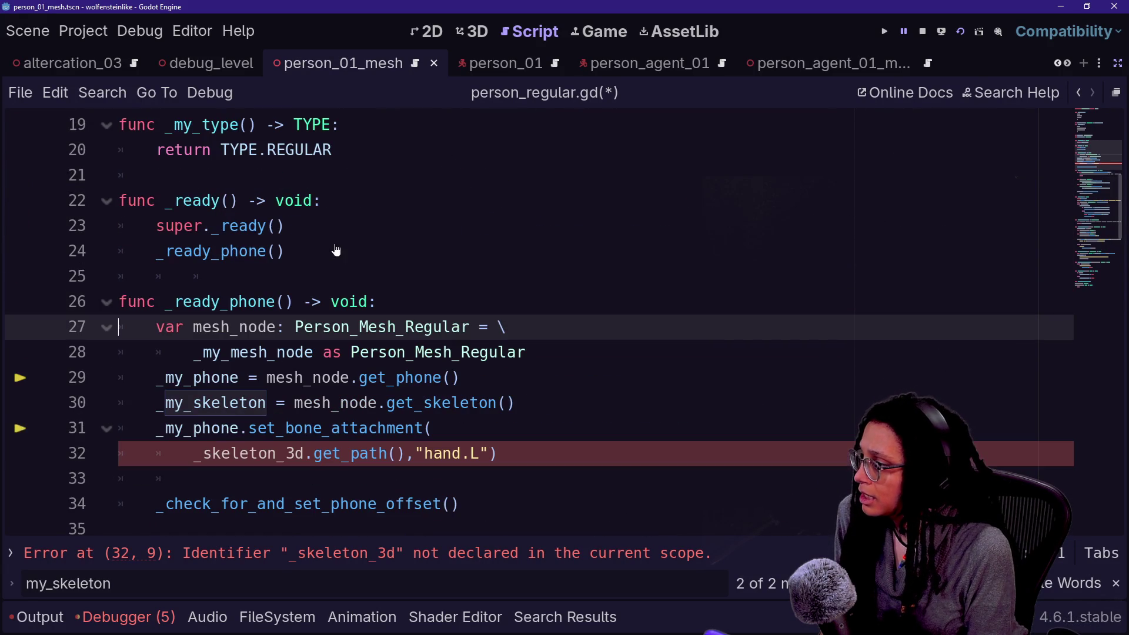
left_click(306, 328, "ctrl")
key("ctrl+End")
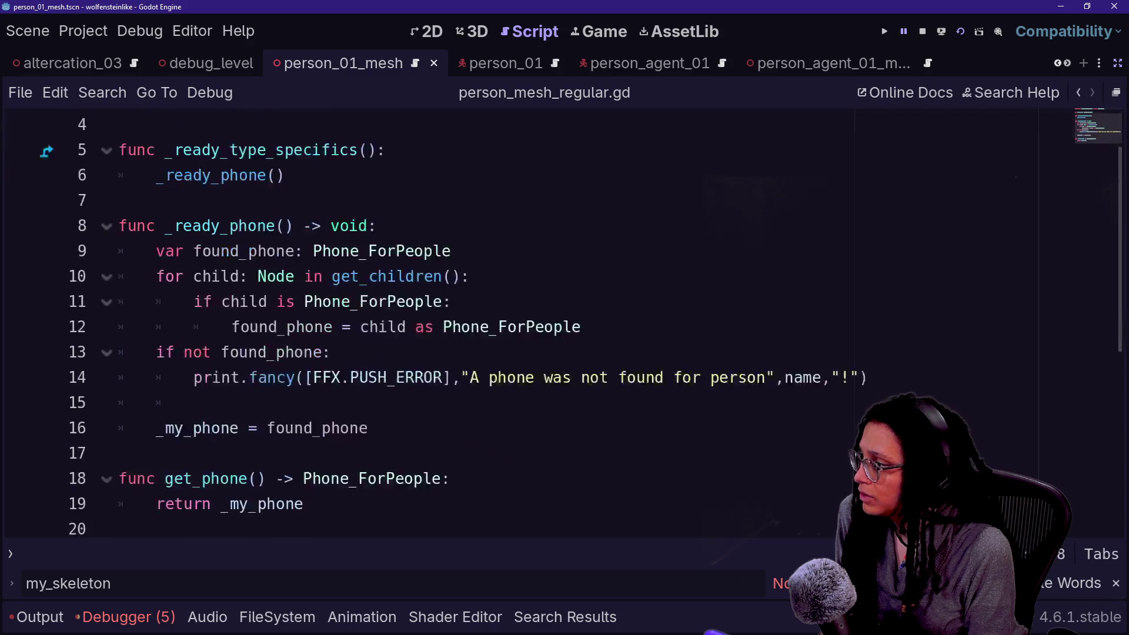
Step: Append 'func get_skeleton() -> Skeleton3D:' returning _skeleton_3d to person_mesh_regular.gd and save
type("func get_sk")
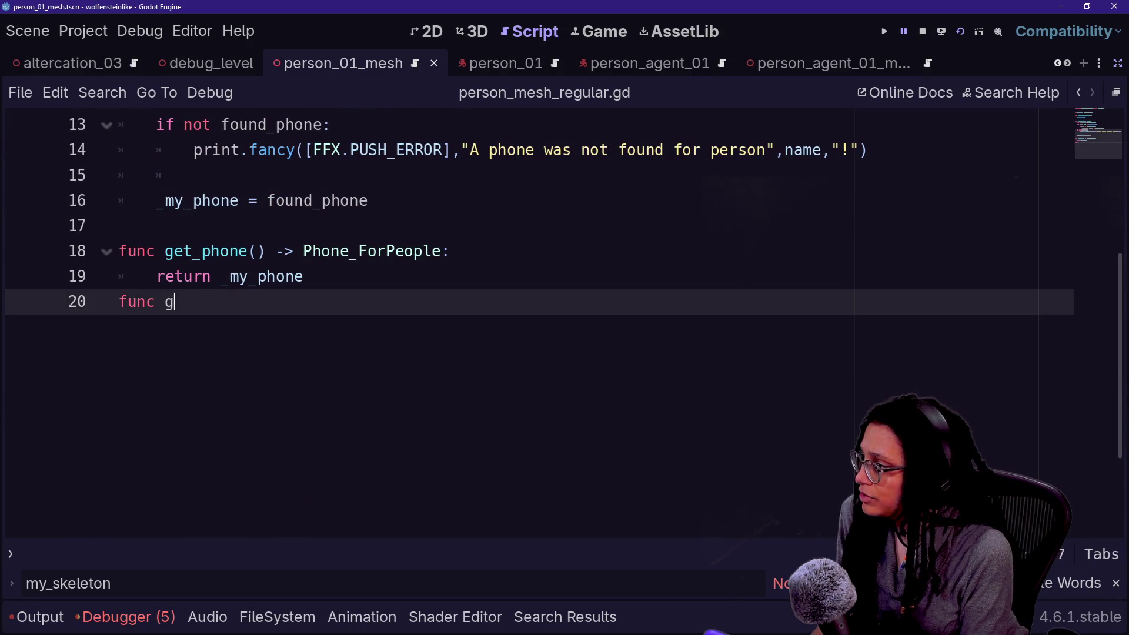
type("eleton*")
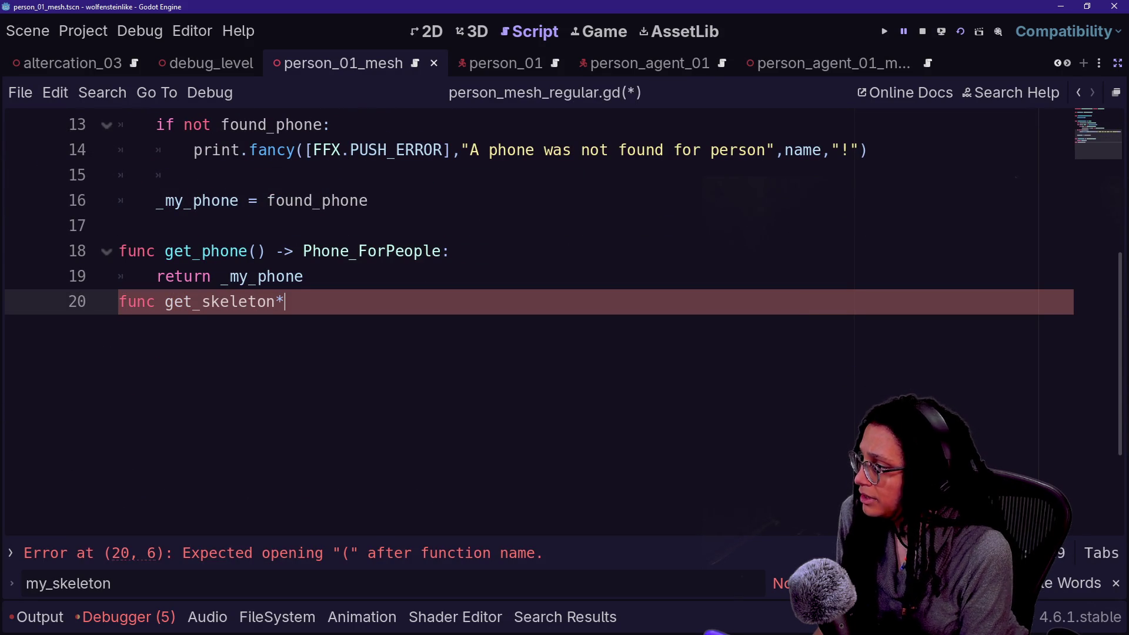
key("BackSpace")
type("() -> Skeleton")
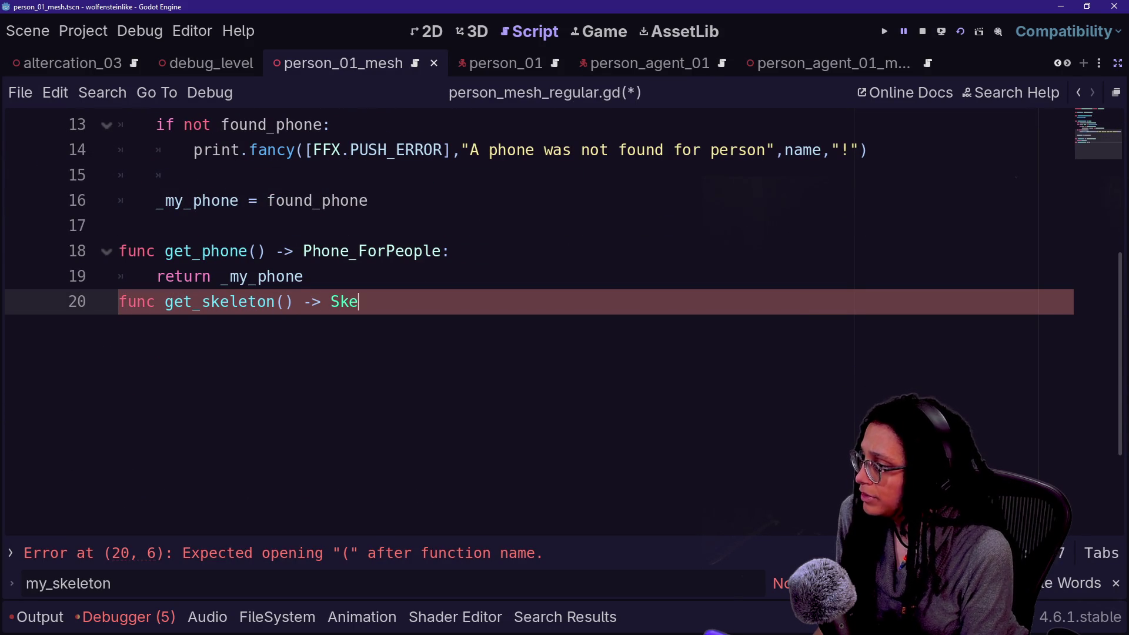
type("3D:")
key("Return")
type("return _")
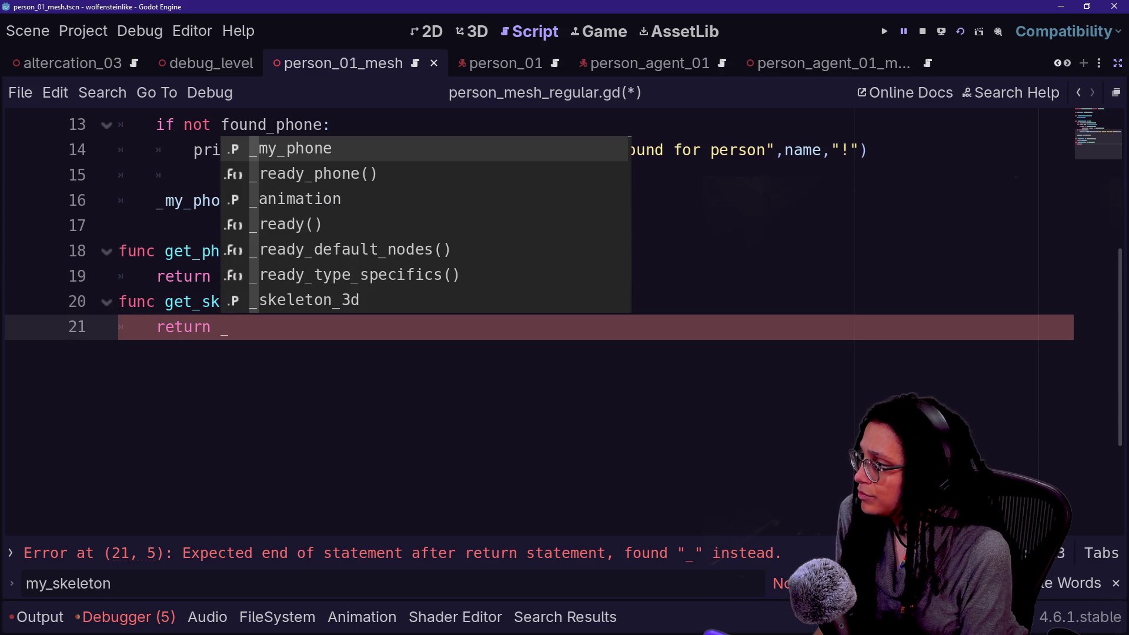
type("sk")
key("Return")
scroll(529, 323, "up", 4)
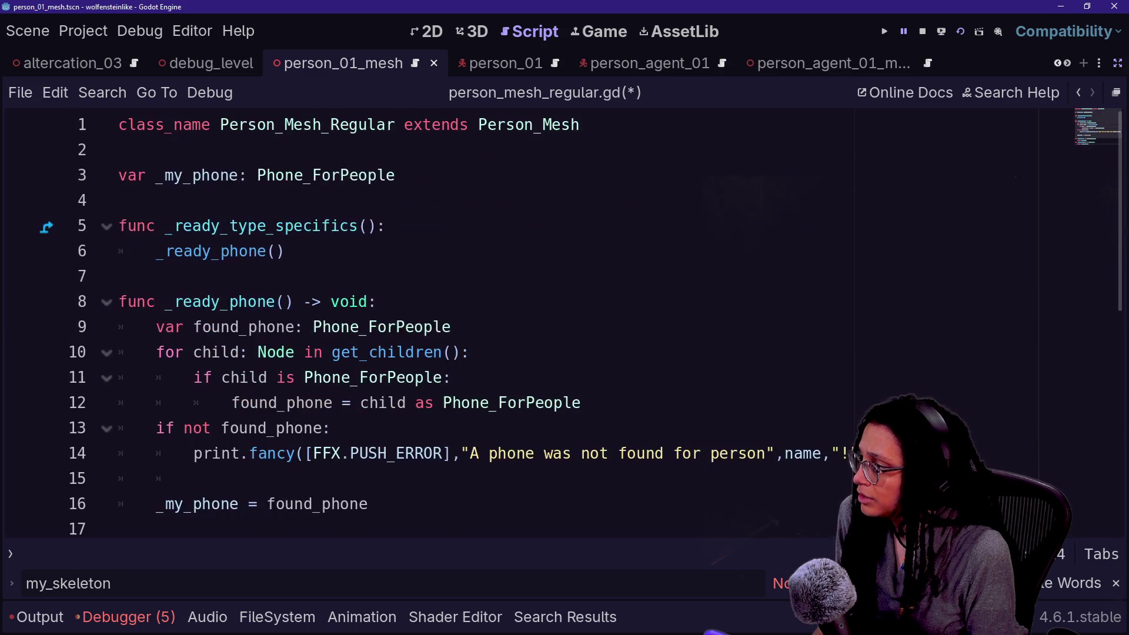
scroll(529, 324, "down", 3)
scroll(529, 323, "up", 3)
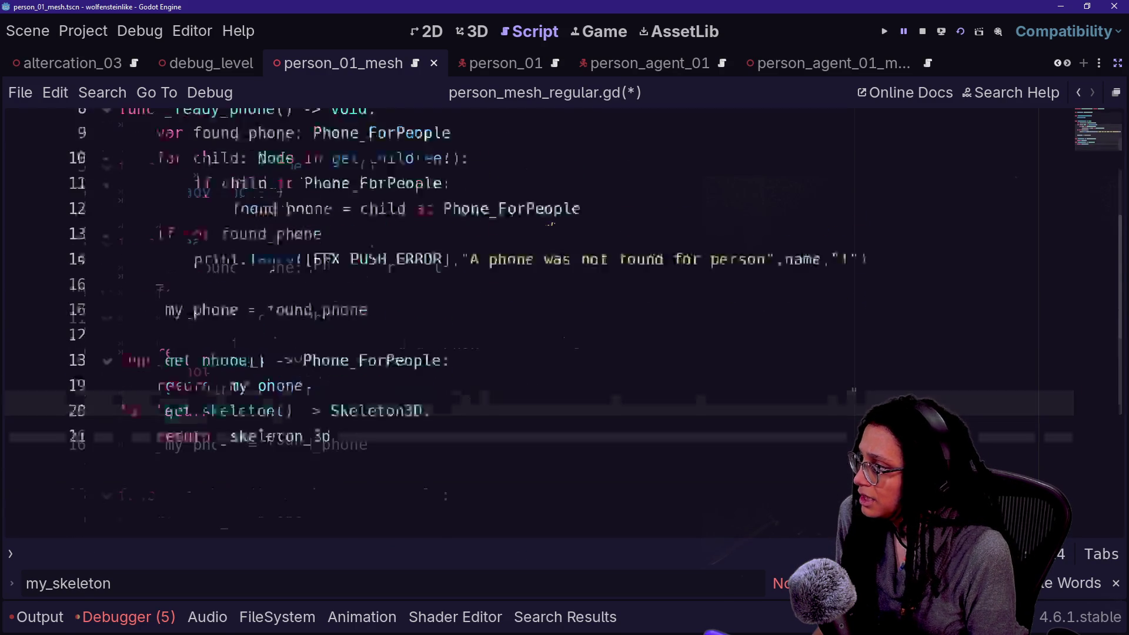
key("ctrl+s")
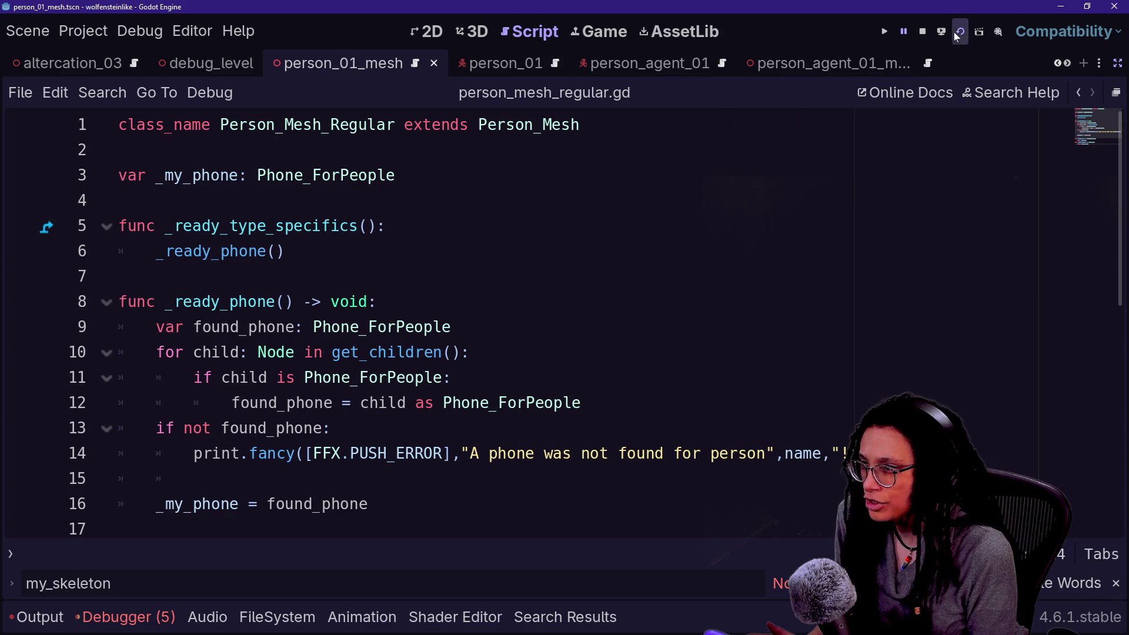
Step: In person_regular.gd, replace the _skeleton_3d reference on line 32 with _my_skeleton
key("shift+alt+o")
key("Down")
key("Down")
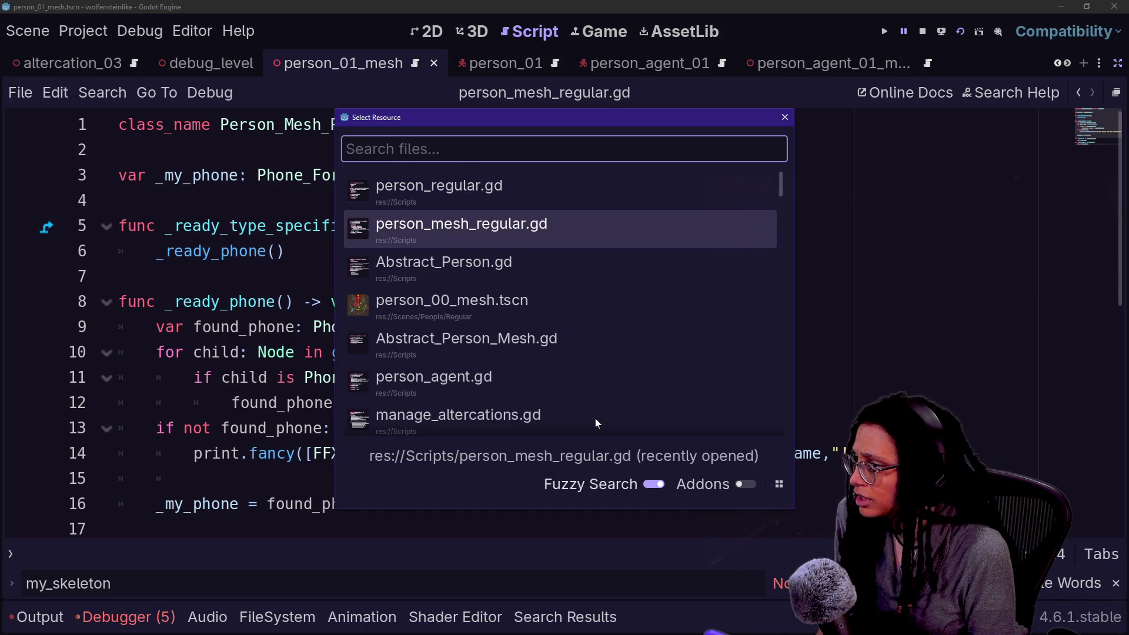
key("Escape")
left_click(235, 427)
left_click(340, 351)
left_click(203, 377)
type("my_")
key("Escape")
key("Delete")
key("Delete")
key("Delete")
Step: Run the game and aim the phone at the woman and officer, reaching $53.00
key("F5")
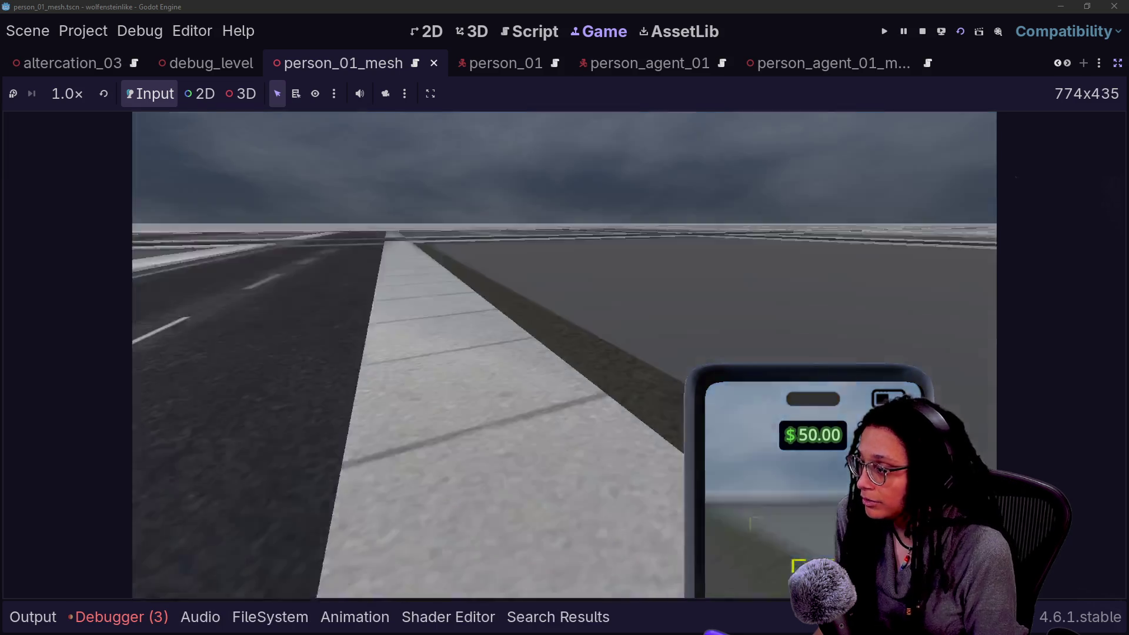
key("w")
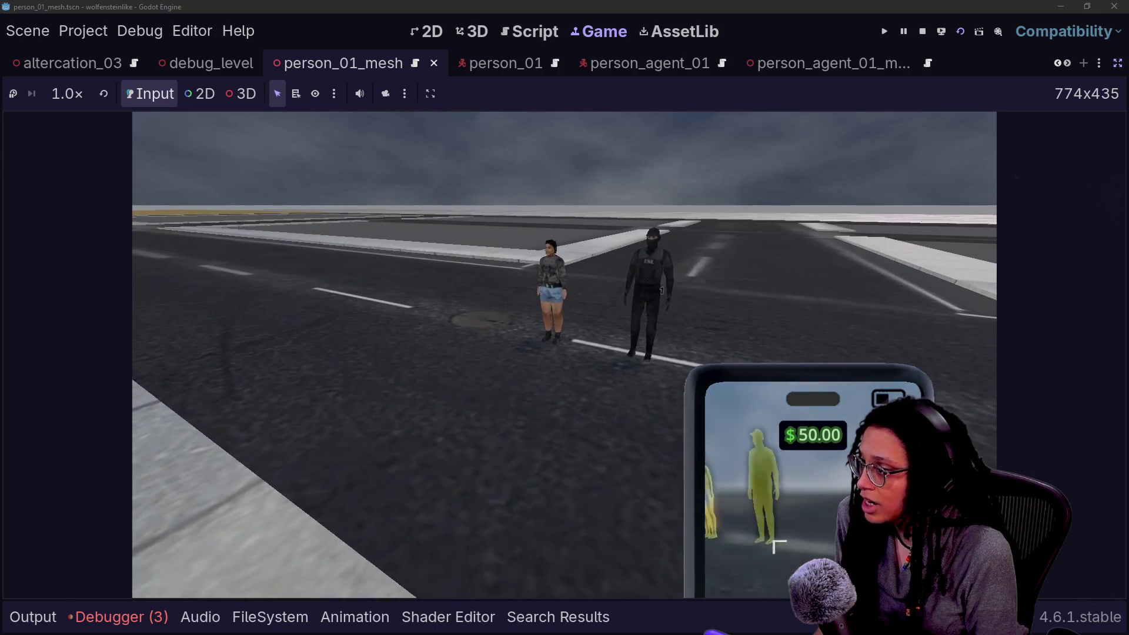
right_click(565, 332)
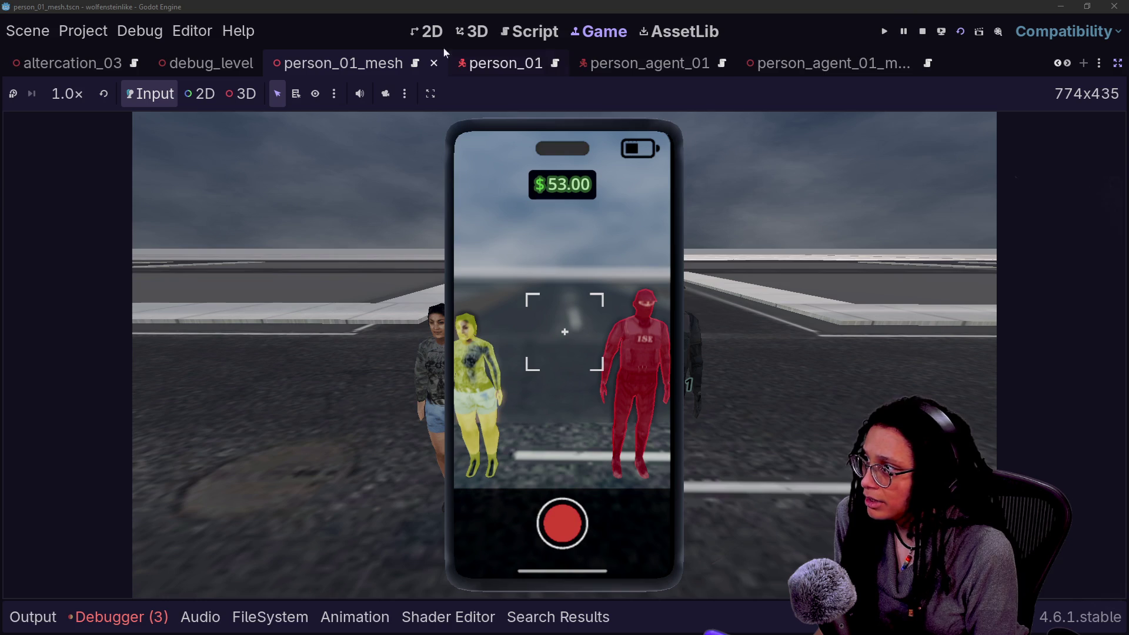
Step: Exit distraction-free mode and stop the running playtest
left_click(1118, 63)
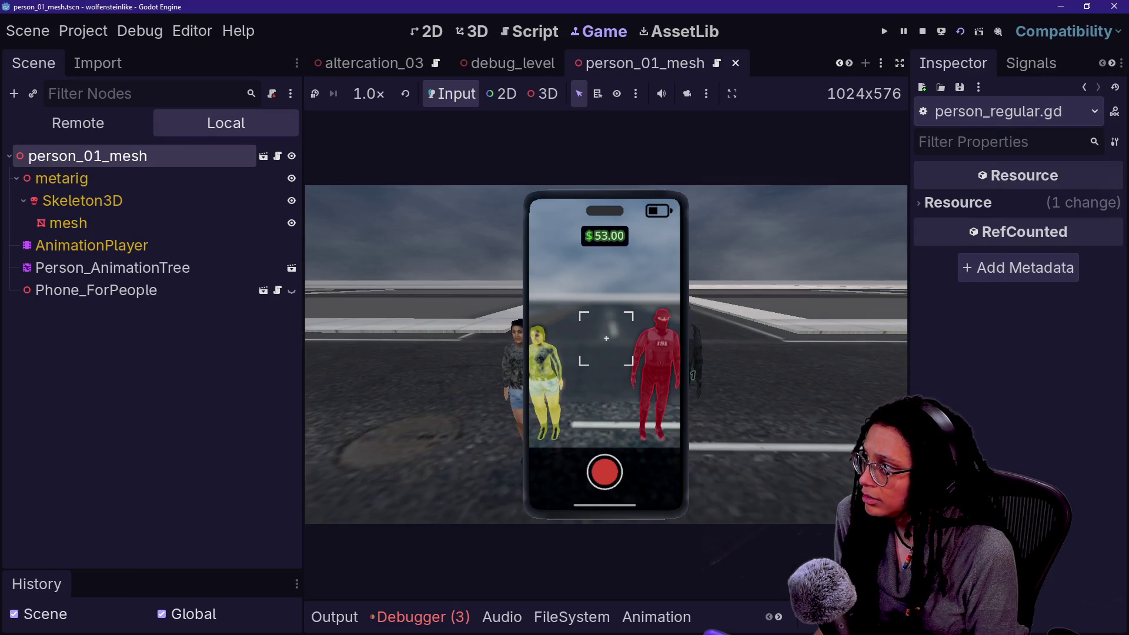
scroll(404, 60, "up", 2)
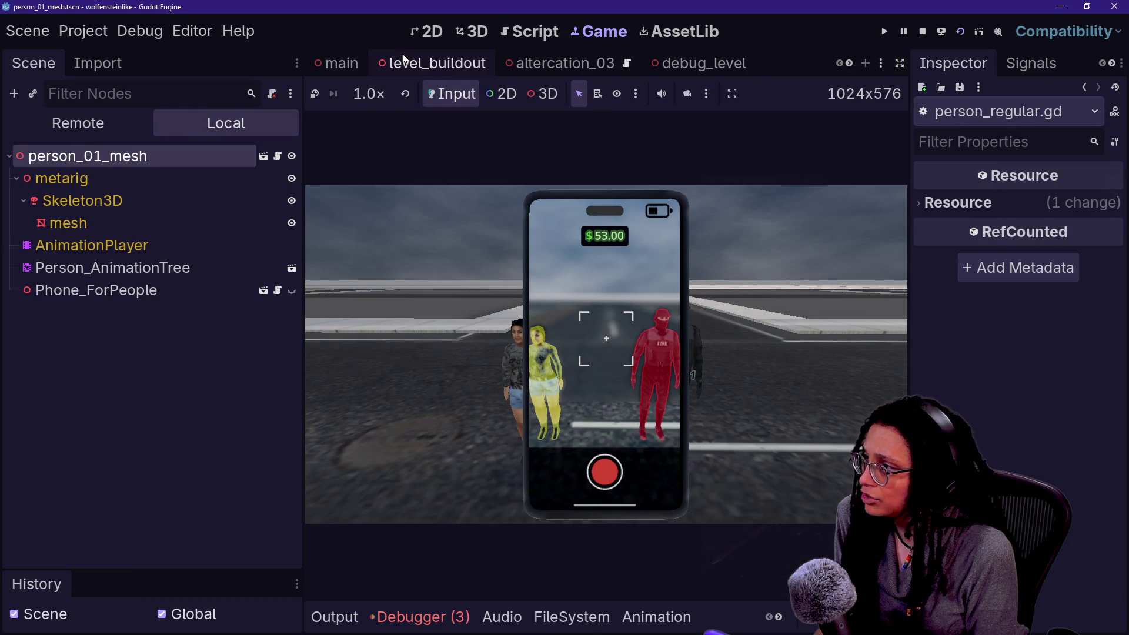
scroll(379, 72, "down", 3)
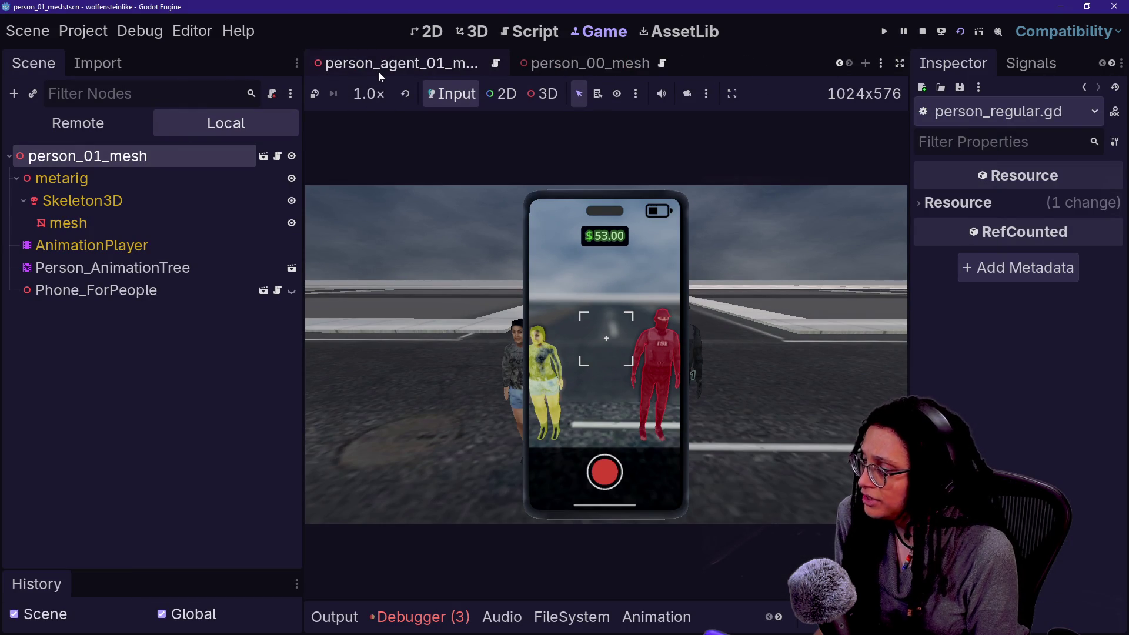
scroll(378, 71, "up", 4)
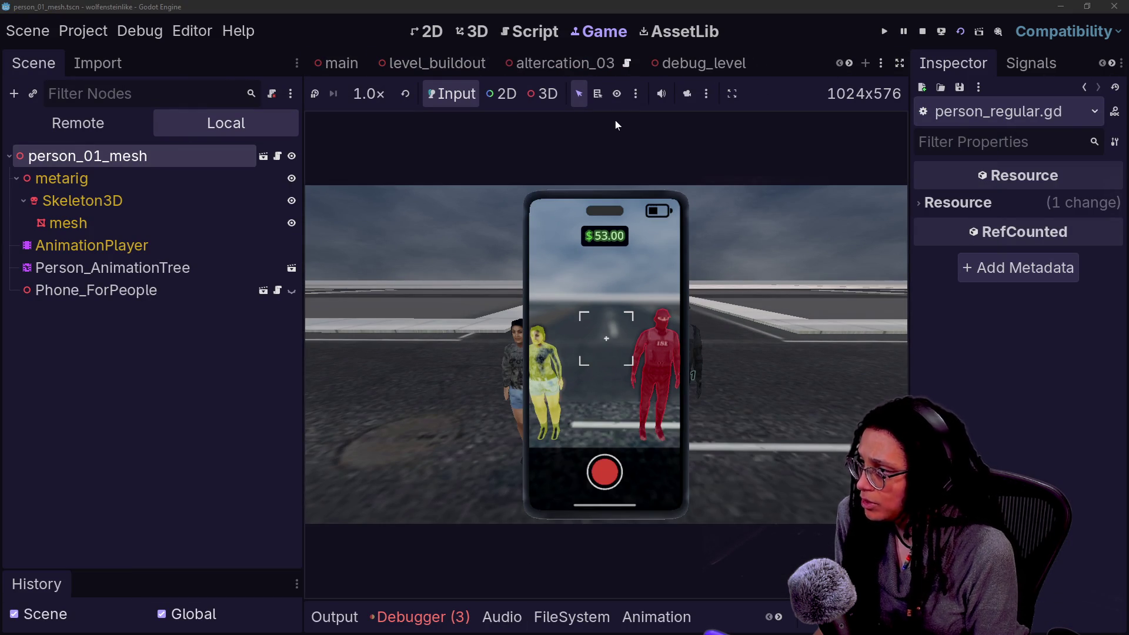
left_click(923, 32)
Step: Open debug_level.tscn in 3D and set the Player's Position y to 0.0
key("shift+alt+o")
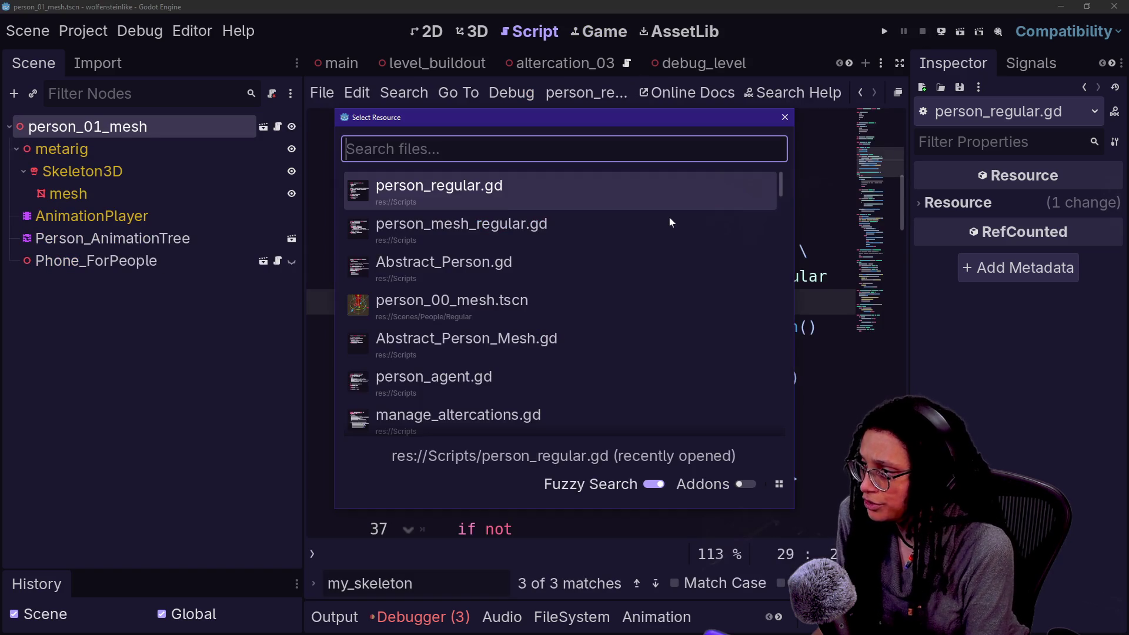
type("debug")
key("Return")
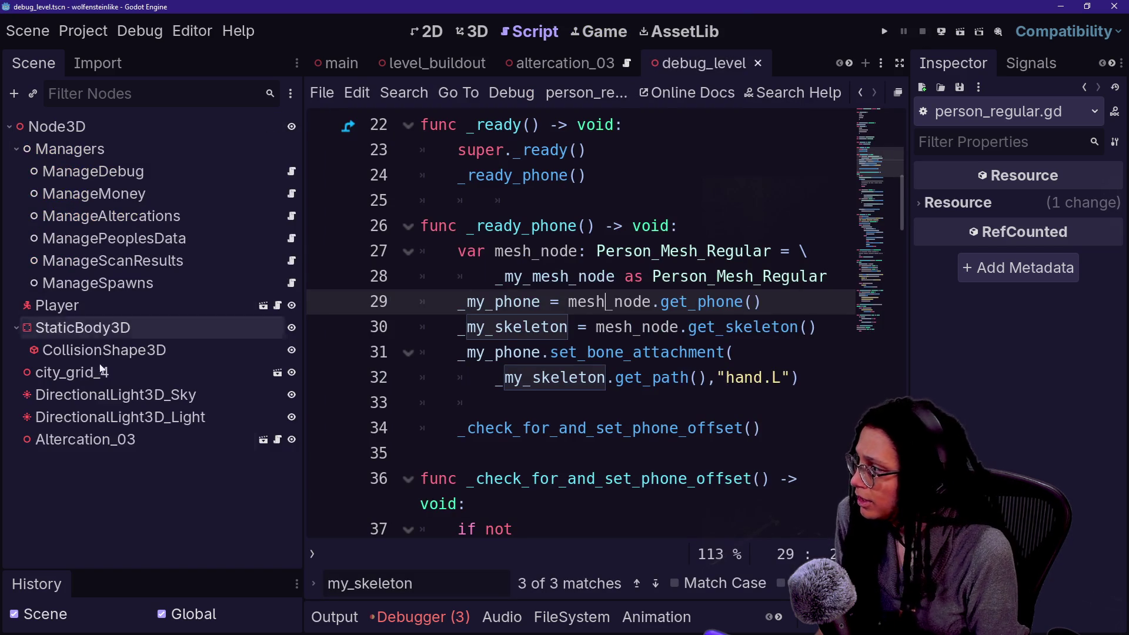
left_click(477, 31)
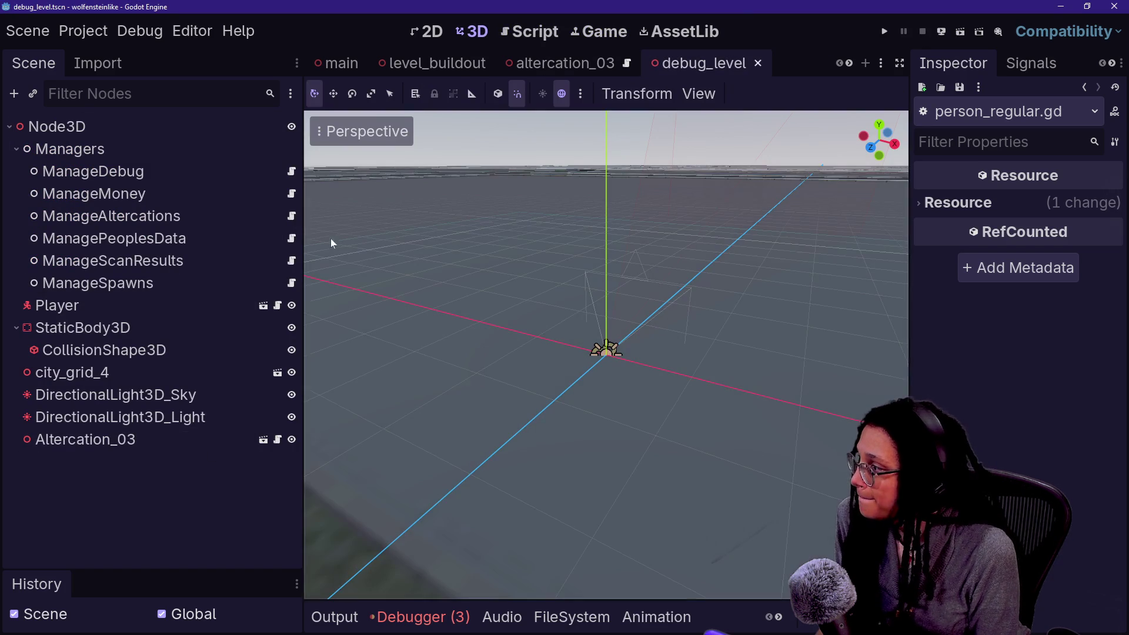
left_click(179, 305)
scroll(1032, 337, "down", 5)
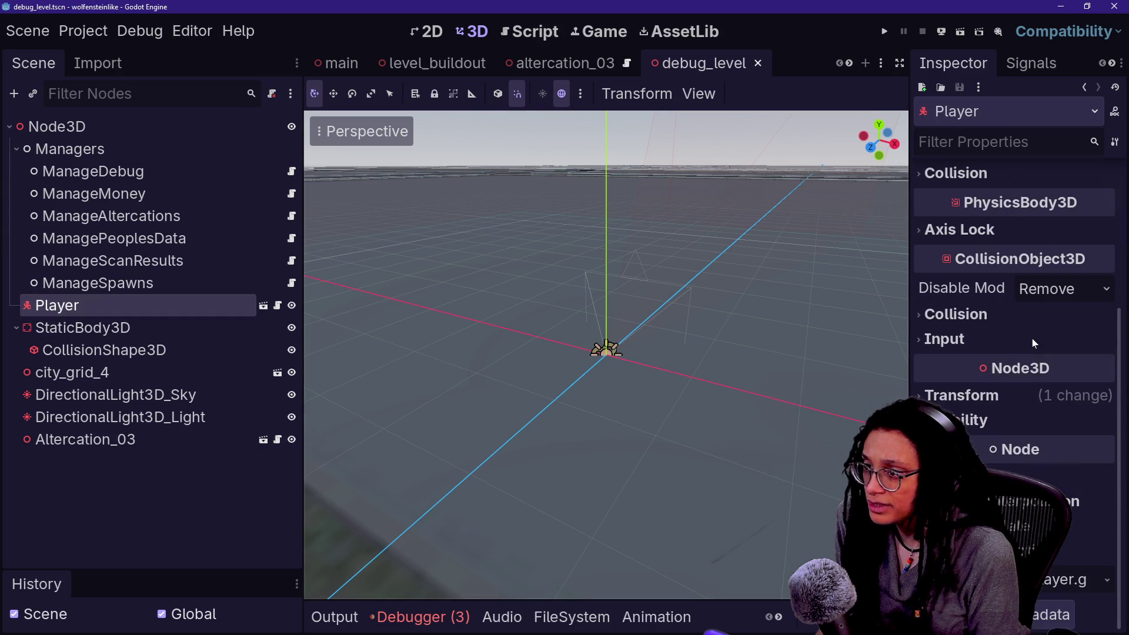
left_click(1097, 401)
left_click(1014, 448)
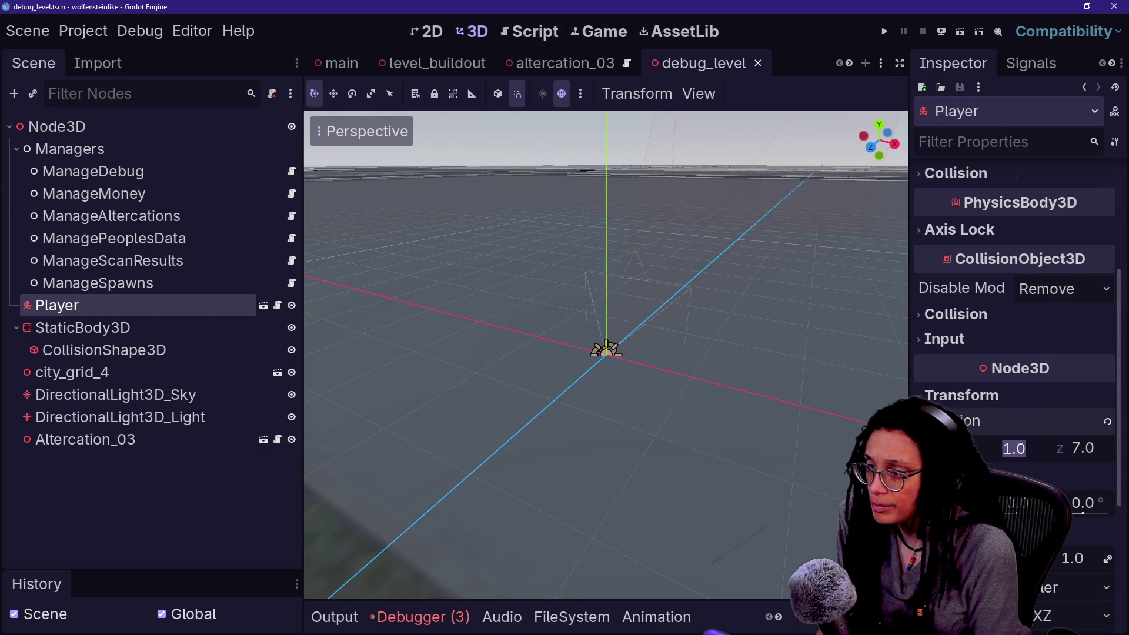
Step: Run debug_level and set the Player's Position y to 0.0 during play
left_click(964, 32)
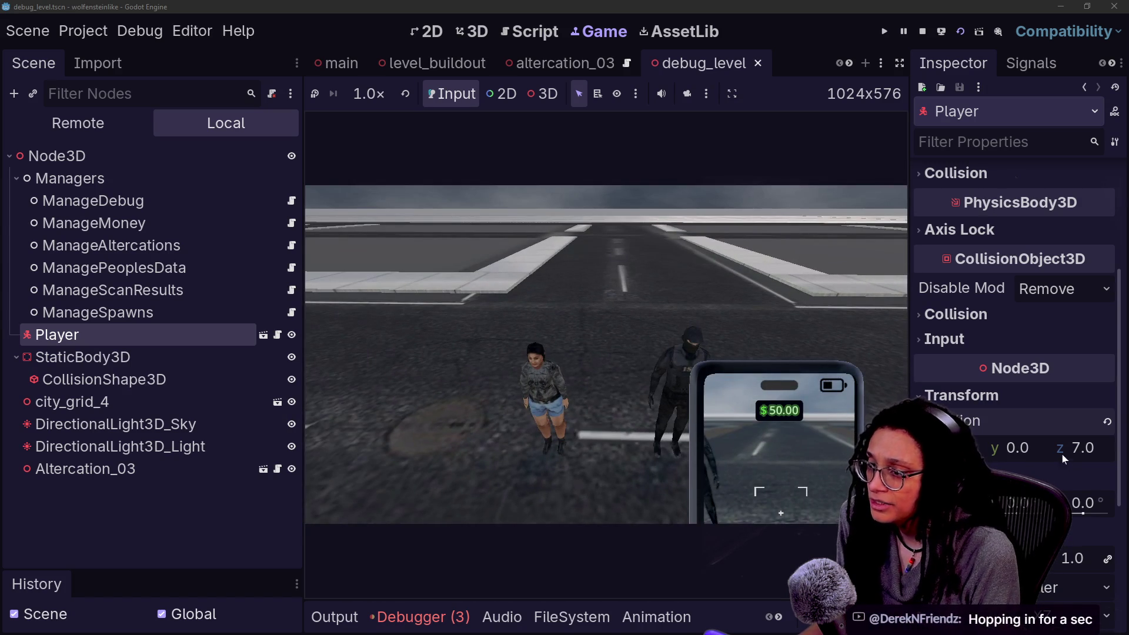
mouse_move(1028, 455)
left_mouse_down()
mouse_move(981, 447)
mouse_move(996, 448)
left_mouse_up()
key("s")
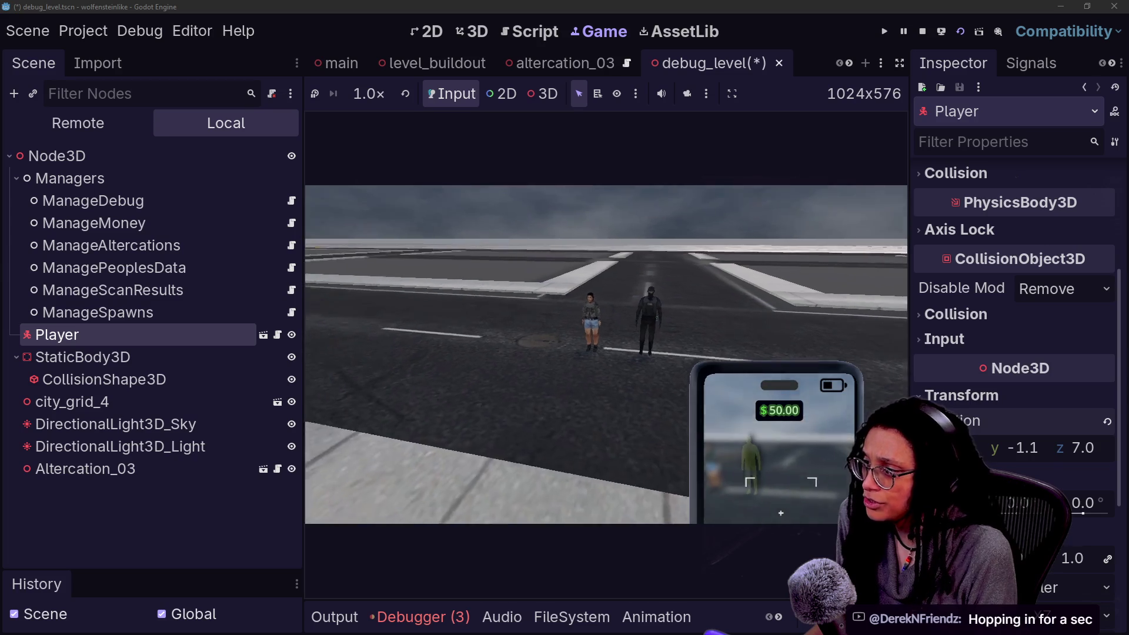
left_click(1013, 445)
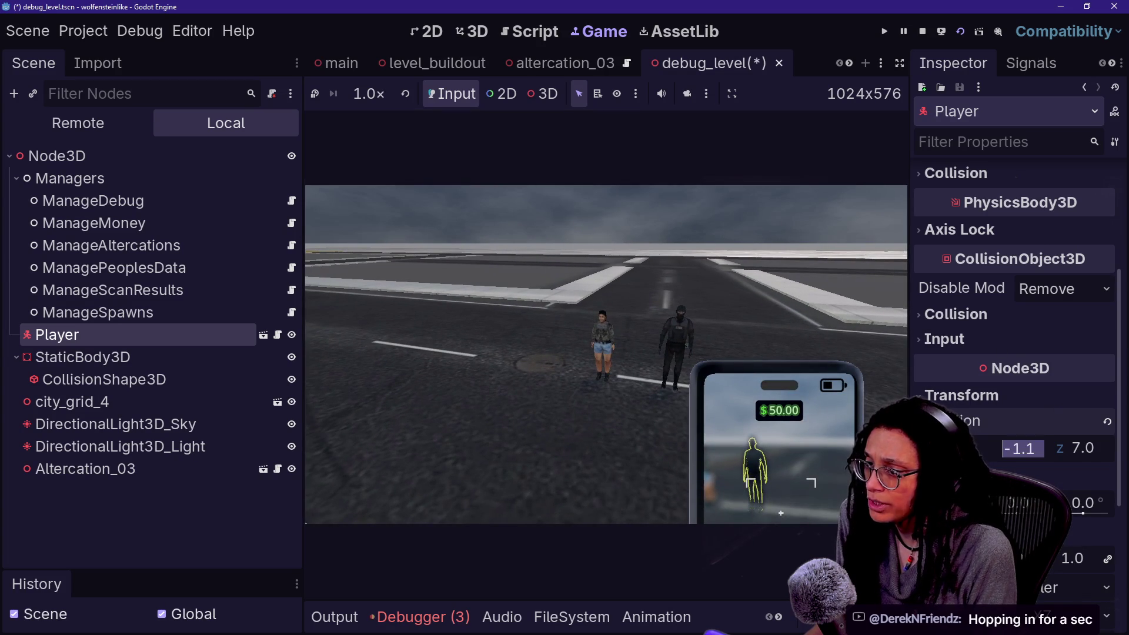
key("Return")
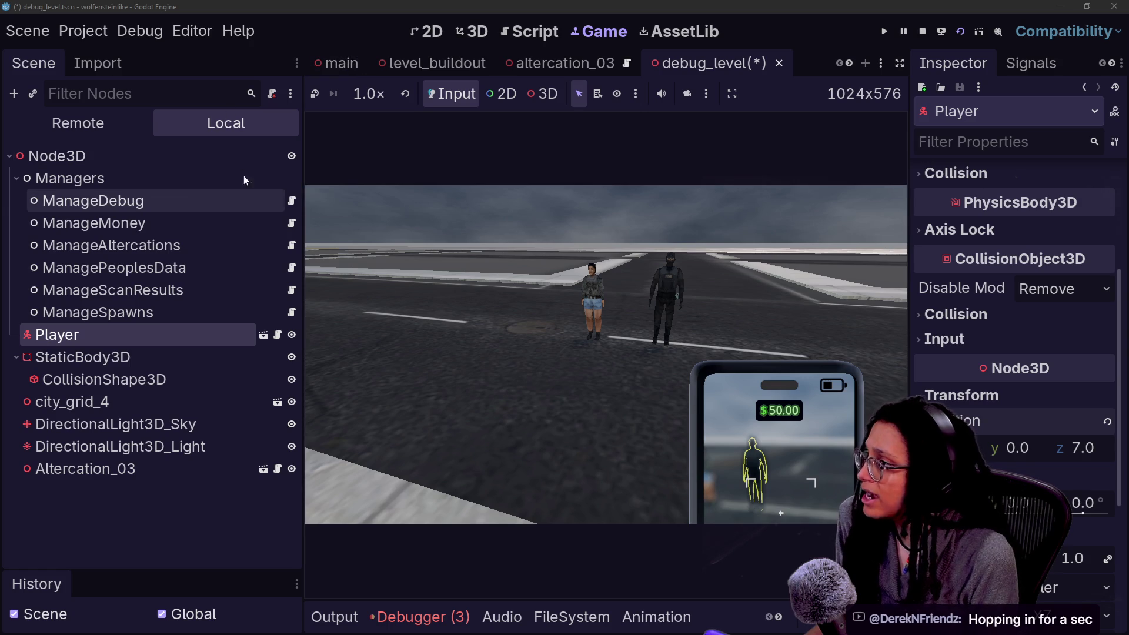
Step: Reset the ground StaticBody3D's Position y from -1.0 to 0.0, then stop the game
left_click(165, 379)
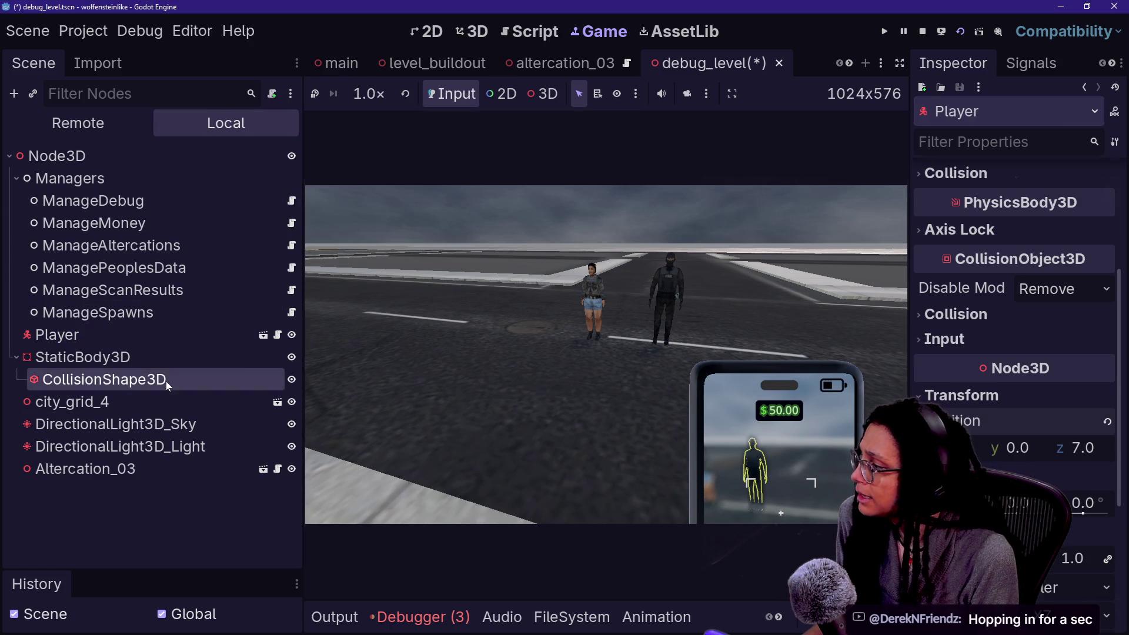
left_click(136, 356)
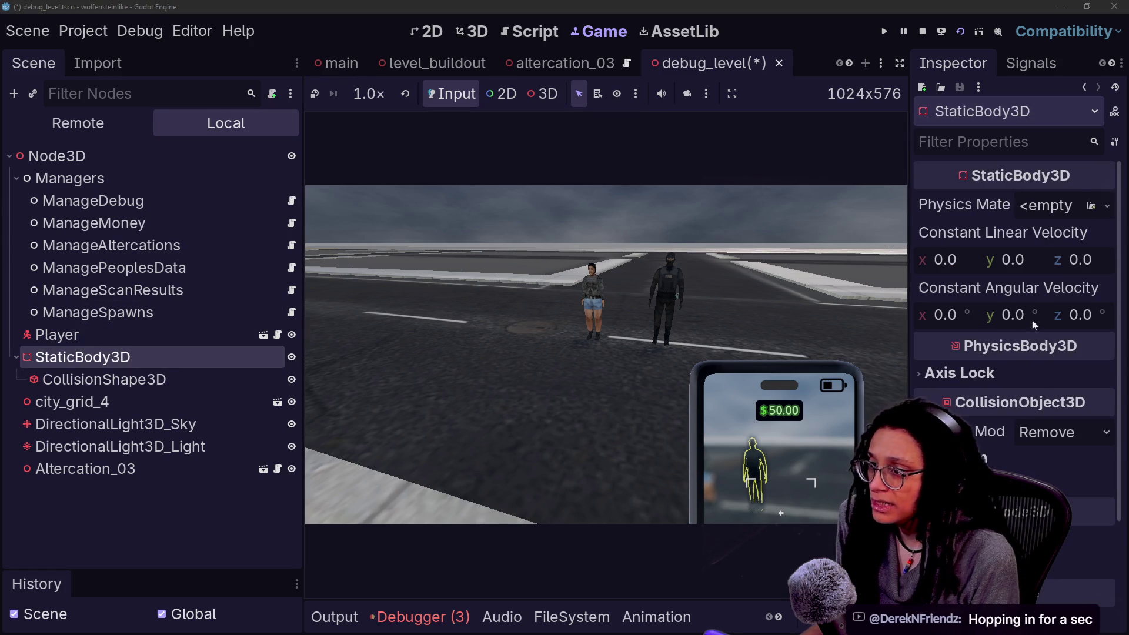
scroll(1027, 238, "down", 3)
left_click(1008, 399)
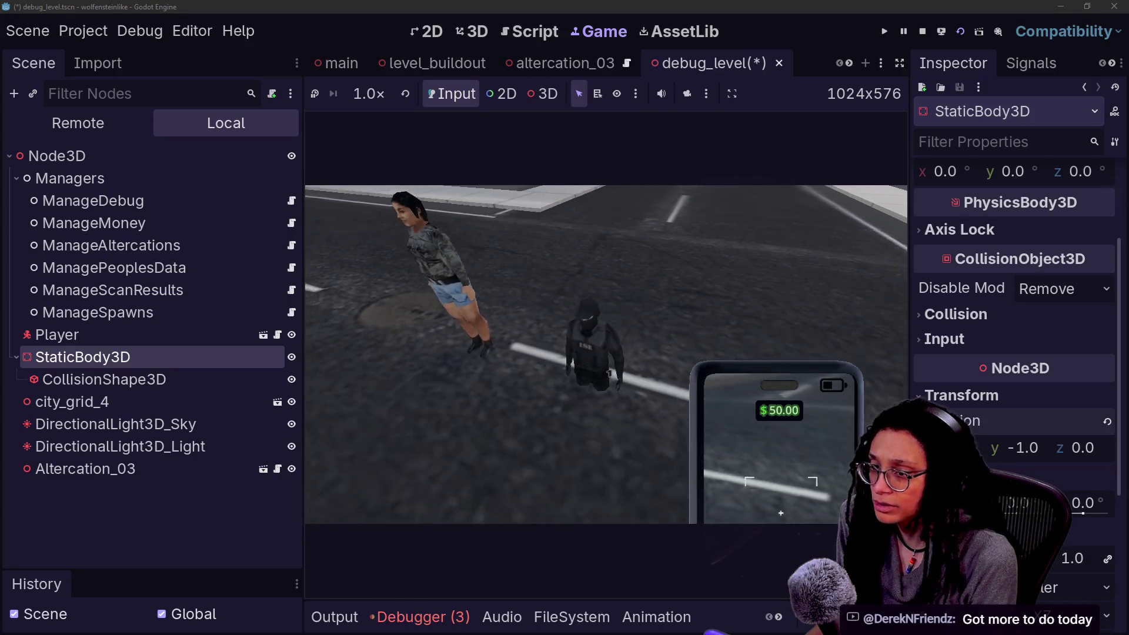
left_click(1107, 423)
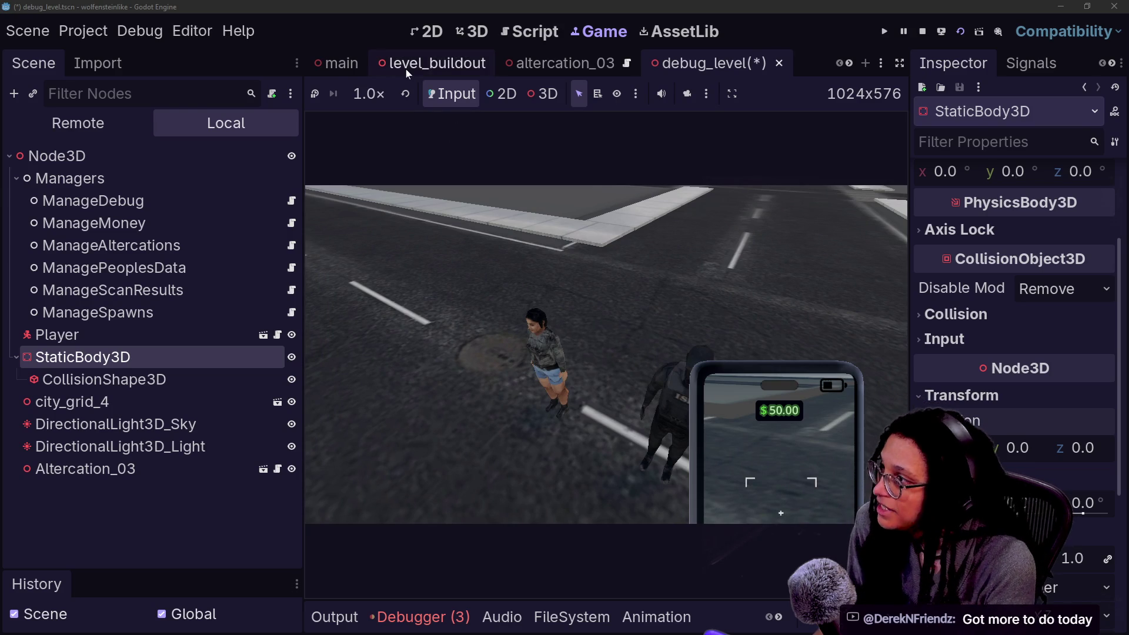
scroll(405, 68, "down", 5)
scroll(406, 69, "up", 3)
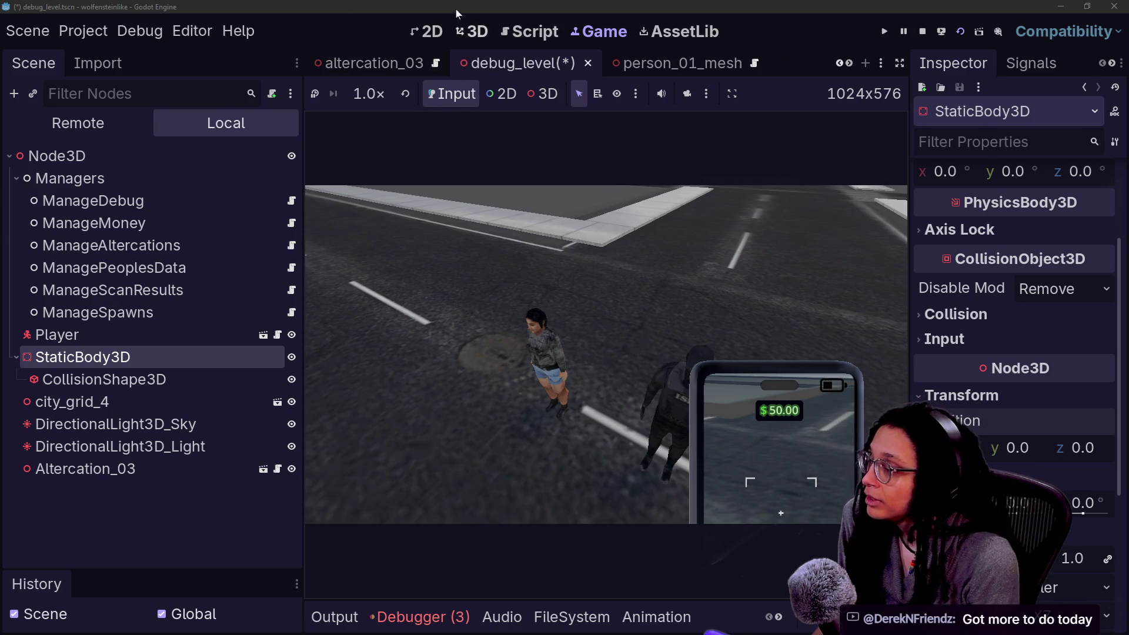
scroll(361, 69, "up", 2)
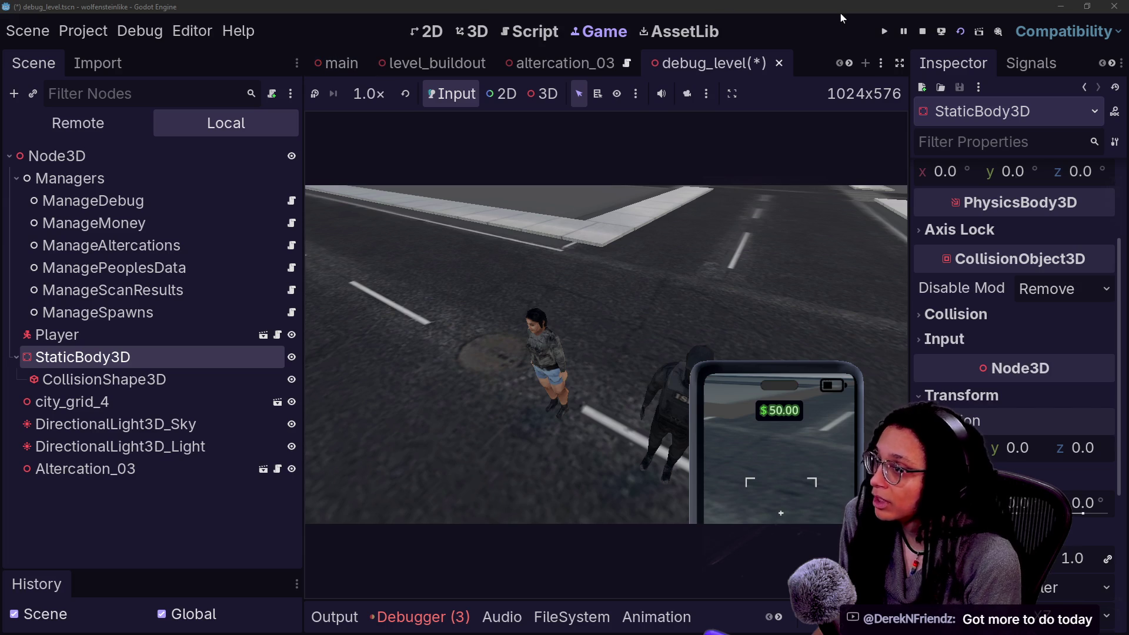
left_click(920, 33)
left_click(83, 31)
Step: Turn on Visible Collision Shapes and run the scene again
mouse_move(140, 32)
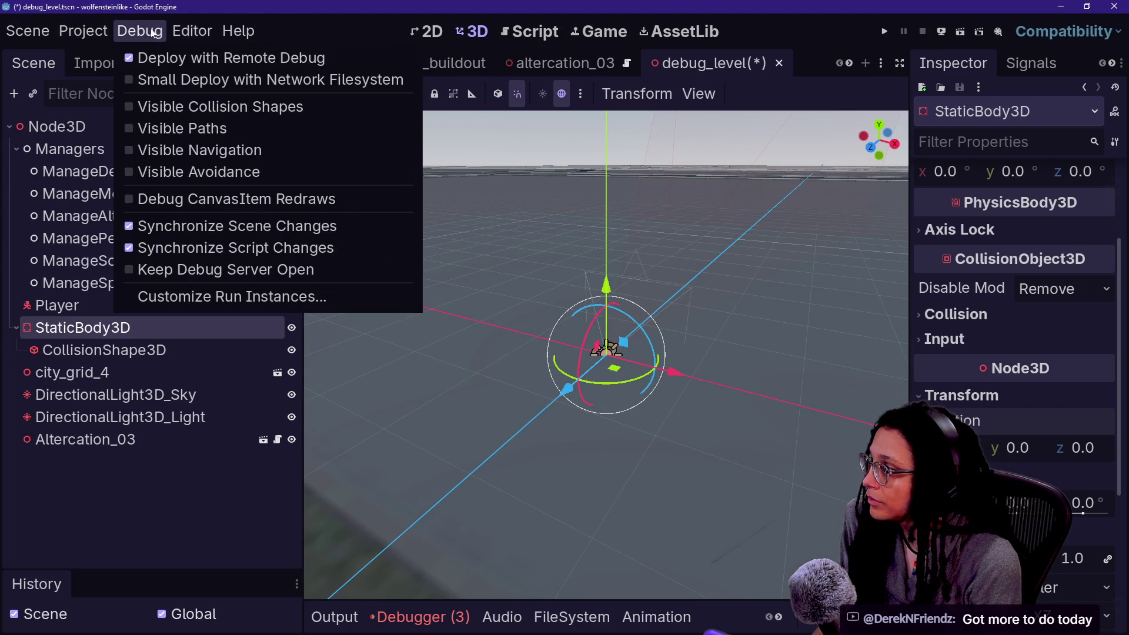
left_click(235, 107)
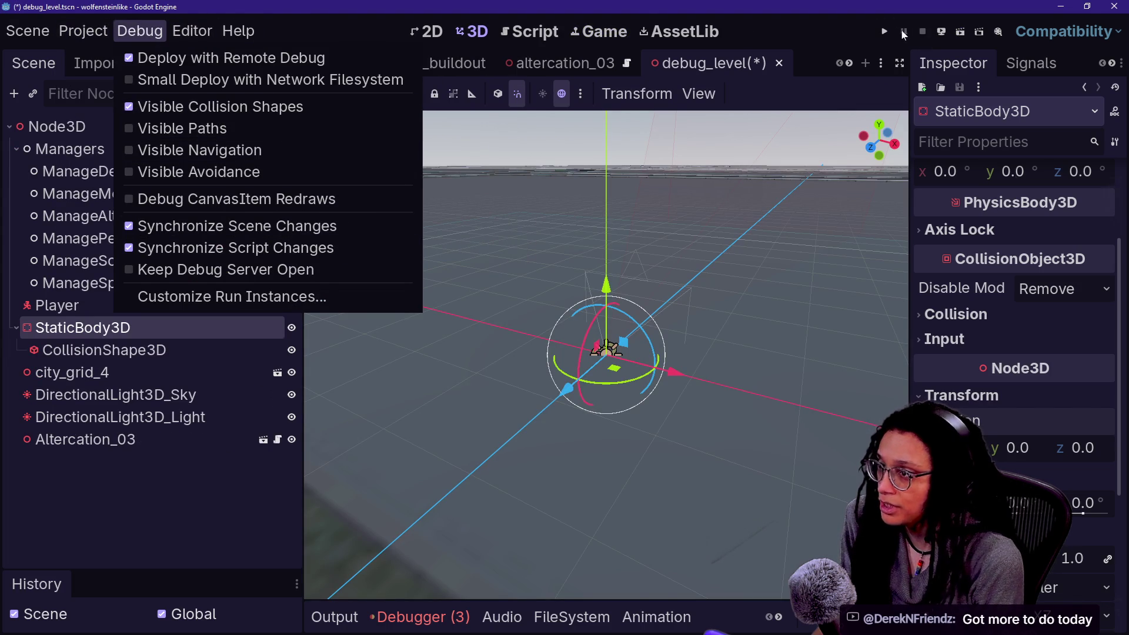
left_click(951, 34)
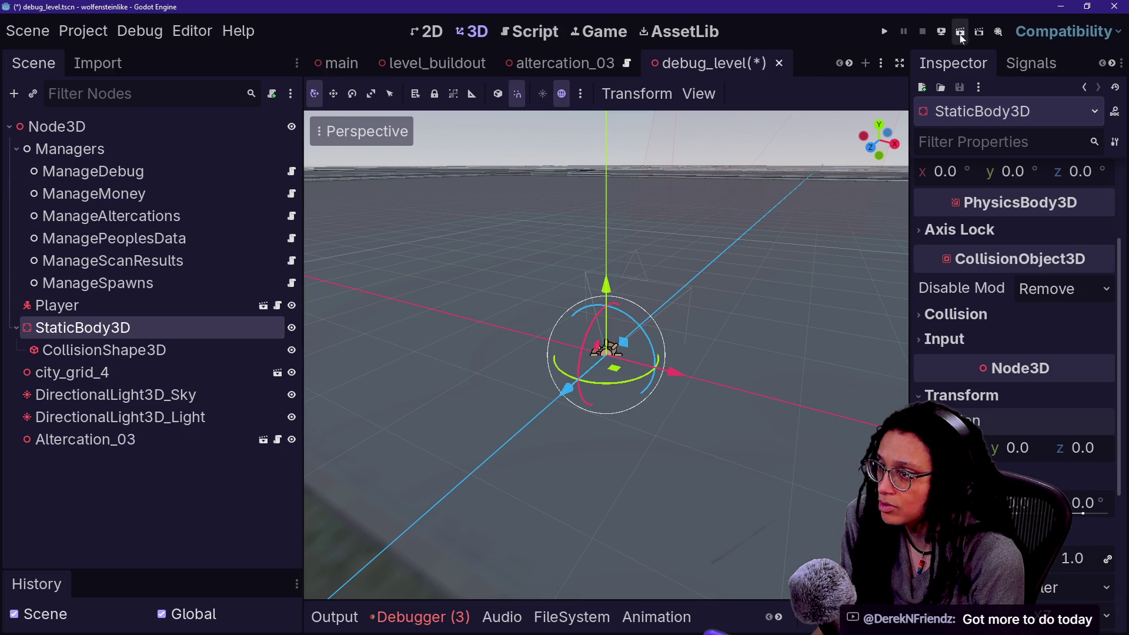
left_click(961, 33)
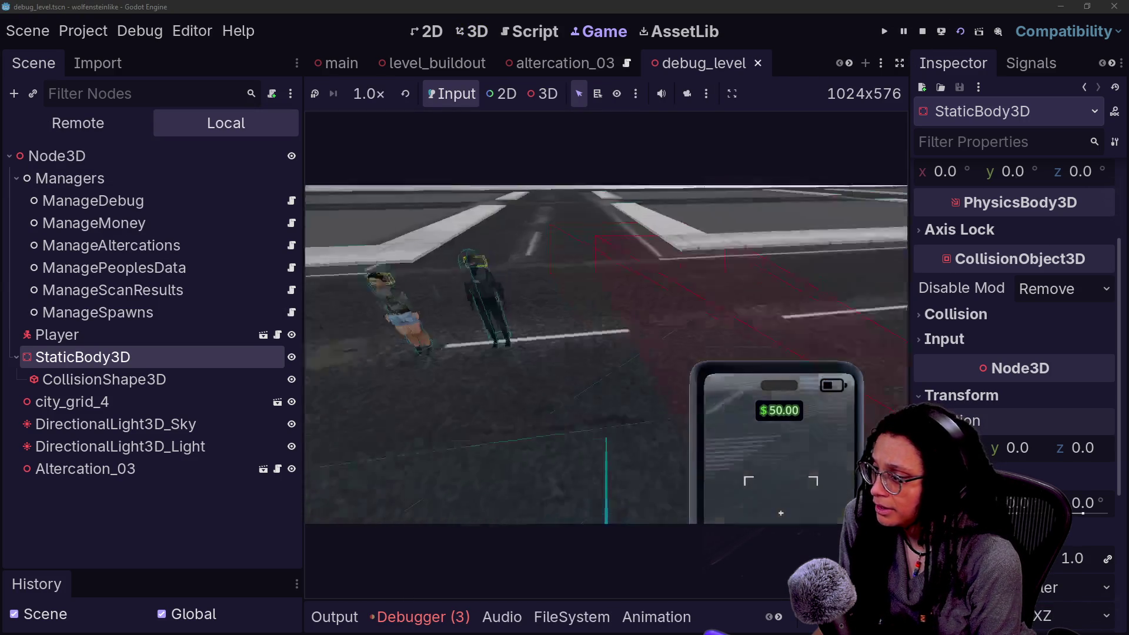
Step: Walk to the intersection, raise the phone toward the road, and open the Debugger panel
key("w")
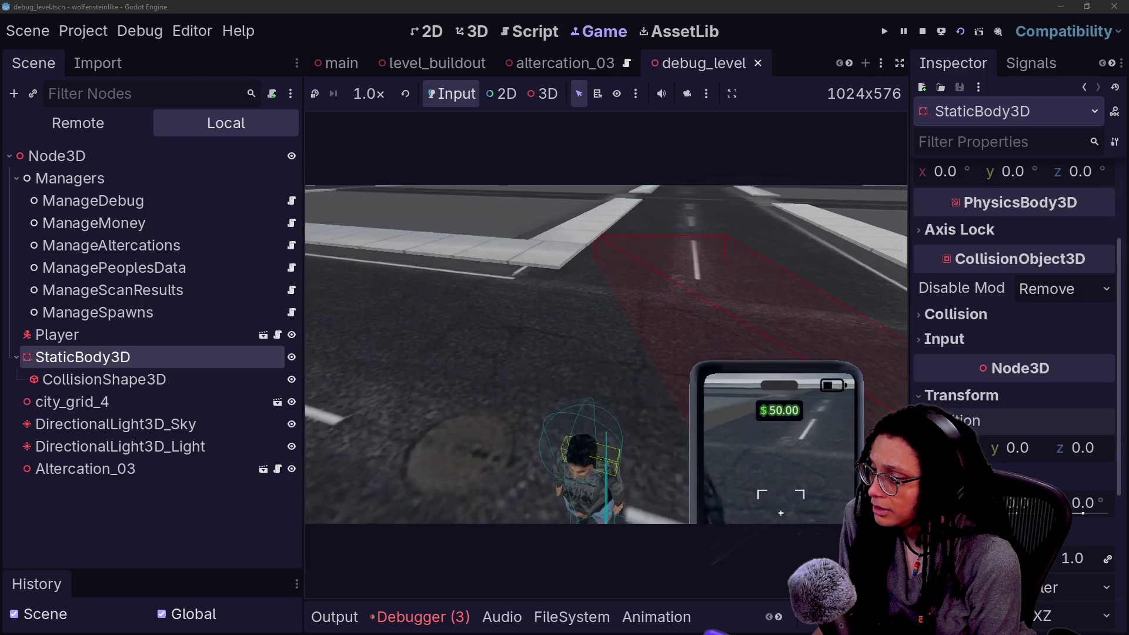
key("w")
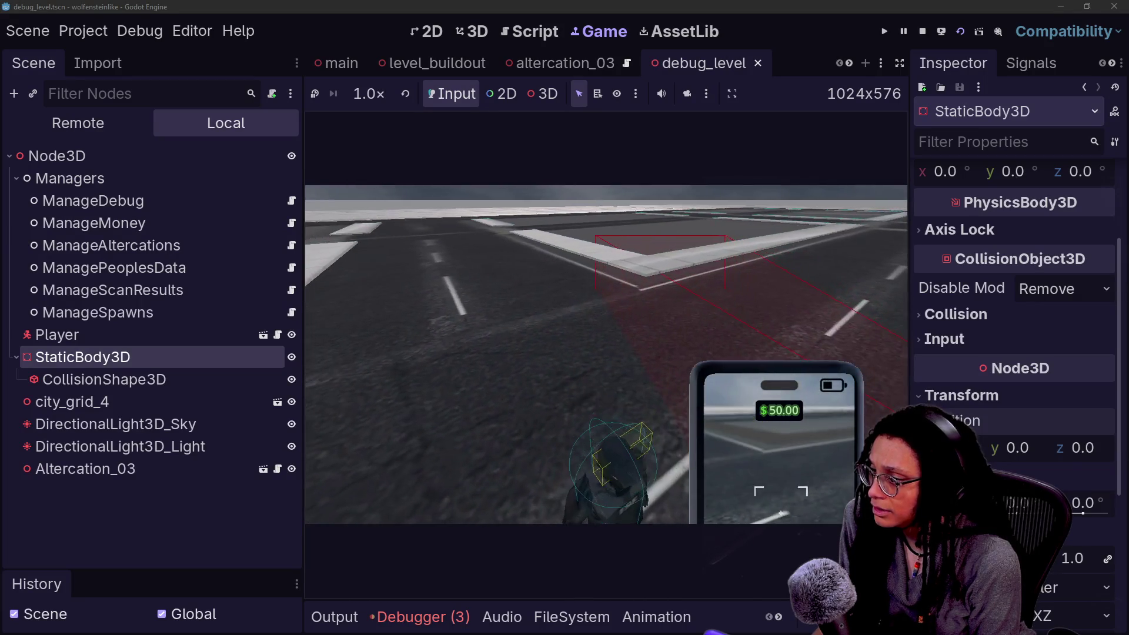
key("w")
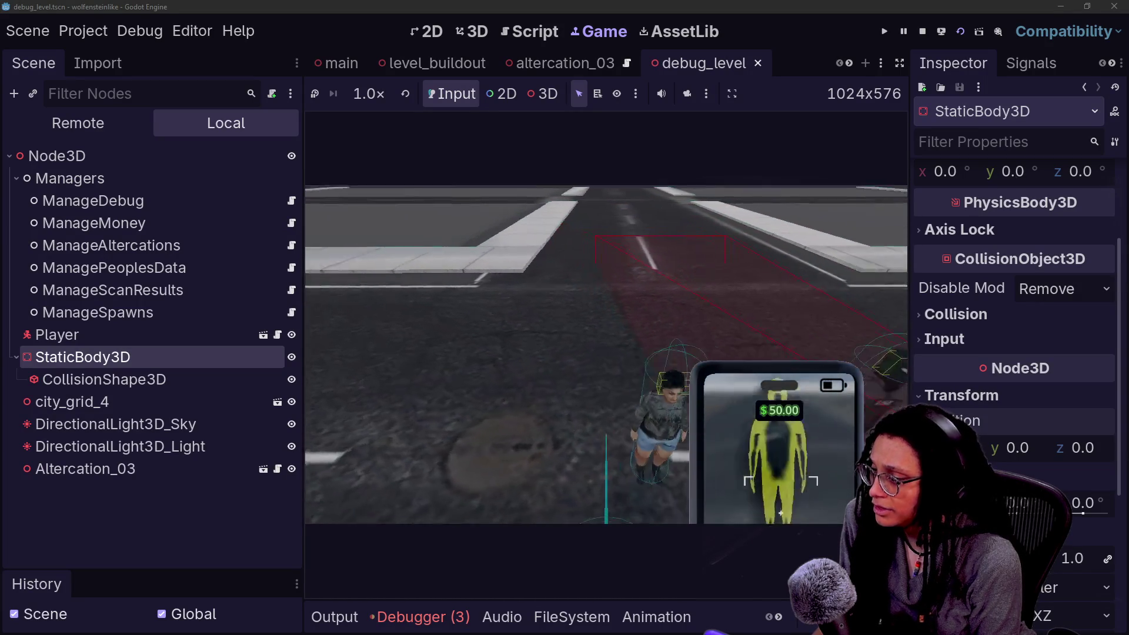
key("w")
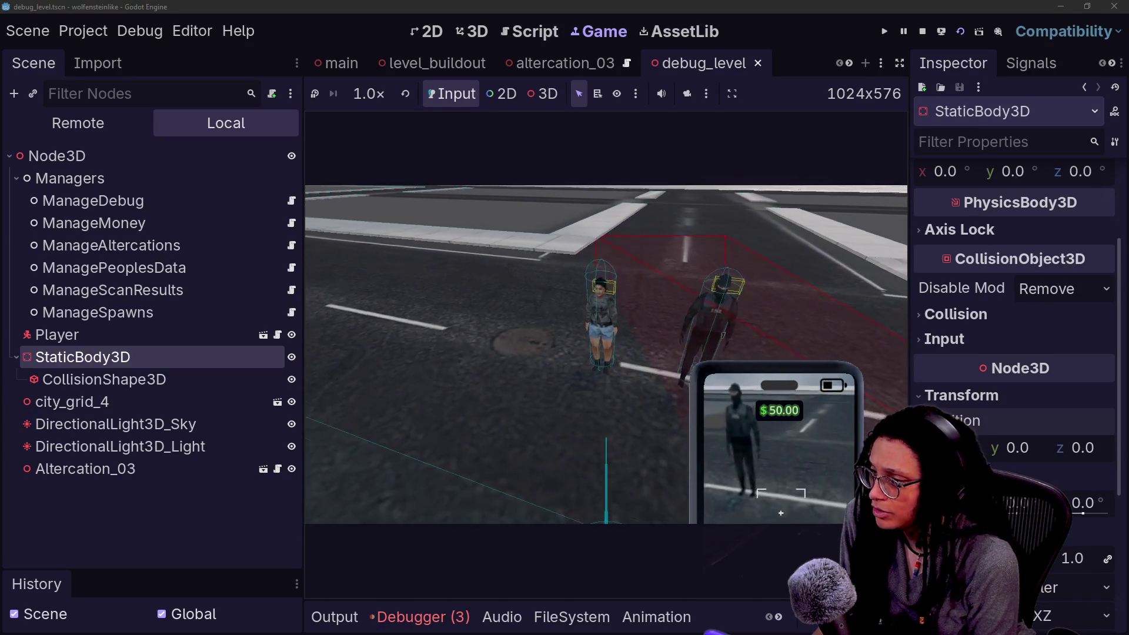
key("e")
key("w")
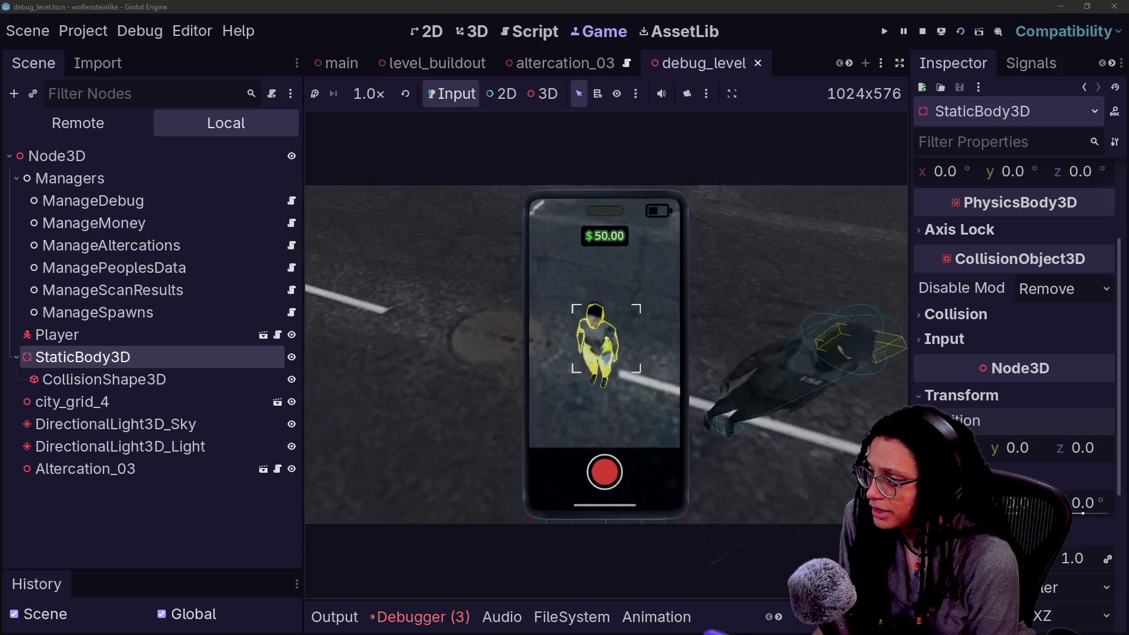
key("w")
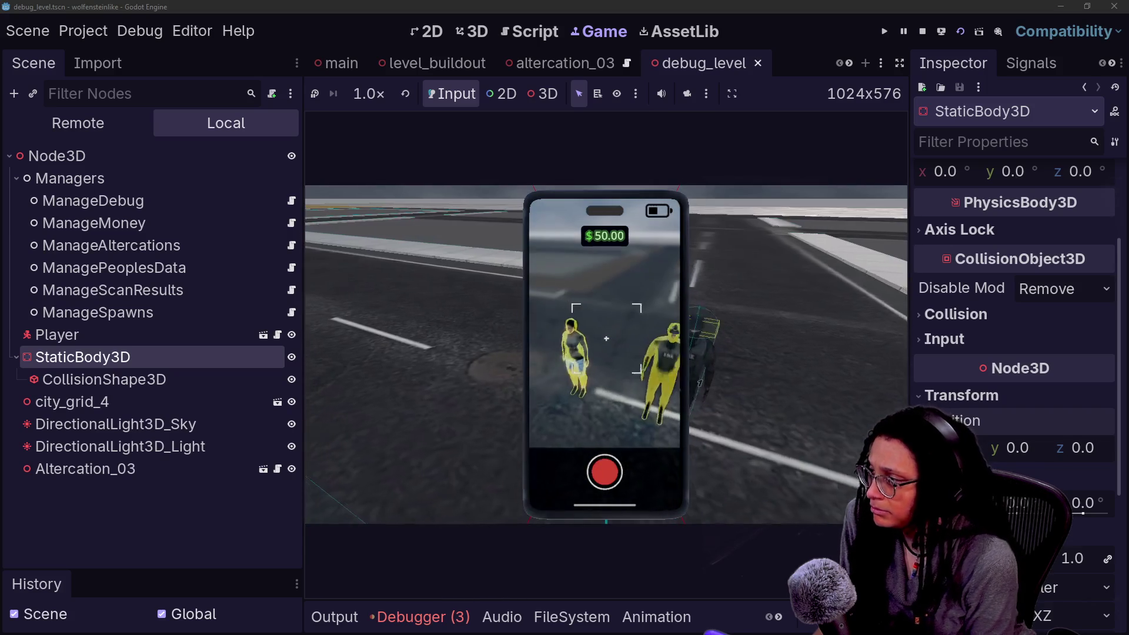
key("w")
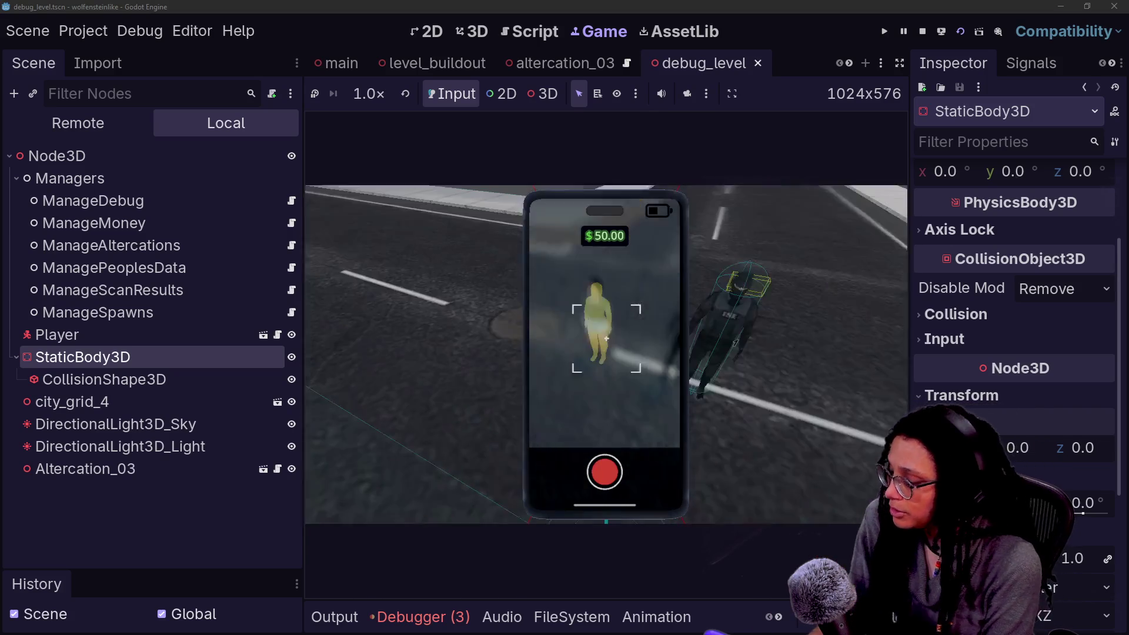
left_click(423, 616)
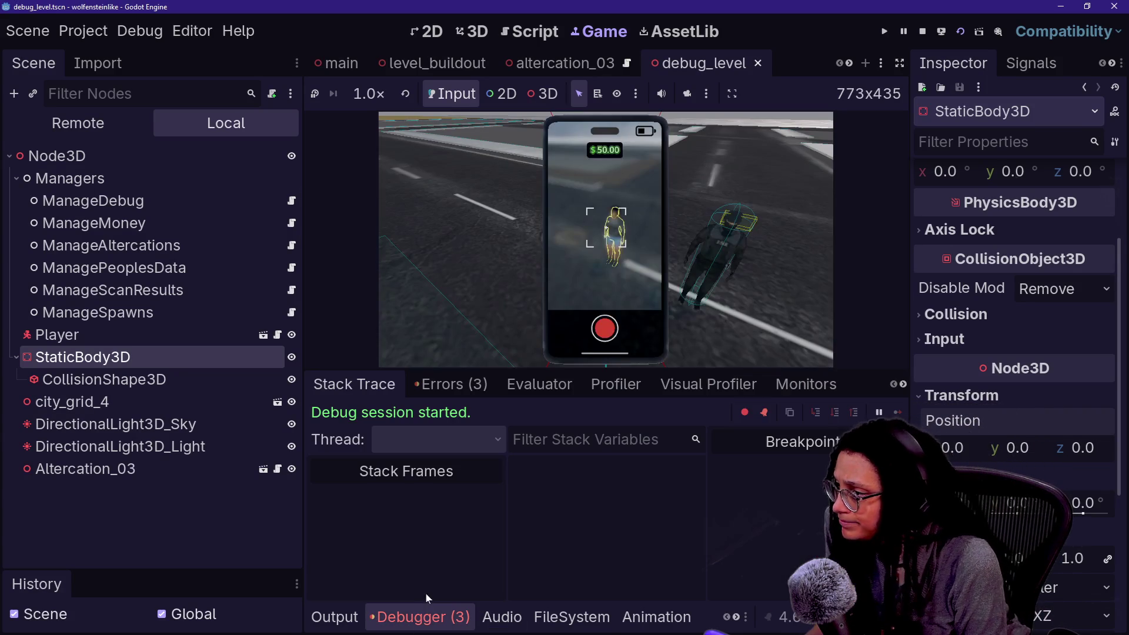
Step: List the three errors and jump from the animation tree error to Abstract_Person_Mesh line 13
left_click(451, 384)
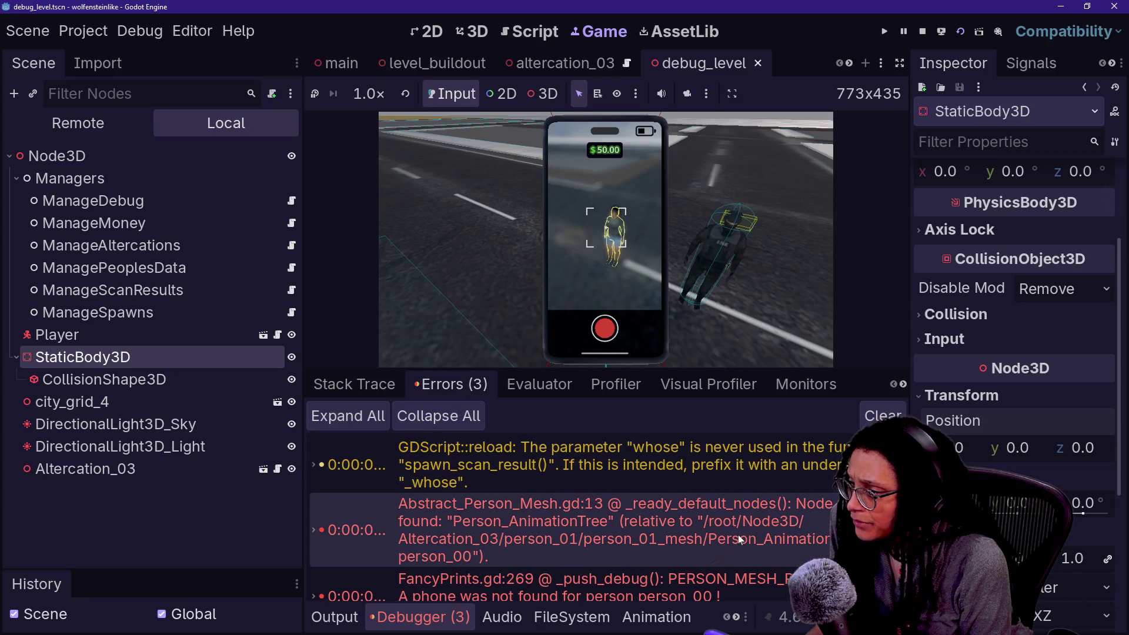
mouse_move(624, 541)
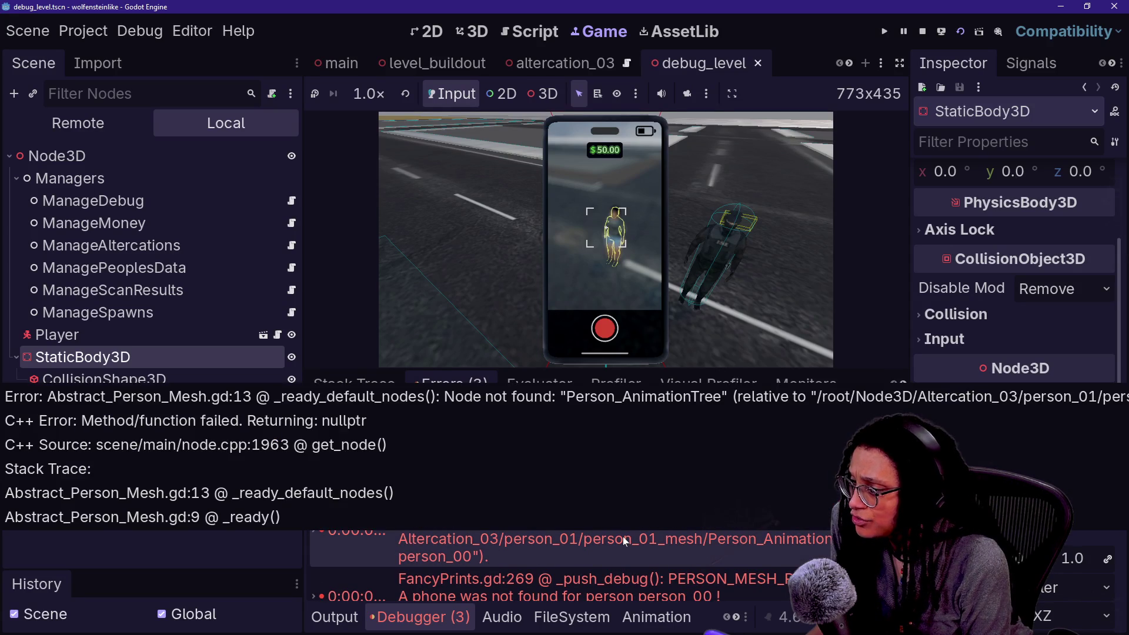
scroll(731, 531, "down", 1)
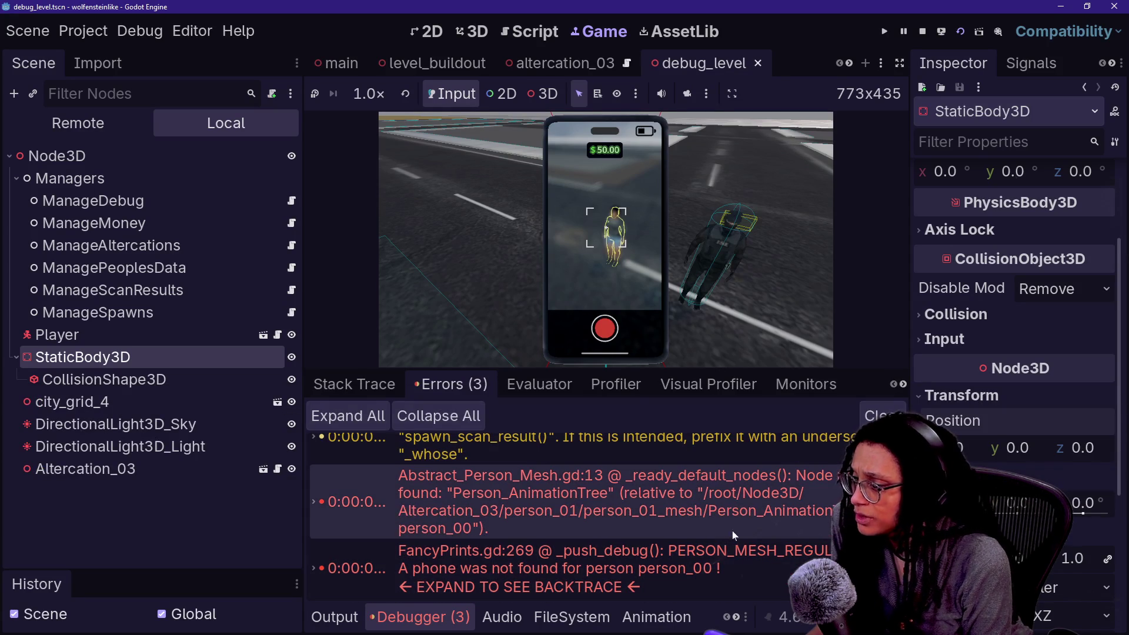
double_click(647, 479)
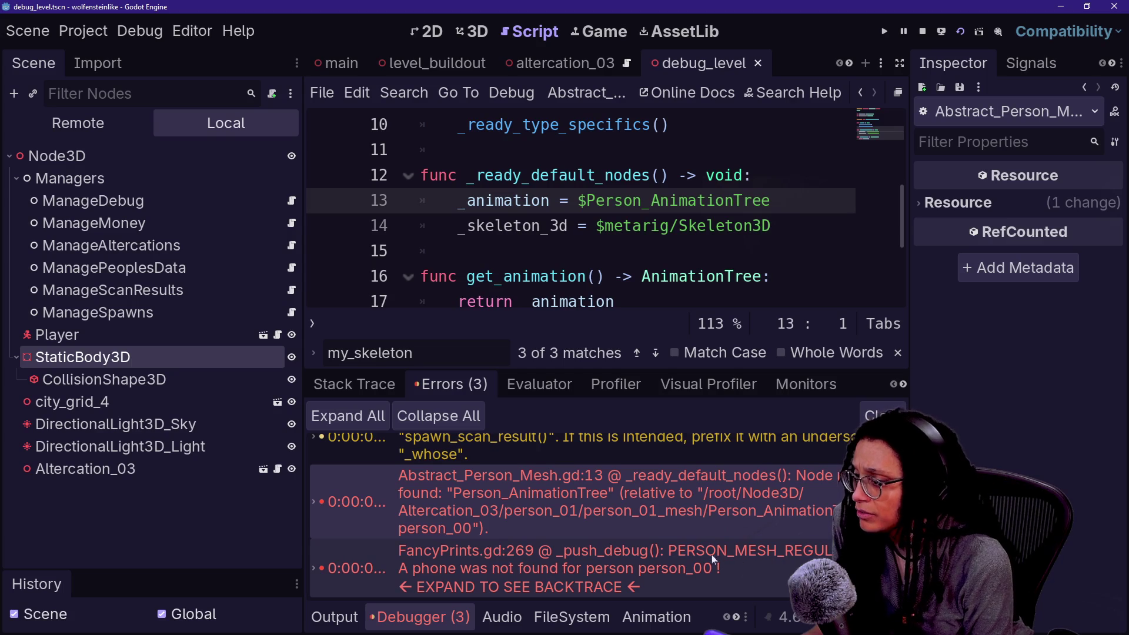
double_click(685, 574)
mouse_move(499, 513)
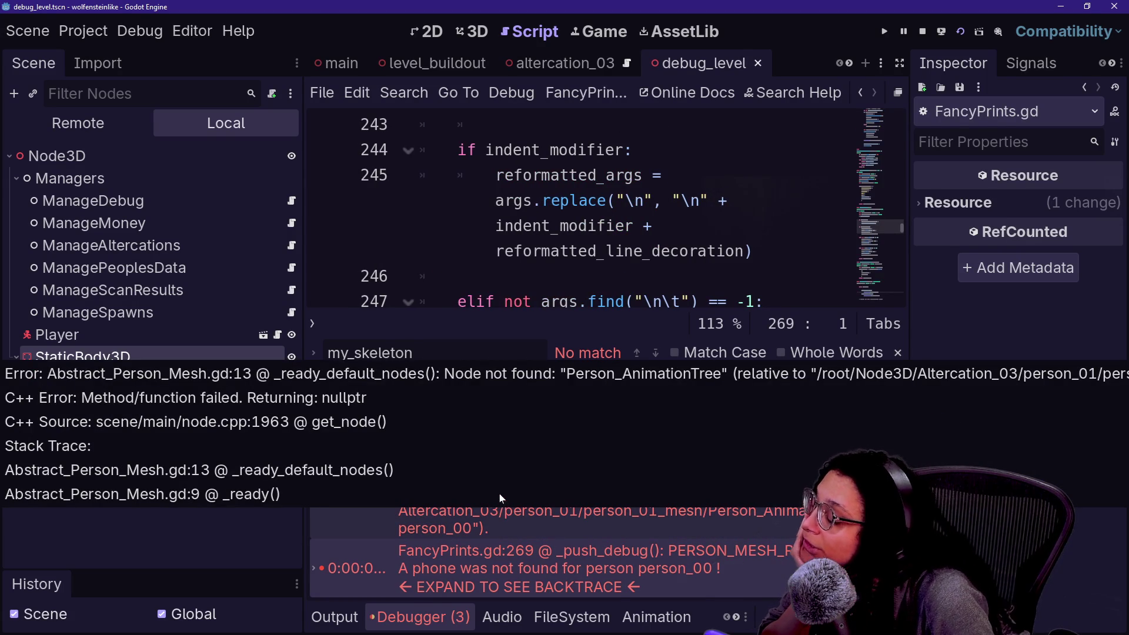
double_click(486, 475)
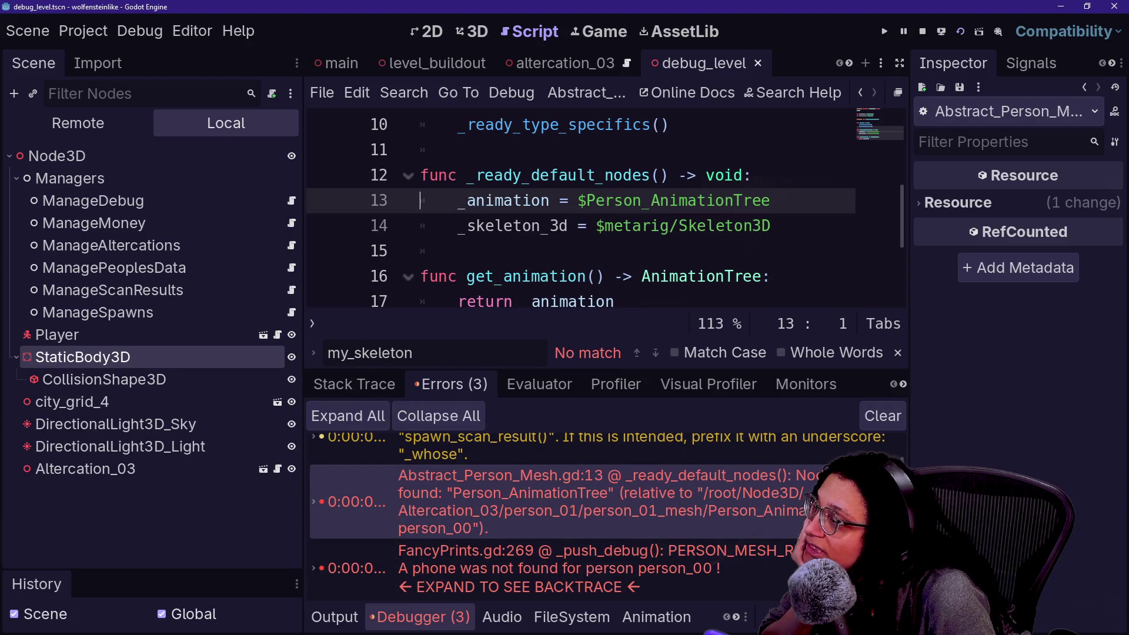
left_click(665, 573)
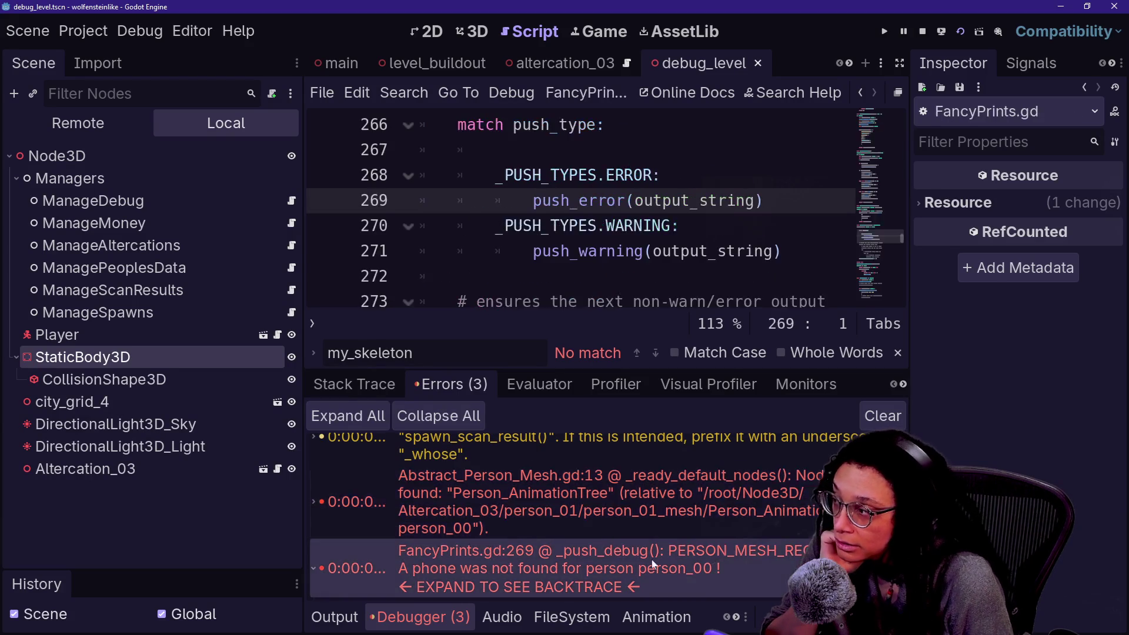
Step: Expand the node-not-found error's backtrace, check the line 1 class declaration, and return to line 13
double_click(622, 517)
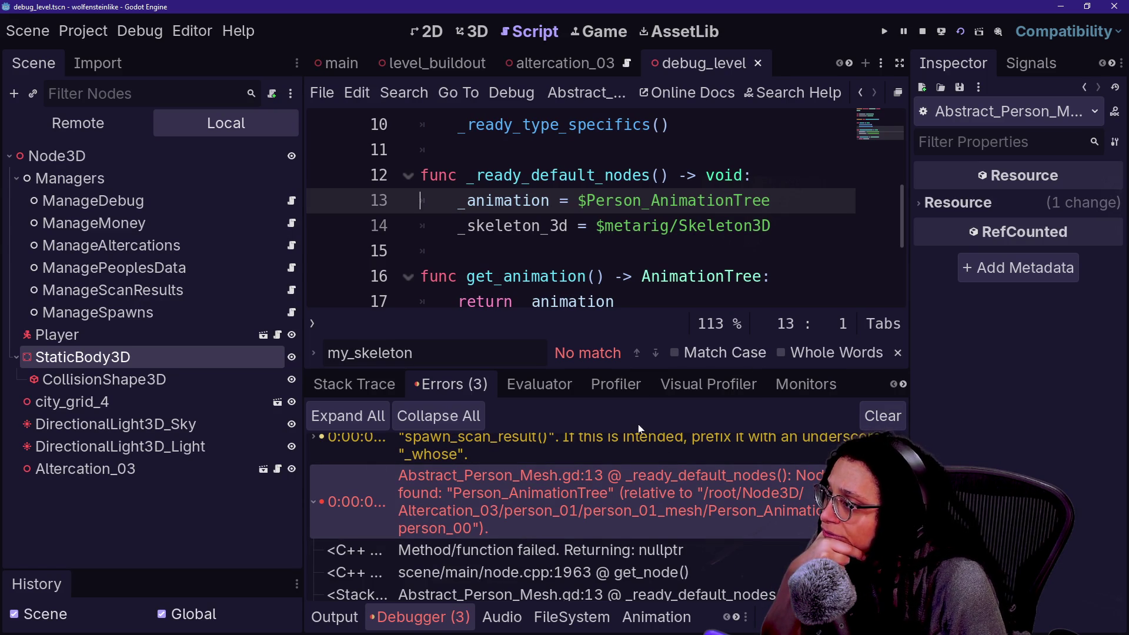
scroll(588, 212, "up", 3)
left_click(724, 124)
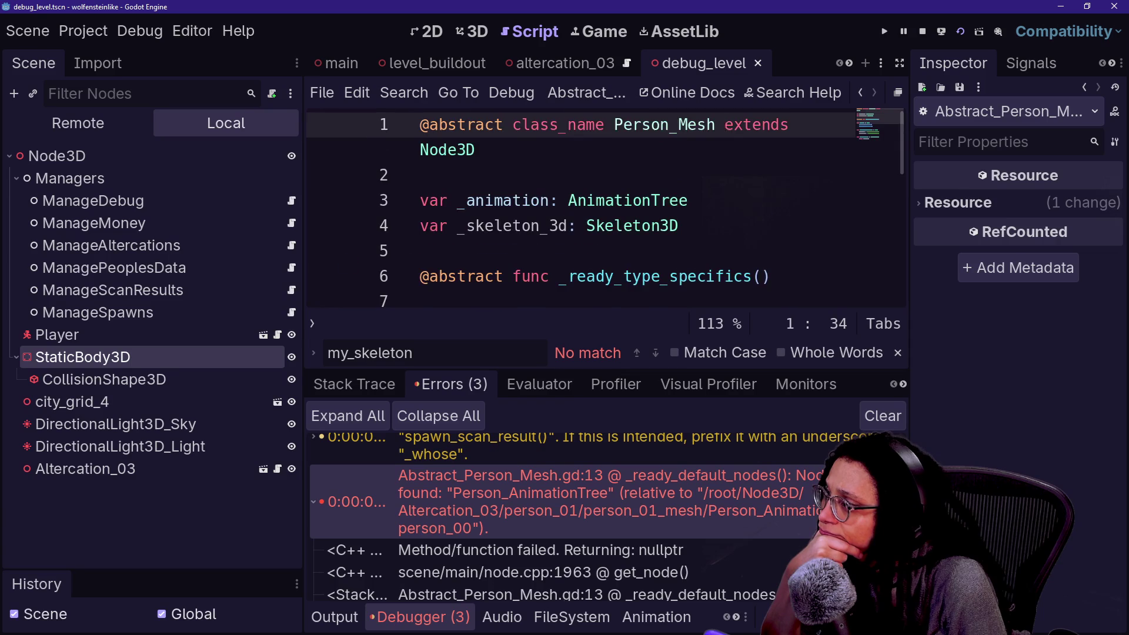
scroll(588, 206, "down", 5)
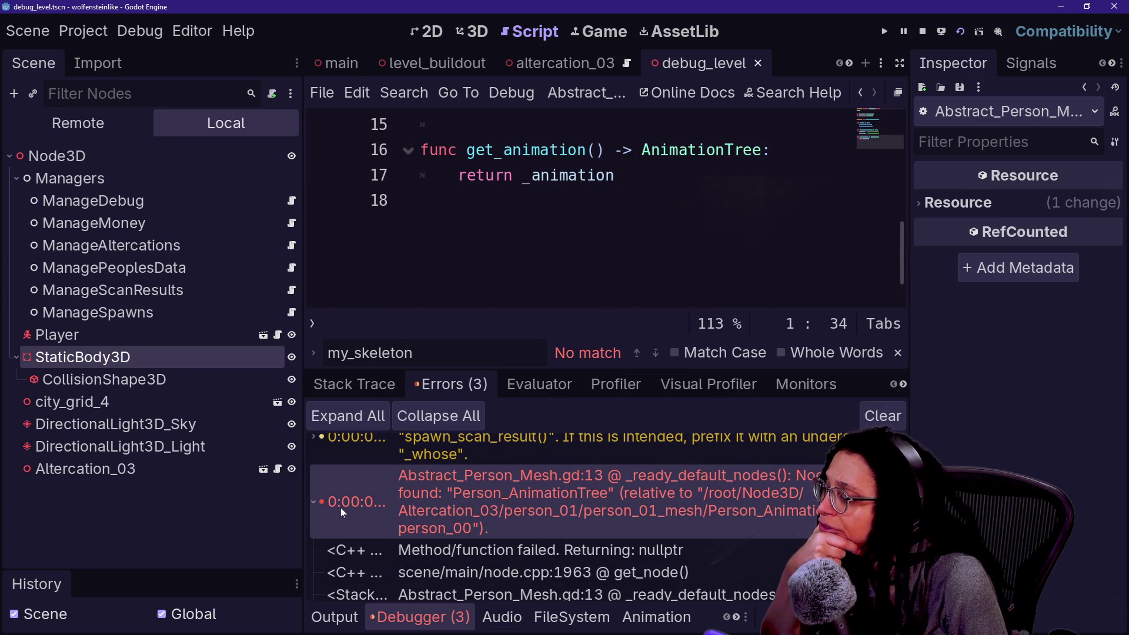
double_click(311, 502)
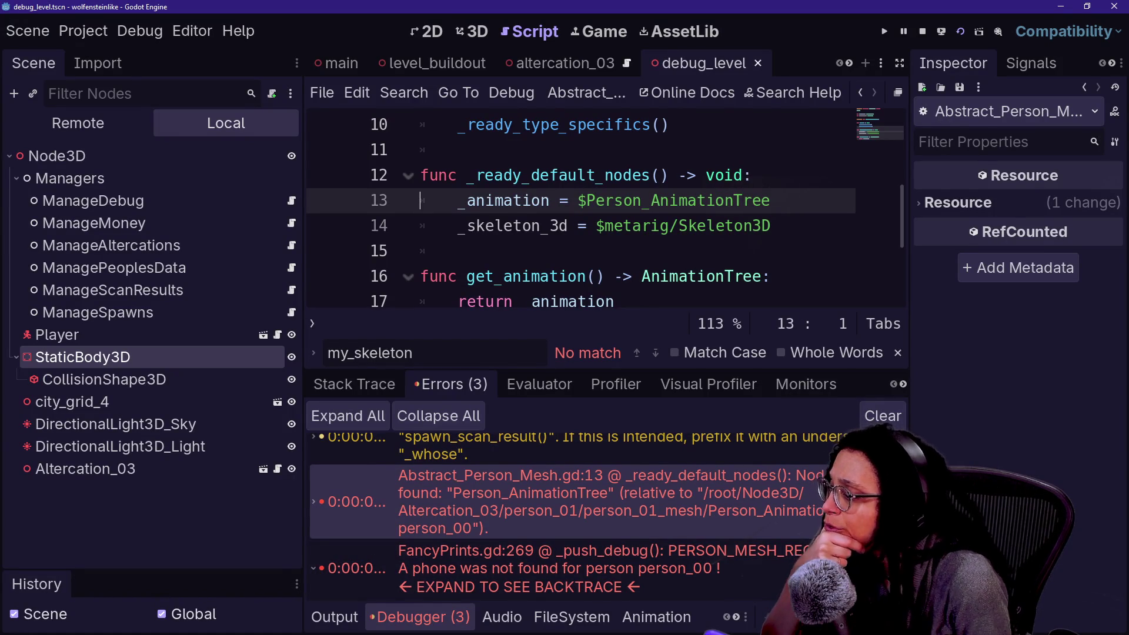
scroll(567, 62, "down", 1)
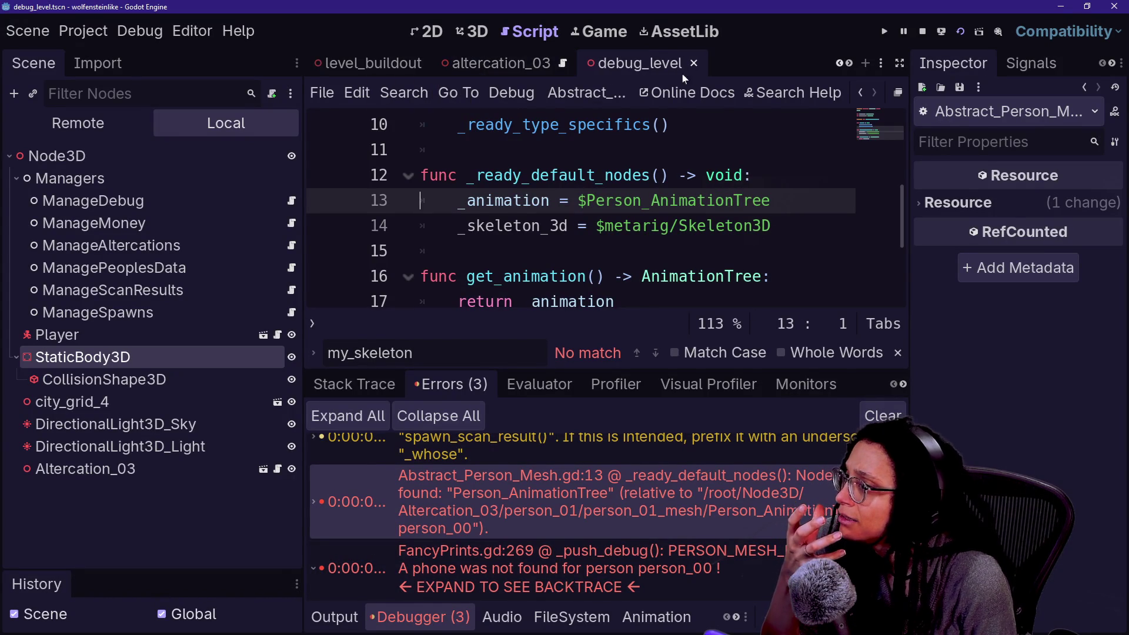
Step: Switch the Scene dock to Remote and inspect person_agent_00 under person_agent_01_mesh > Person_AnimationTree
left_click(125, 114)
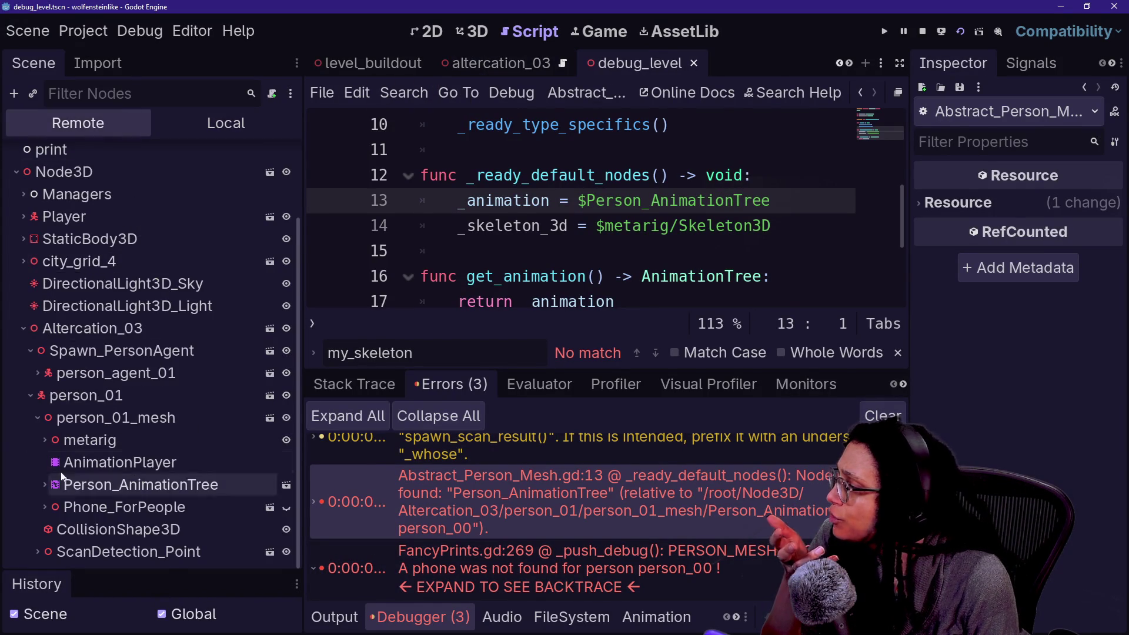
left_click(38, 357)
left_click(38, 374)
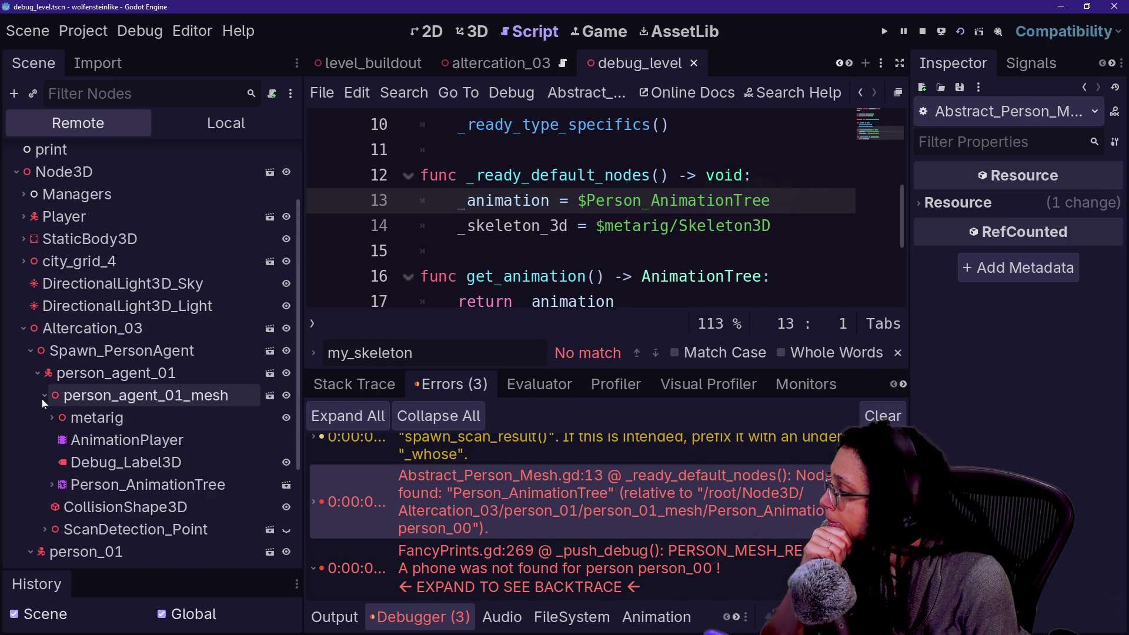
left_click(42, 399)
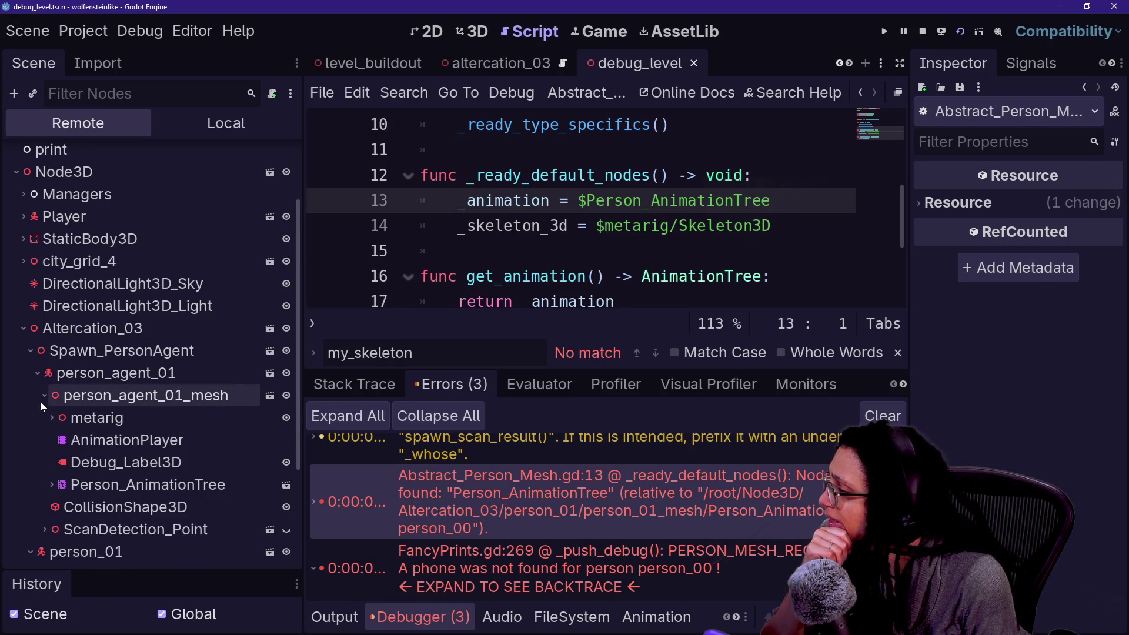
left_click(42, 399)
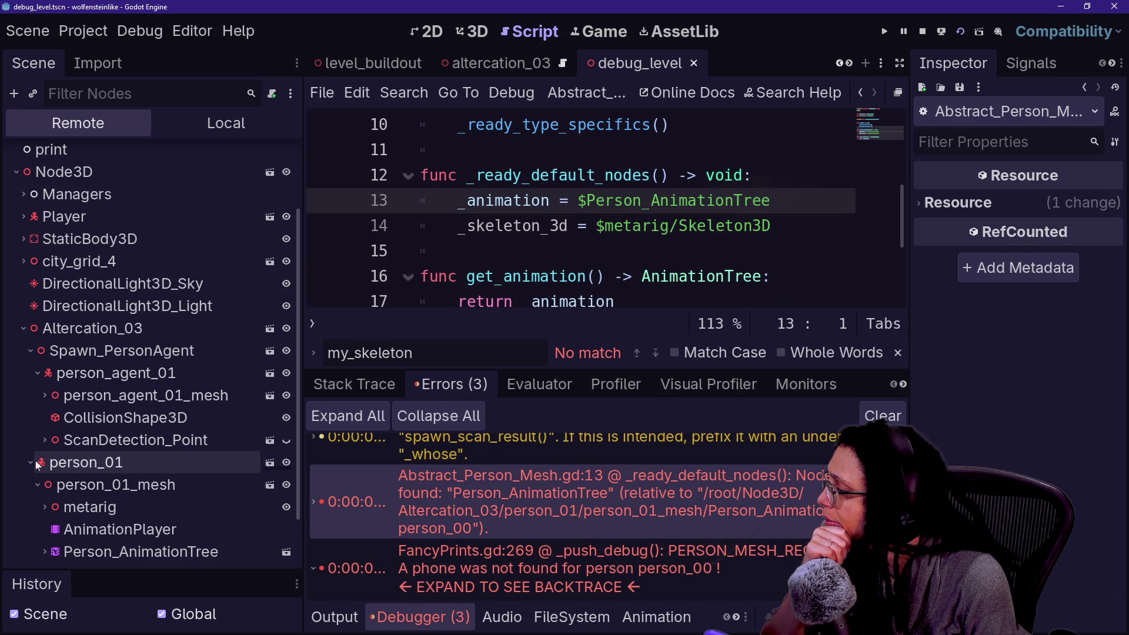
left_click(35, 485)
left_click(38, 506)
left_click(44, 484)
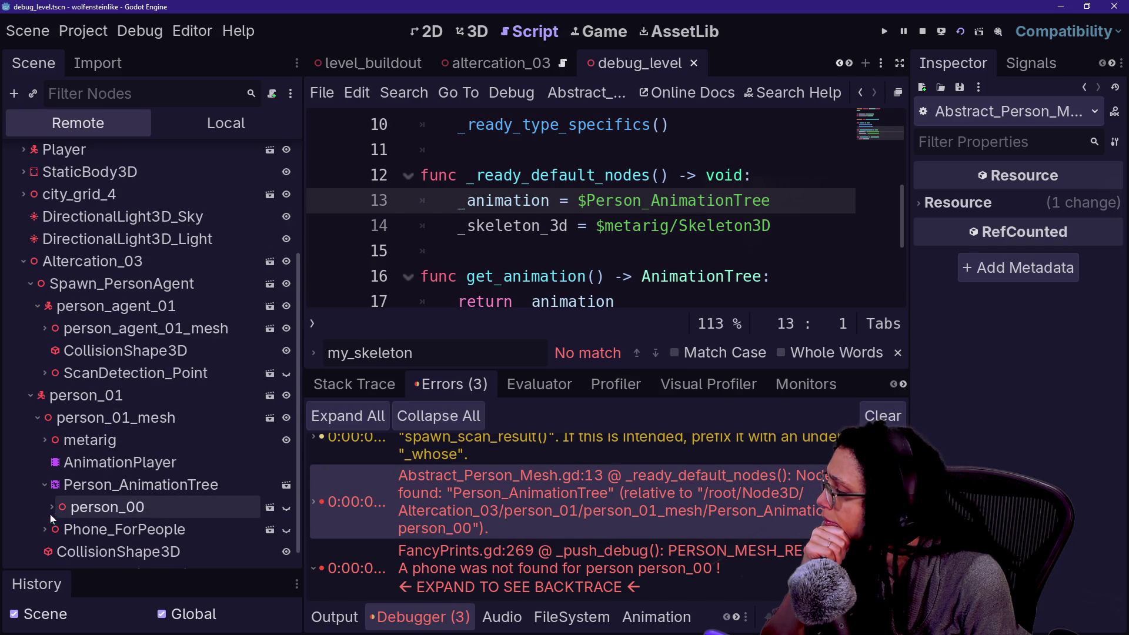
left_click(73, 506)
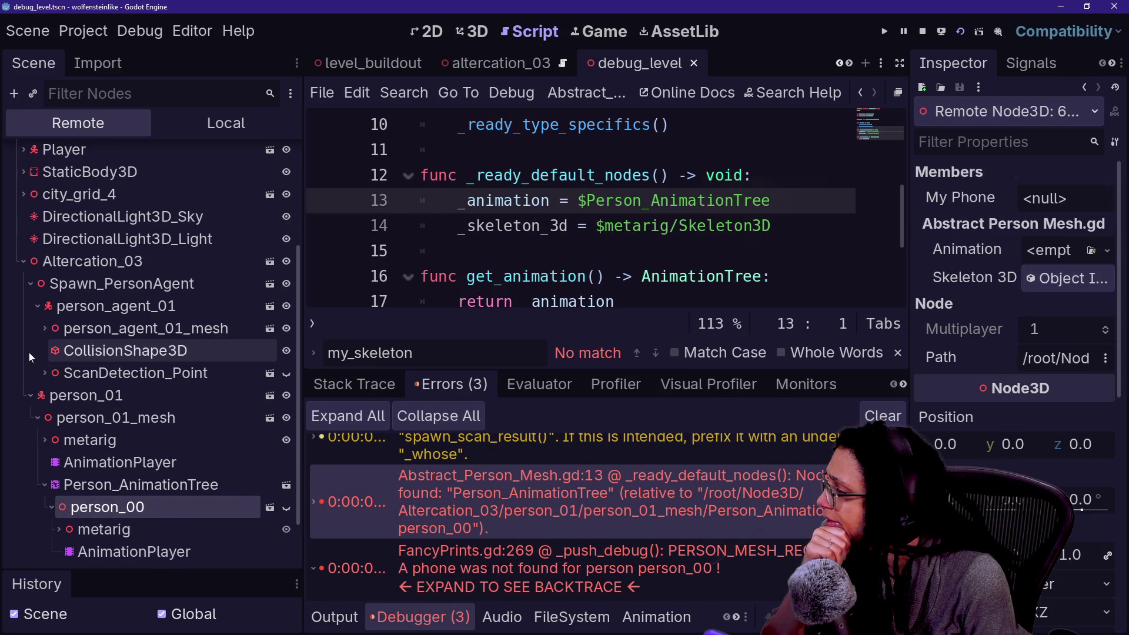
left_click(45, 328)
left_click(52, 417)
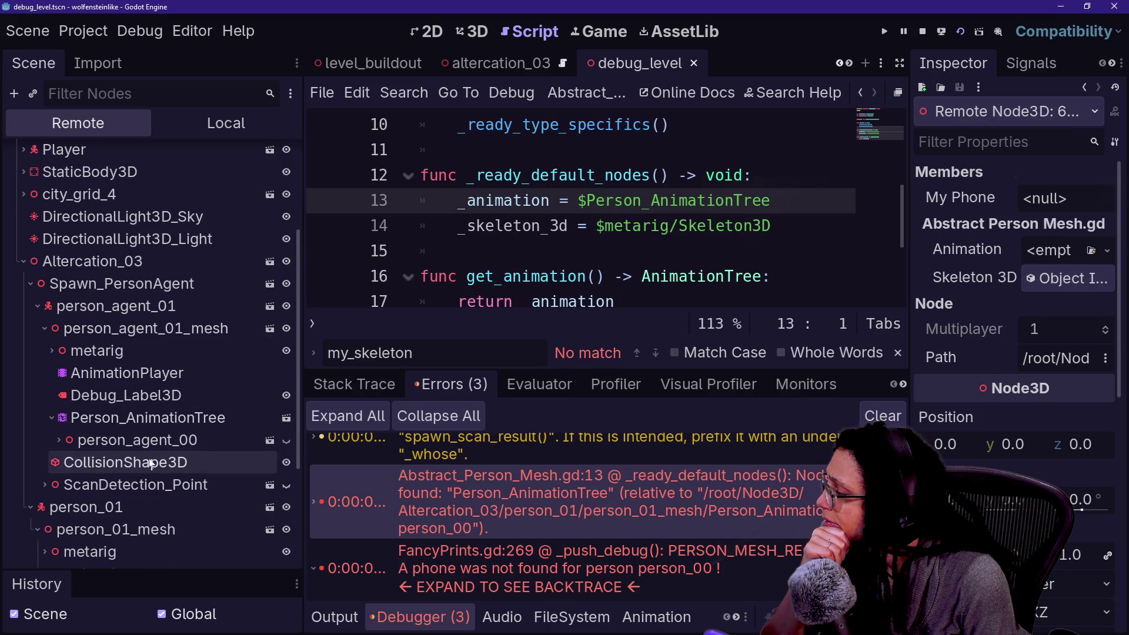
left_click(144, 441)
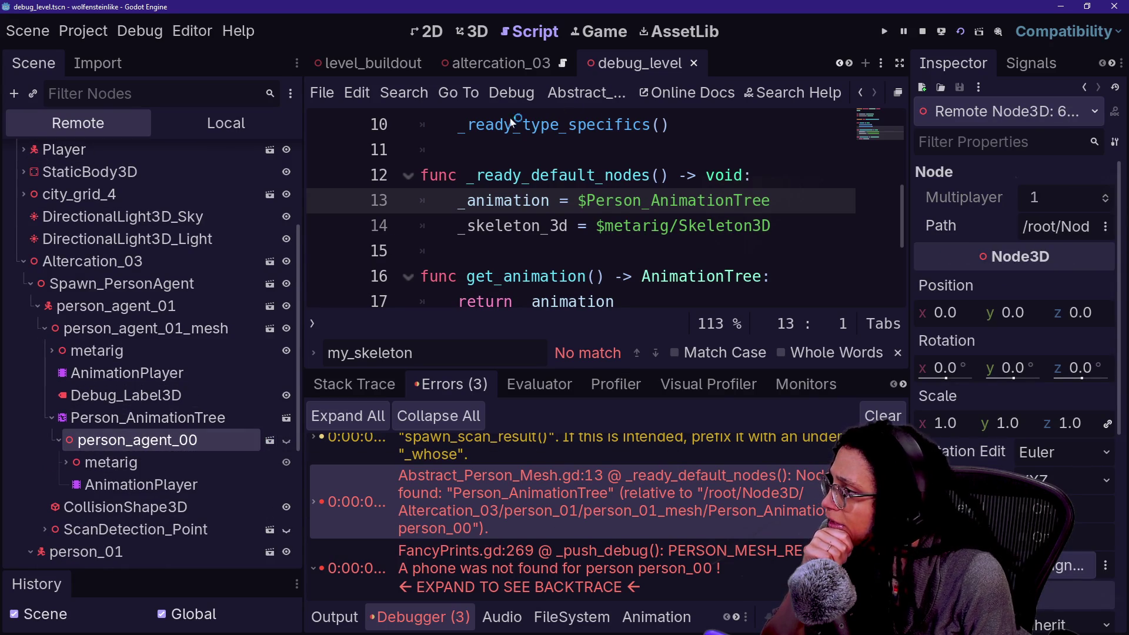
Step: Filter FileSystem for person_agent_00, open its scene, and review the dummy script's queue_free() call
left_click(564, 624)
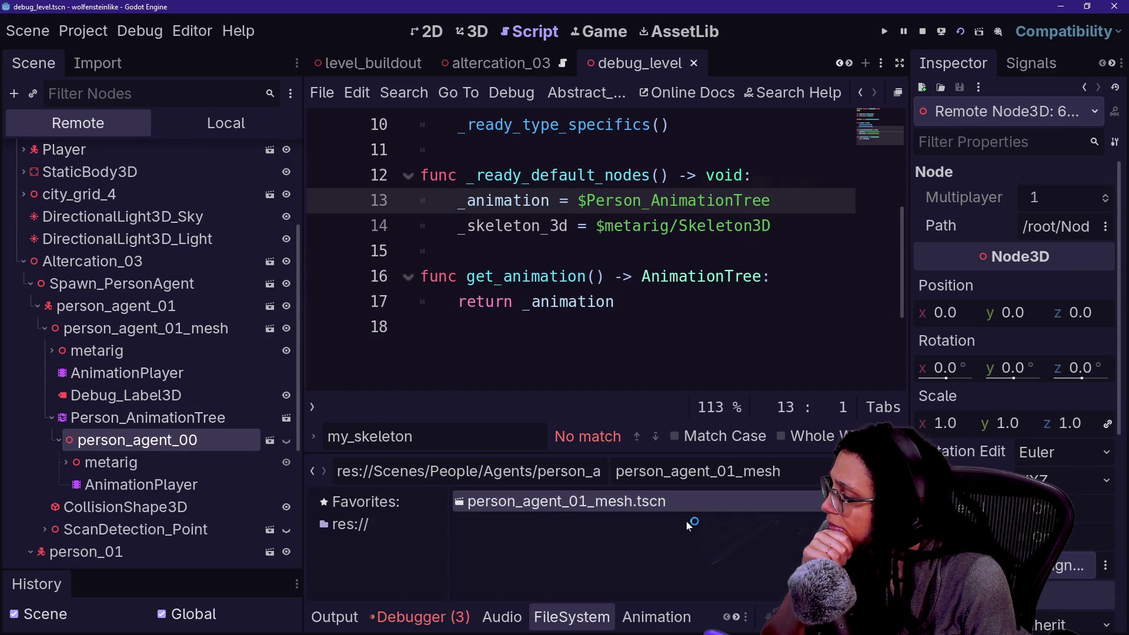
left_click(742, 471)
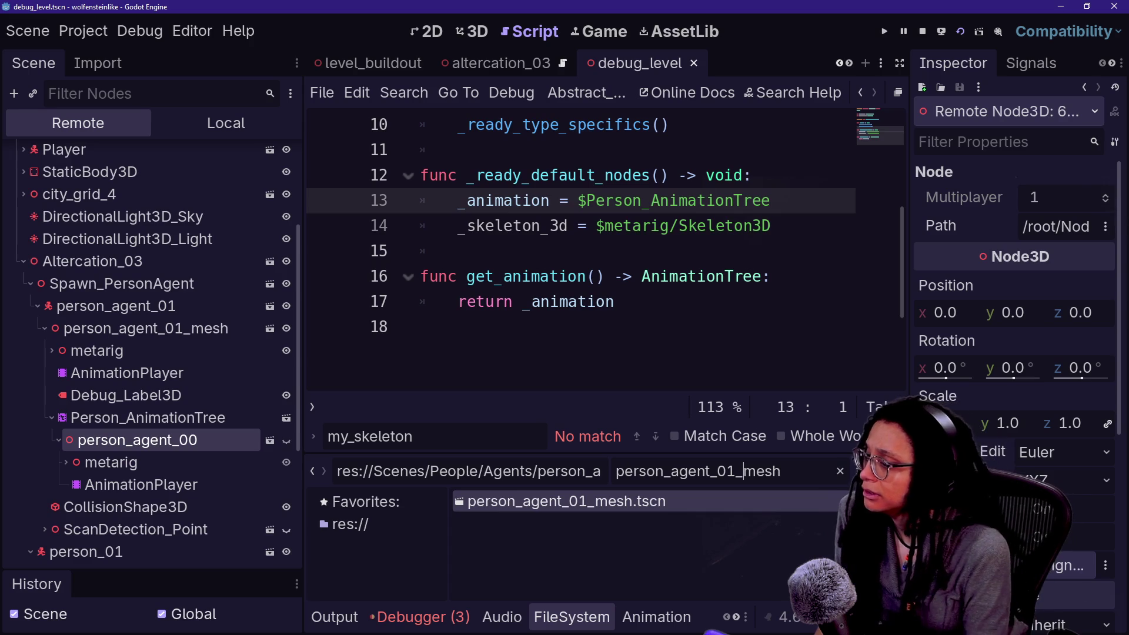
left_click_drag(710, 470, 781, 470)
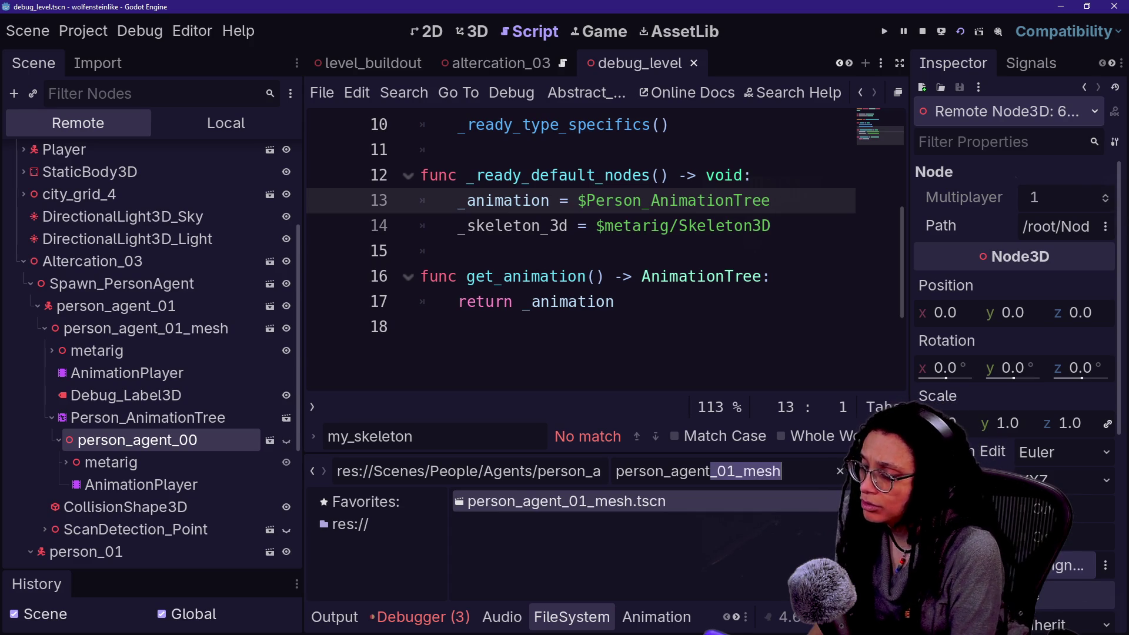
type("00")
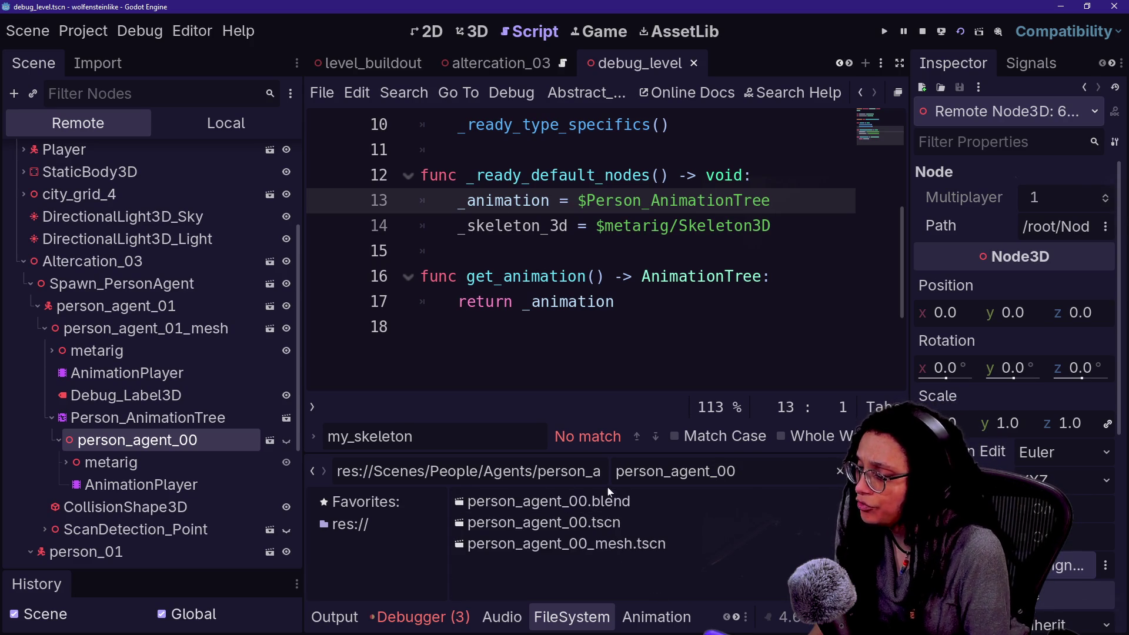
double_click(609, 522)
left_click(476, 225)
left_click(420, 251)
left_click(476, 125)
left_click_drag(420, 251, 532, 150)
left_click_drag(568, 226, 420, 251)
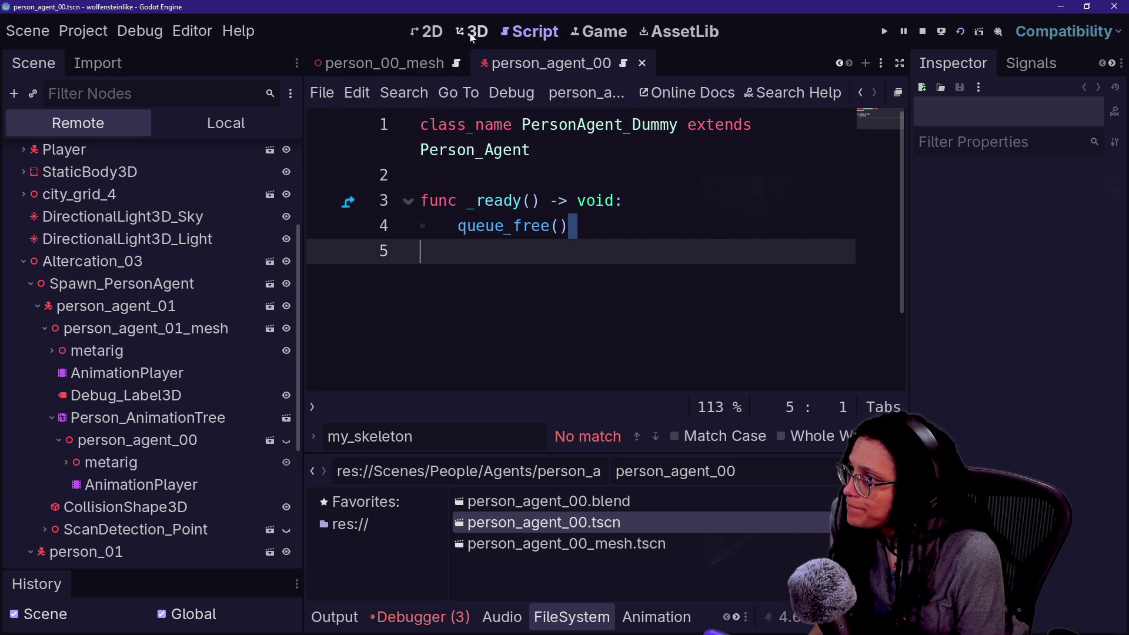
Step: Show the green person_agent_00 model selected in the 3D view
left_click(472, 32)
left_click(213, 129)
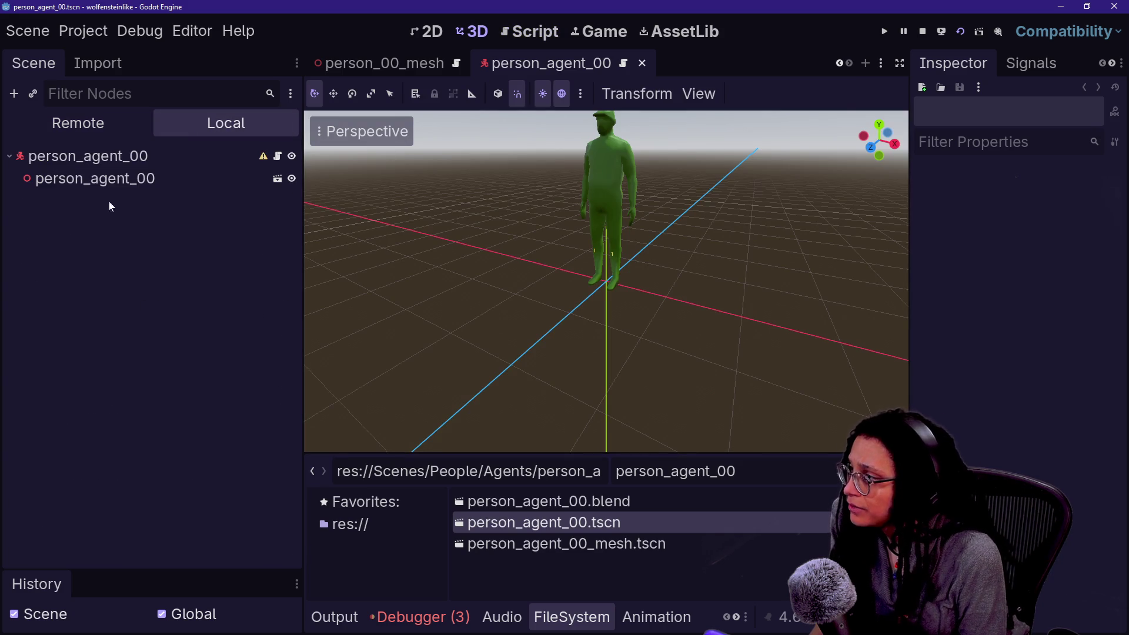
left_click(130, 179)
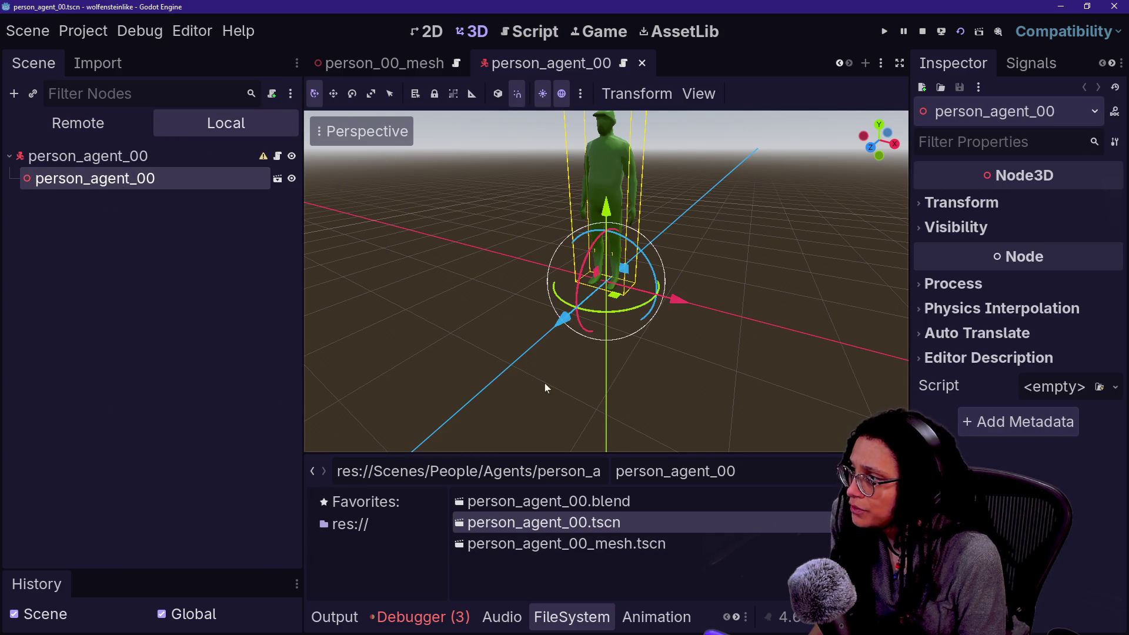
Step: Open the root node's script, then quick-open the agent_animationtree scene
left_click(280, 160)
left_click(651, 235)
key("alt+shift+o")
type("animation")
key("Return")
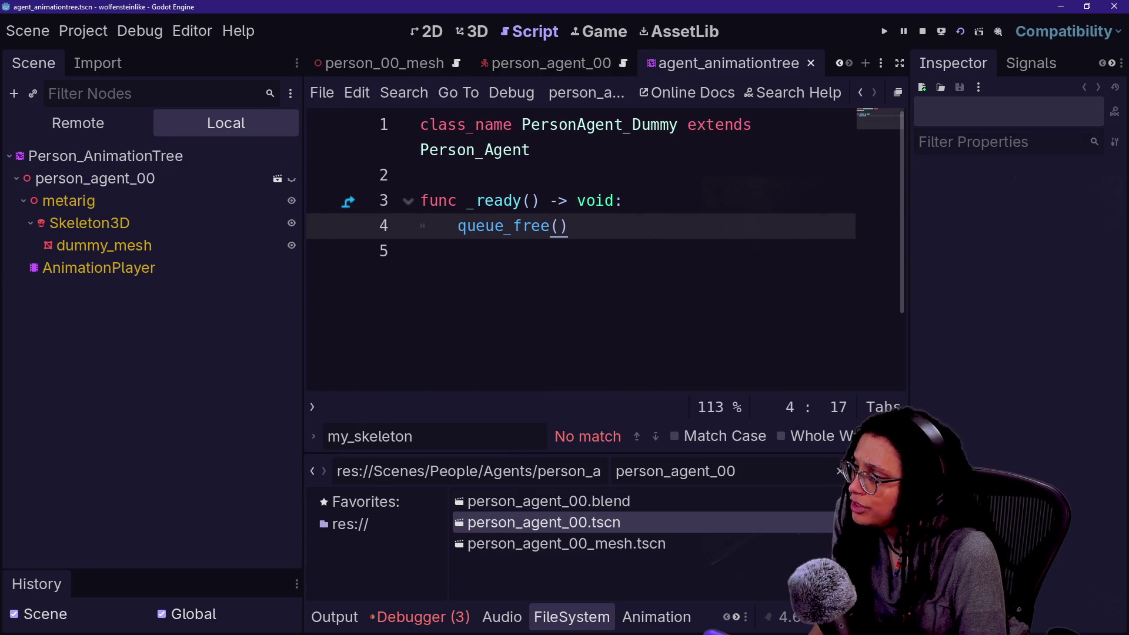
Step: Quick-open the person_animationtree scene from an 'animation' search
key("alt+shift+o")
type("animation")
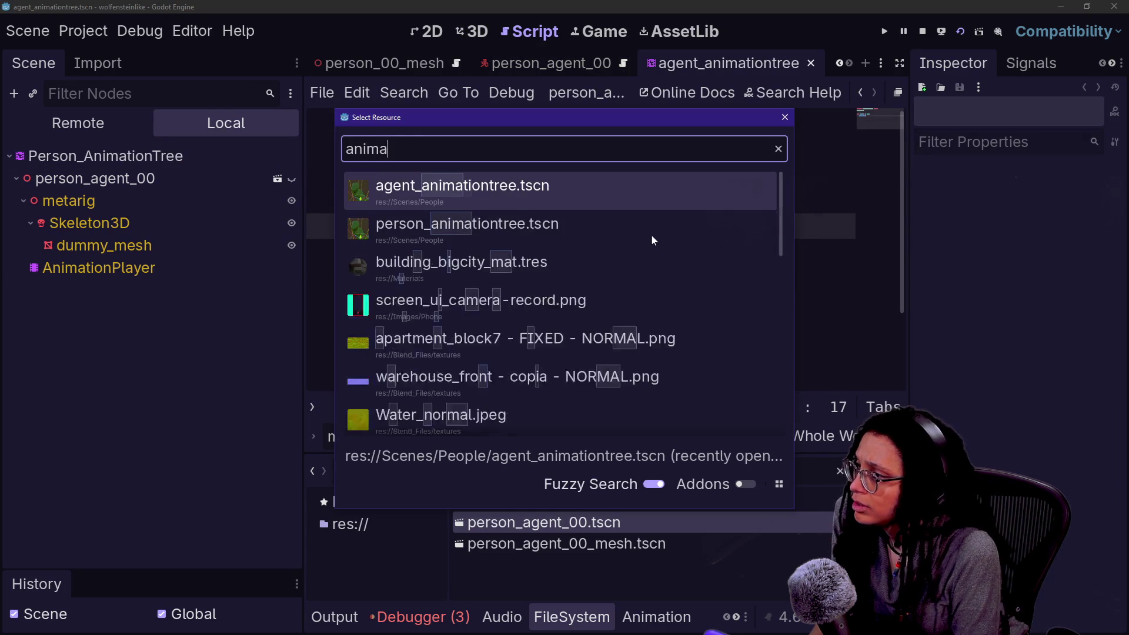
key("Down")
key("Return")
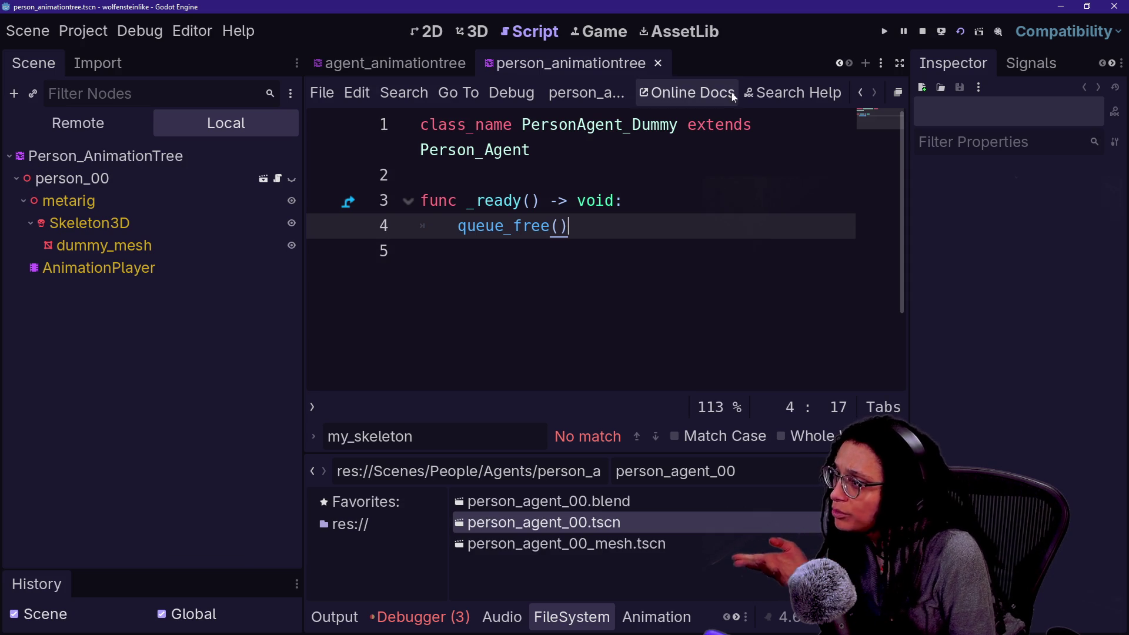
Step: Open person_00's Person_Mesh_Regular script and its person_00_mesh scene
left_click(186, 177)
left_click(378, 66)
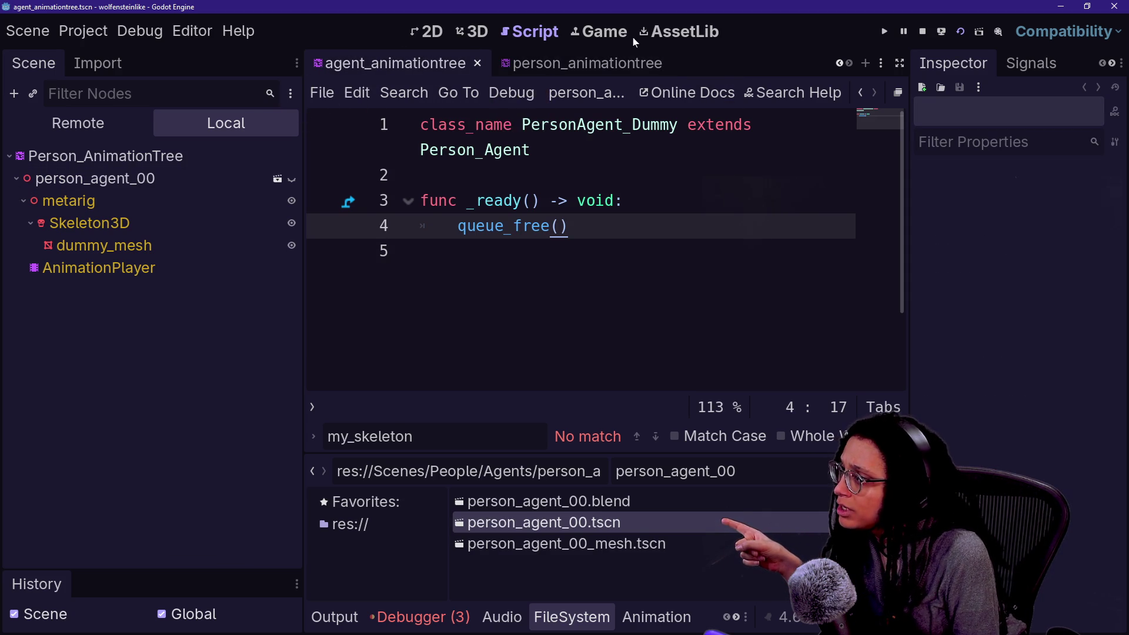
left_click(564, 63)
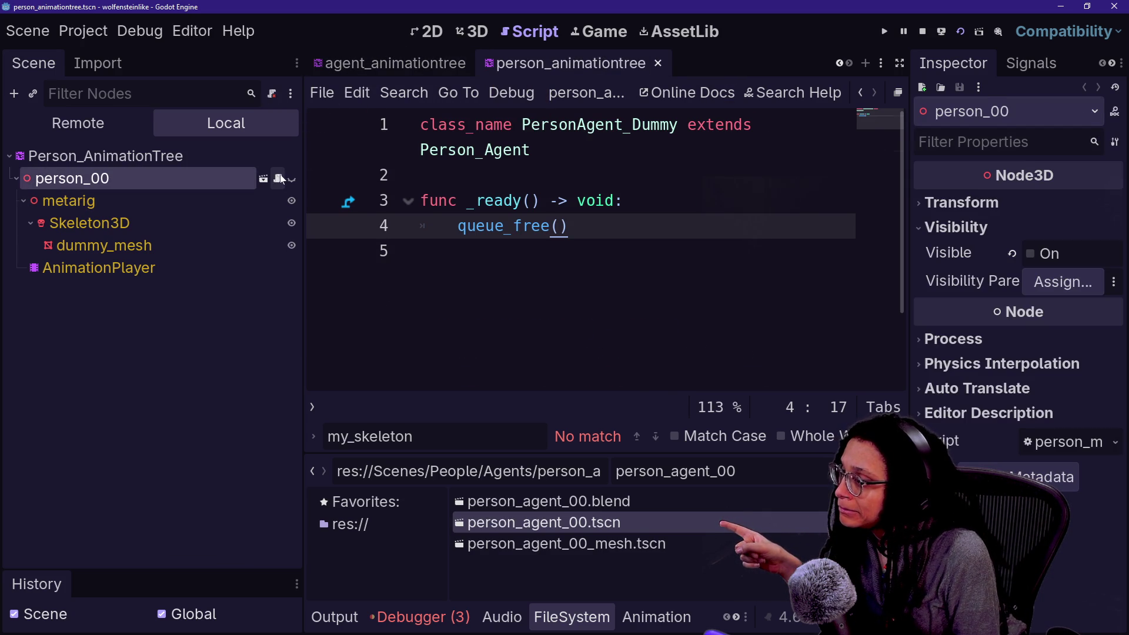
left_click(279, 178)
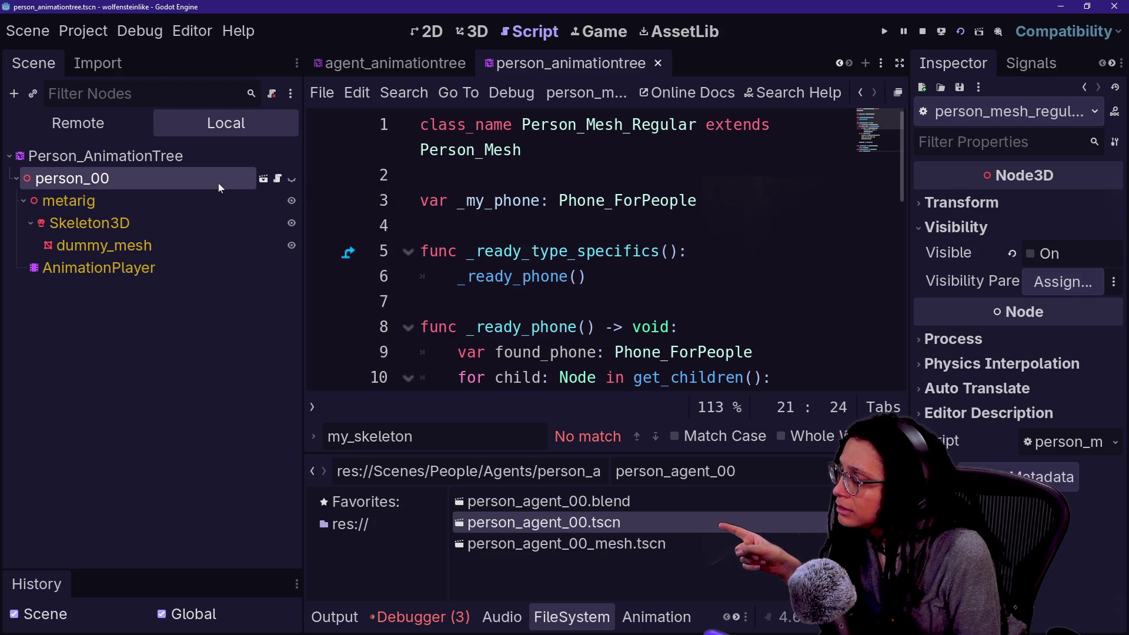
left_click(262, 181)
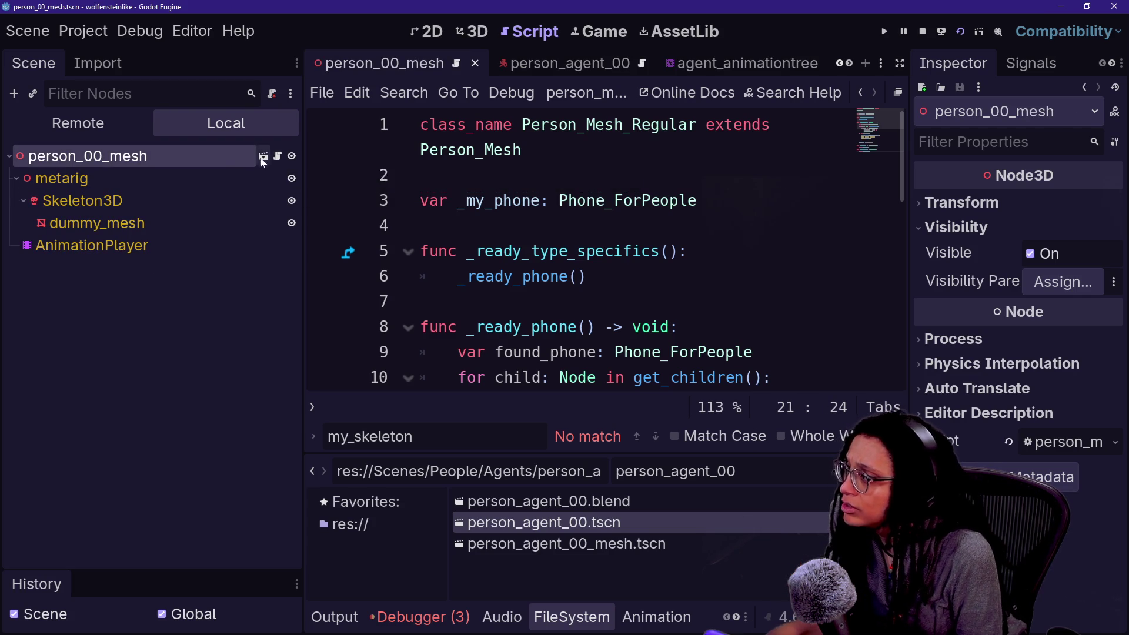
Step: Detach the existing script from the person_00_mesh root node
right_click(237, 157)
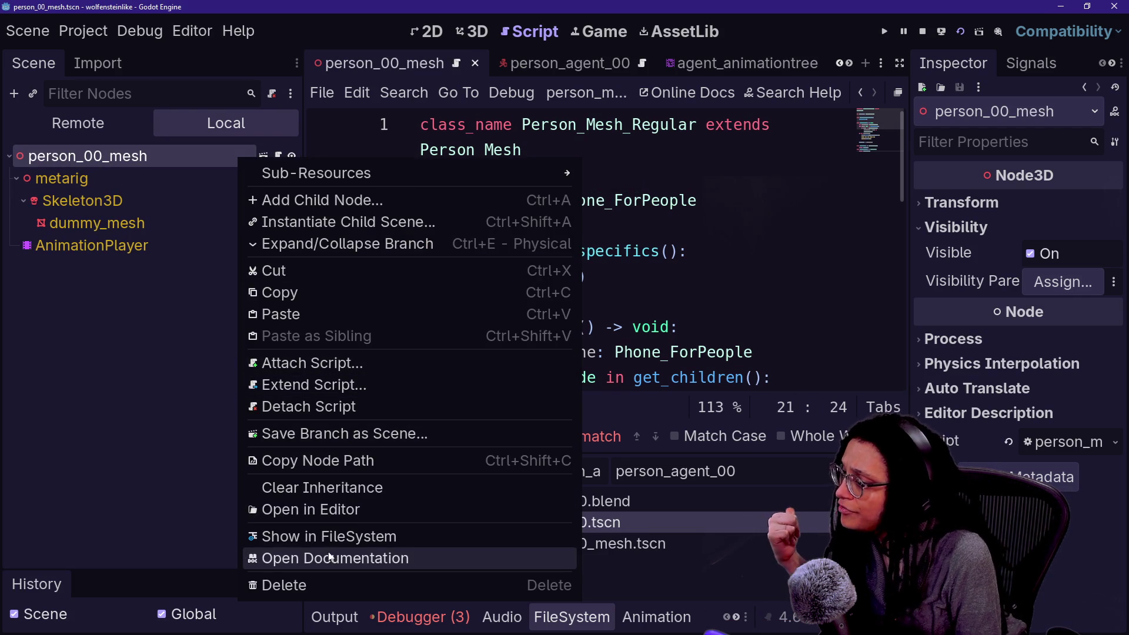
left_click(323, 406)
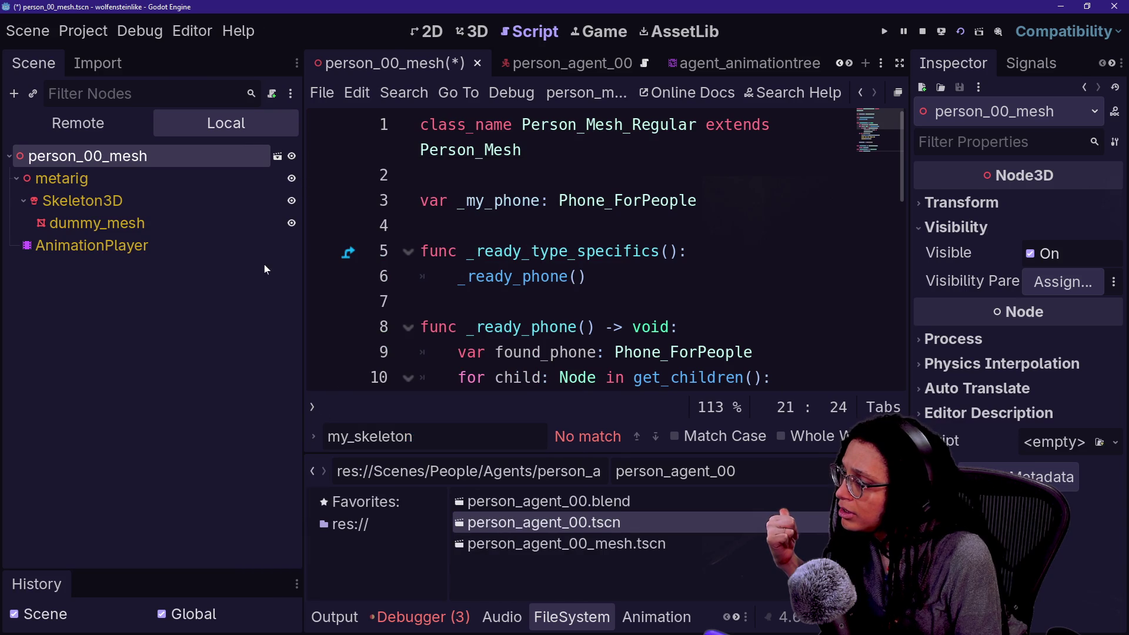
key("ctrl+z")
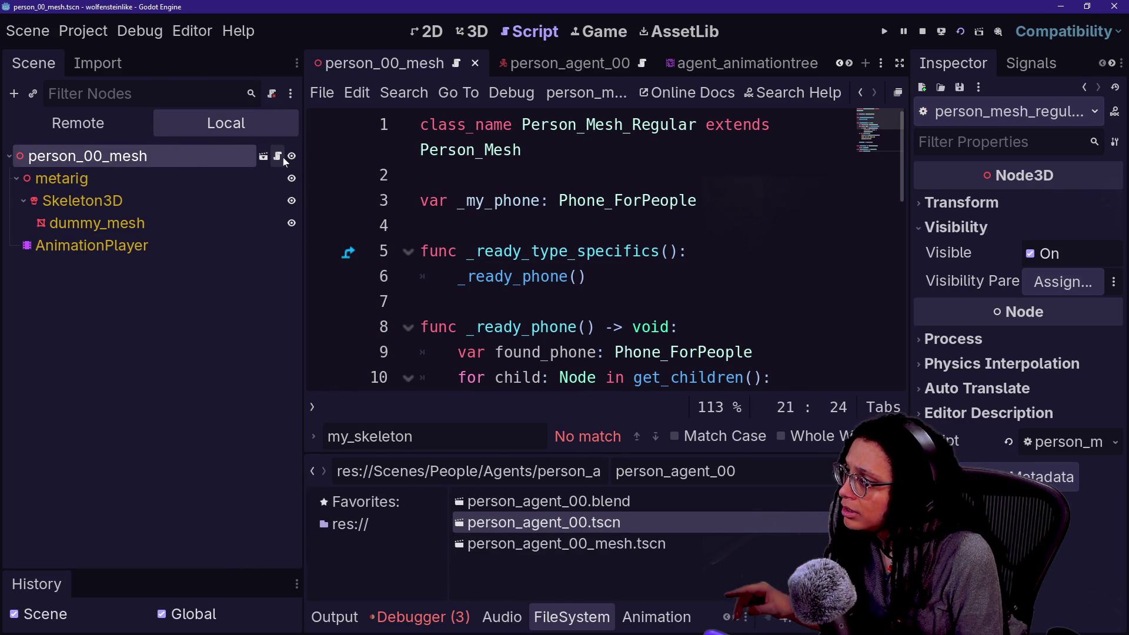
left_click(264, 157)
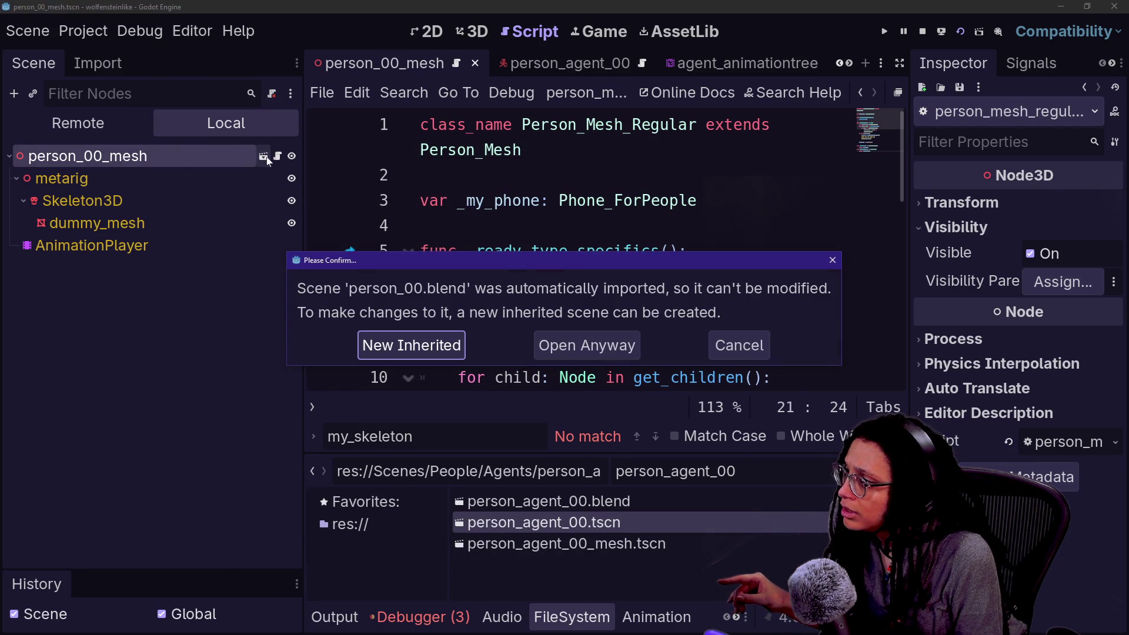
left_click(732, 347)
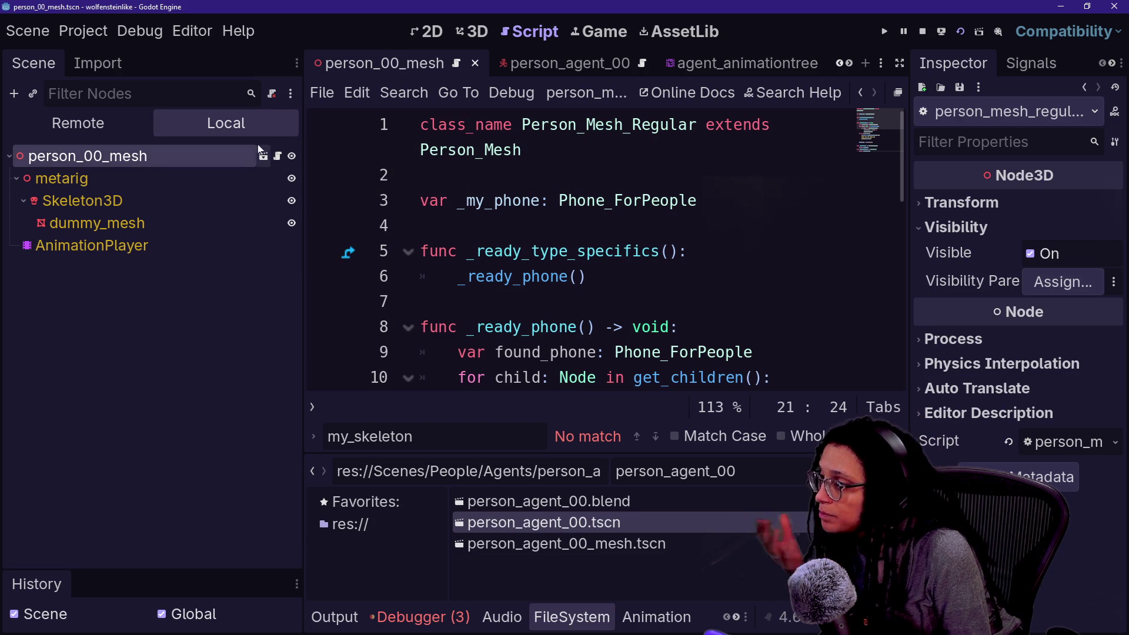
right_click(214, 157)
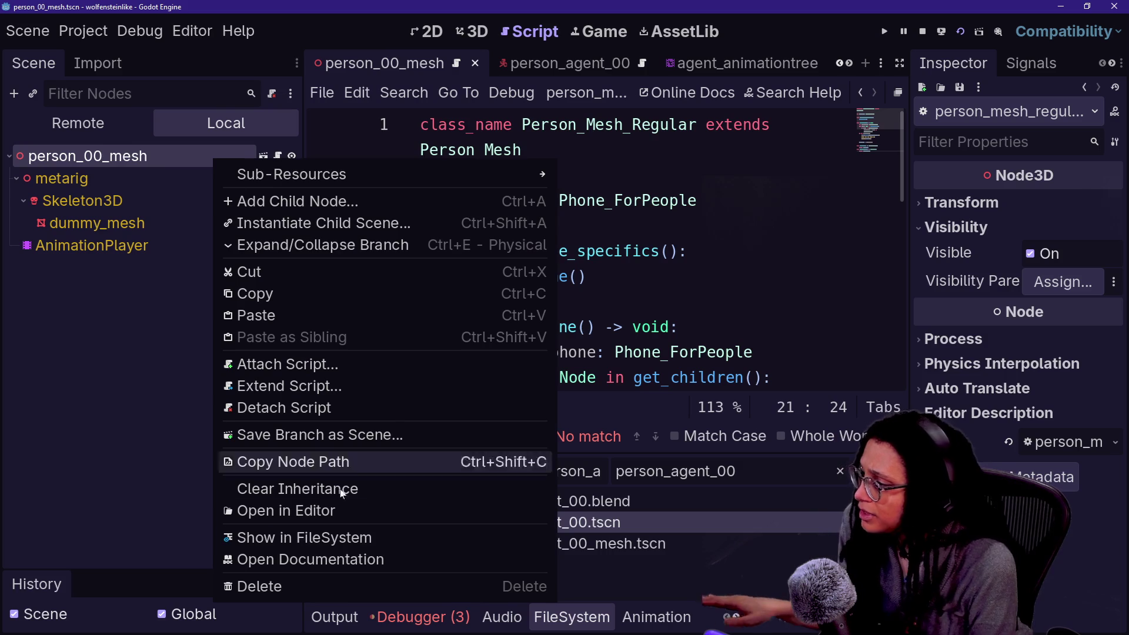
left_click(318, 408)
Step: Attach person_dummy.gd, found by filtering files for 'dumm', to the root and open it
key("ctrl+a")
type("dumm")
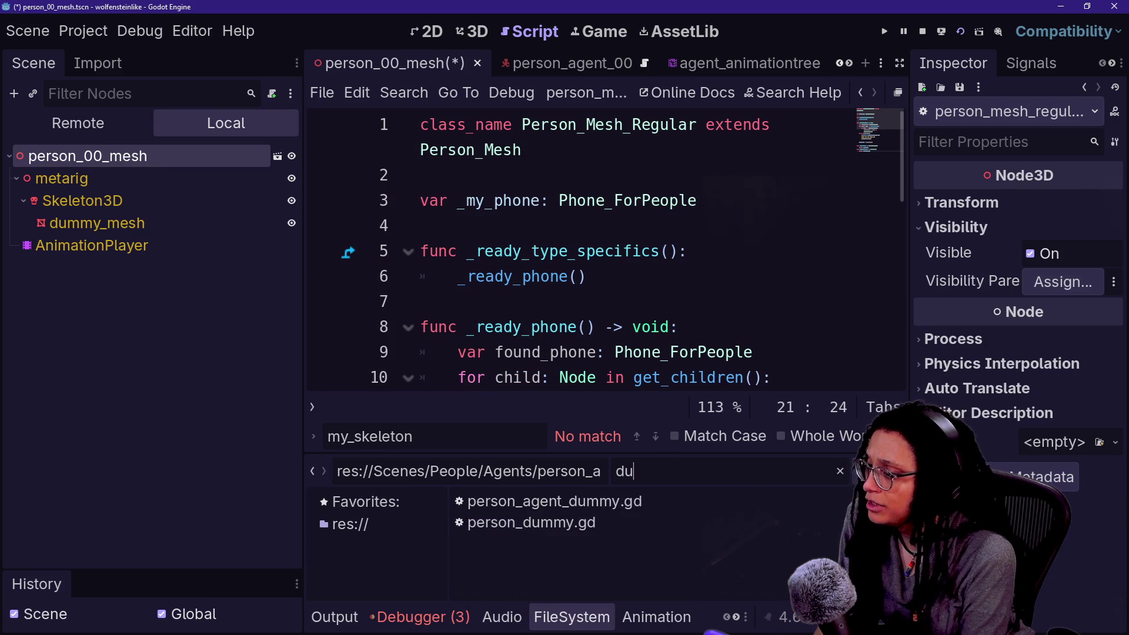
mouse_move(542, 523)
left_mouse_down()
mouse_move(162, 103)
mouse_move(171, 142)
mouse_move(219, 156)
left_mouse_up()
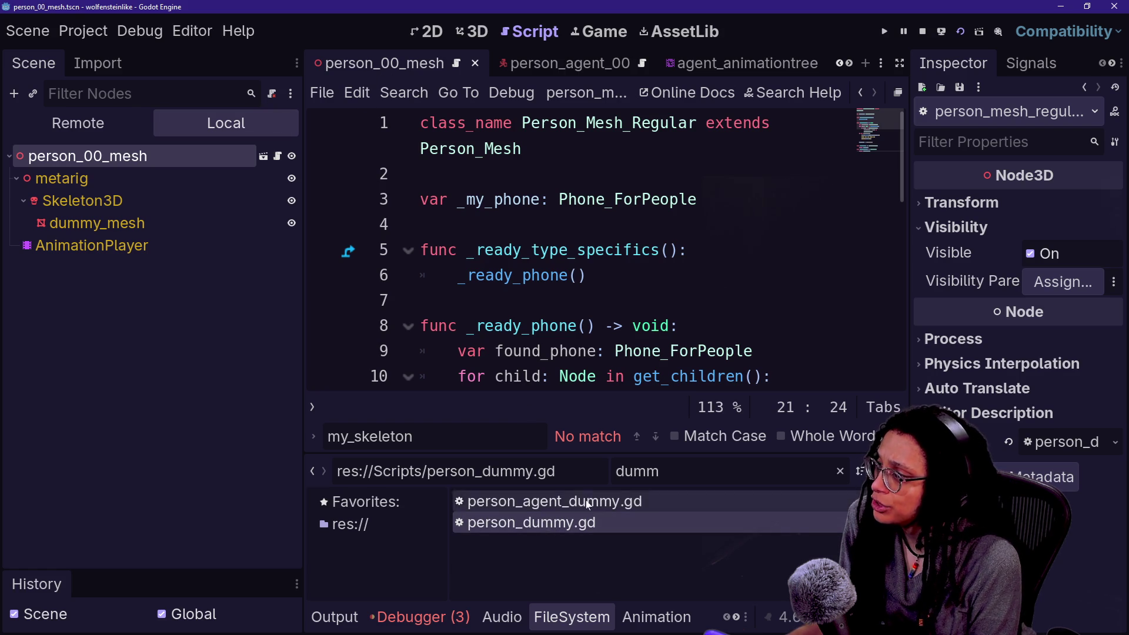
right_click(545, 523)
left_click(553, 522)
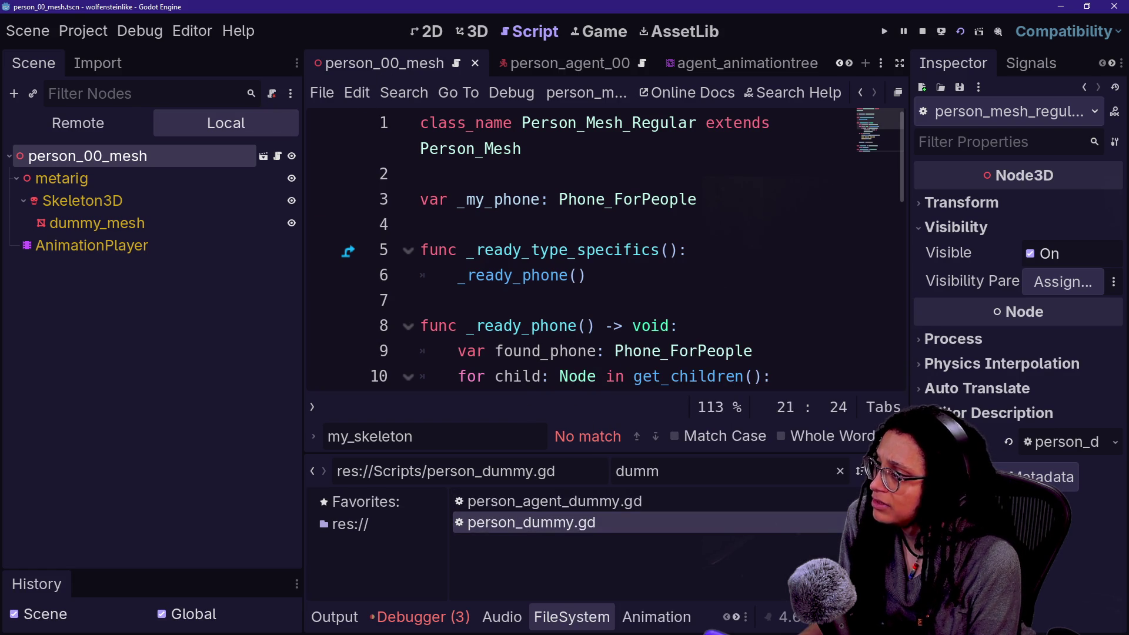
key("Return")
Step: Check person_dummy.gd's extends line, then bring up the person_agent_01_mesh scene
left_click(552, 150)
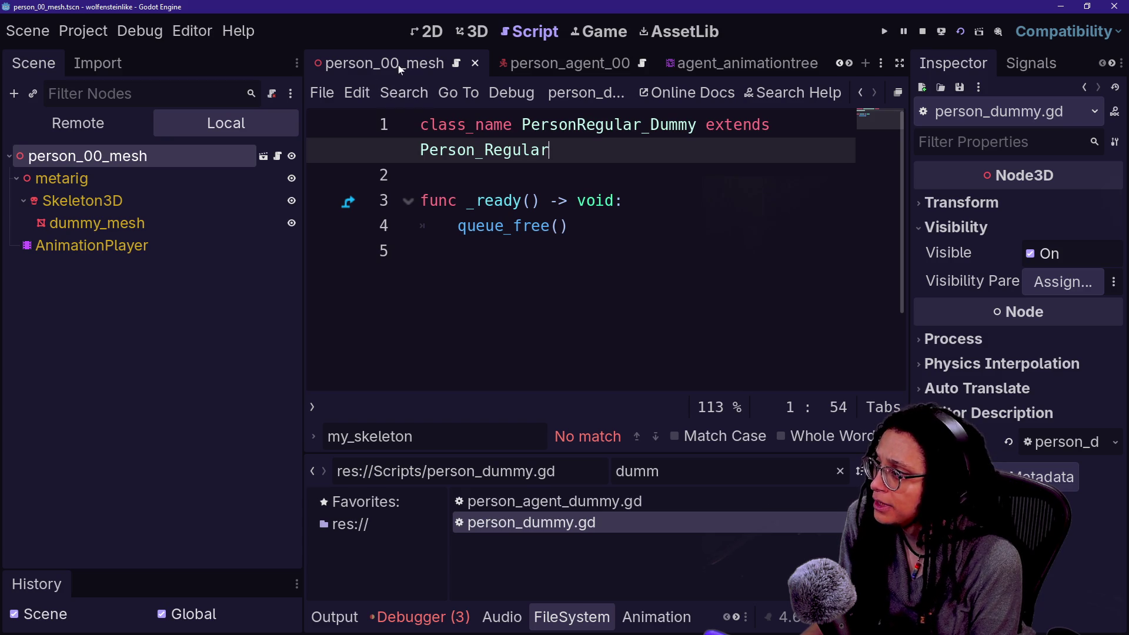
scroll(411, 65, "up", 1)
left_click(420, 69)
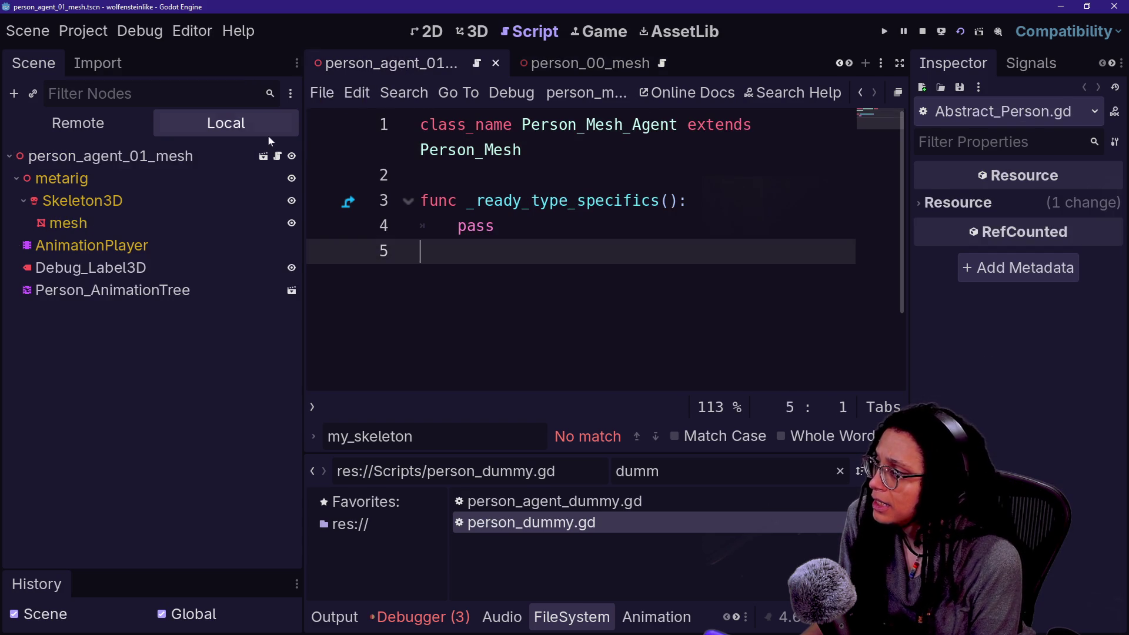
Step: Test-run the person_agent_00 scene as the current scene, then stop it
left_click(219, 162)
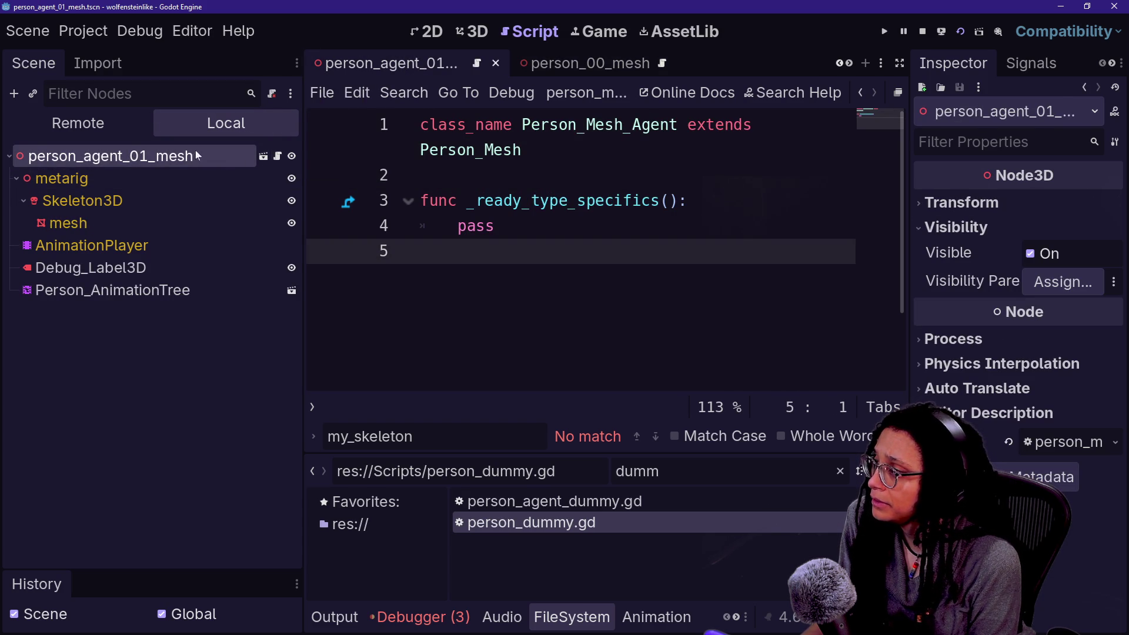
scroll(573, 66, "down", 2)
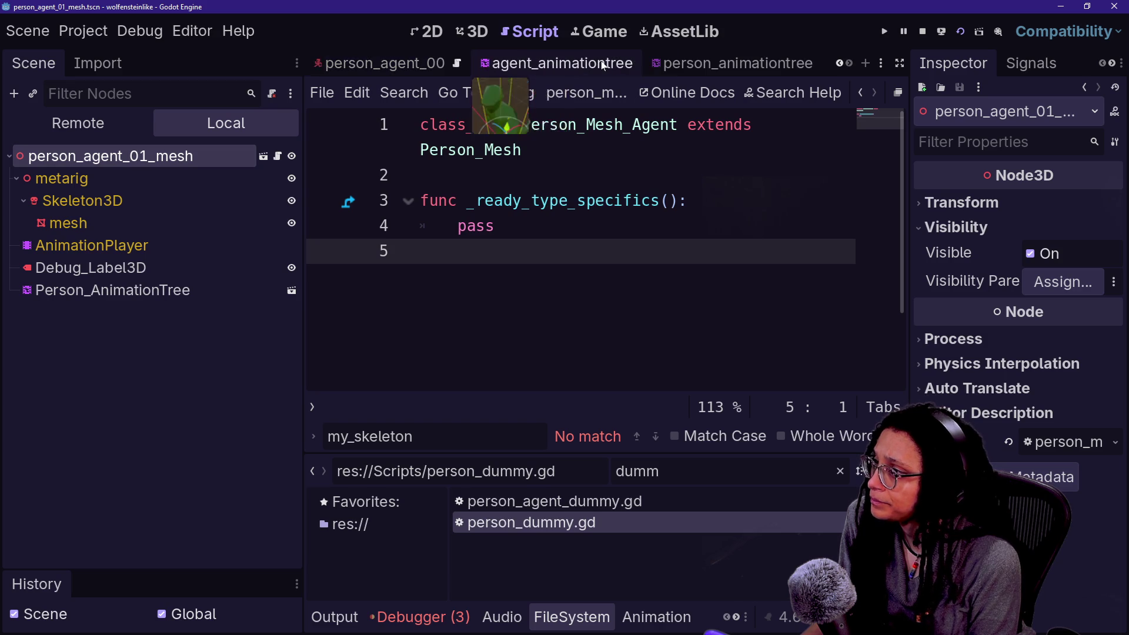
left_click(393, 69)
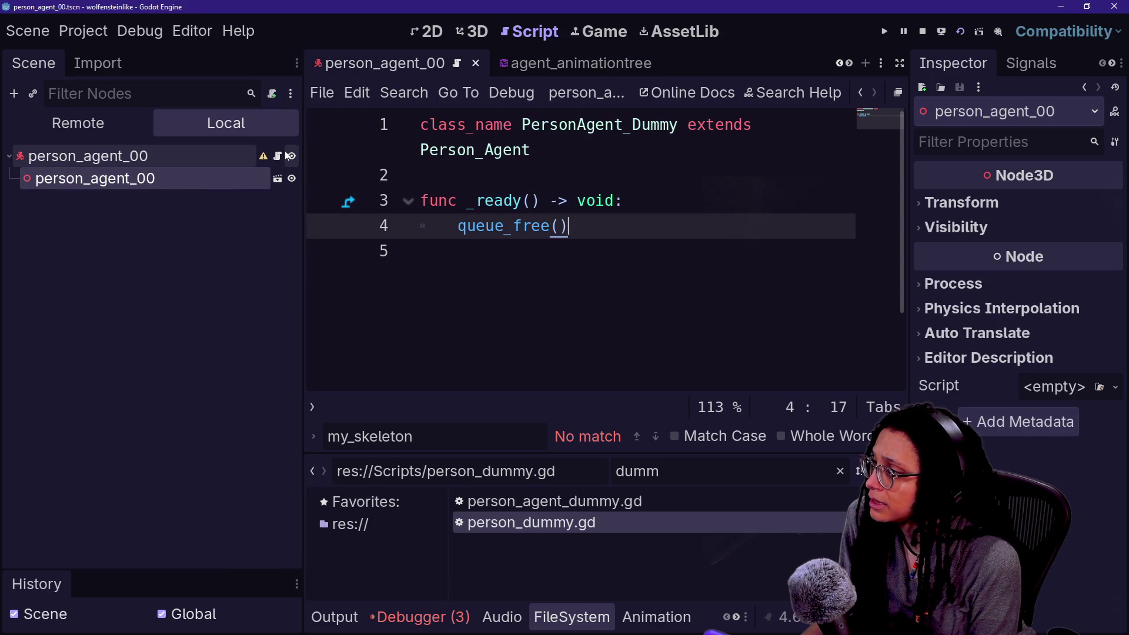
left_click(330, 165)
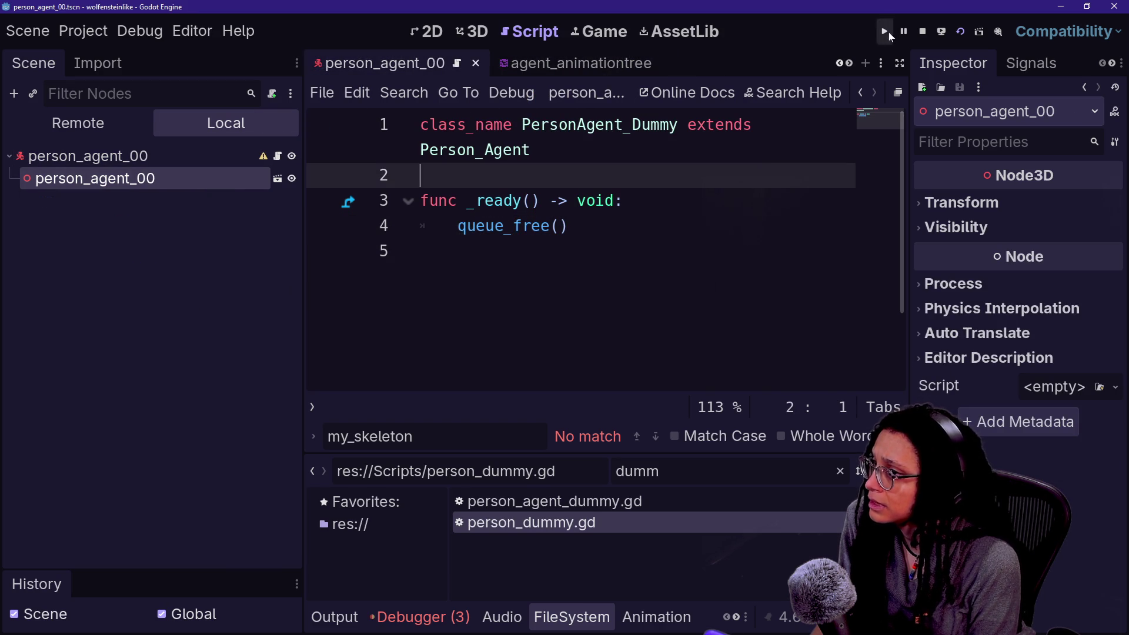
left_click(957, 31)
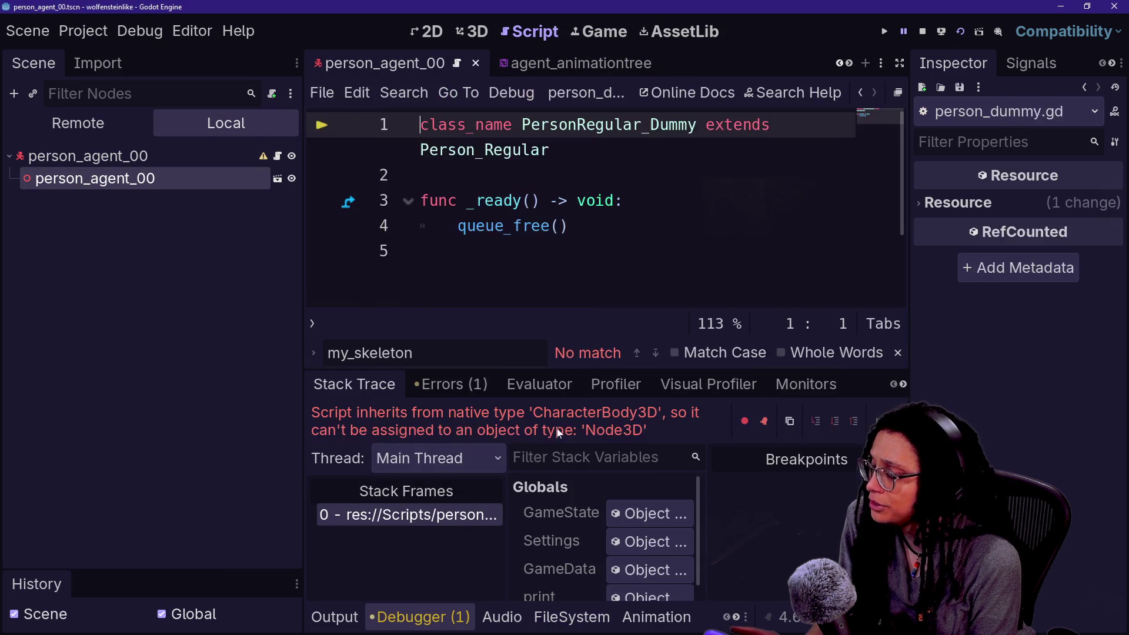
left_click(921, 31)
Step: Run the debug_level scene and inspect the Person_Regular class definition
scroll(588, 63, "up", 5)
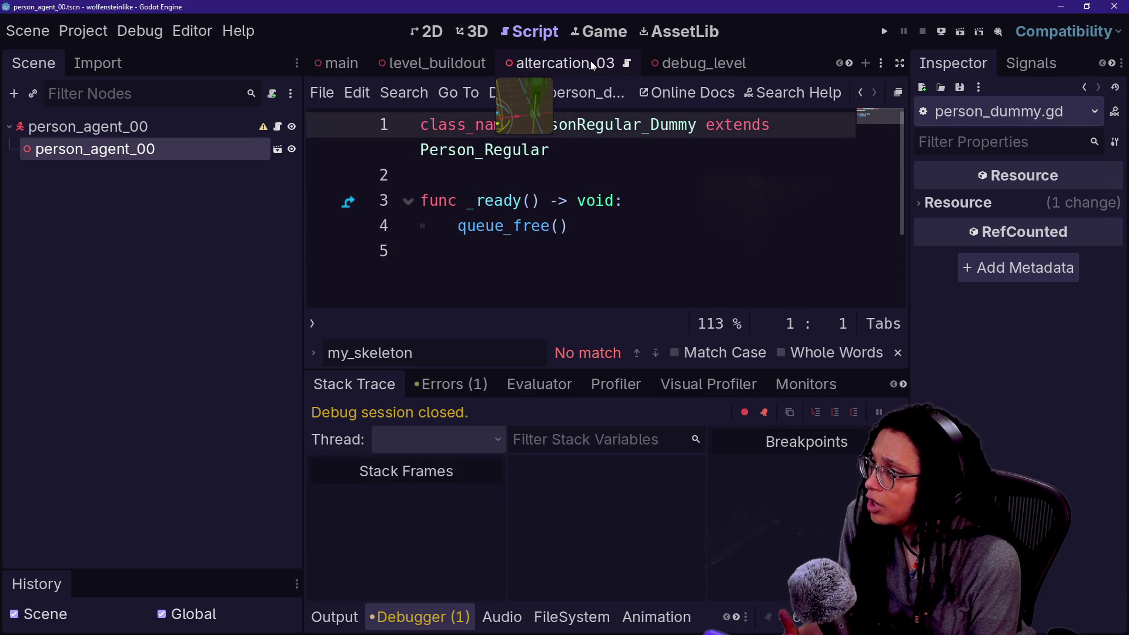
left_click(699, 63)
left_click(958, 34)
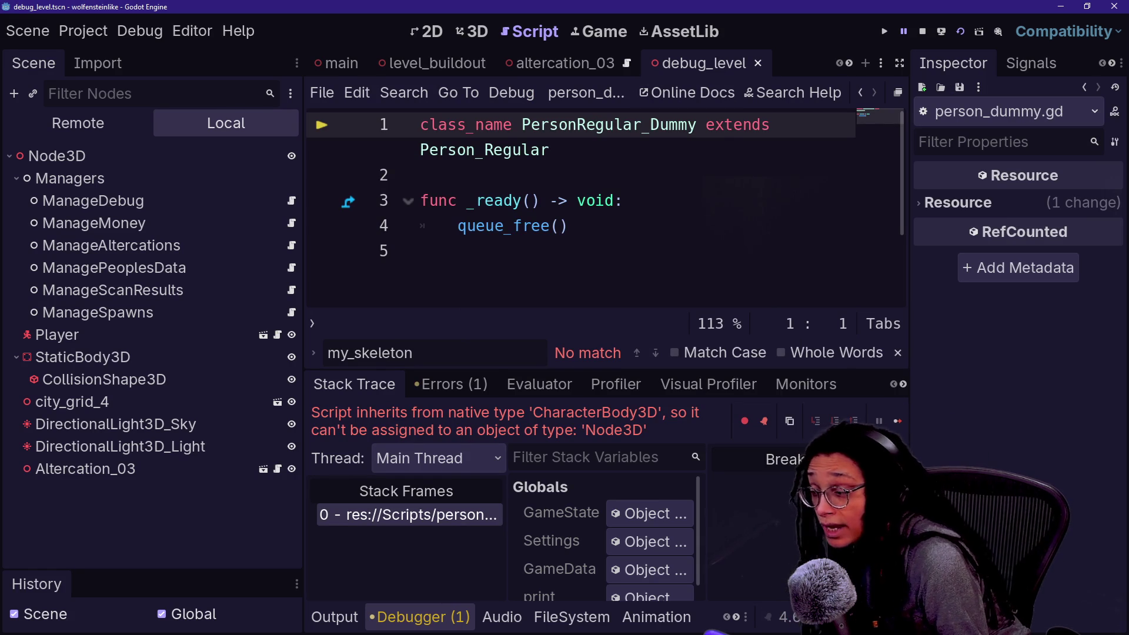
left_click(484, 150, "ctrl")
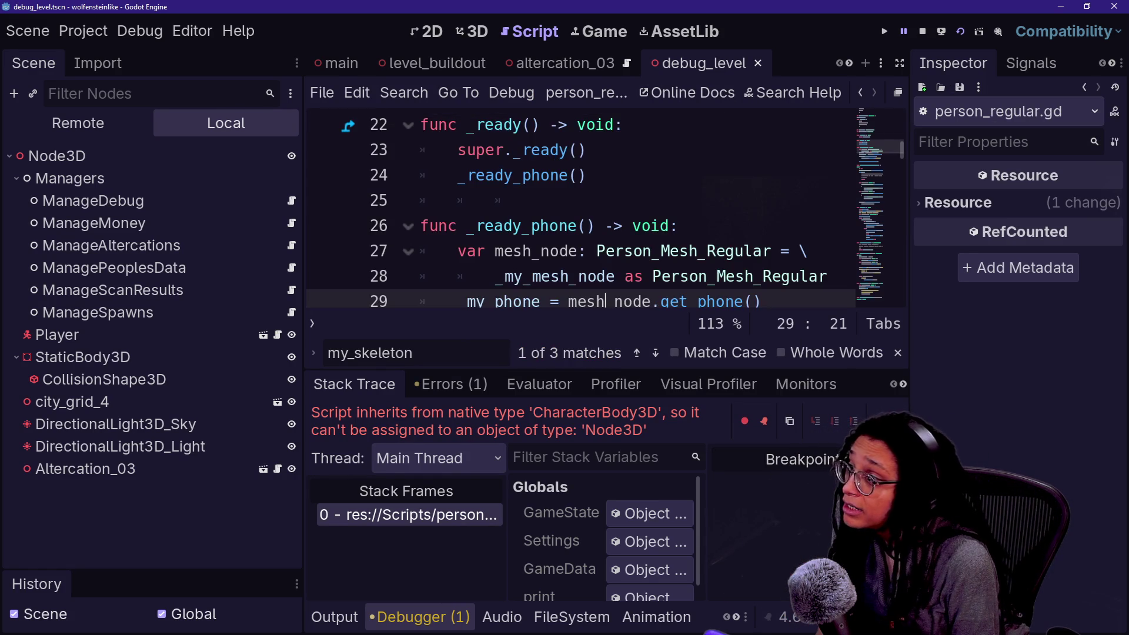
Step: Trace the debugger error to person_dummy.gd's failing line, then return to person_agent_00
left_click(593, 621)
left_click(426, 613)
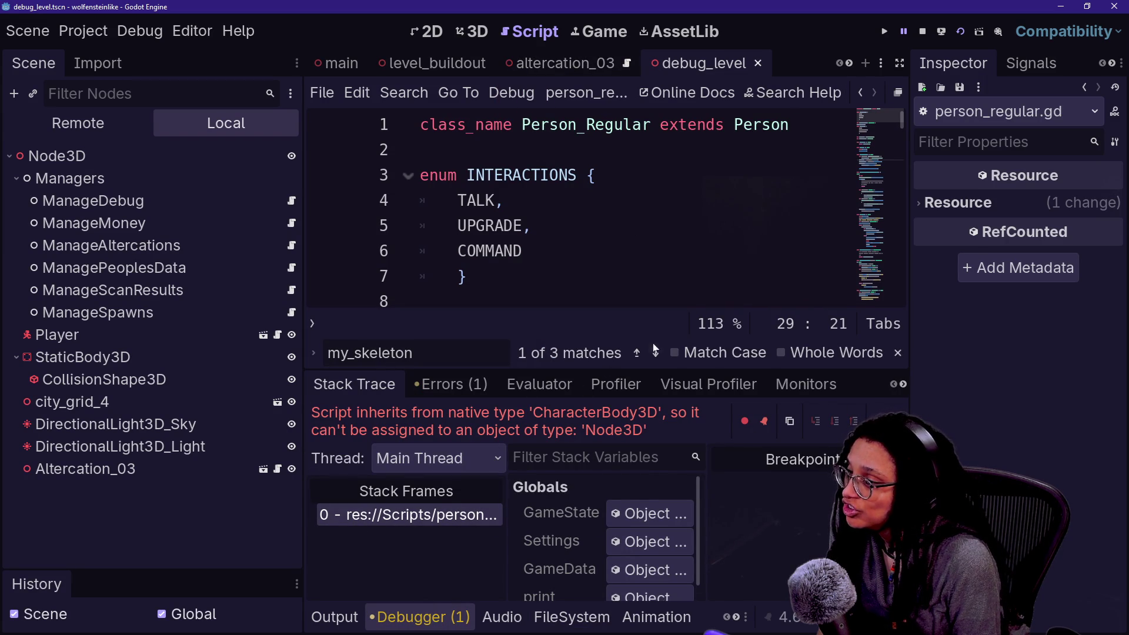
left_click(465, 514)
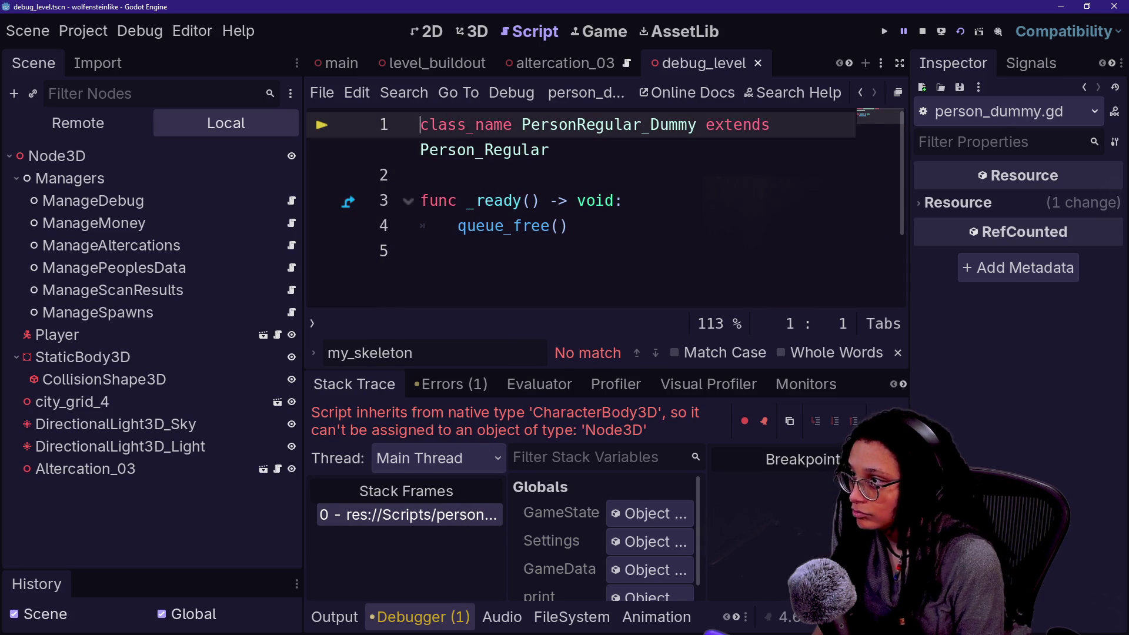
scroll(701, 74, "down", 5)
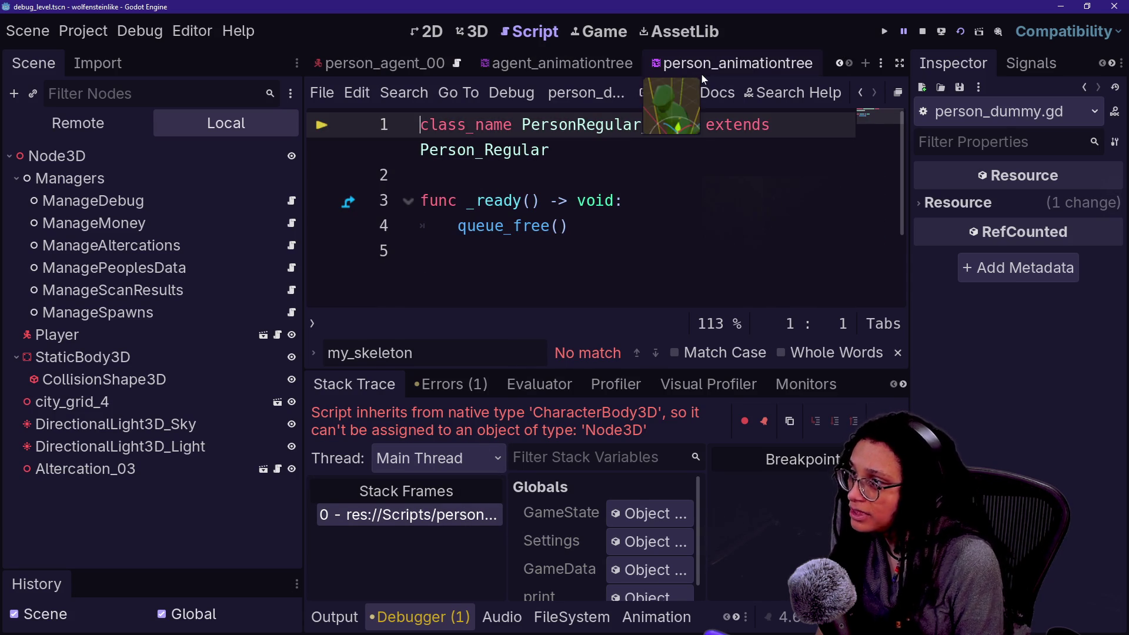
left_click(381, 71)
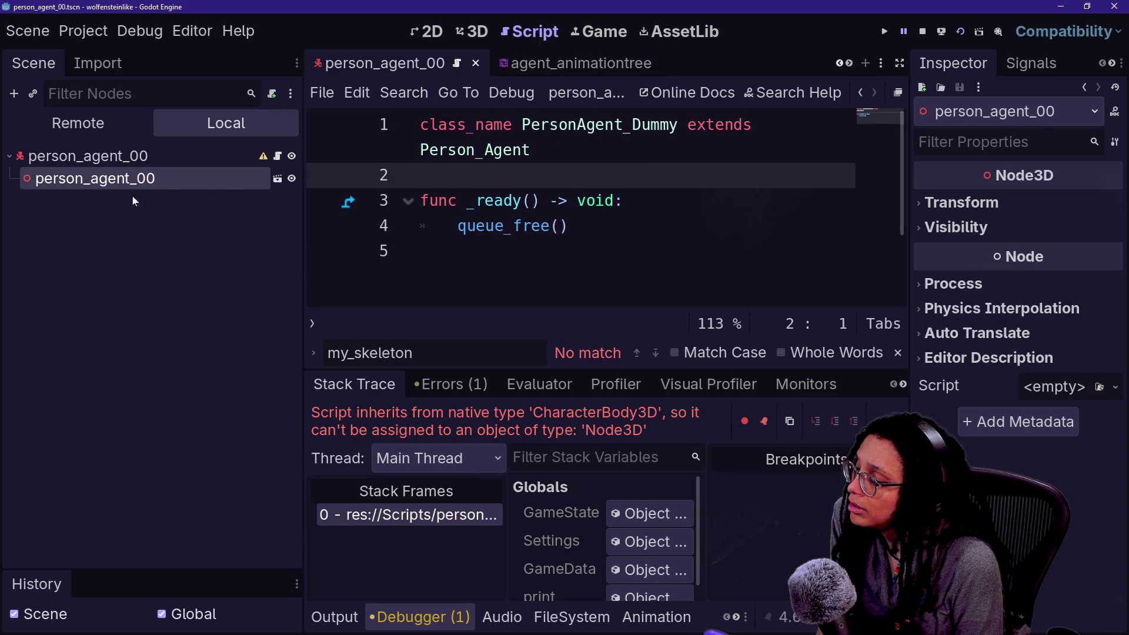
Step: Swap person_agent_00's child for an instance of person_00_mesh.tscn and save
key("Delete")
key("Return")
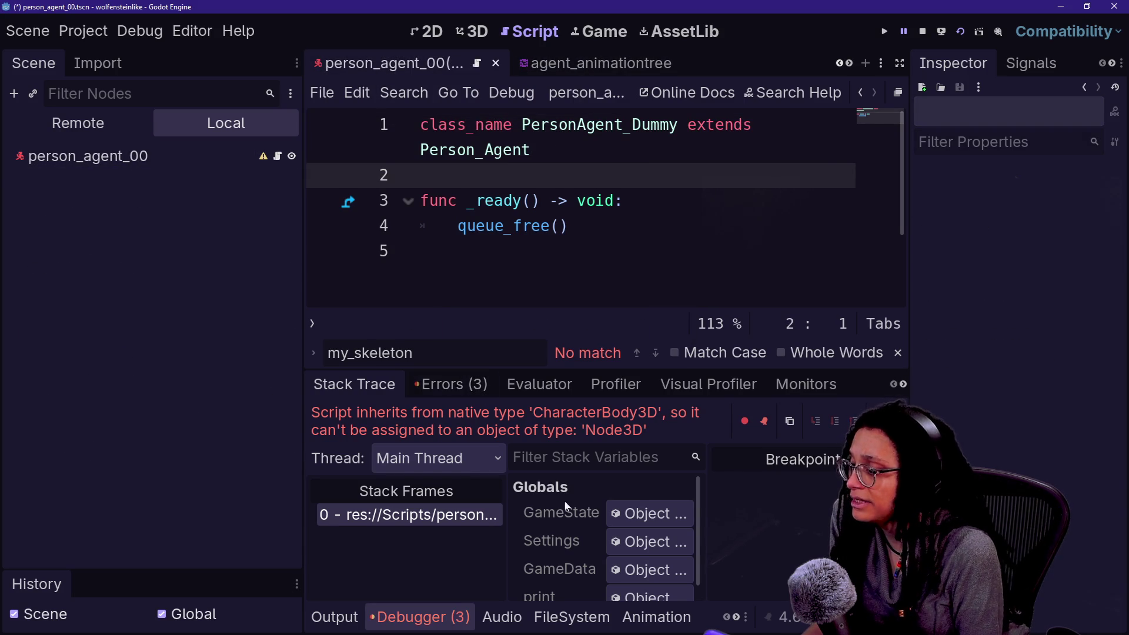
left_click(536, 614)
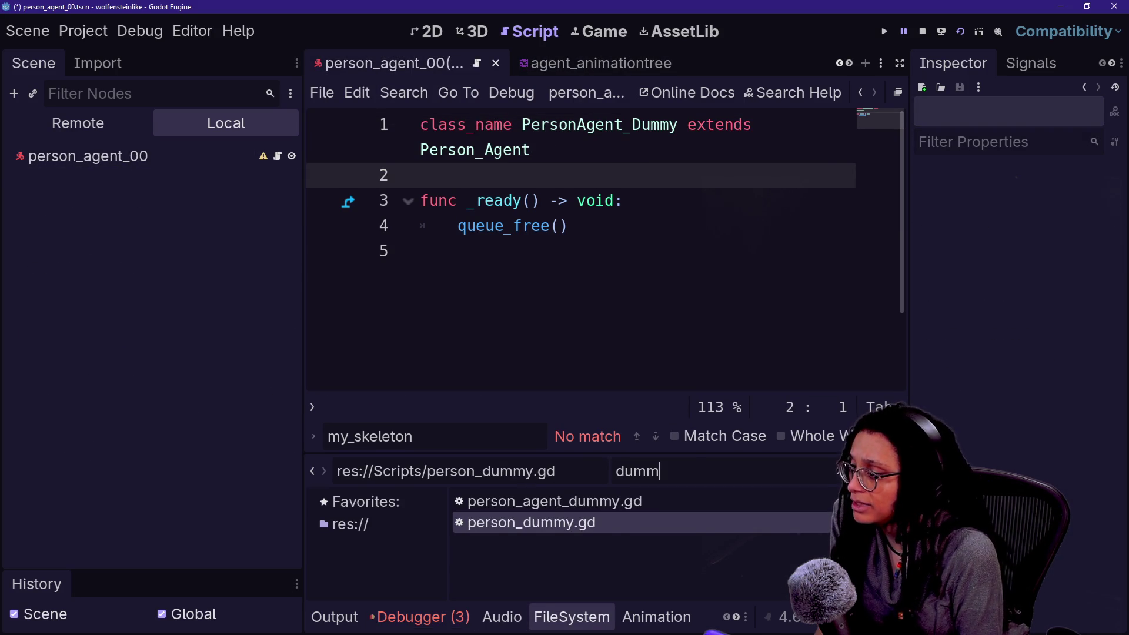
key("ctrl+a")
type("person_m")
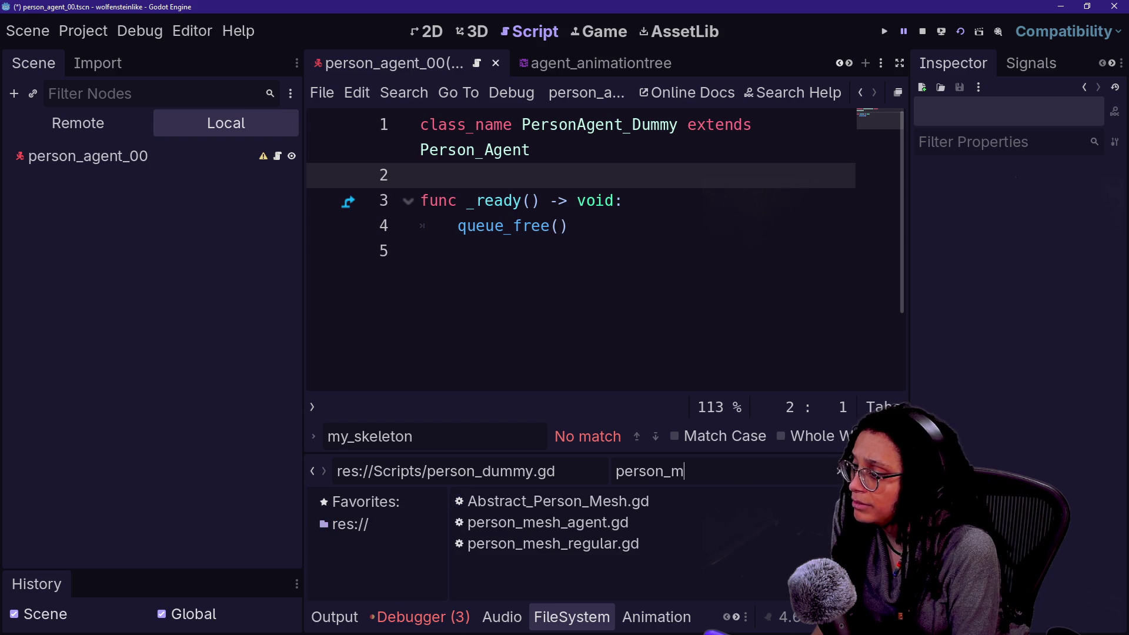
key("BackSpace")
key("BackSpace")
key("BackSpace")
type("_00")
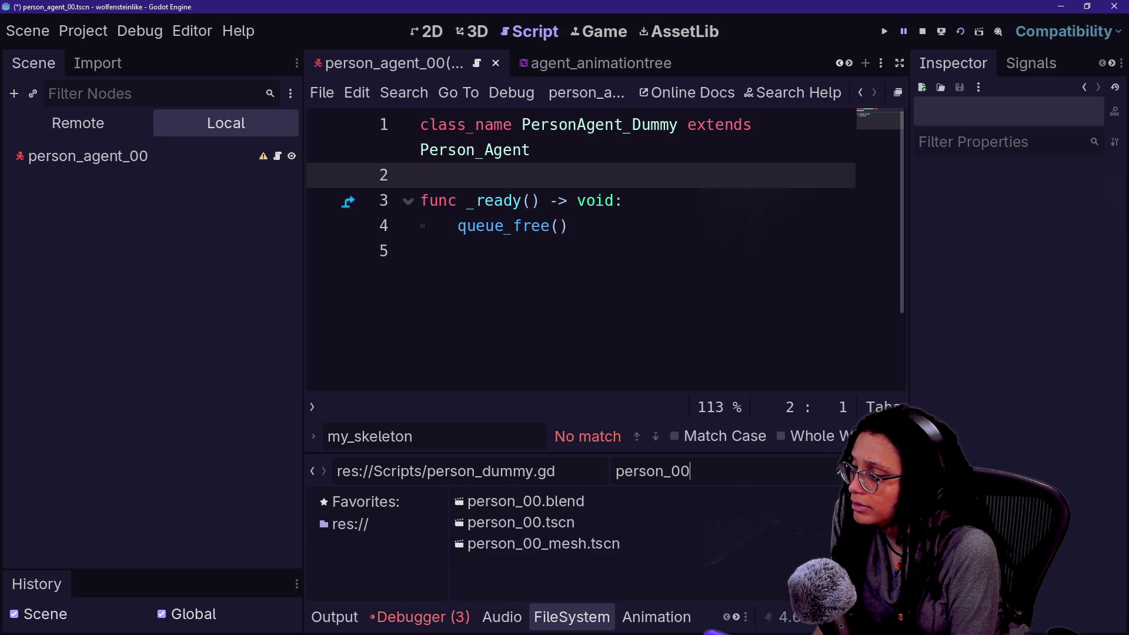
mouse_move(612, 543)
left_mouse_down()
mouse_move(470, 456)
mouse_move(154, 153)
left_mouse_up()
key("ctrl+s")
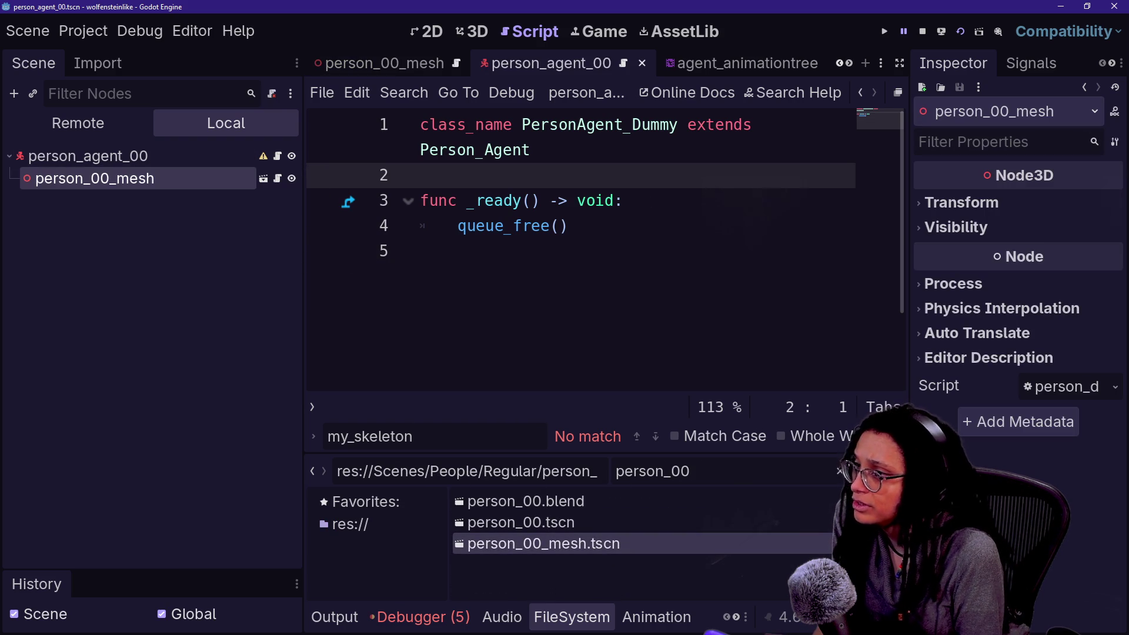
Step: Run the debug_level scene to test the change
scroll(685, 64, "up", 5)
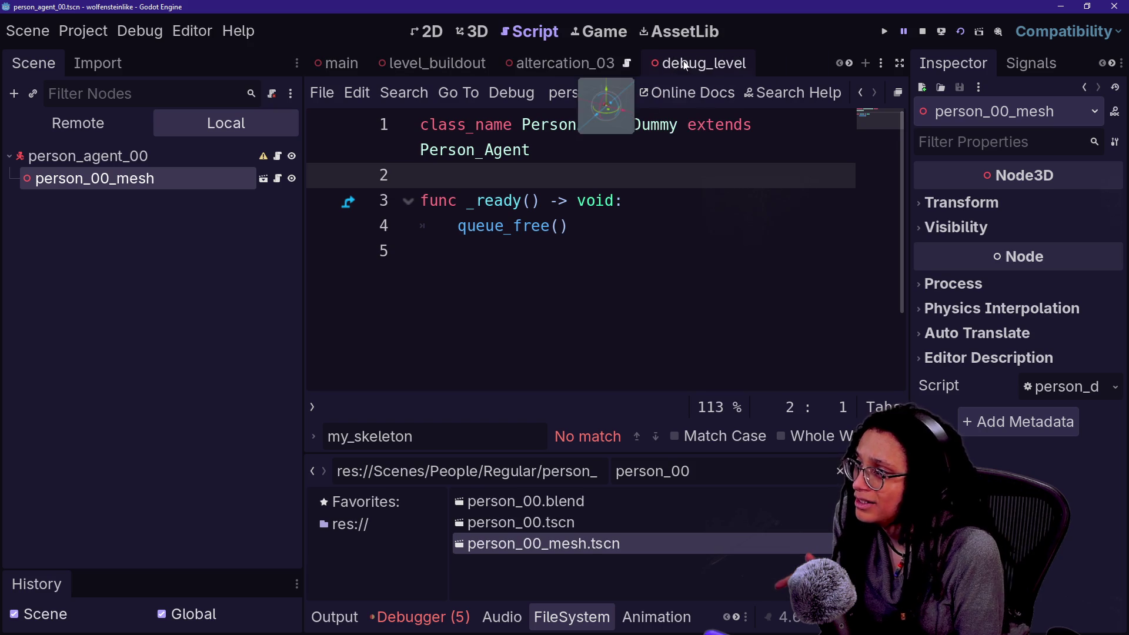
scroll(658, 66, "down", 1)
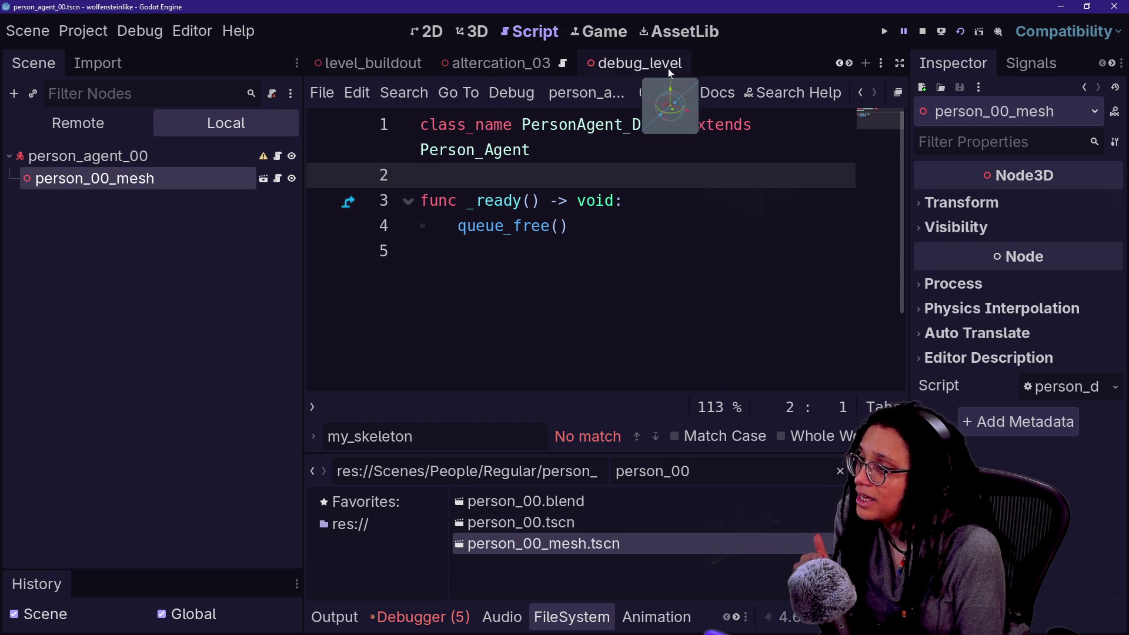
left_click(622, 66)
left_click(952, 36)
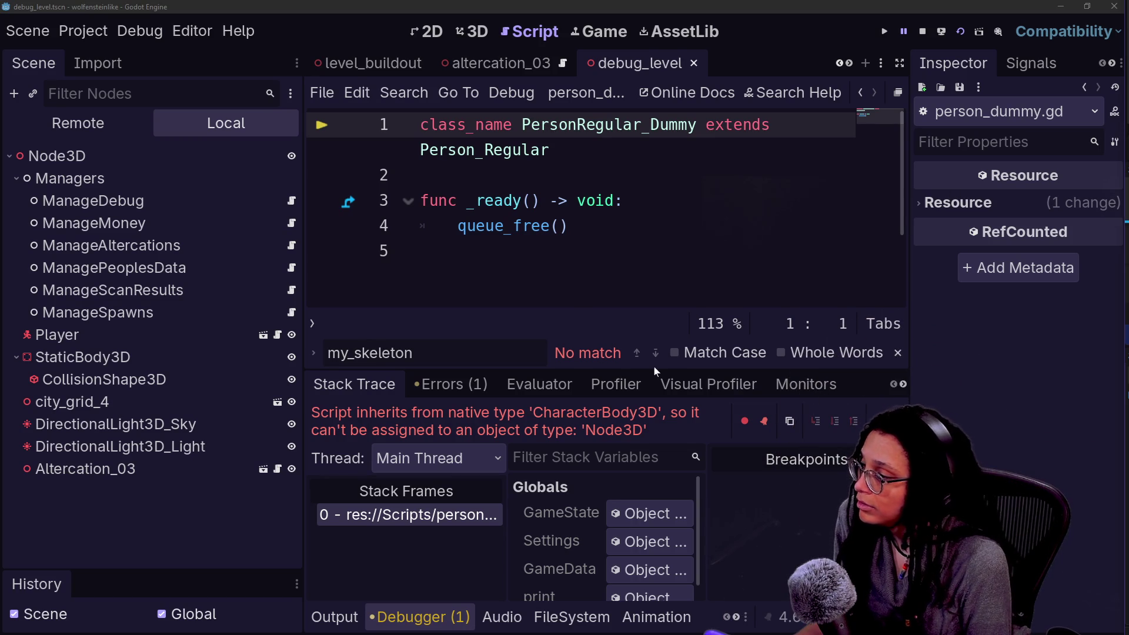
Step: Change person_dummy.gd's base class from Person_Regular to Person_Mesh_Regular
left_click(567, 175)
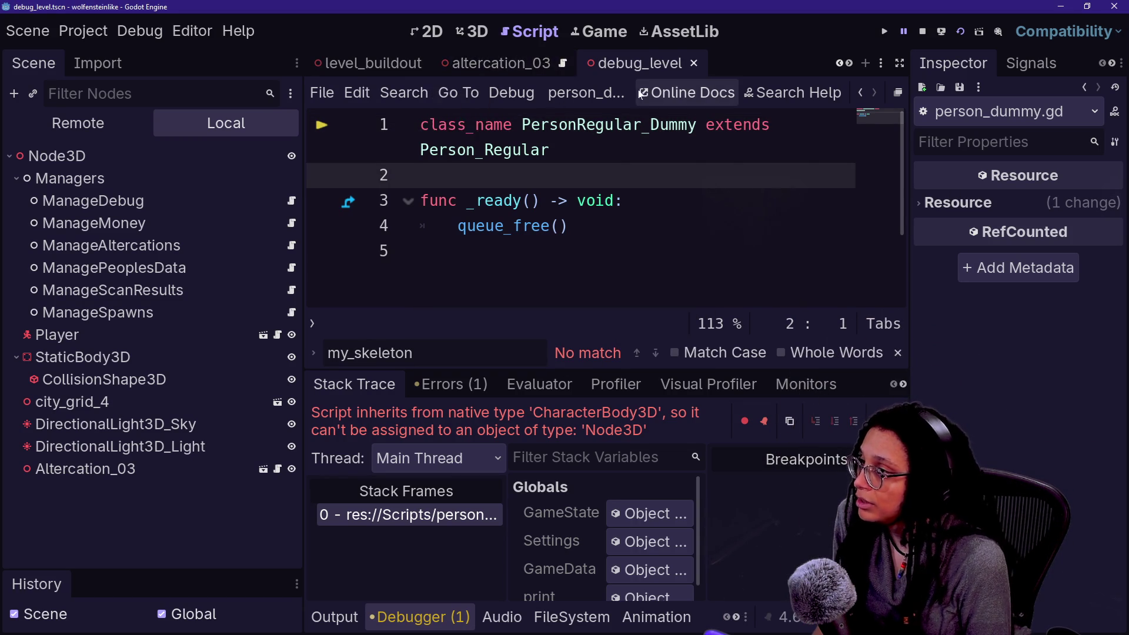
left_click(516, 150)
left_click(549, 150)
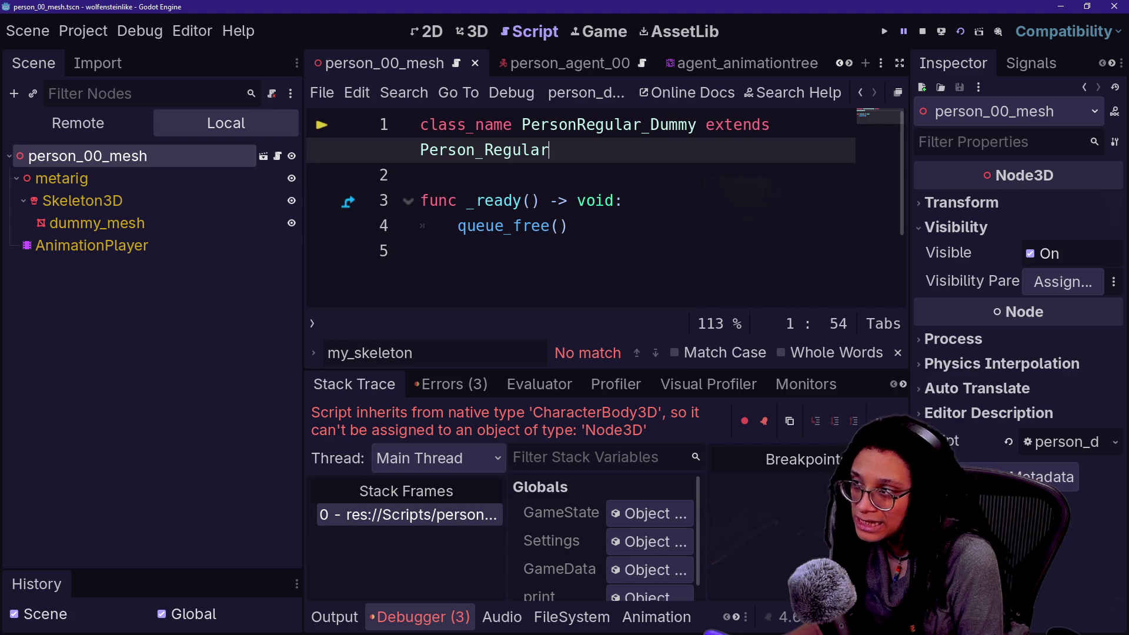
left_click_drag(484, 150, 540, 150)
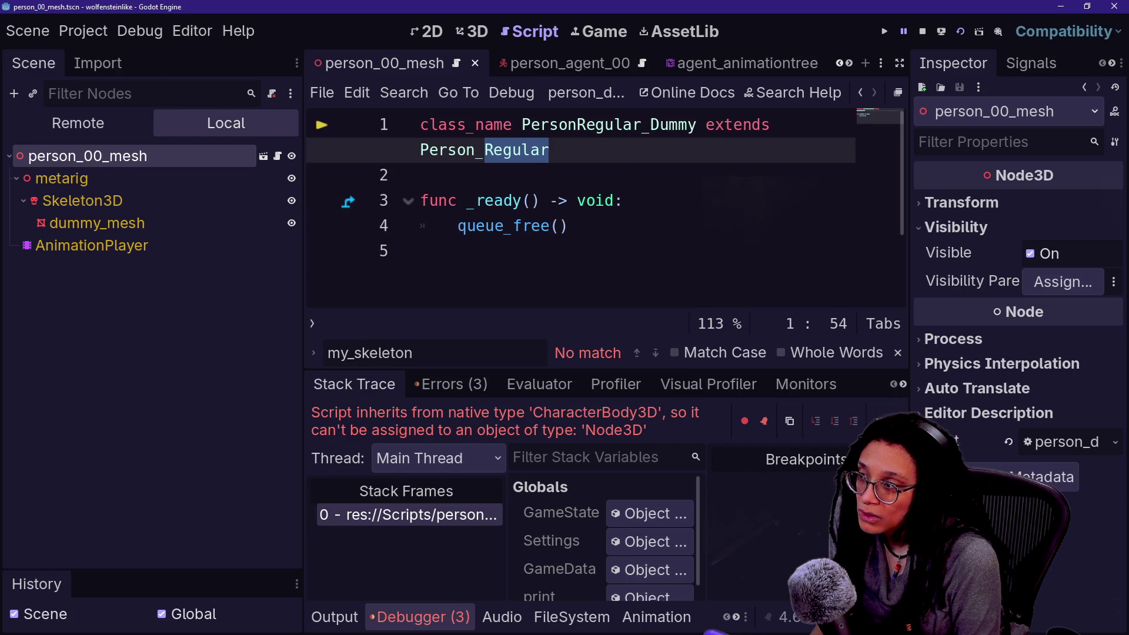
type("esh")
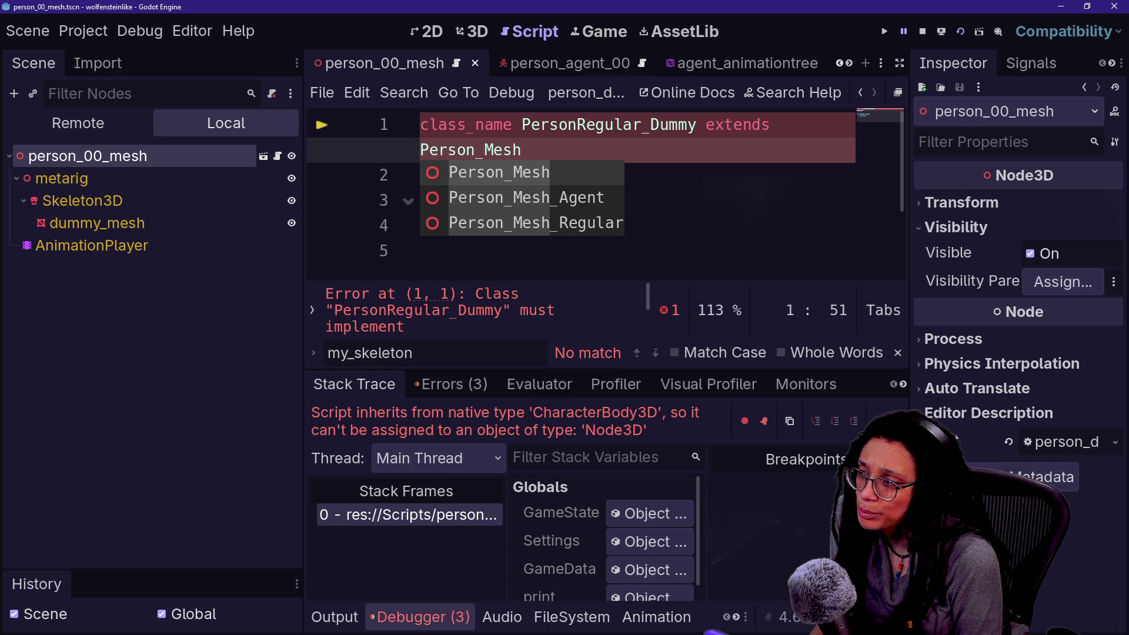
key("Down")
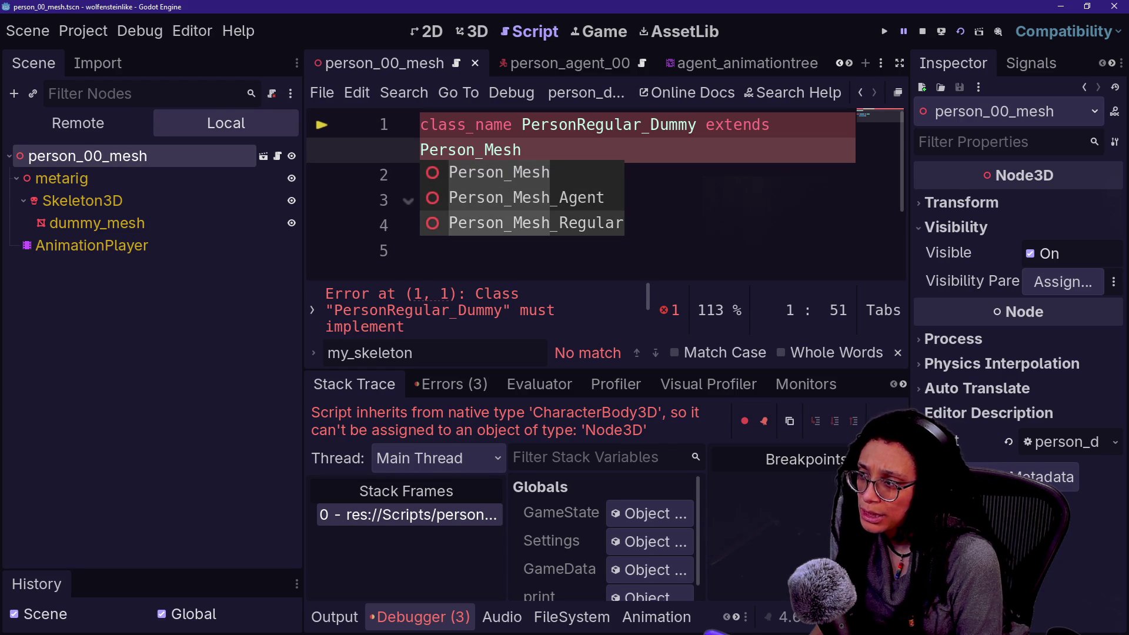
key("Return")
key("BackSpace")
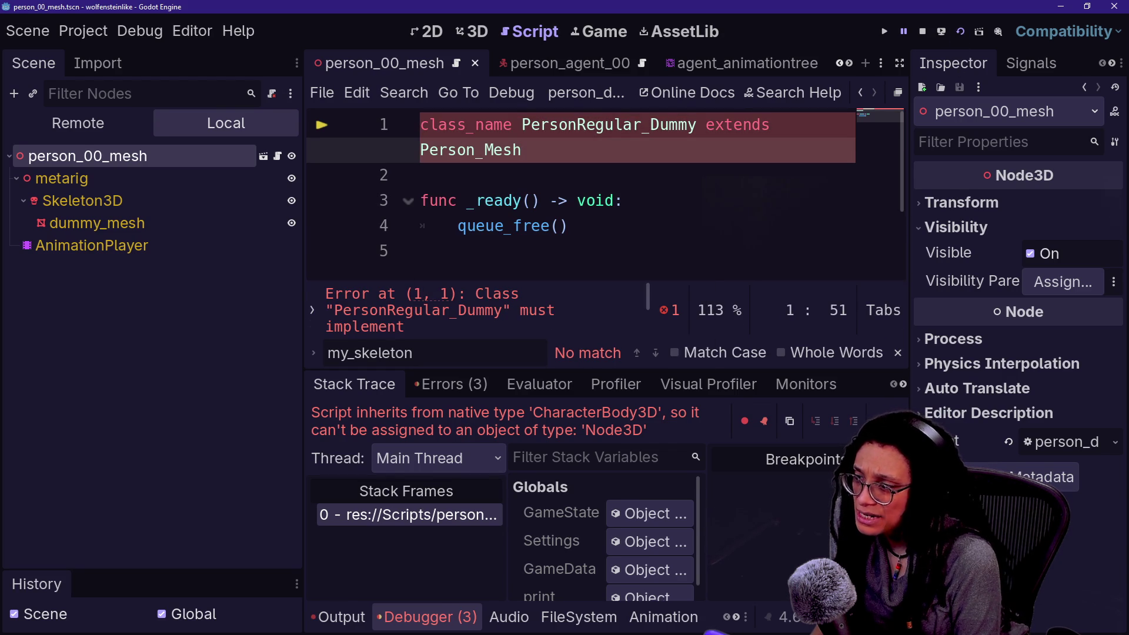
key("BackSpace")
type("gular")
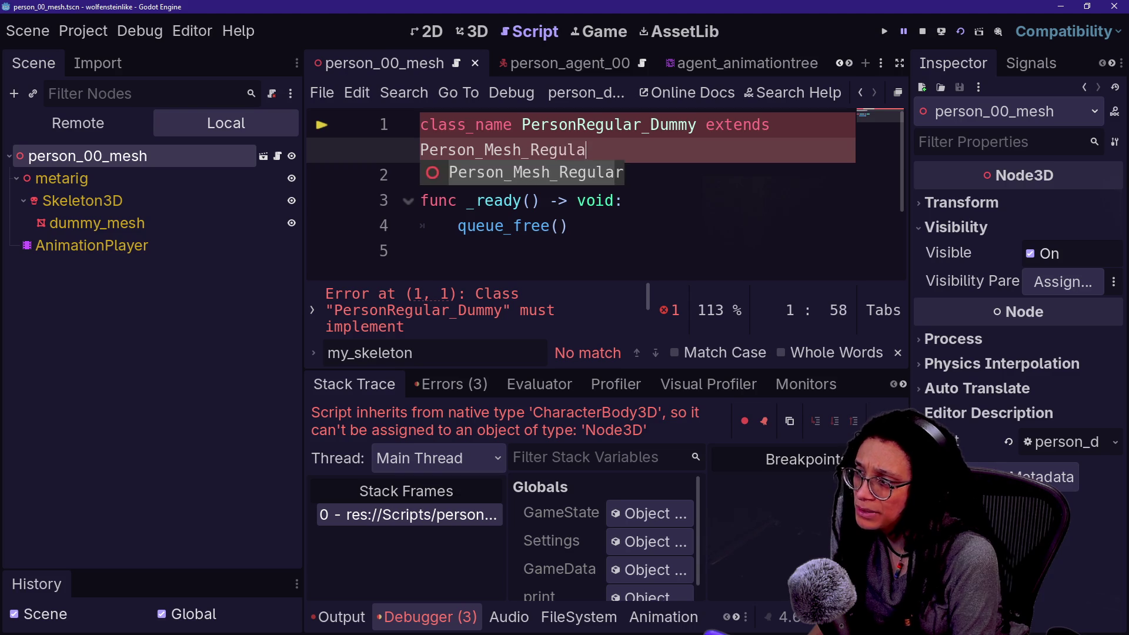
Step: Playtest the game to verify the fix, then stop it
left_click(960, 34)
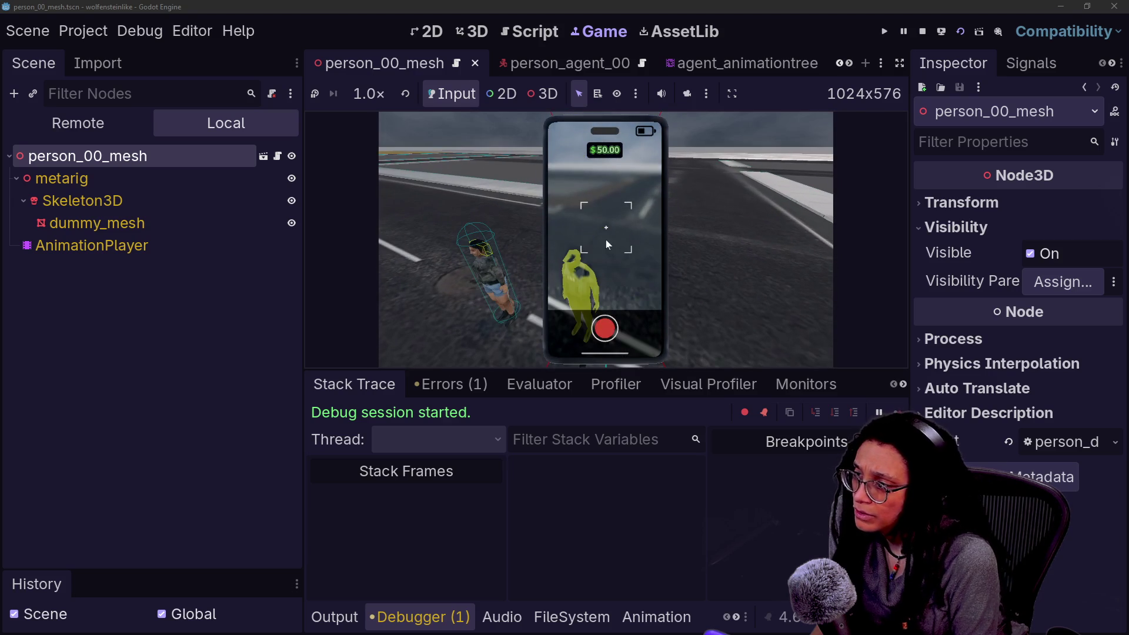
left_click(922, 31)
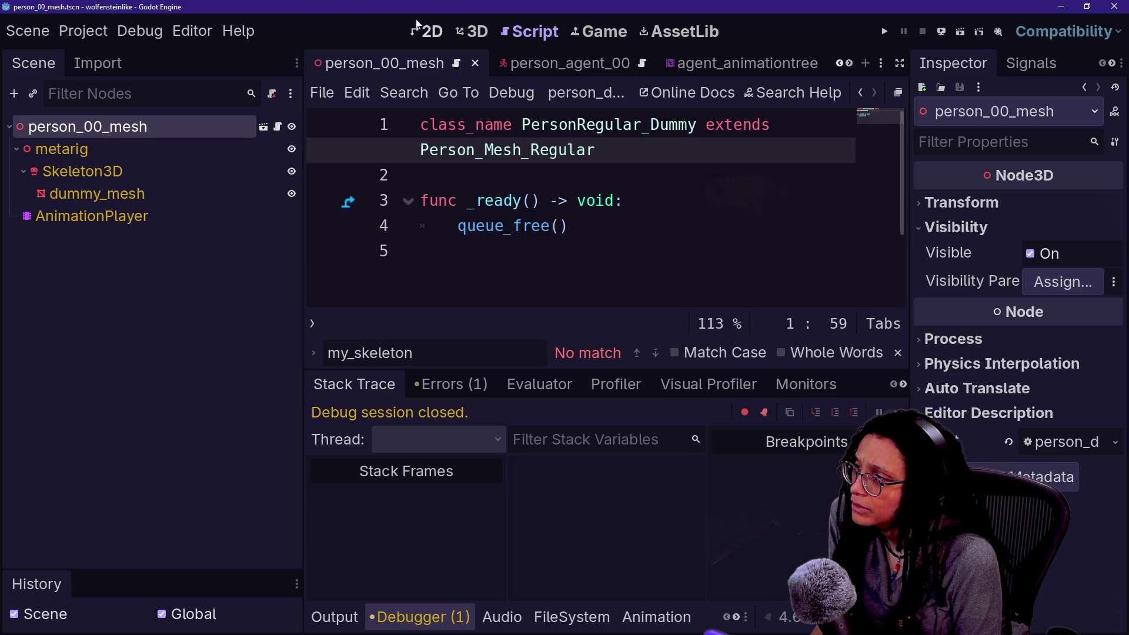
left_click(477, 32)
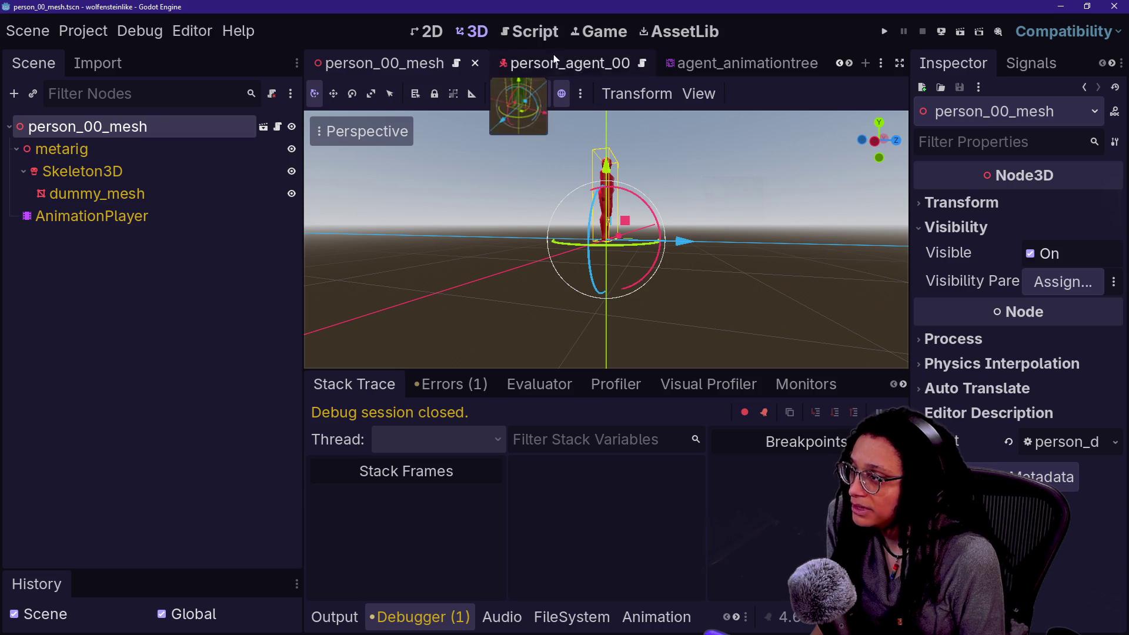
Step: Fly the debug_level viewport along the road until the red player model is visible
left_click(579, 37)
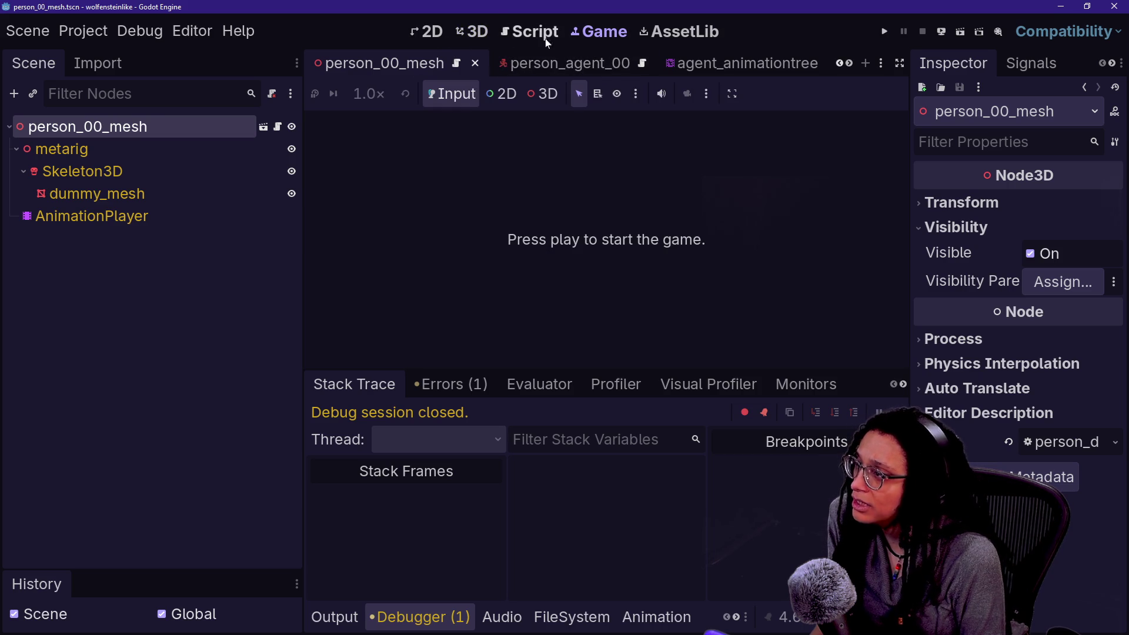
left_click(474, 32)
scroll(615, 68, "down", 5)
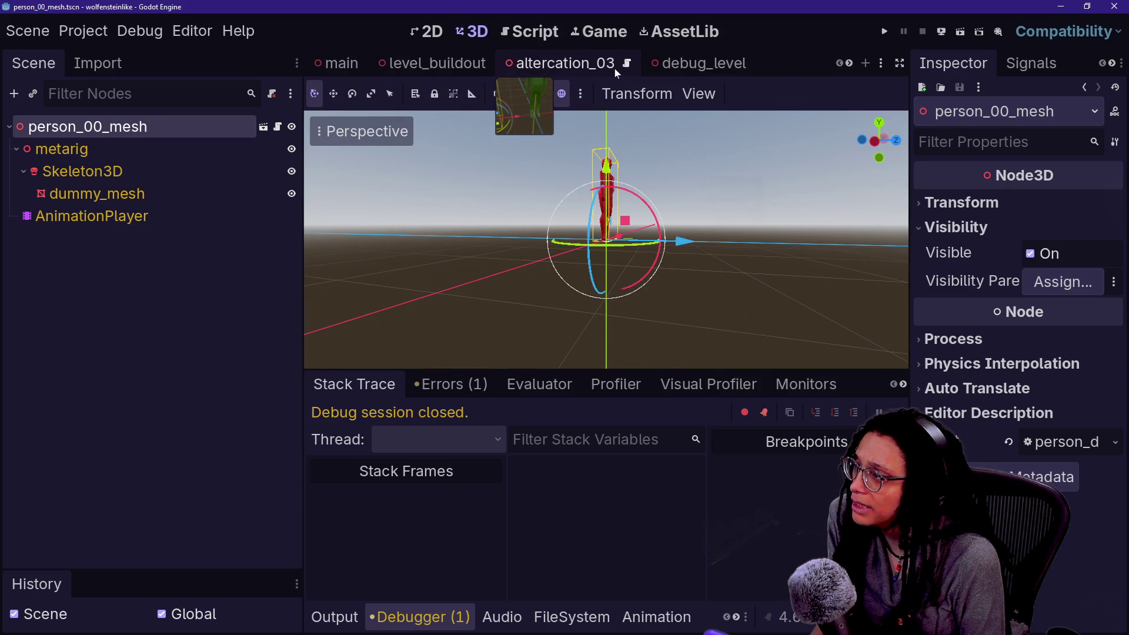
left_click(679, 66)
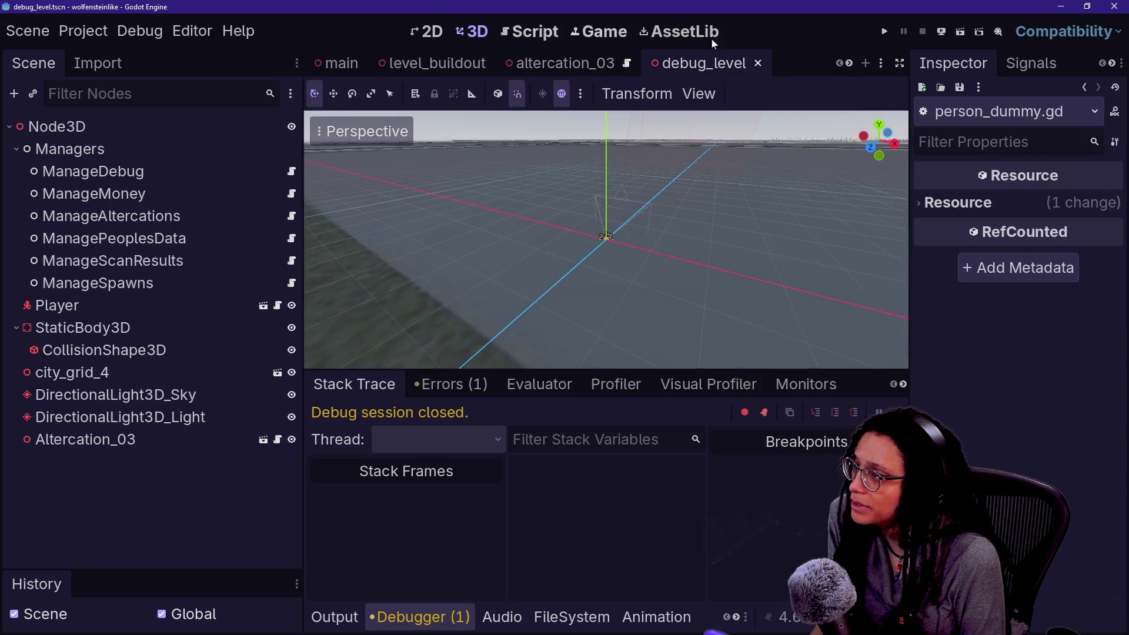
key("w")
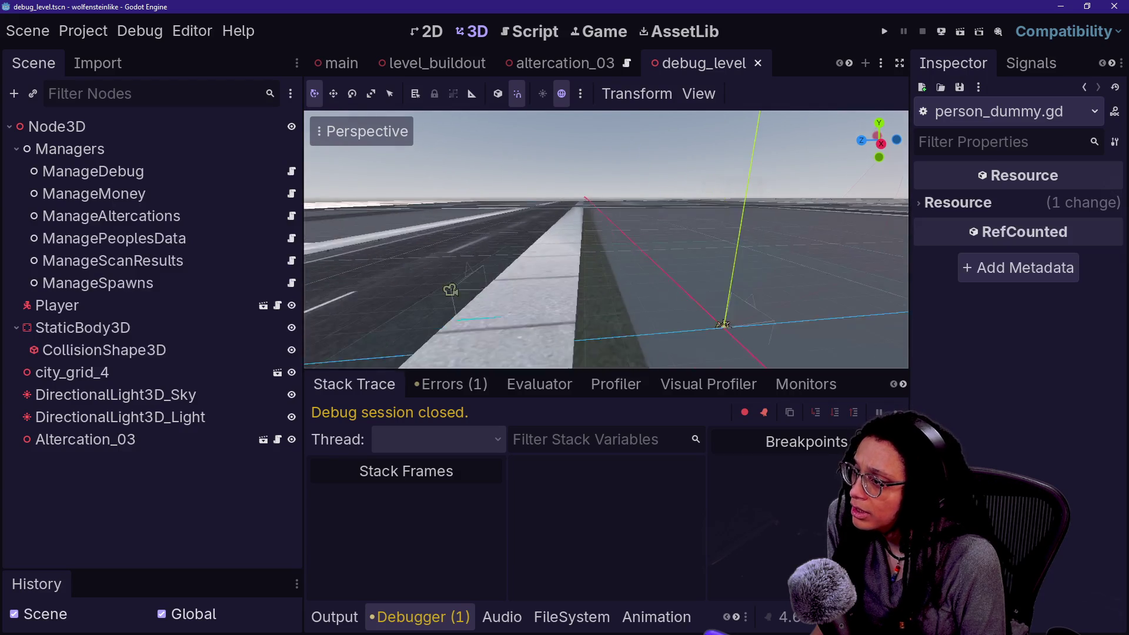
key("w")
scroll(606, 239, "up", 3)
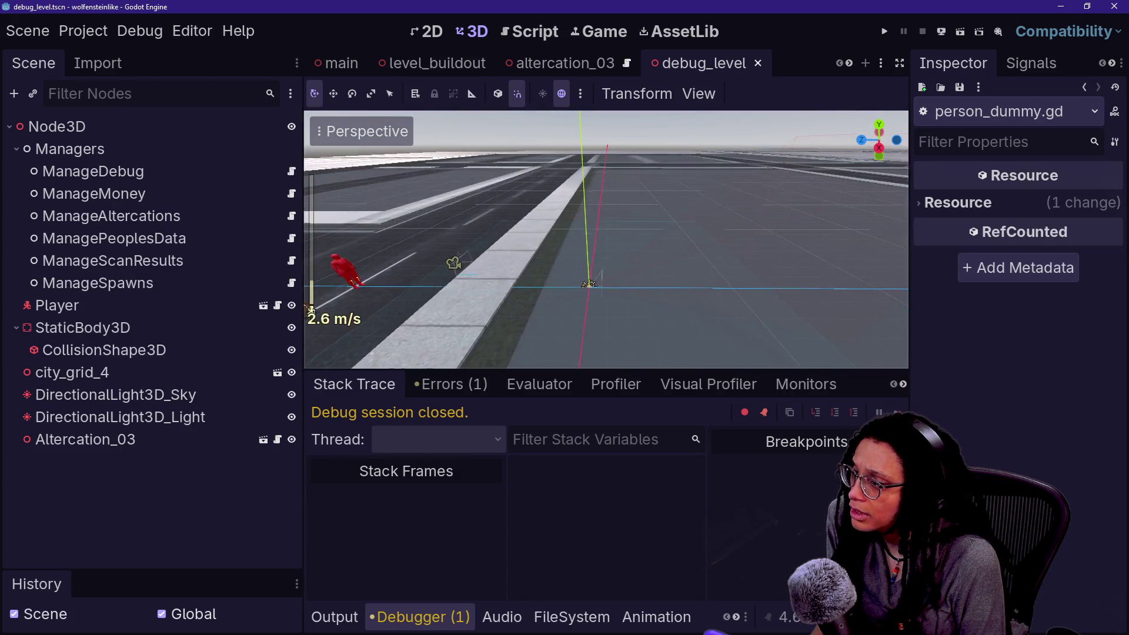
key("w")
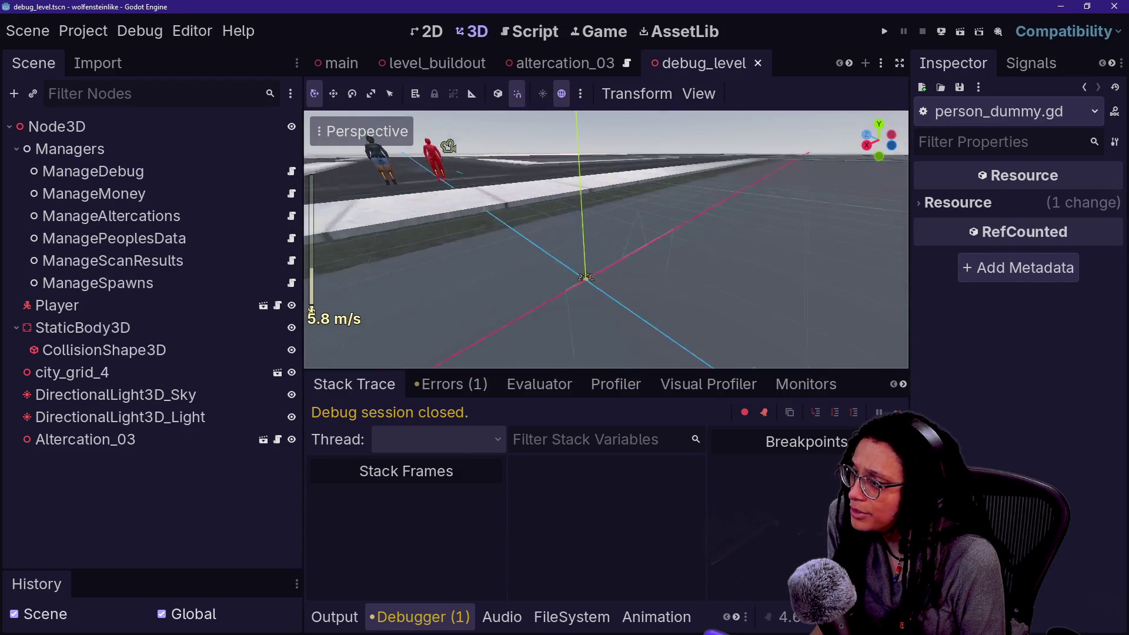
key("s")
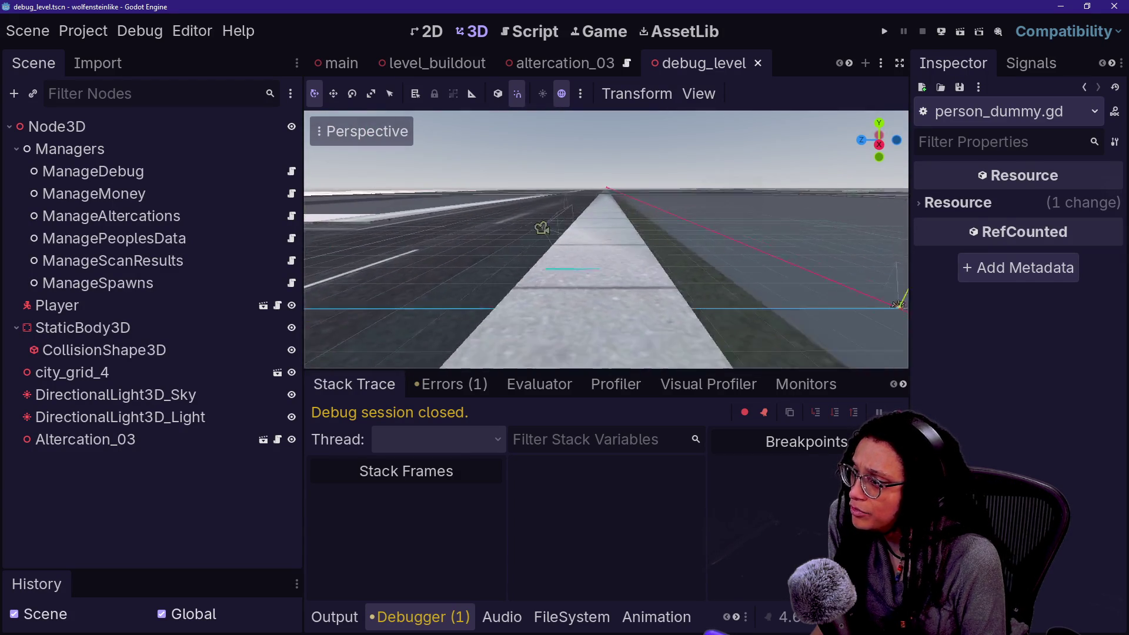
key("w")
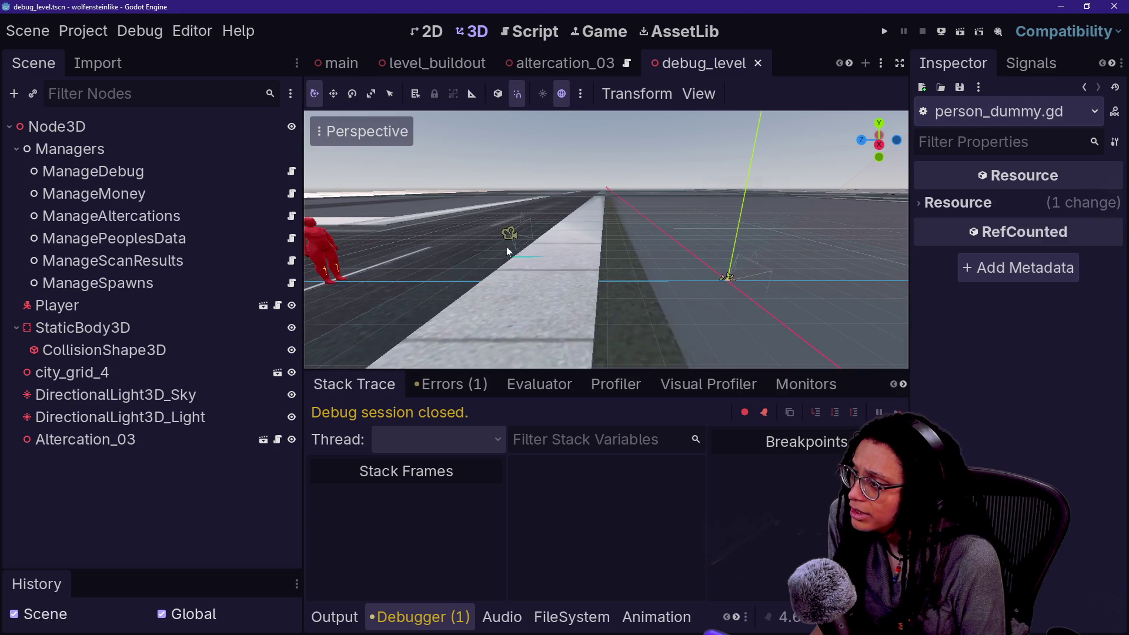
Step: Select the Player node in the Scene dock and delete it
left_click(507, 251)
left_click(517, 232)
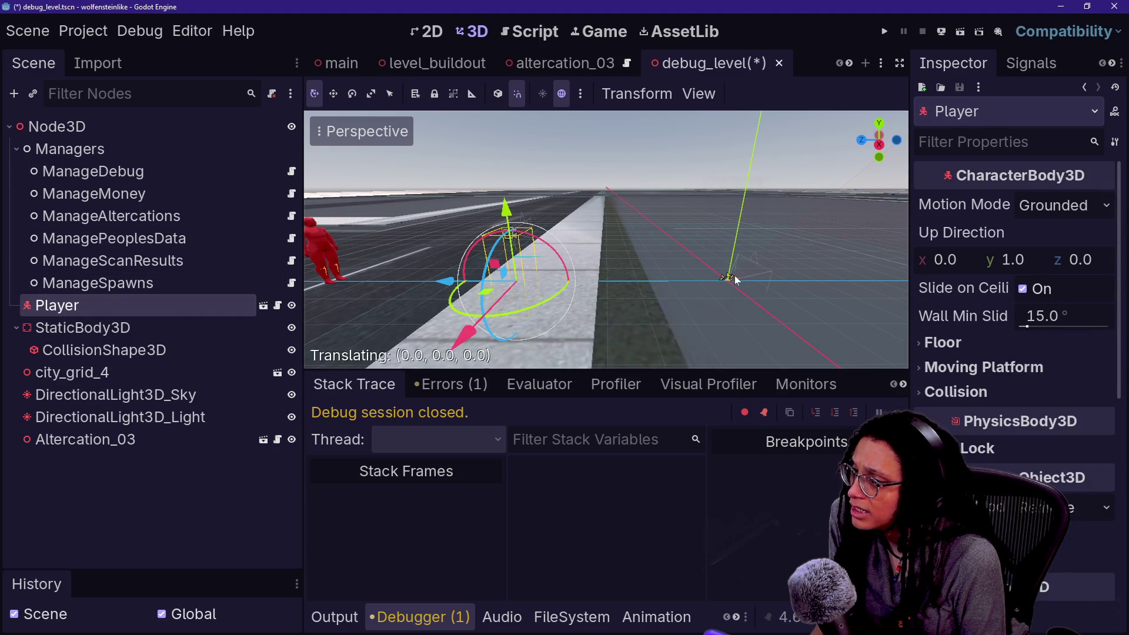
left_click(235, 328)
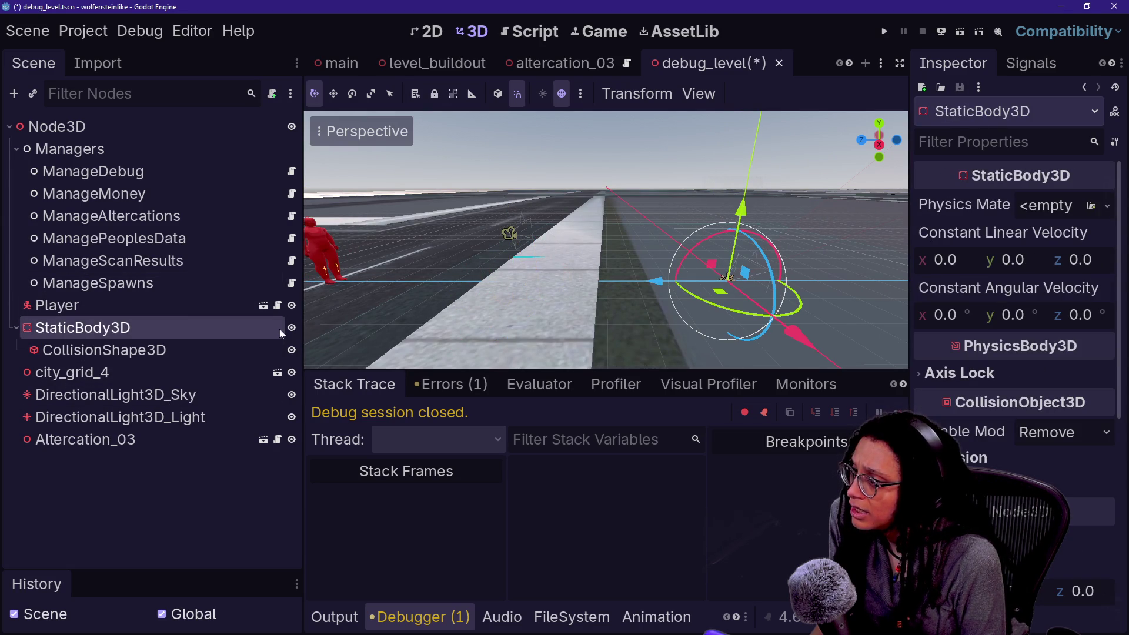
left_click(89, 306)
key("Delete")
key("Return")
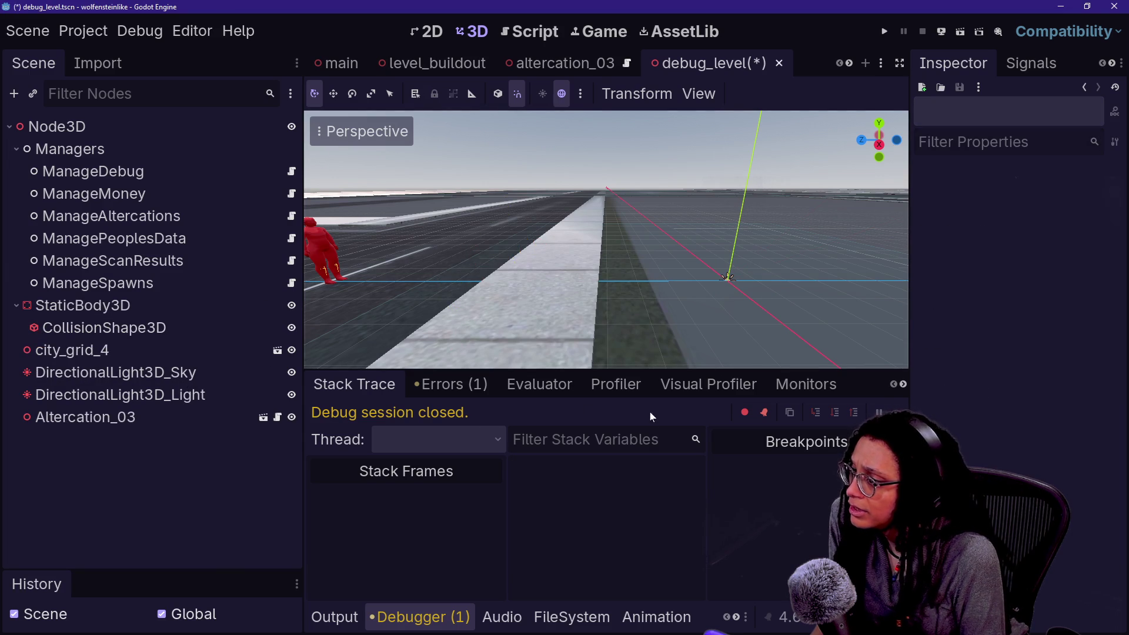
left_click(574, 616)
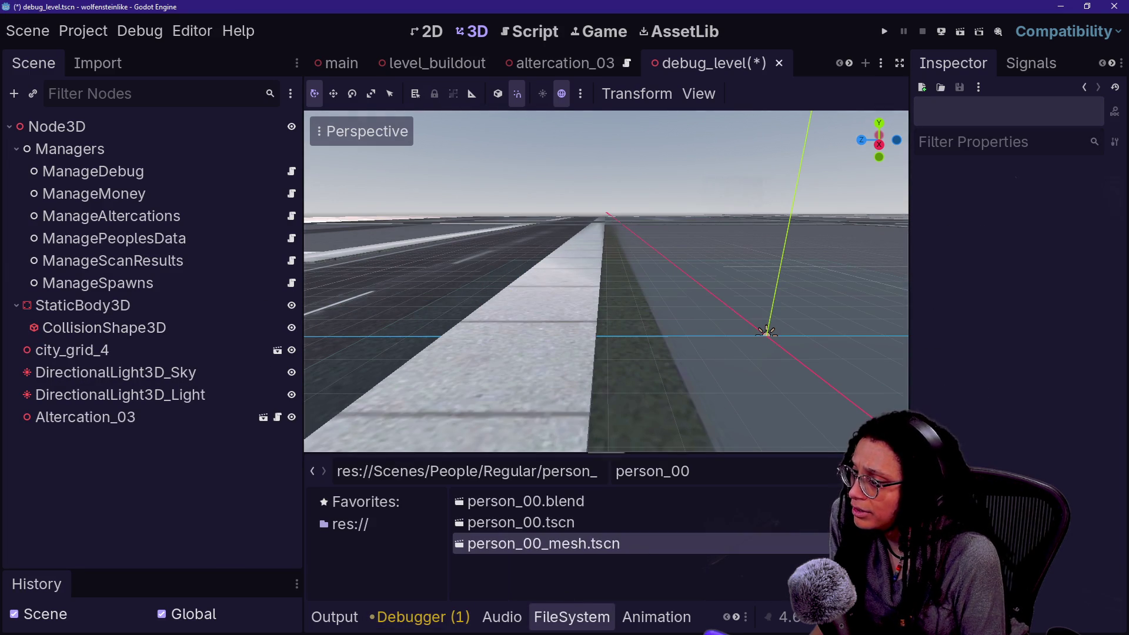
Step: Instance player.tscn under Node3D and rotate the Player -150 degrees around its vertical axis
type("play")
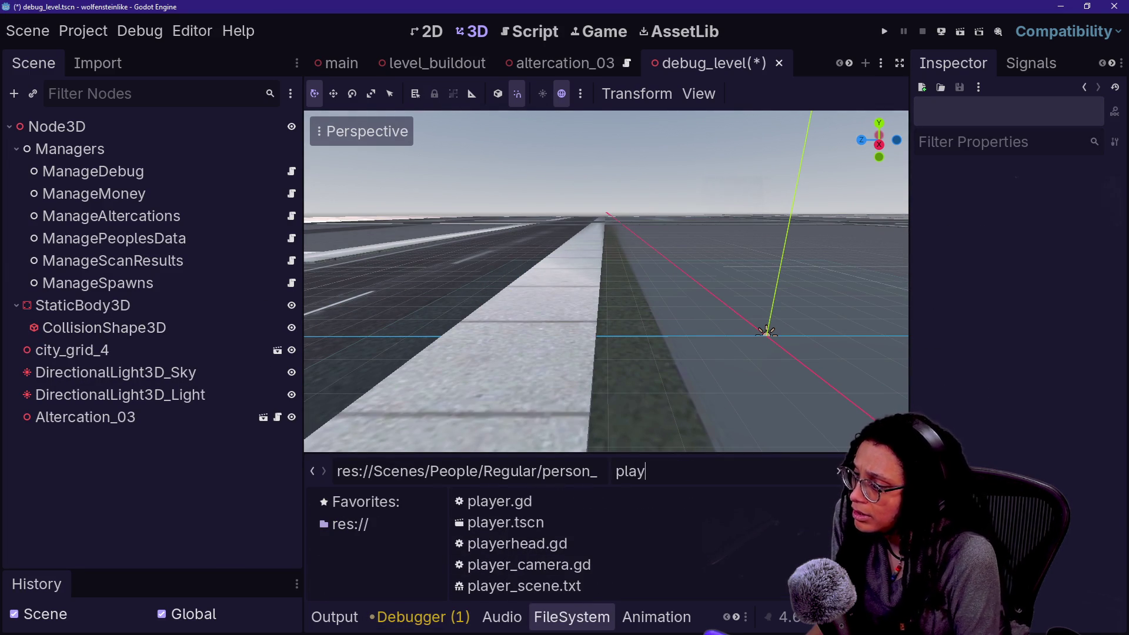
left_click_drag(590, 521, 164, 270)
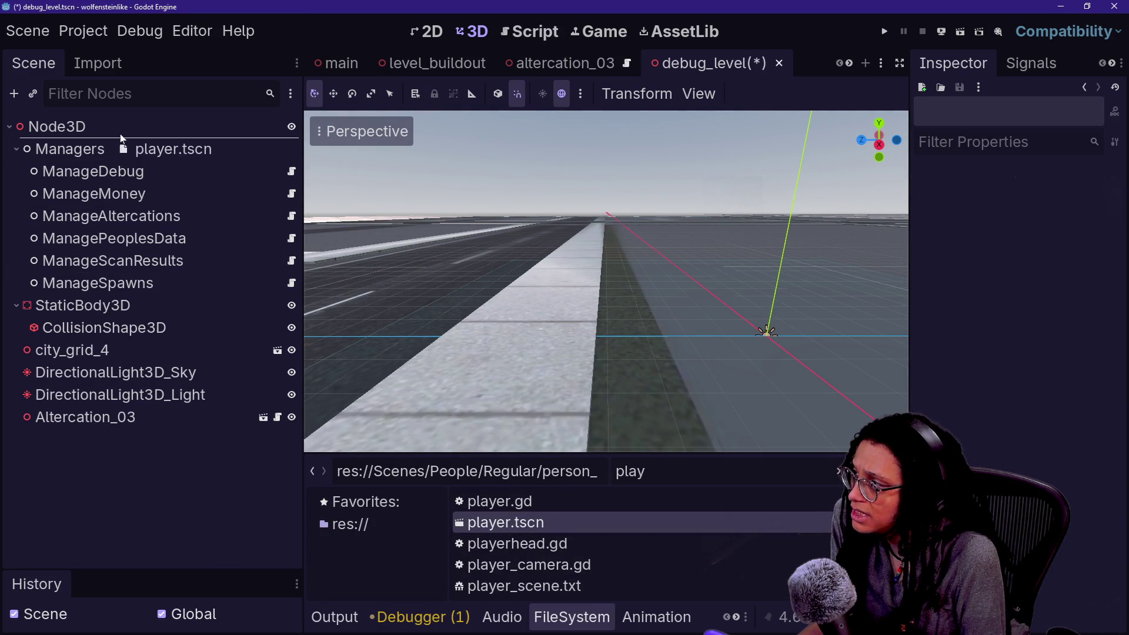
left_click_drag(126, 130, 126, 130)
left_click_drag(701, 350, 456, 335)
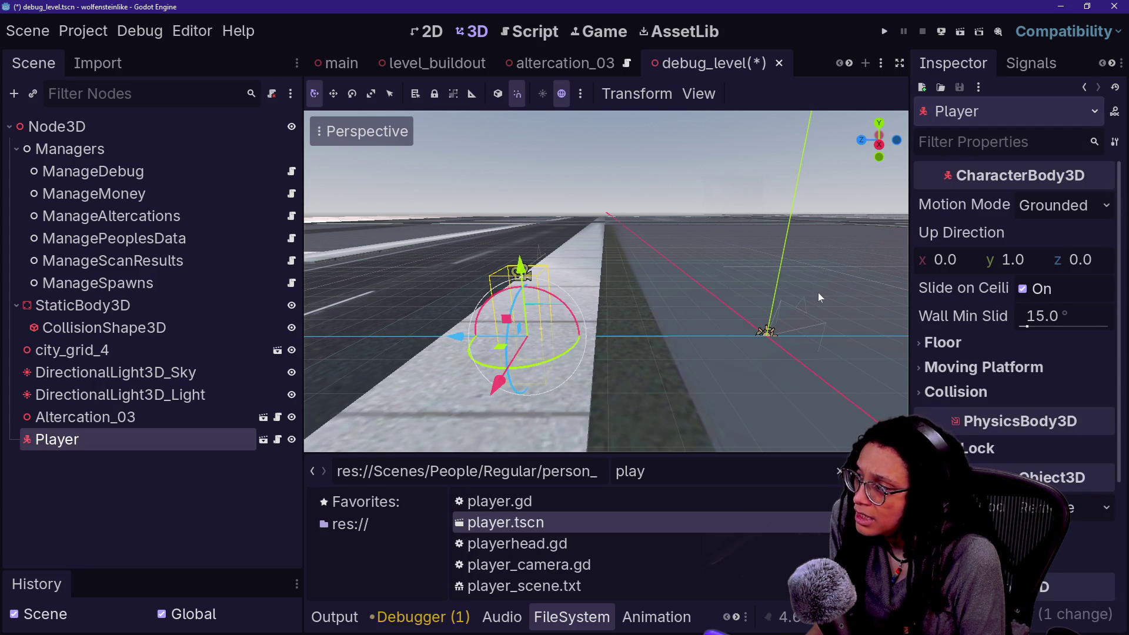
key("ctrl+z")
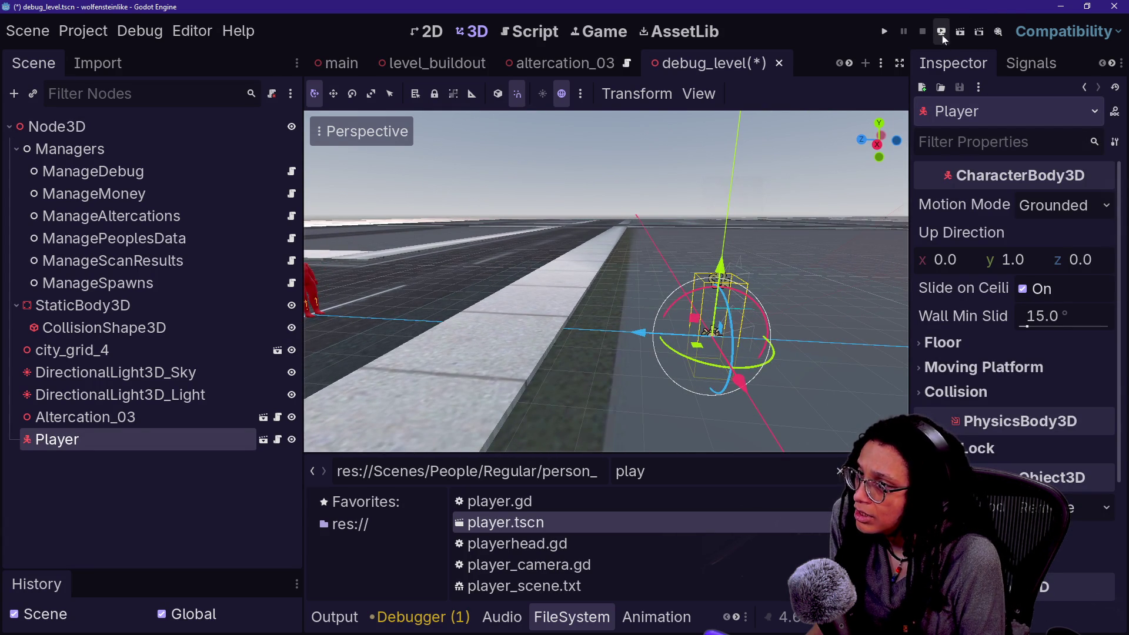
mouse_move(695, 365)
left_mouse_down()
mouse_move(898, 265)
mouse_move(721, 219)
mouse_move(770, 243)
left_mouse_up()
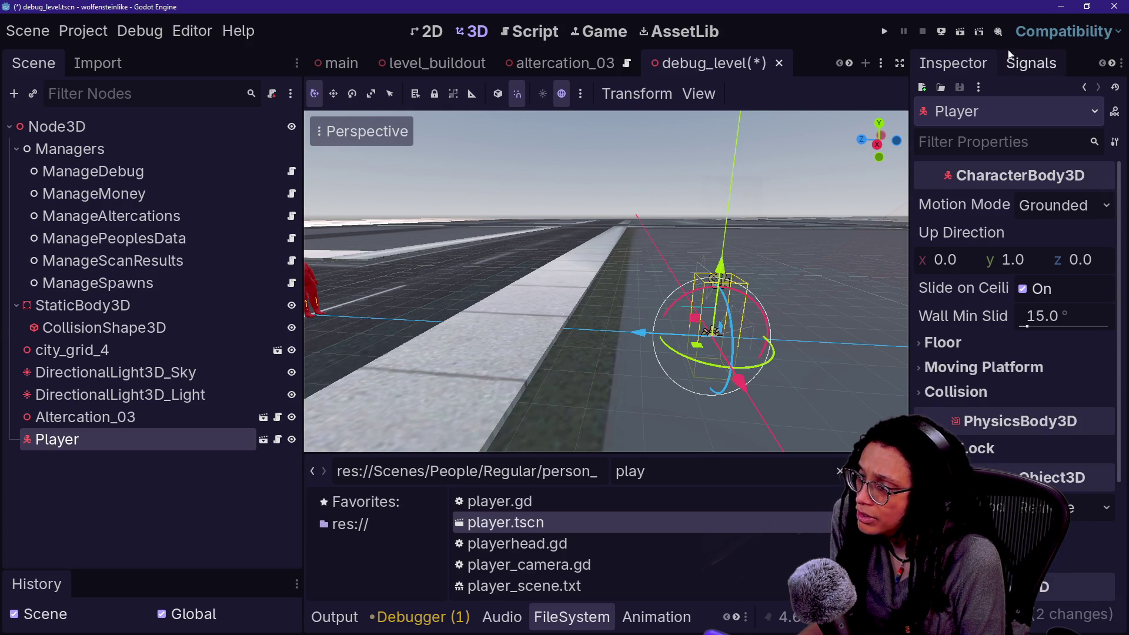
Step: Save and playtest debug_level, walking past the two person dummies, then stop
left_click(973, 33)
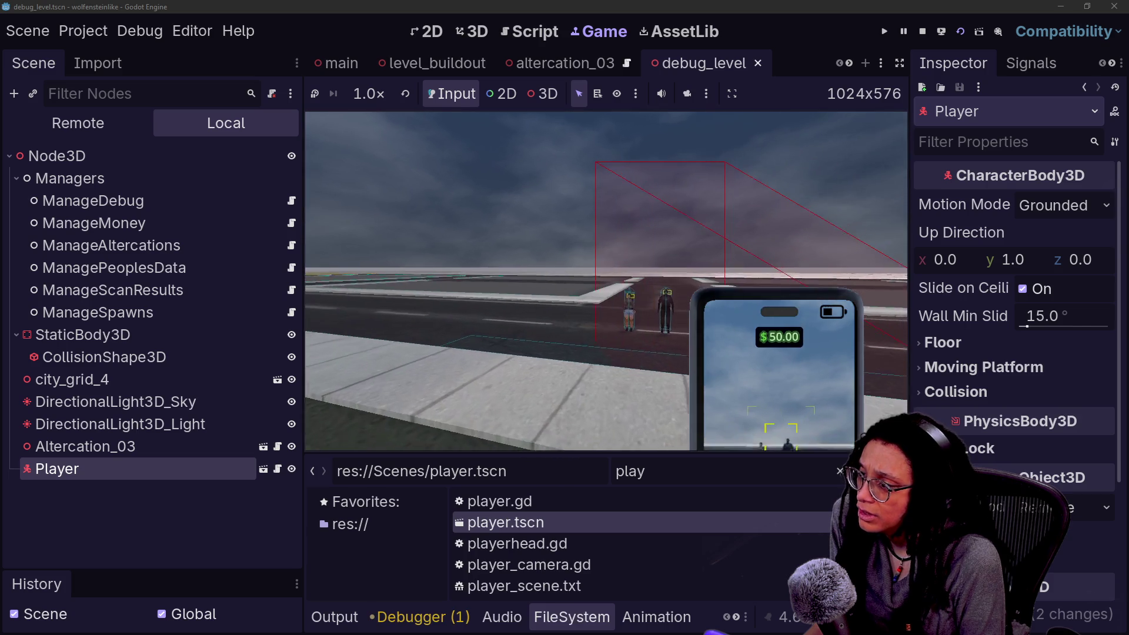
key("w")
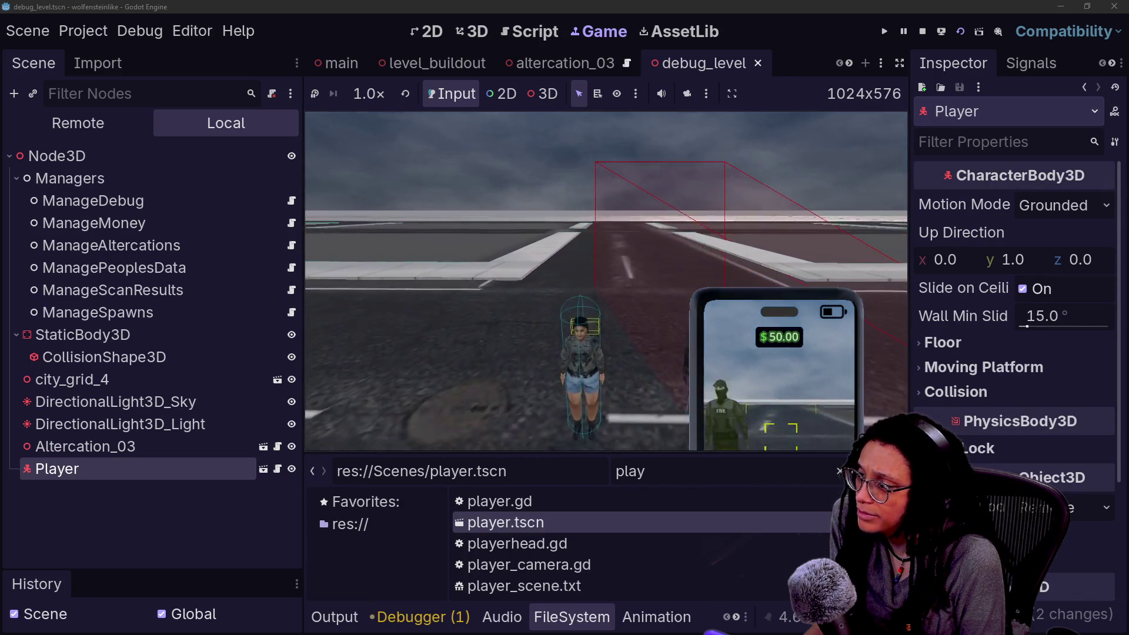
key("w")
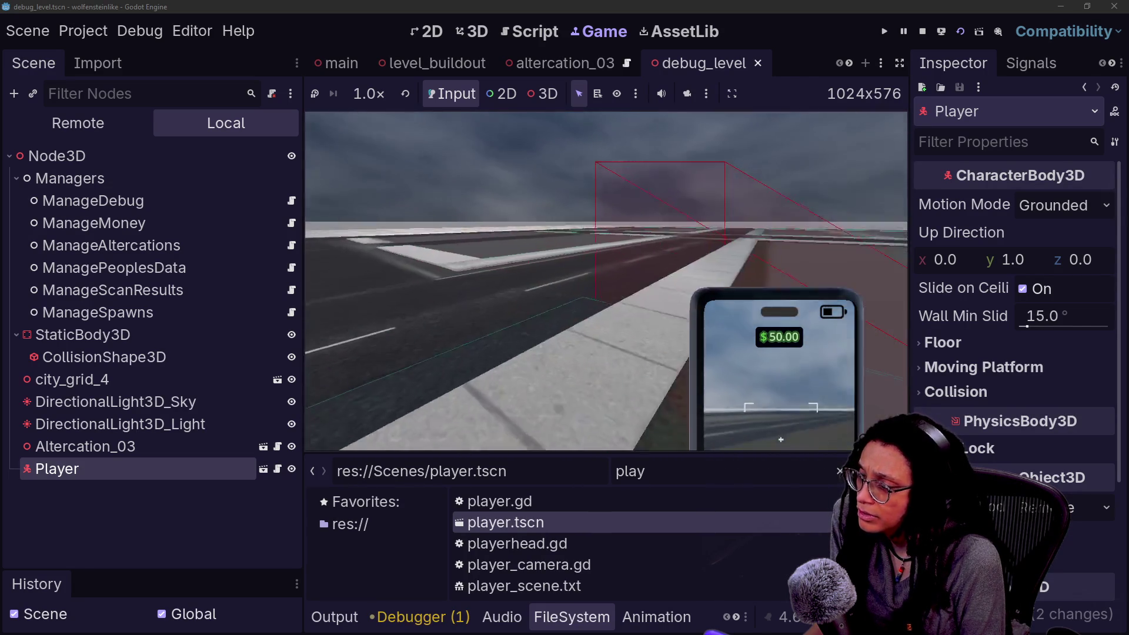
key("w")
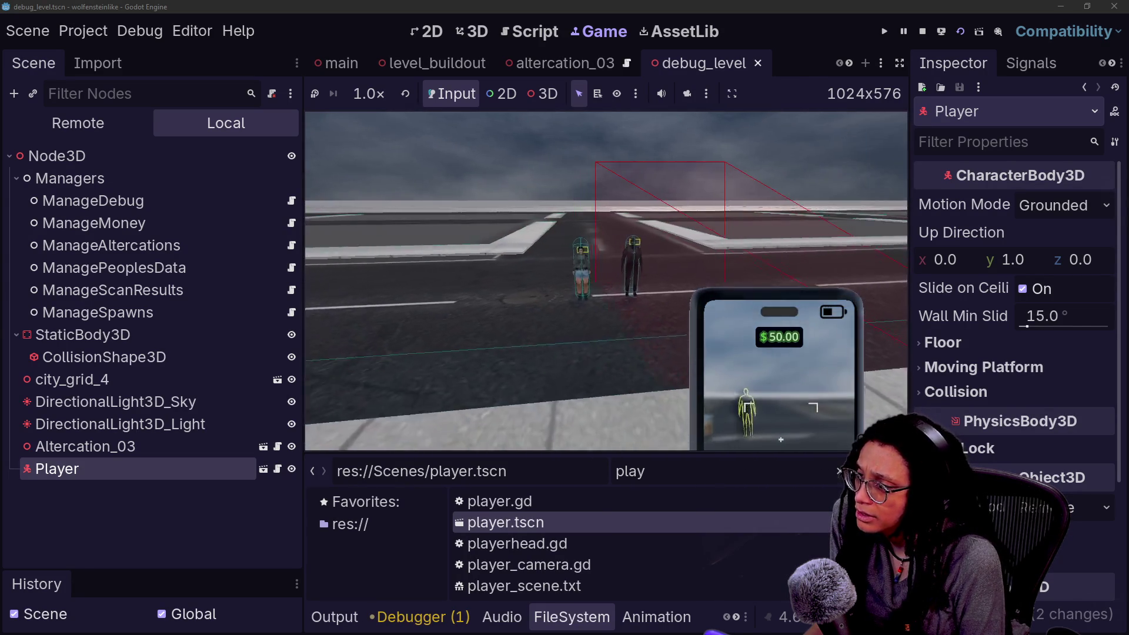
key("w")
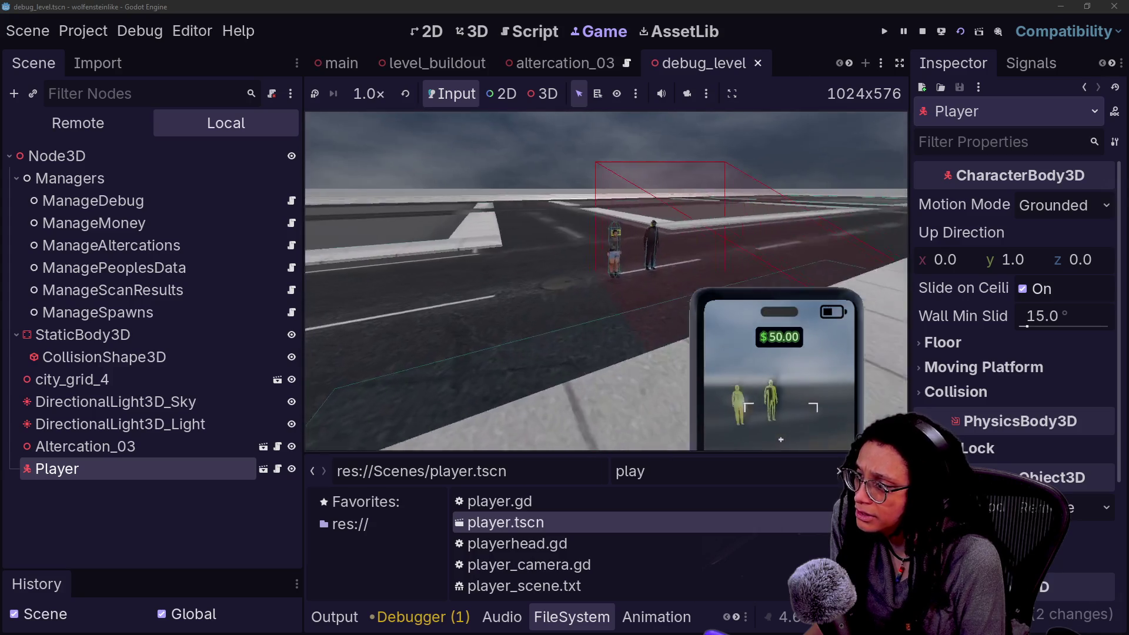
key("w")
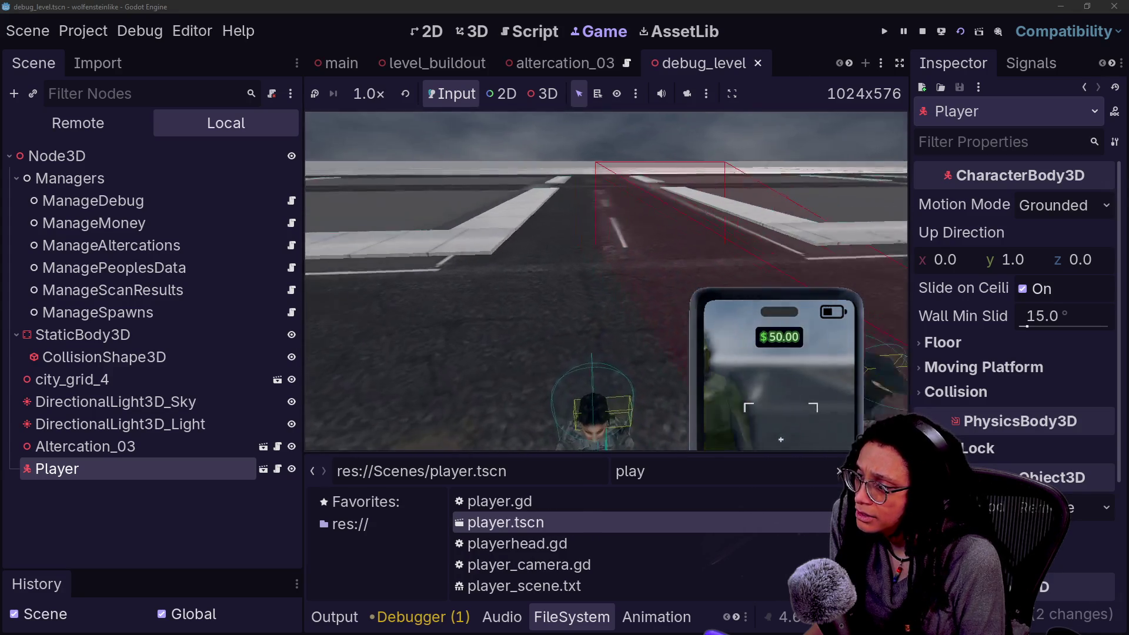
key("w")
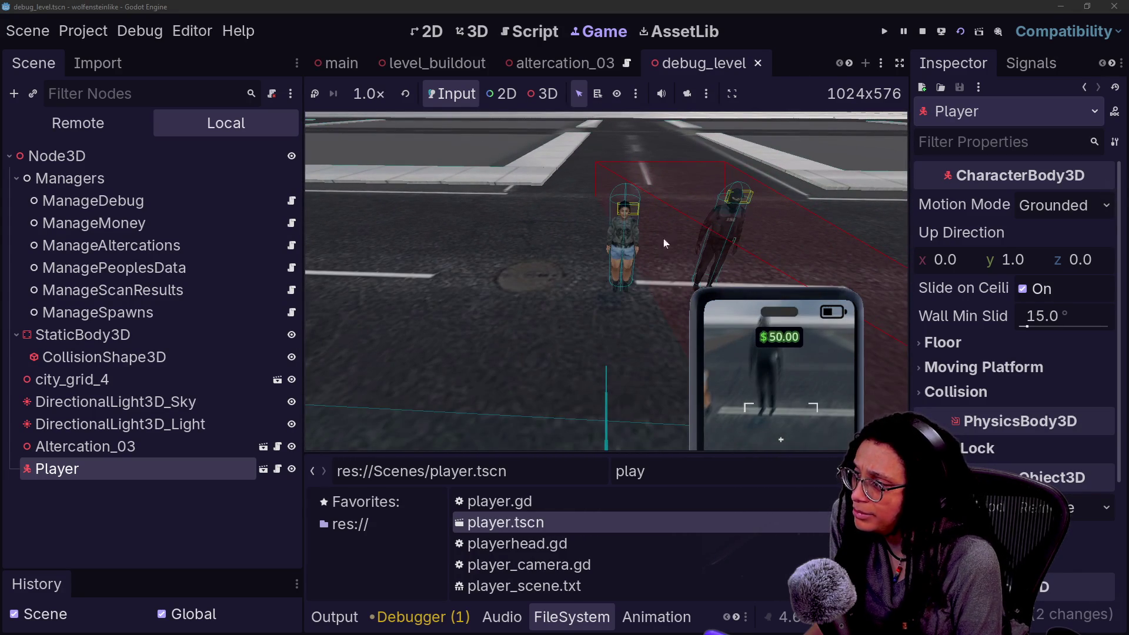
left_click(923, 32)
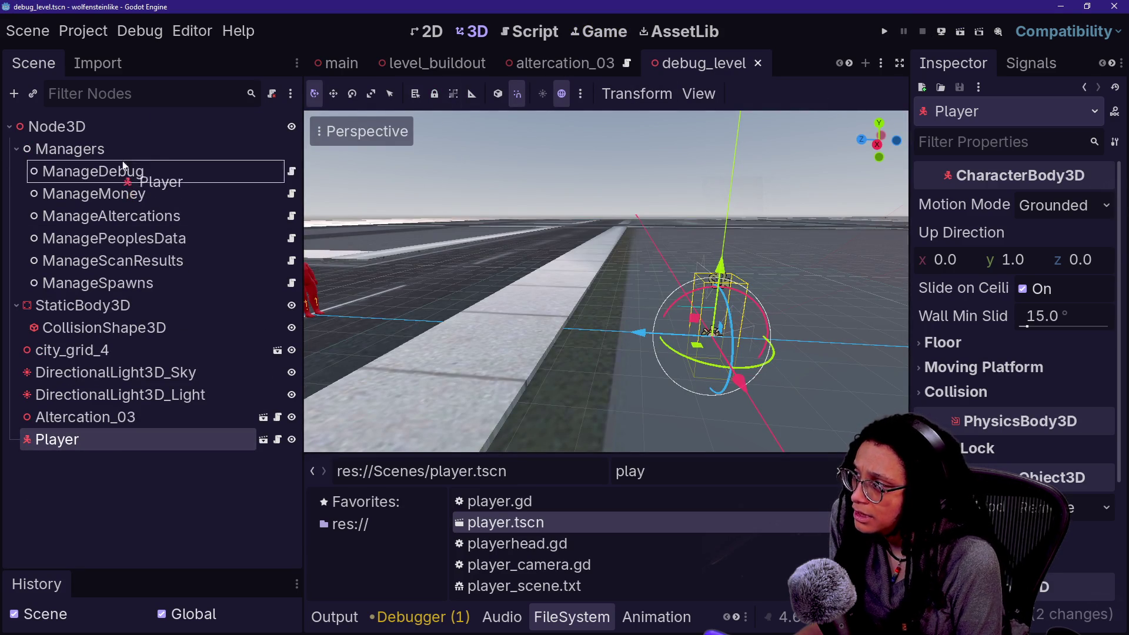
Step: Move debug_level's Player right after Managers, then inspect main's Player transform
left_click_drag(151, 318, 147, 301)
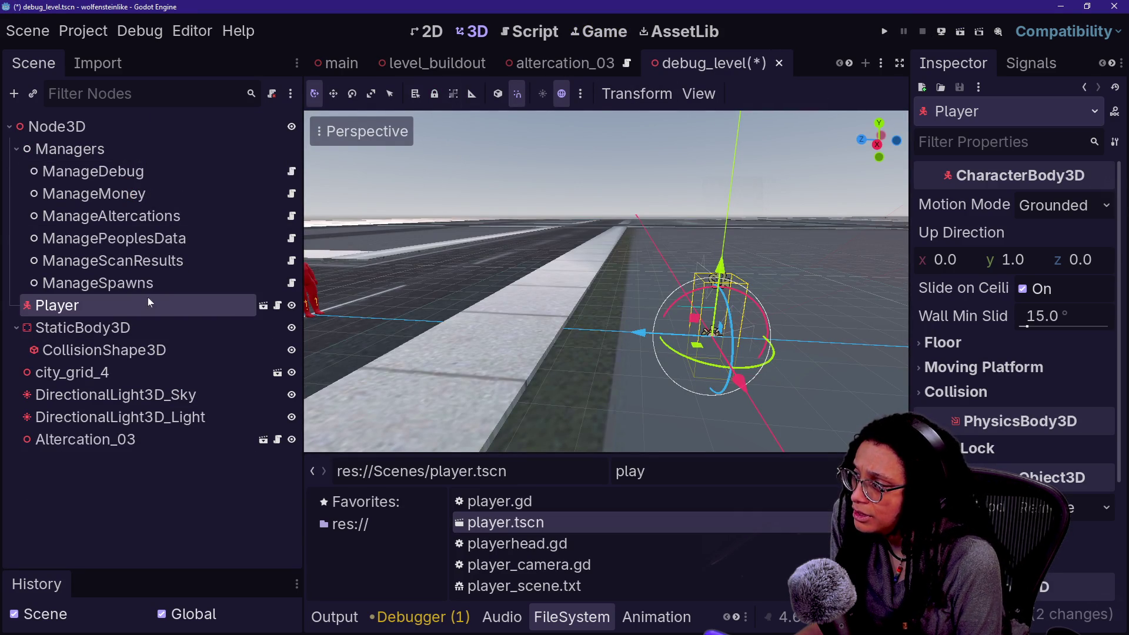
left_click(338, 63)
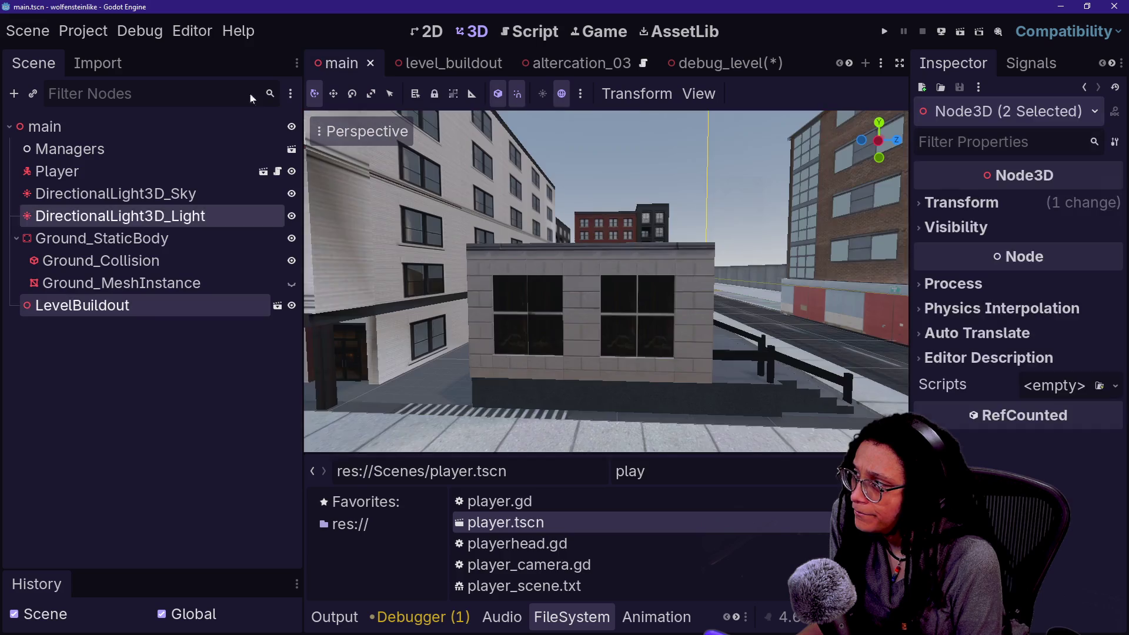
double_click(88, 171)
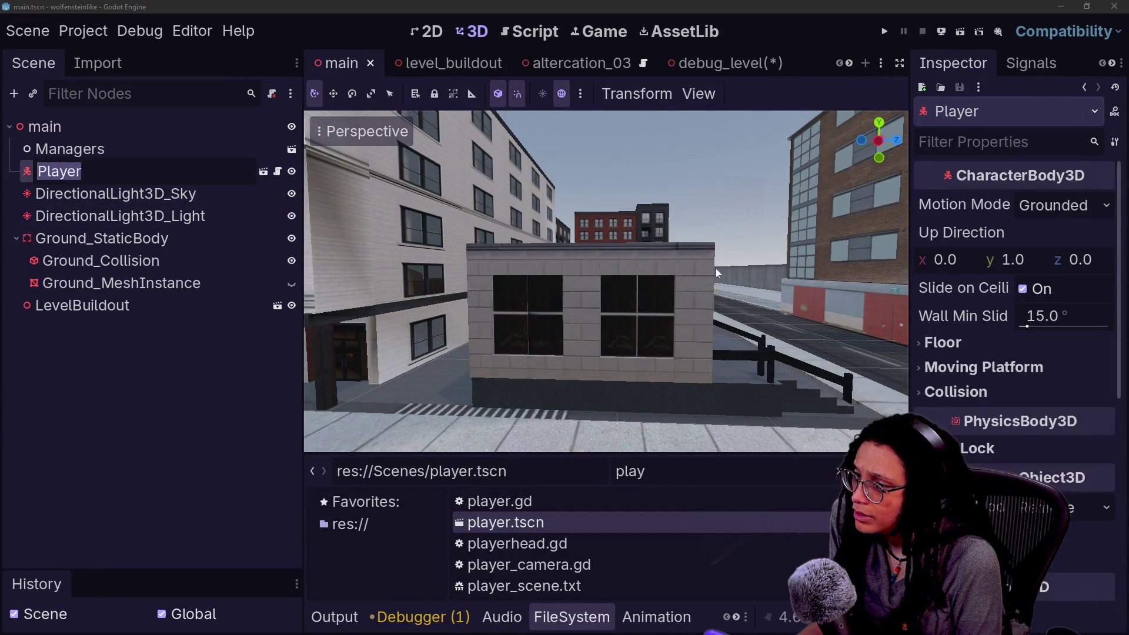
scroll(964, 364, "down", 5)
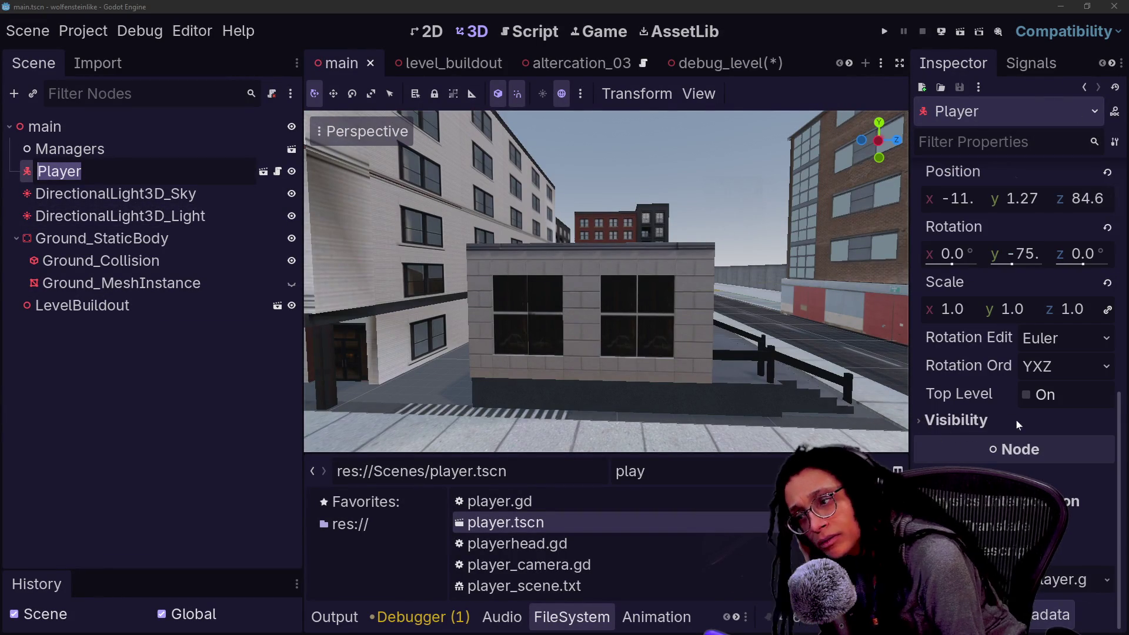
scroll(989, 365, "up", 5)
scroll(990, 365, "down", 3)
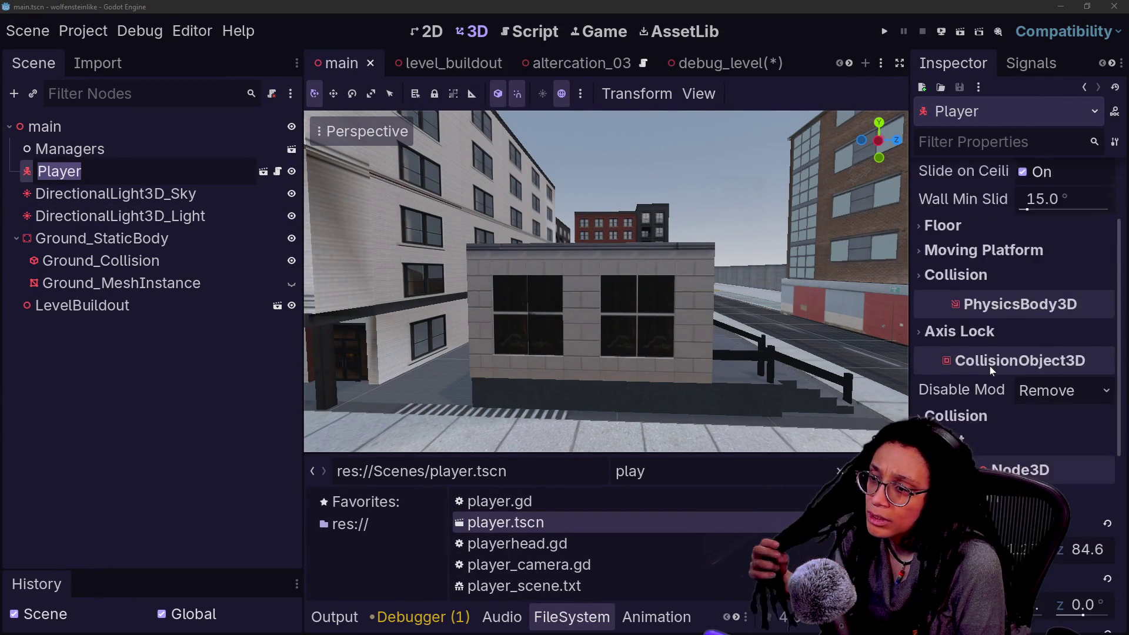
key("Escape")
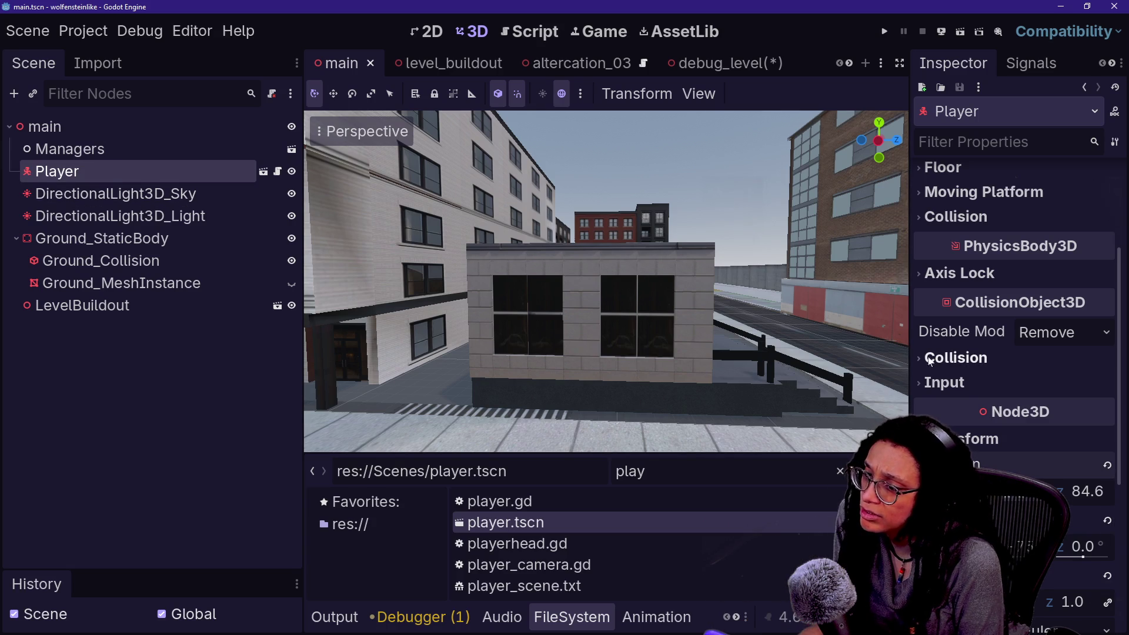
scroll(1020, 375, "down", 3)
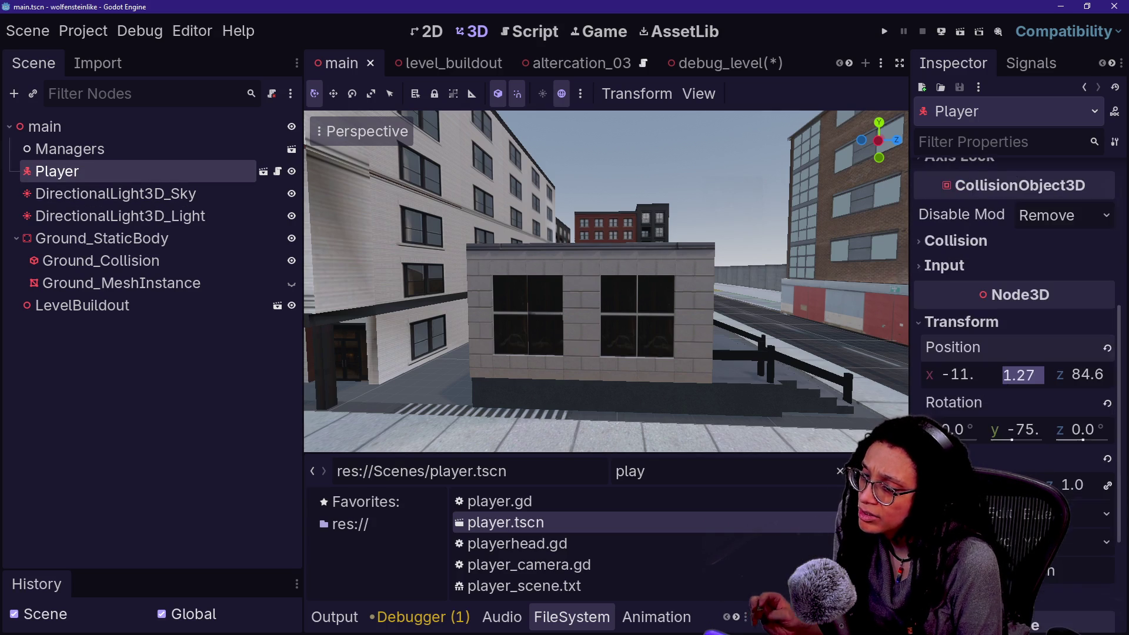
Step: Set debug_level's Player position y to 1.27, then save and run the scene
left_click(705, 63)
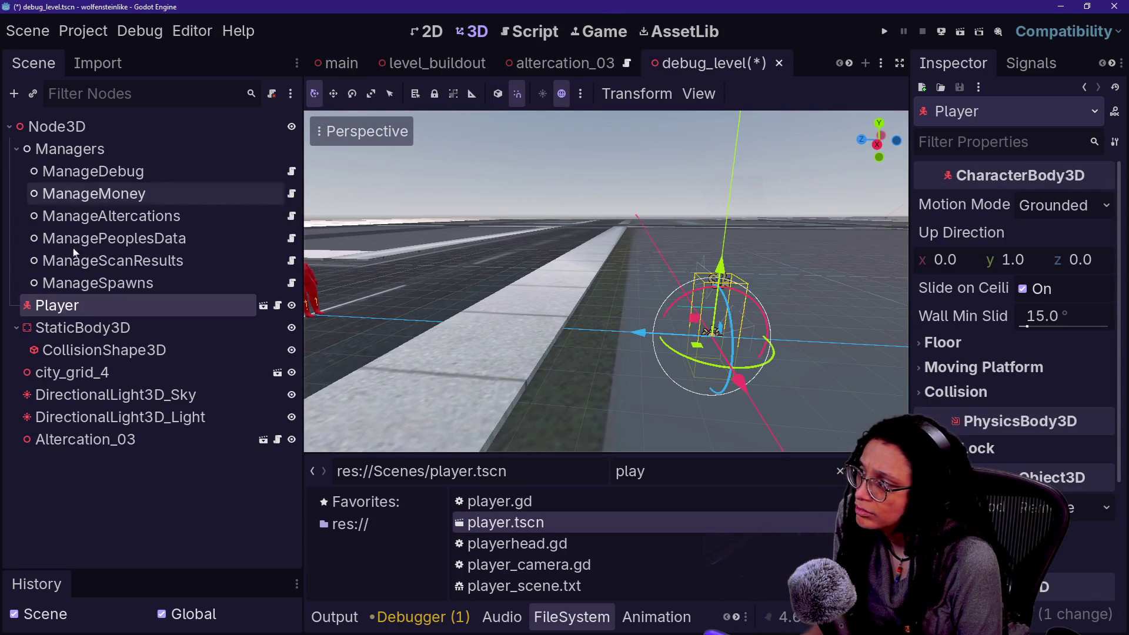
scroll(1112, 329, "down", 4)
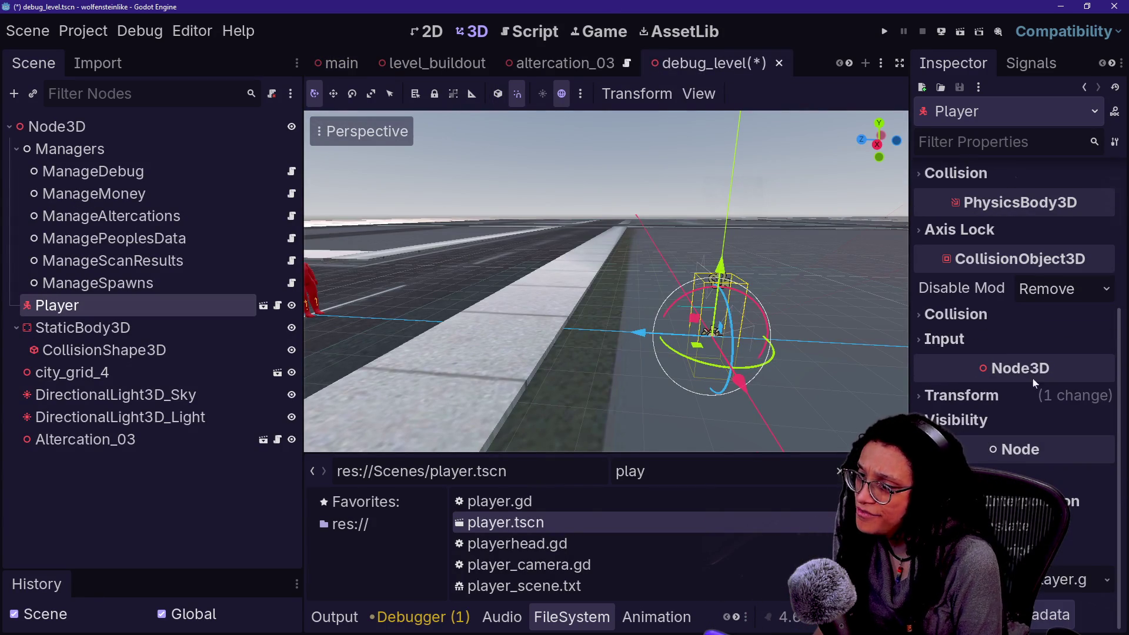
left_click(1062, 400)
key("Return")
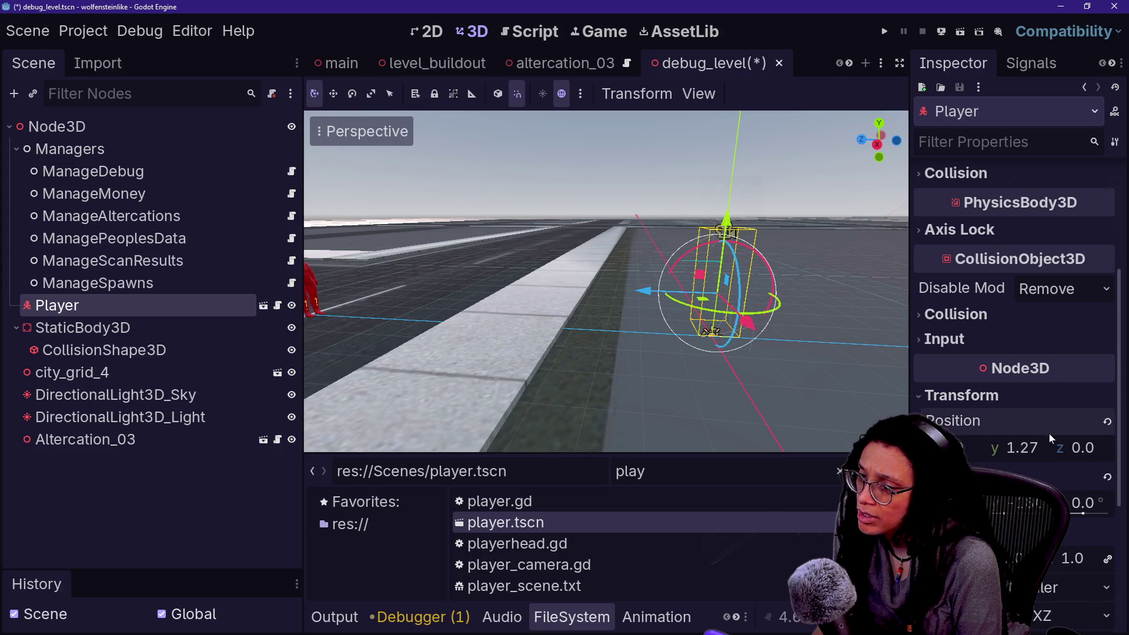
left_click(960, 33)
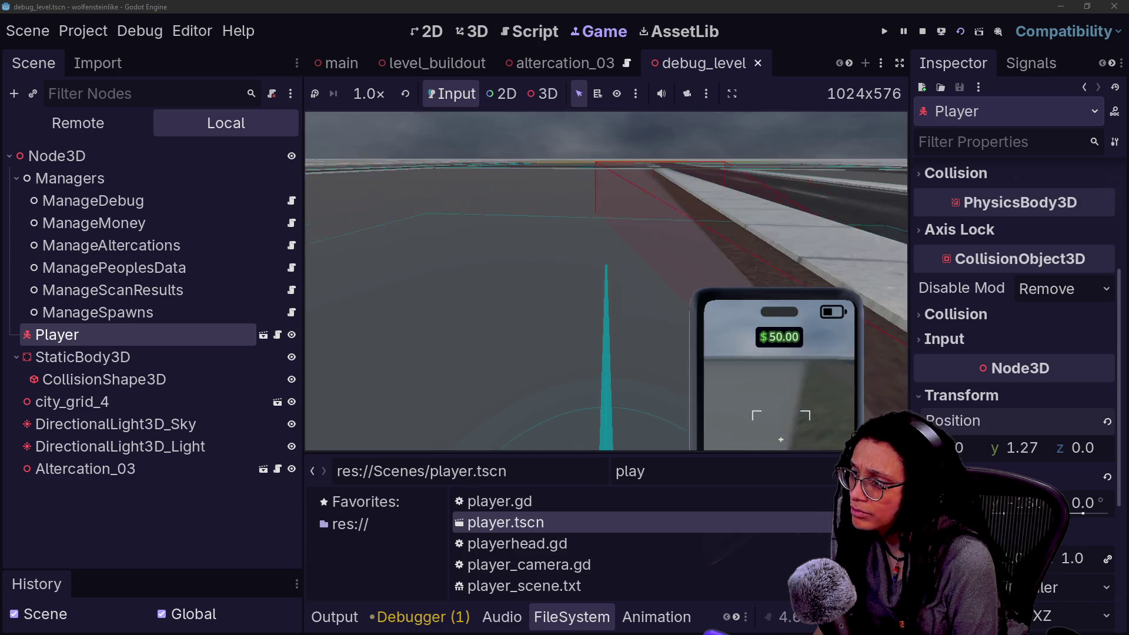
Step: Walk the raised Player forward up to the two person dummies
key("w")
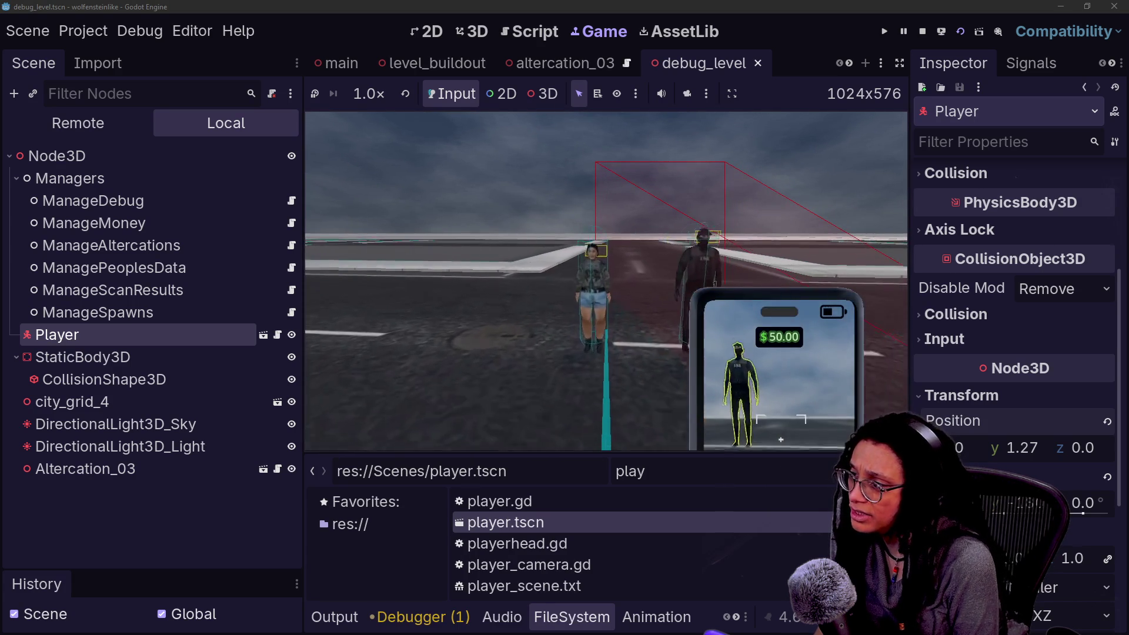
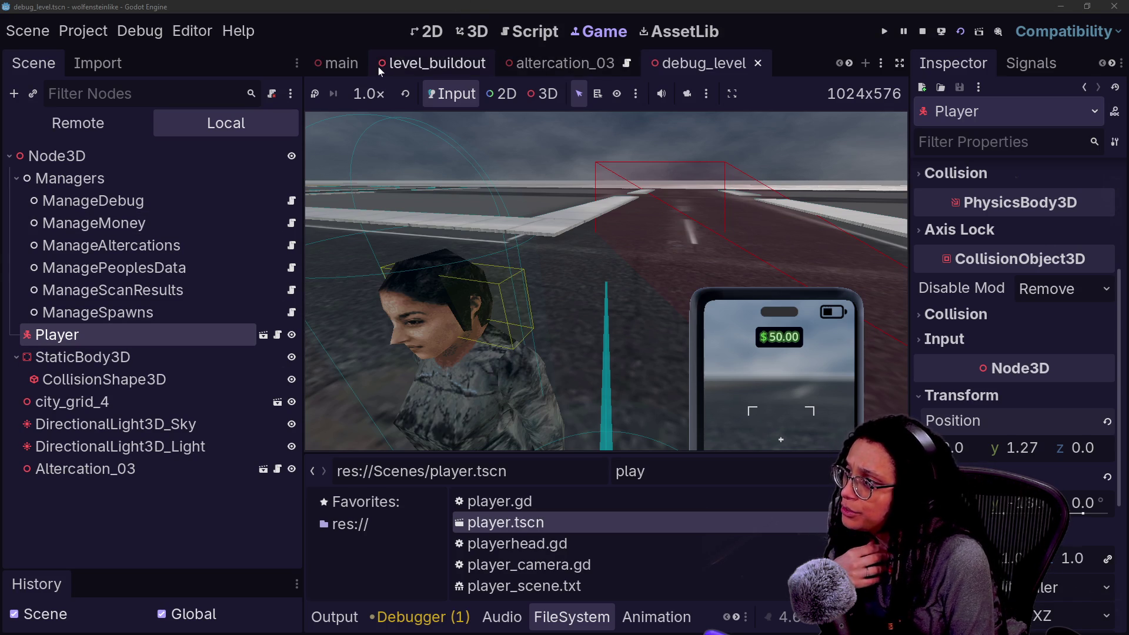
Step: Move person_01's root body from collision layer 1 to layer 4, keeping mask 1 enabled
scroll(378, 66, "down", 4)
scroll(379, 66, "down", 1)
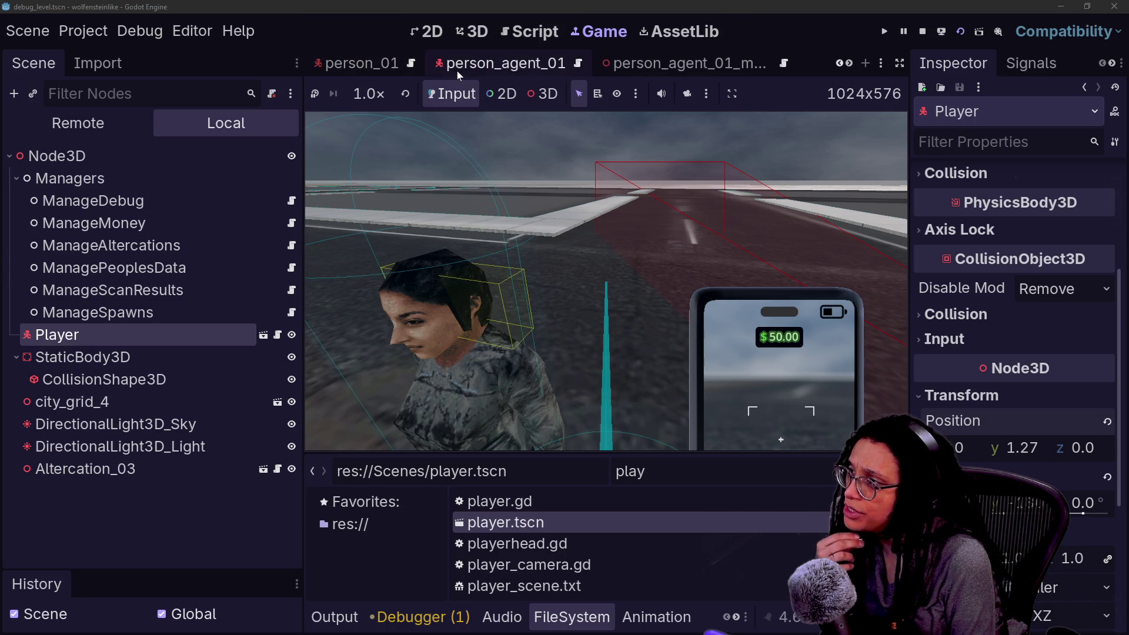
left_click(364, 65)
left_click(64, 156)
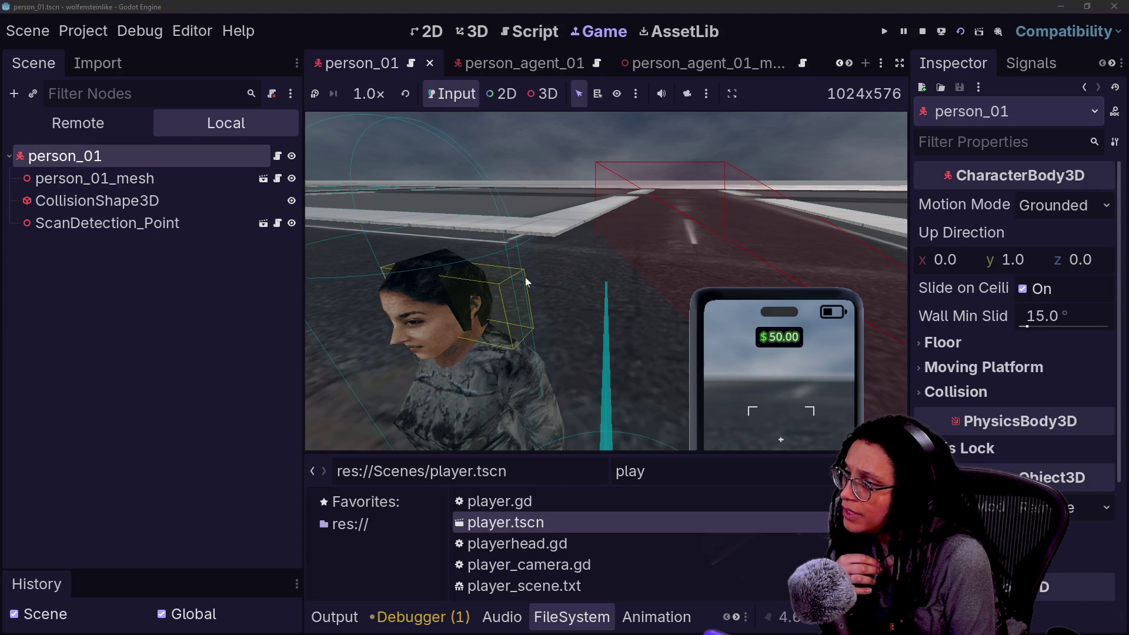
scroll(976, 433, "down", 1)
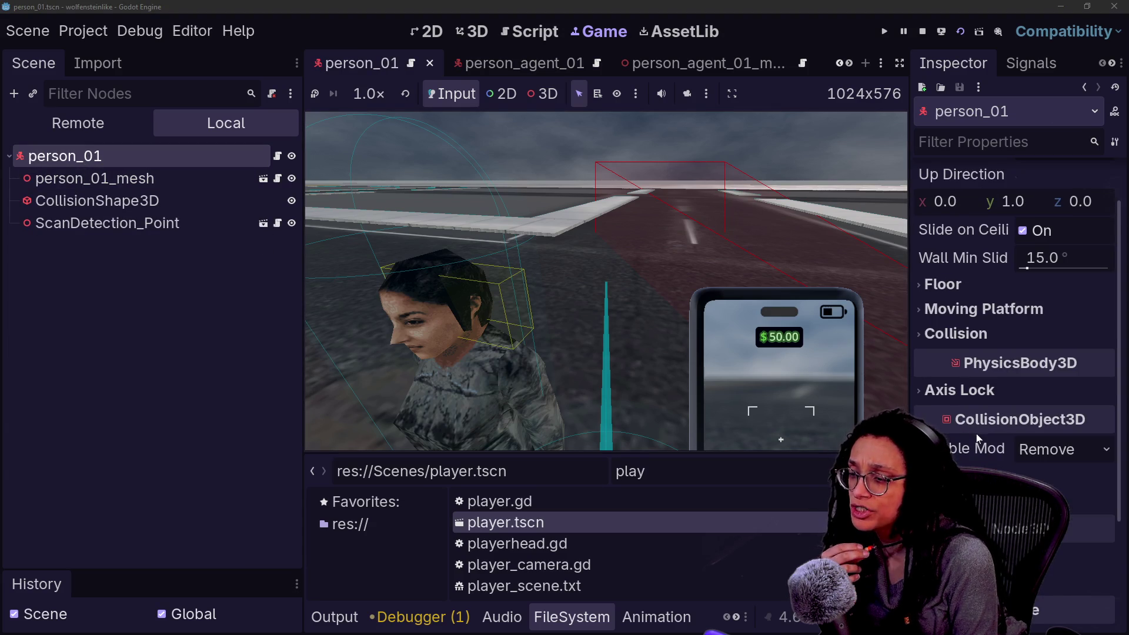
left_click(965, 487)
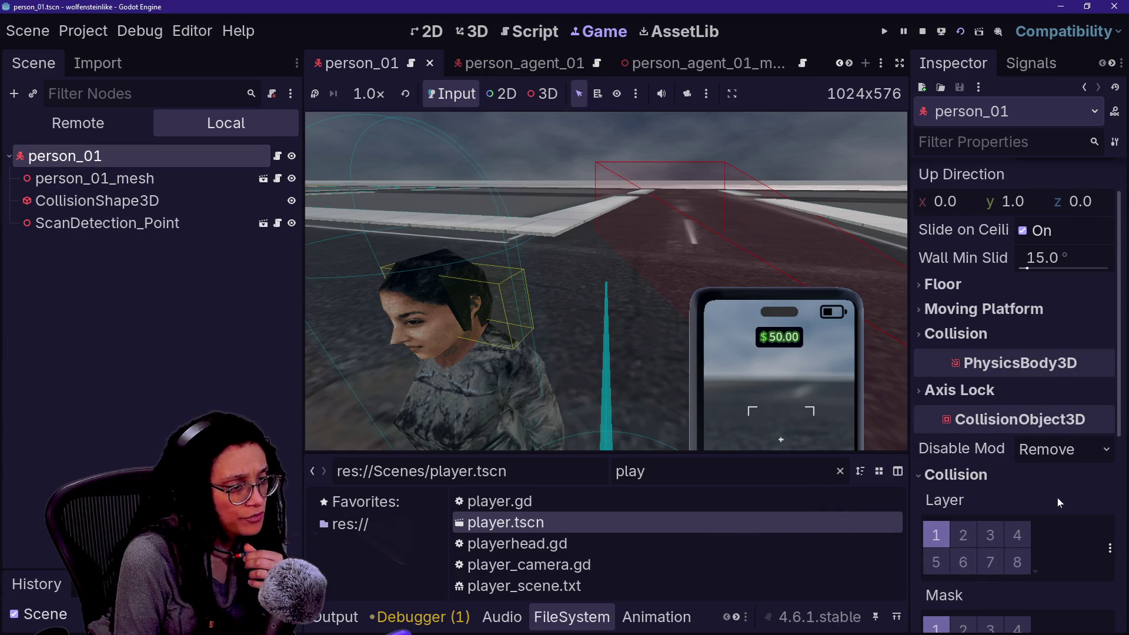
scroll(1024, 517, "down", 1)
left_click(935, 572)
left_click(935, 476)
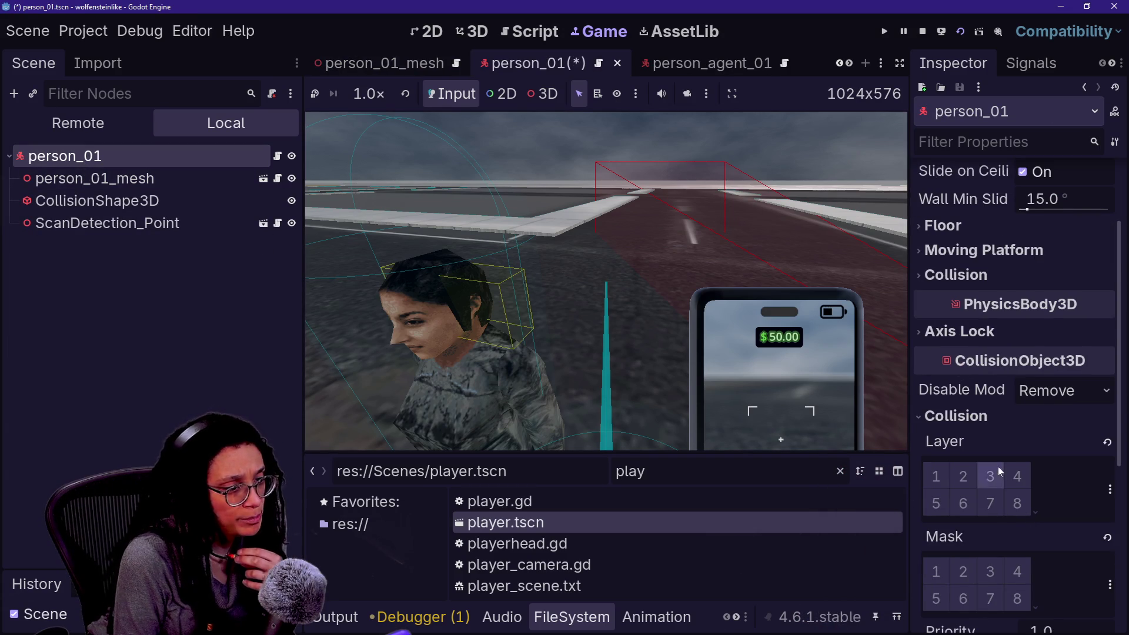
left_click(1013, 476)
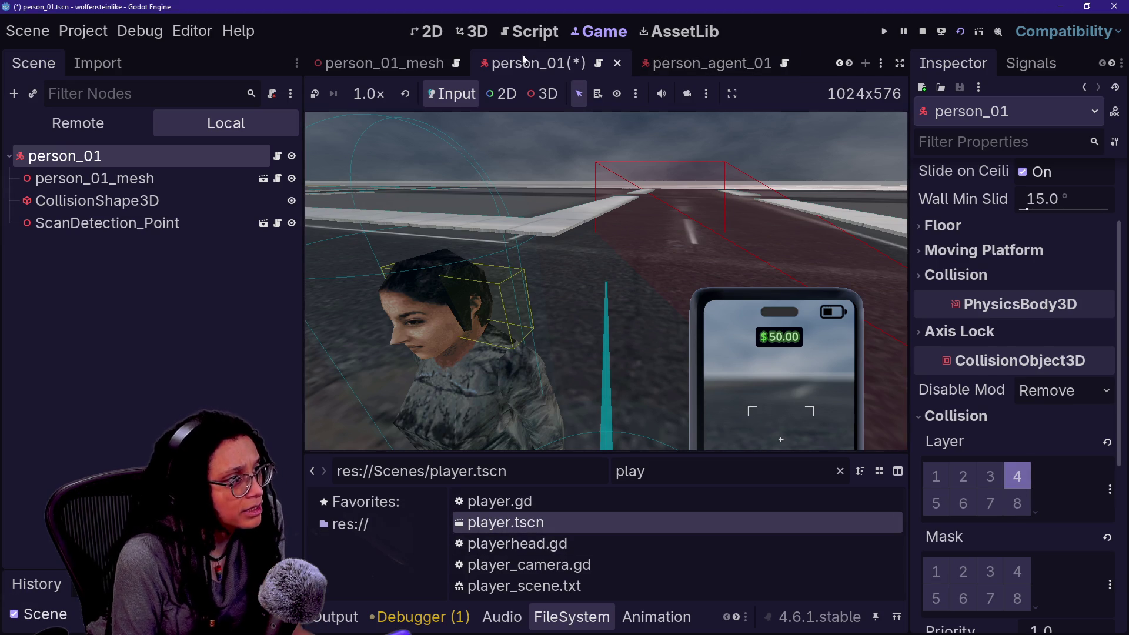
left_click(937, 574)
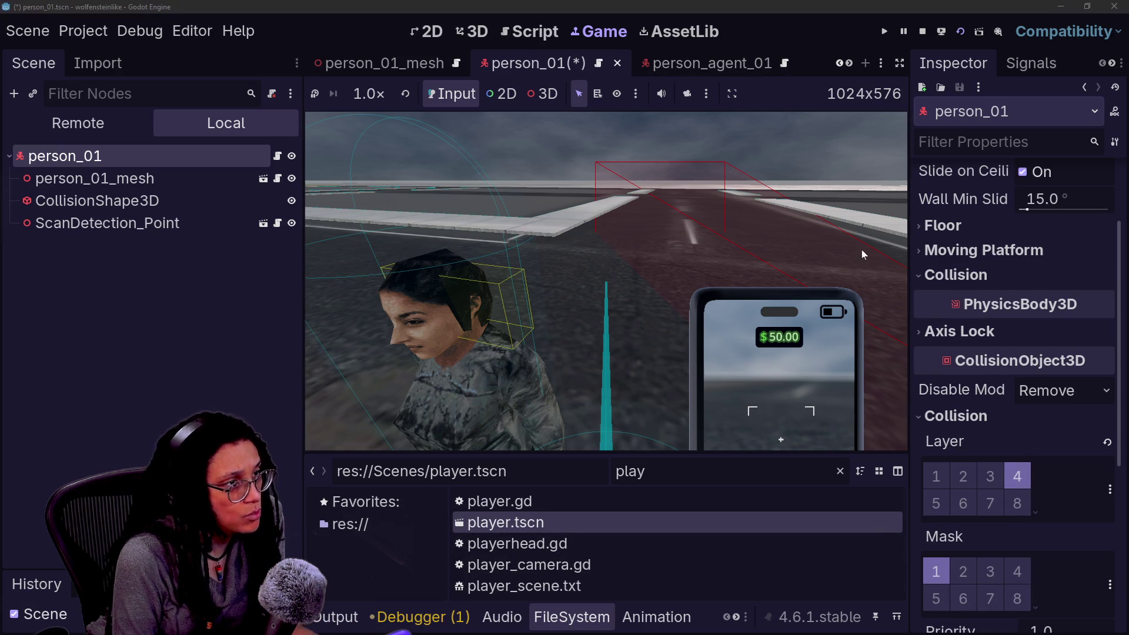
left_click(936, 569)
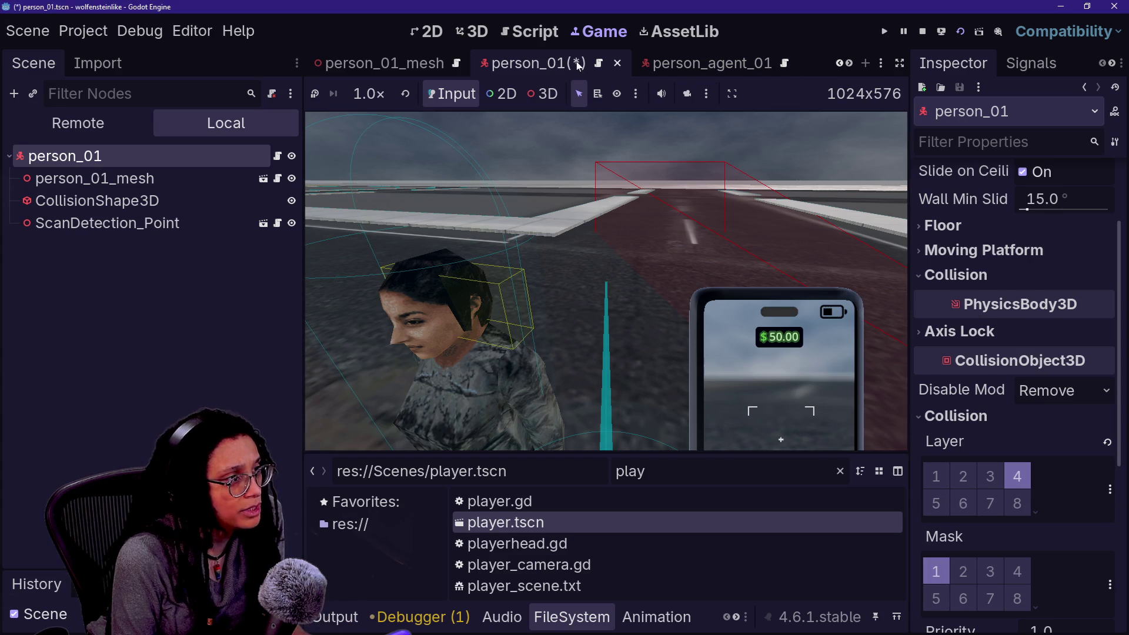
Step: Select the person_agent_01 root body and expand its collision settings
left_click(682, 63)
left_click(87, 156)
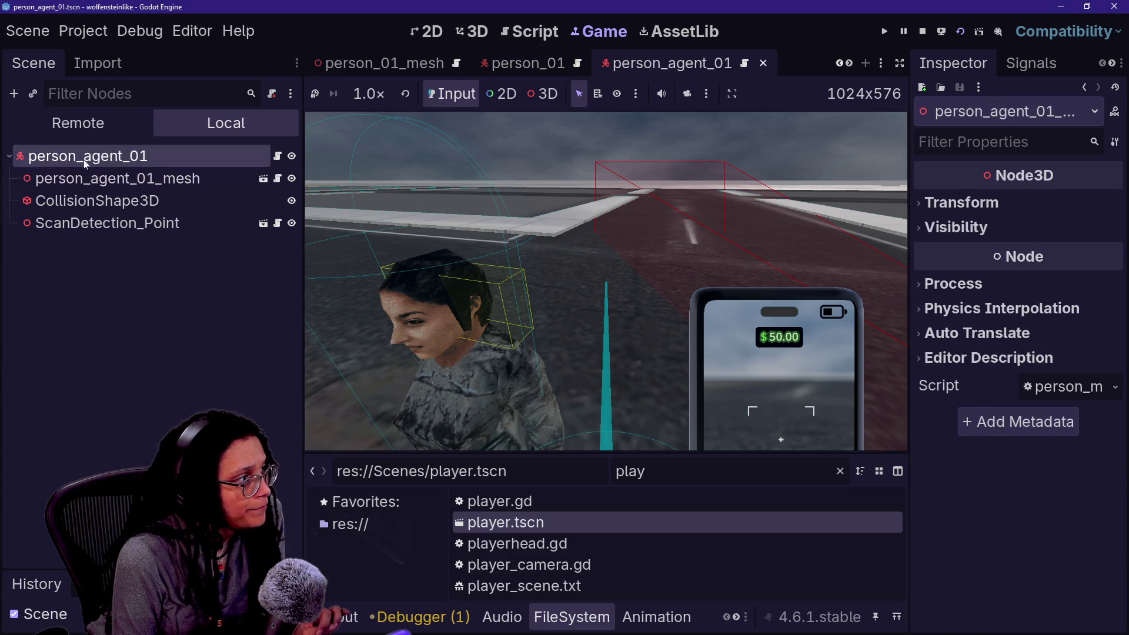
scroll(1025, 573, "down", 3)
left_click(956, 415)
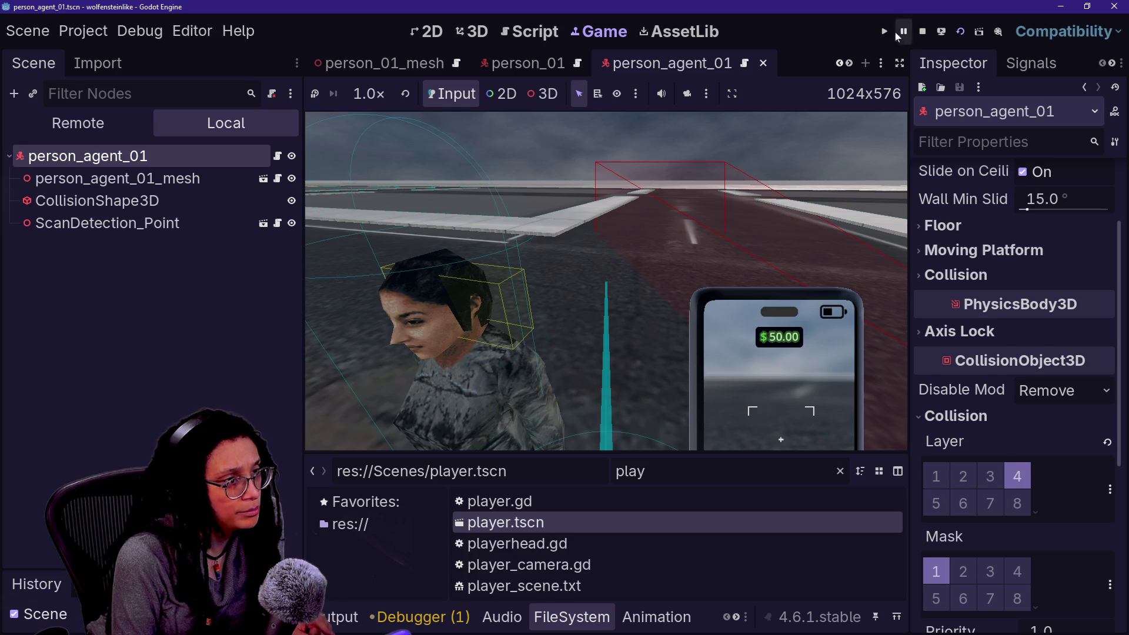
Step: Relaunch the game and bring up the Output log in the bottom panel
left_click(961, 36)
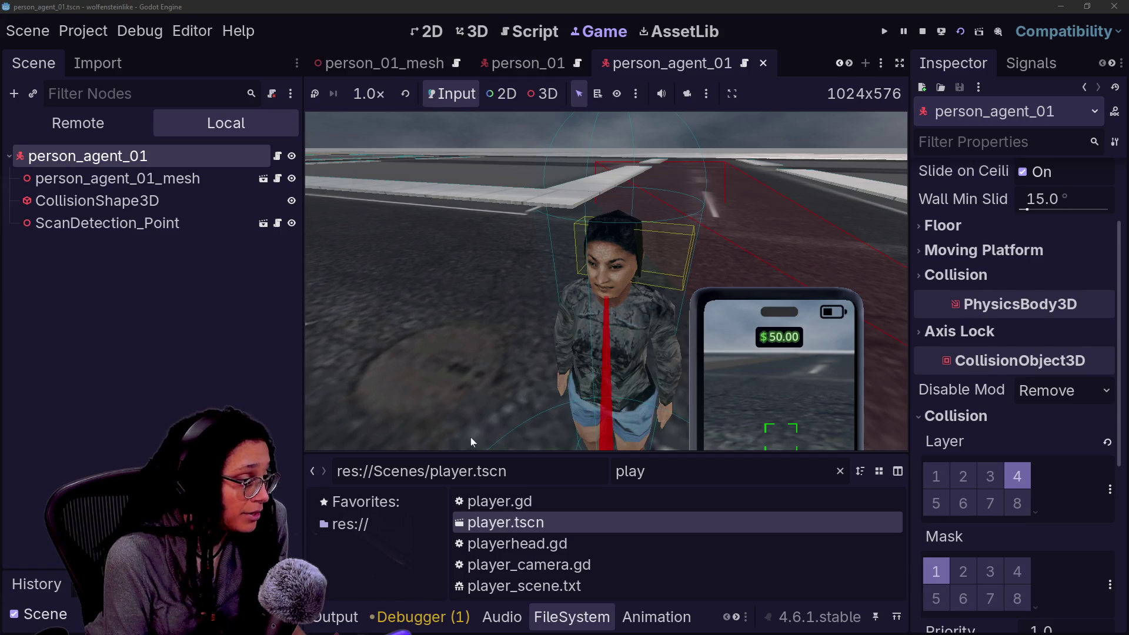
left_click(418, 622)
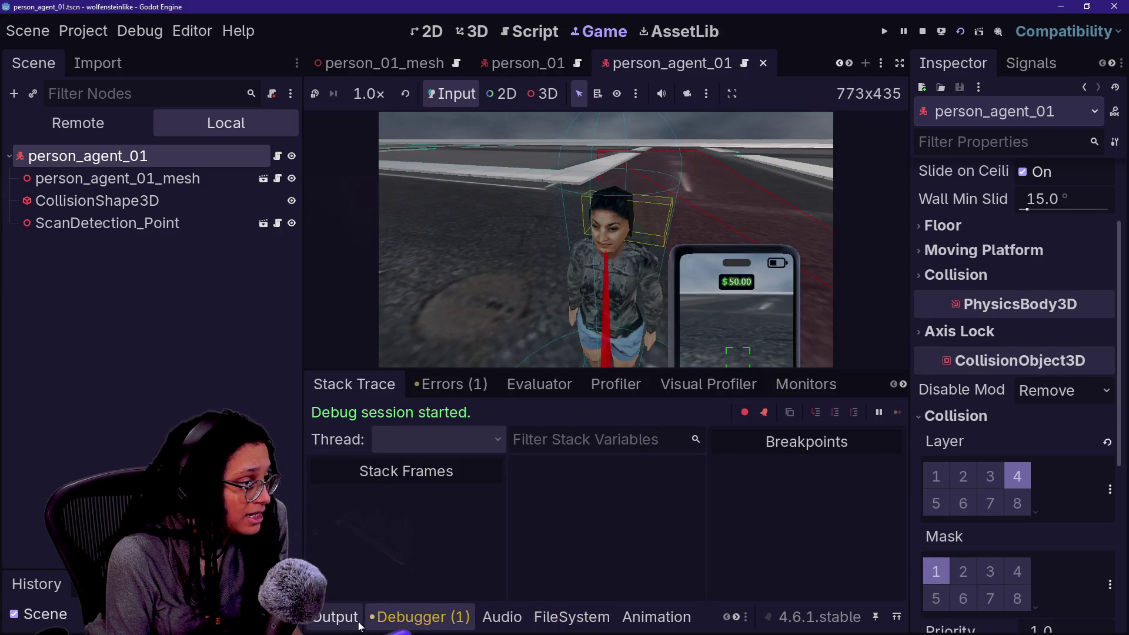
left_click(359, 625)
left_click_drag(447, 457, 464, 501)
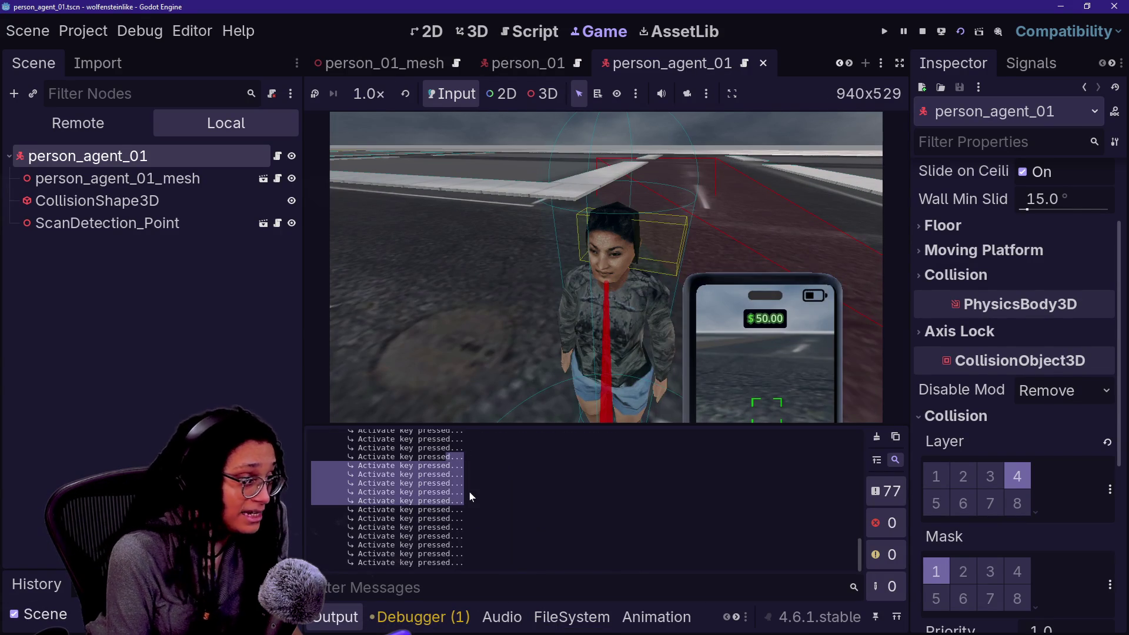
scroll(469, 497, "up", 10)
Step: Walk the player up to the woman and back away to trigger collisions
key("s")
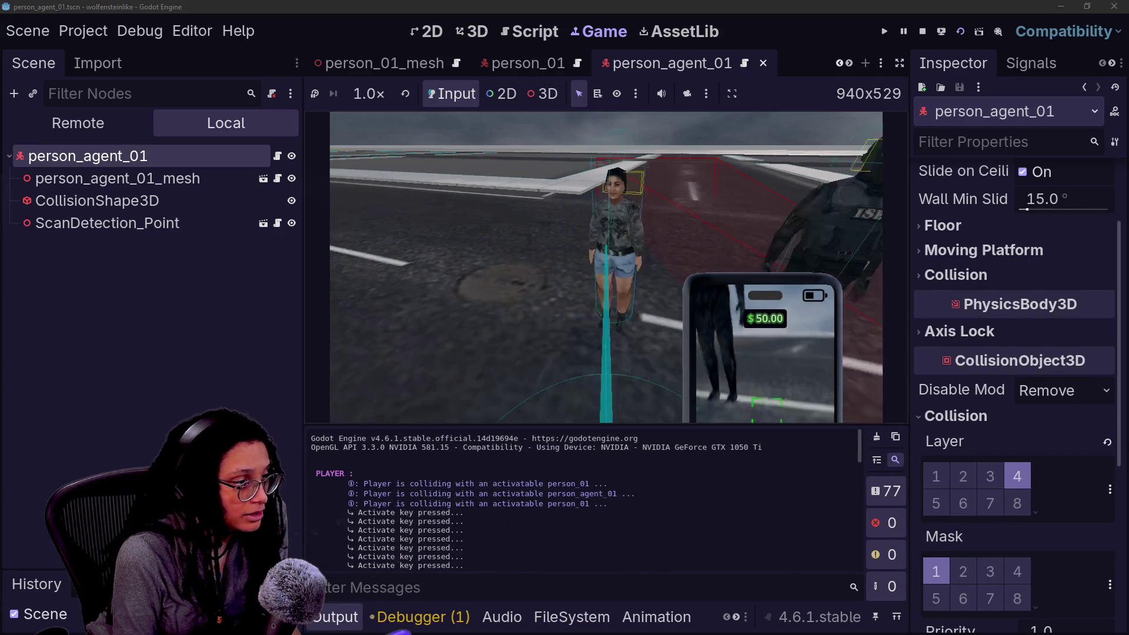
scroll(615, 522, "down", 10)
key("w")
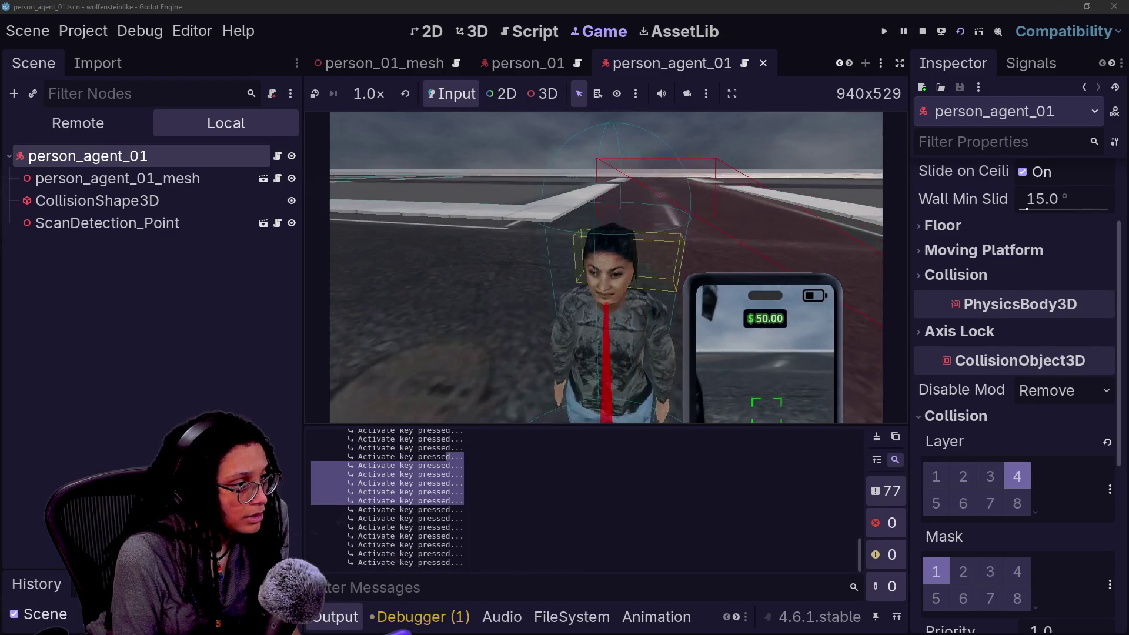
key("s")
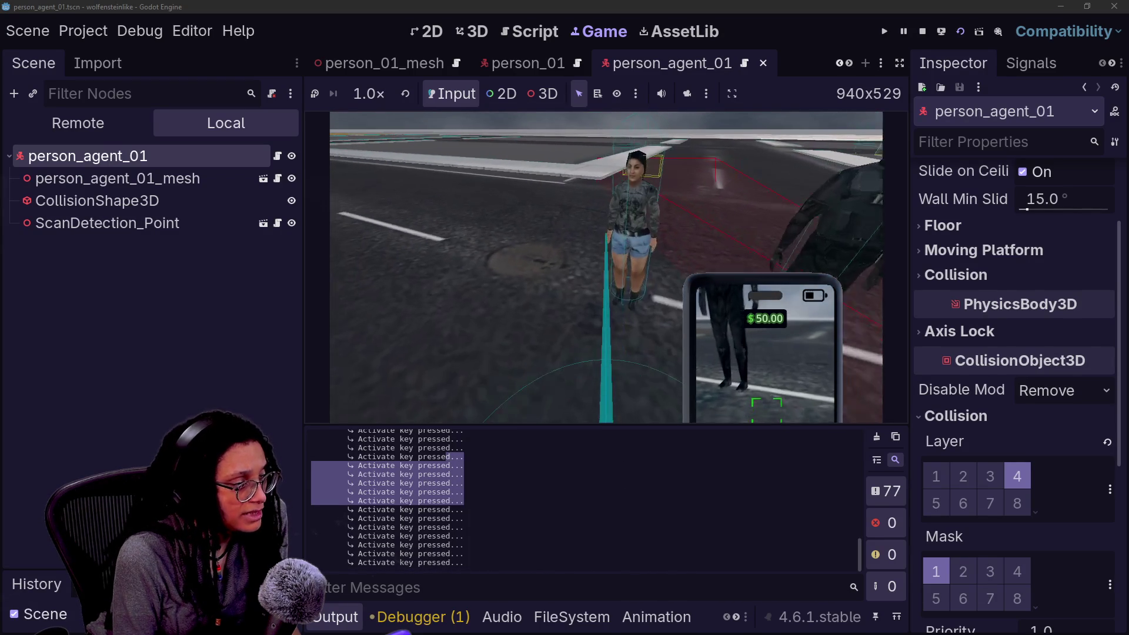
scroll(568, 482, "up", 10)
Step: Select the person_01 and person_agent_01 collision messages in the log, then relaunch the game
left_click(365, 488)
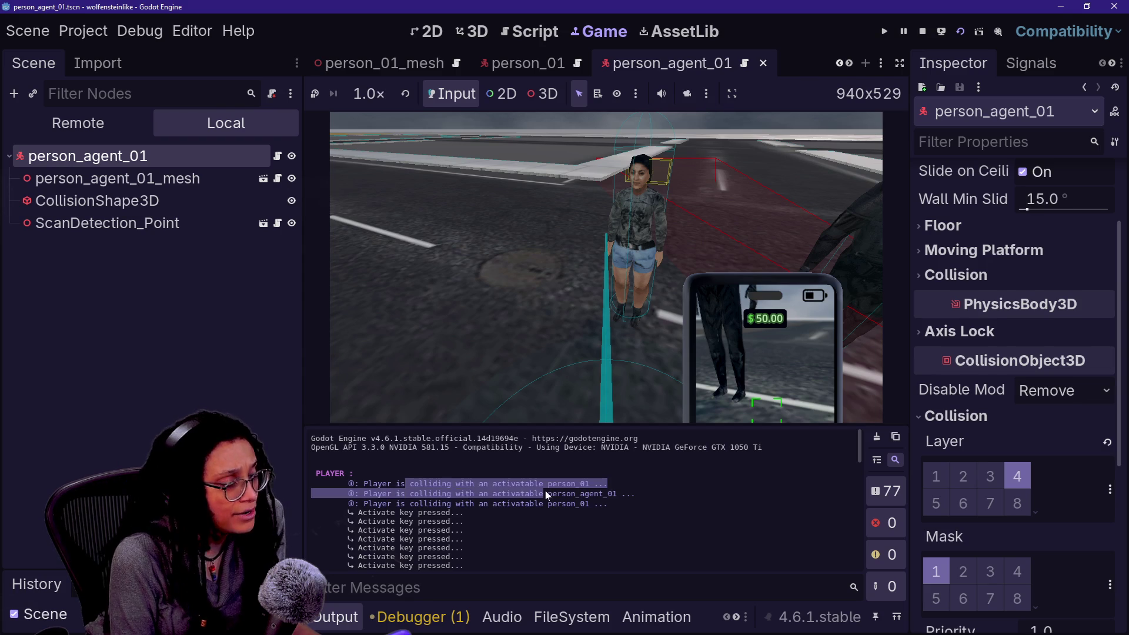
left_click_drag(360, 483, 413, 493)
left_click_drag(589, 494, 605, 489)
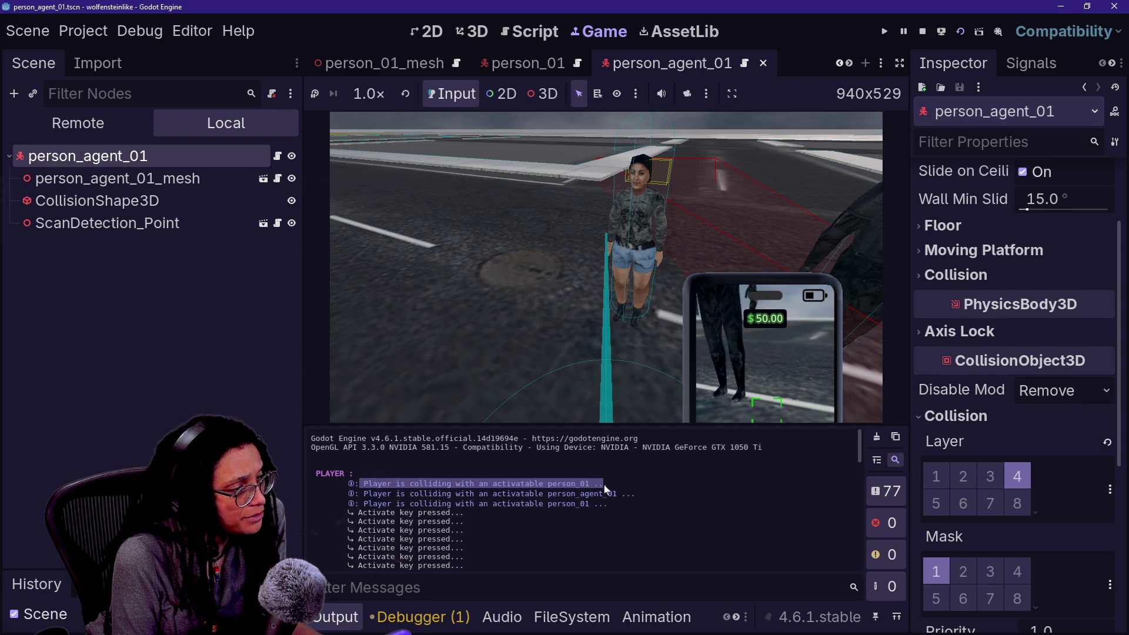
left_click(357, 501)
mouse_move(363, 493)
left_mouse_down()
mouse_move(539, 503)
mouse_move(635, 494)
left_mouse_up()
left_click_drag(382, 494, 711, 492)
left_click(963, 31)
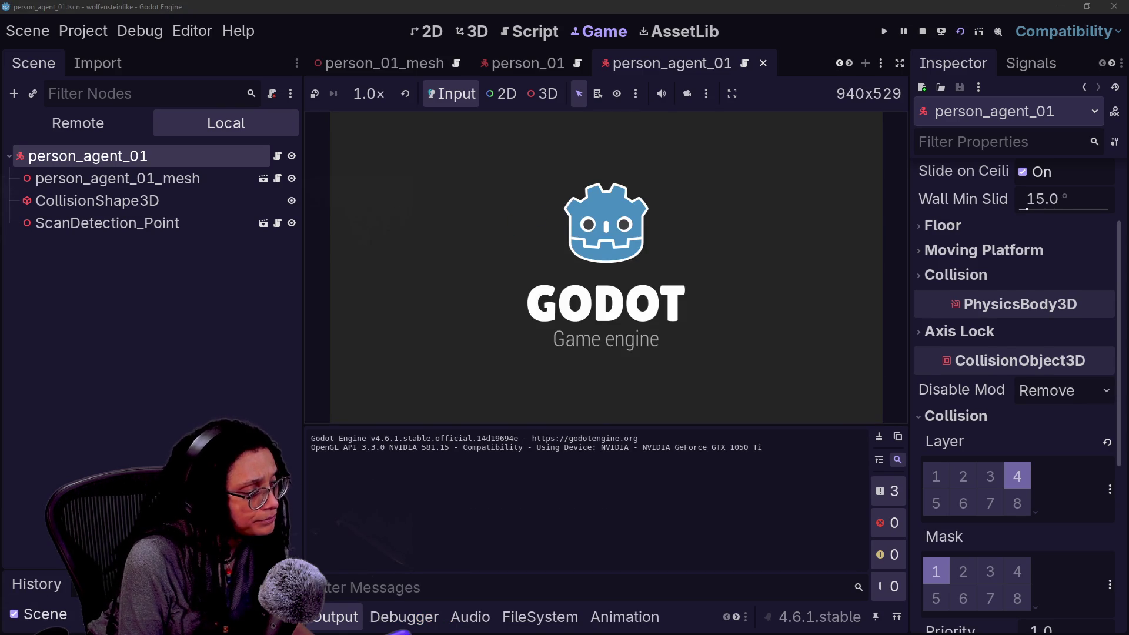
Step: Walk to the woman and the masked agent, pressing E to activate each several times
key("w")
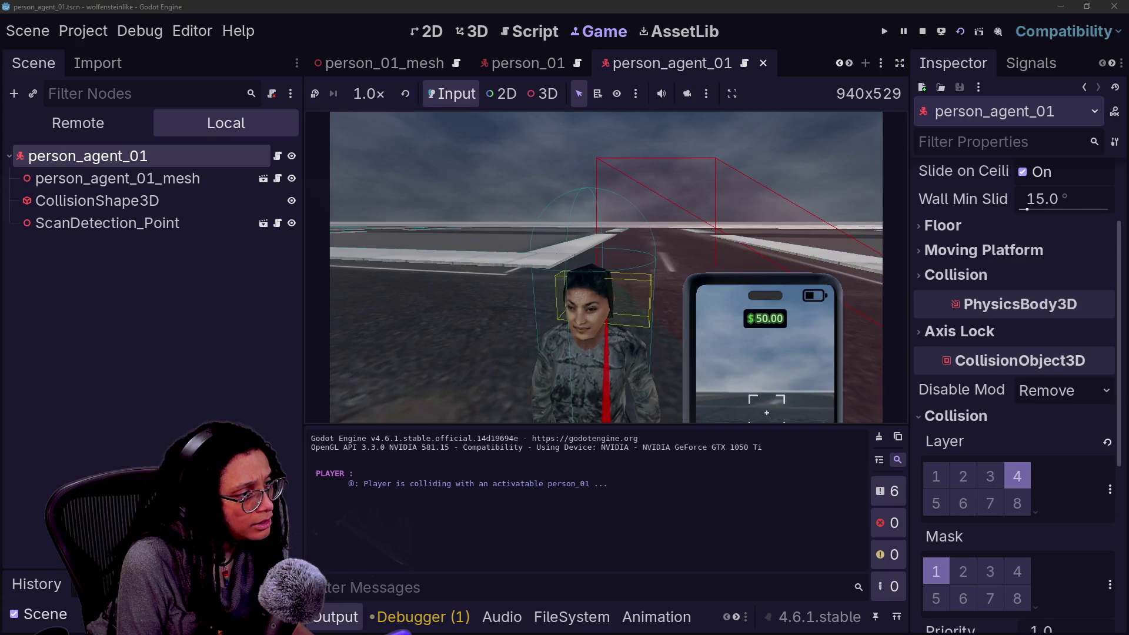
key("e")
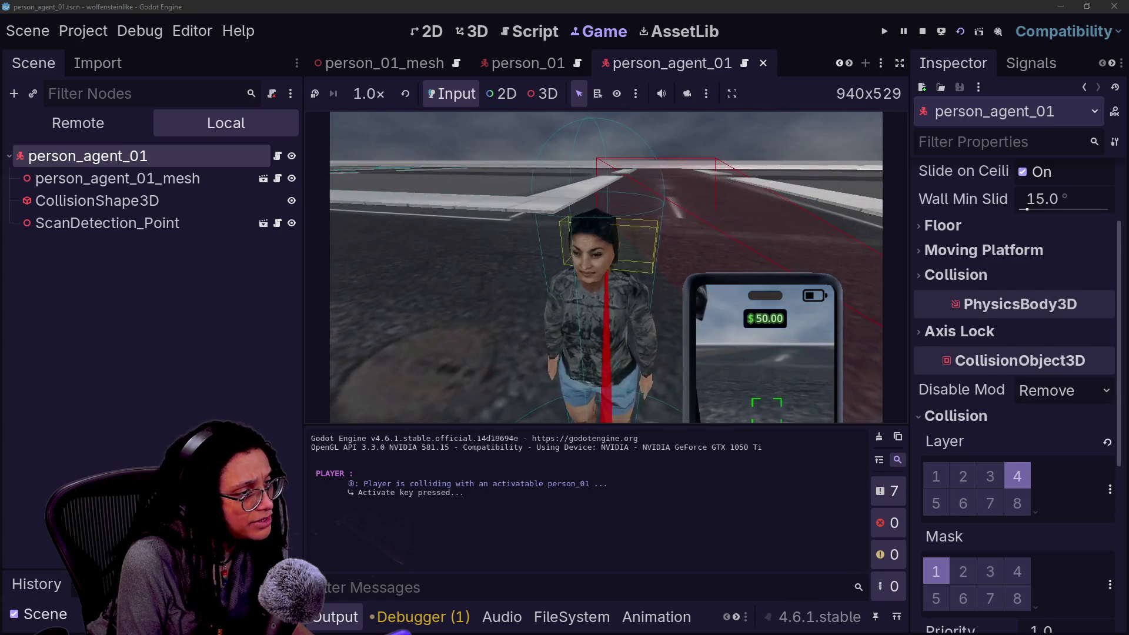
key("w")
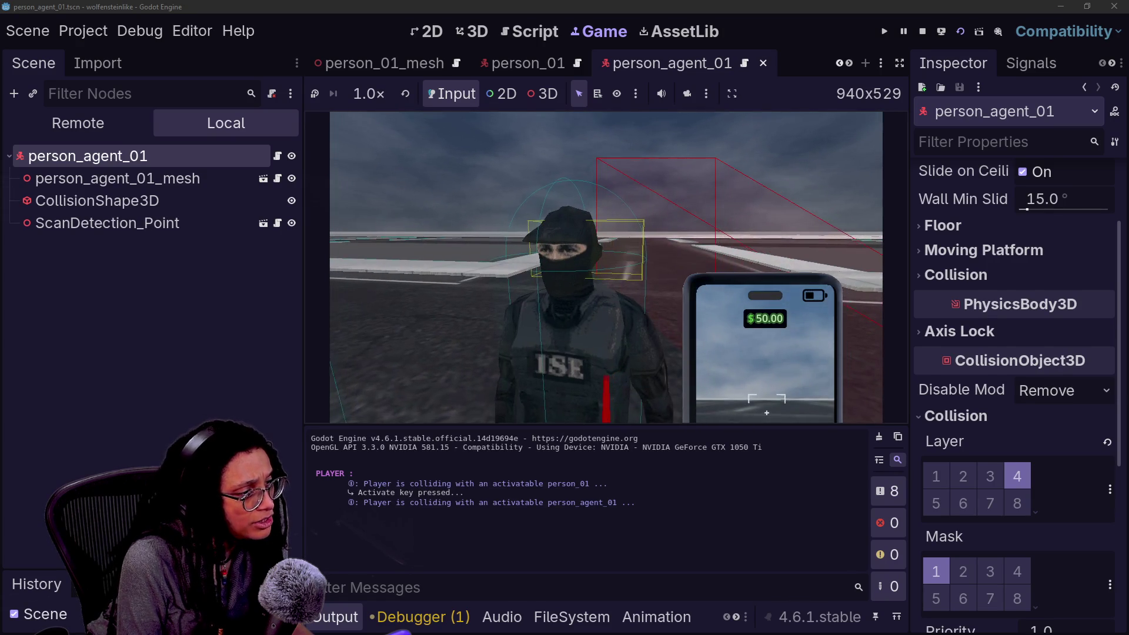
key("e")
key("w")
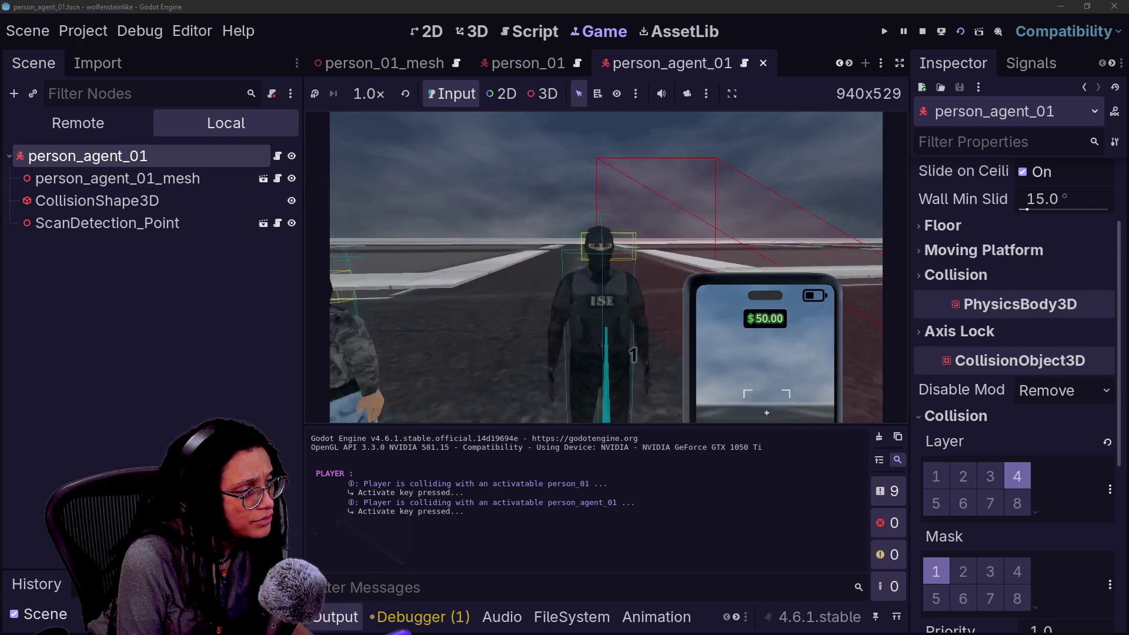
key("w")
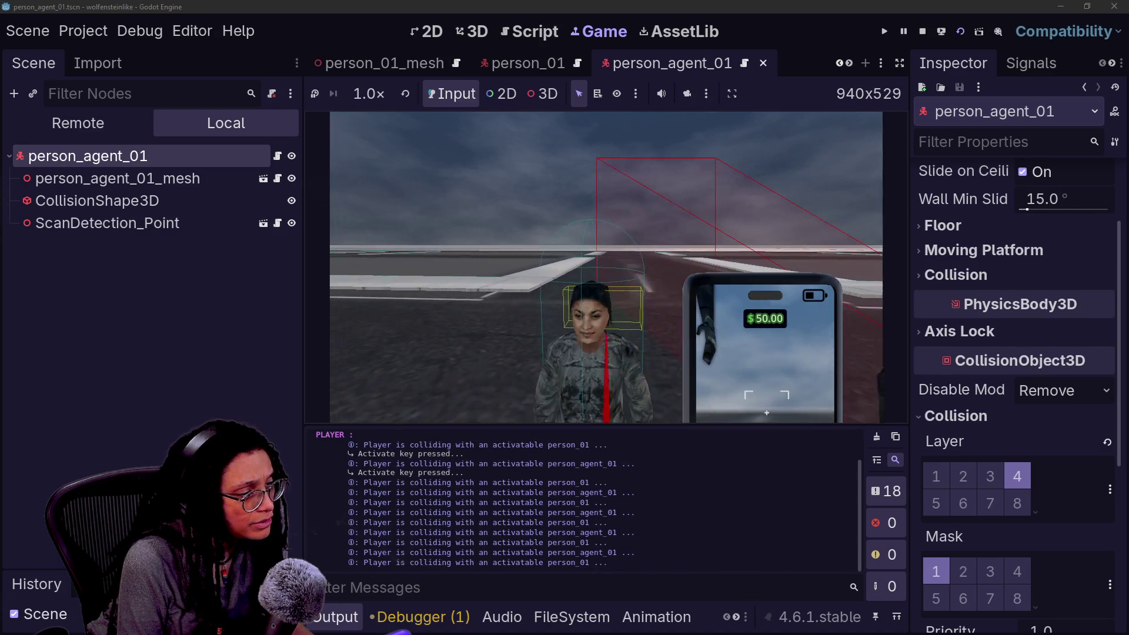
key("e")
key("e")
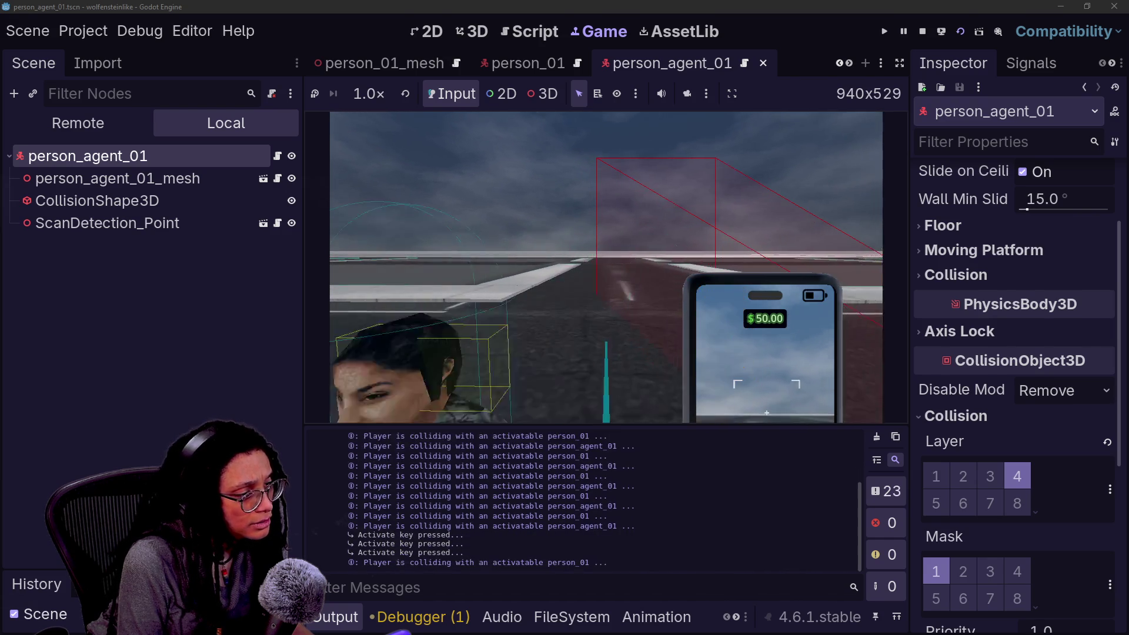
key("e")
key("e")
key("e")
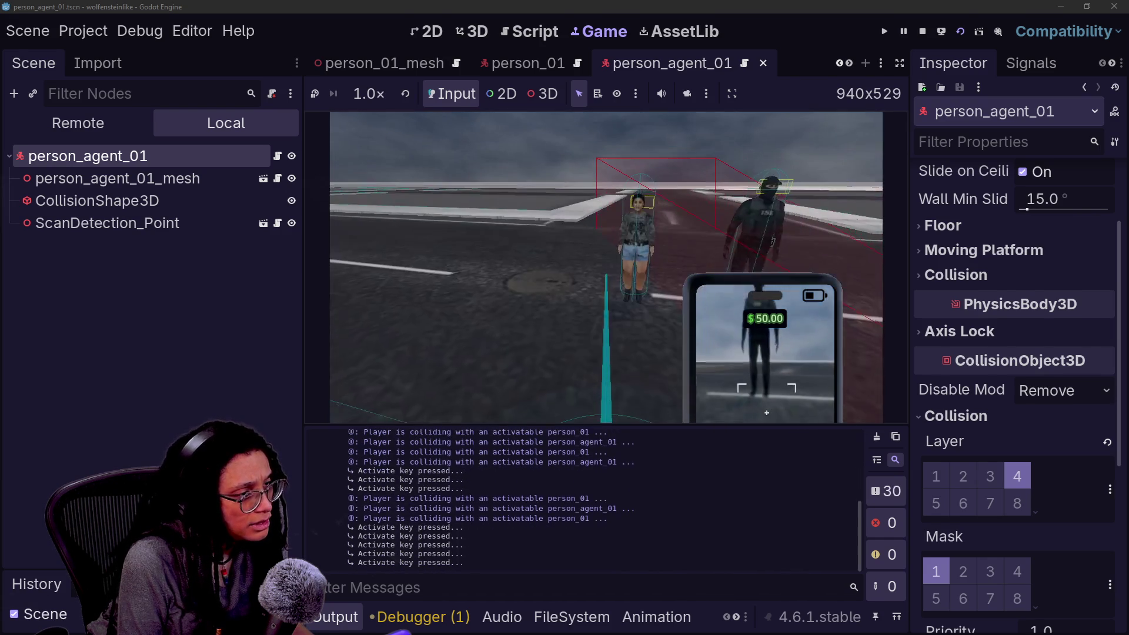
key("e")
key("e")
key("e")
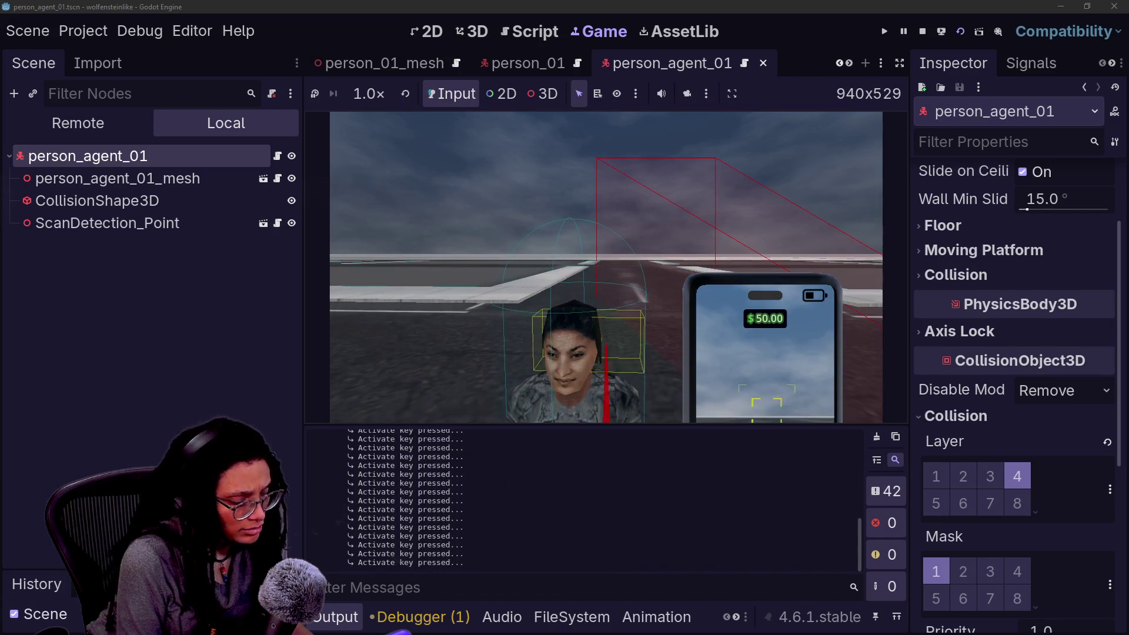
Step: Open the Abstract_Person.gd script by quick-searching for 'person.gd'
left_click(529, 31)
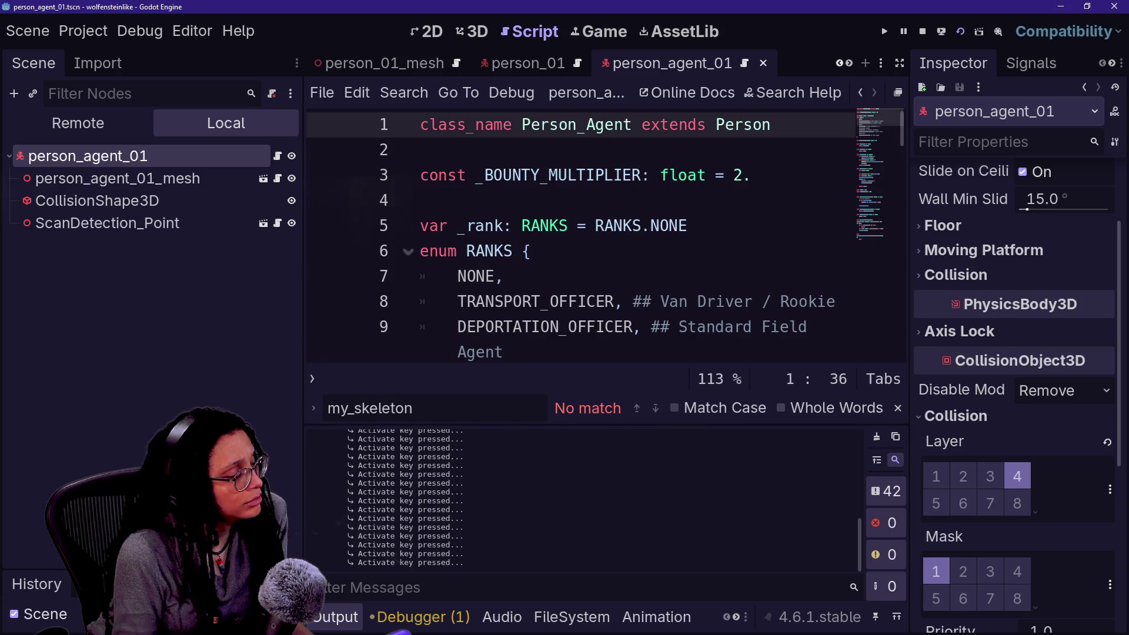
key("shift+alt+o")
type("person")
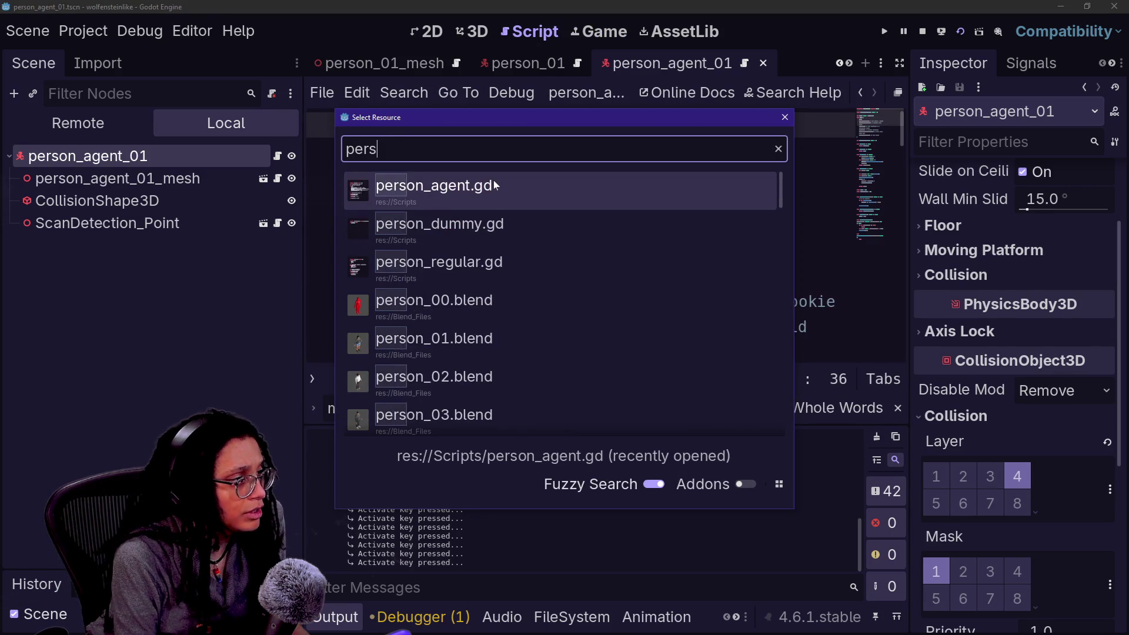
type(".gd")
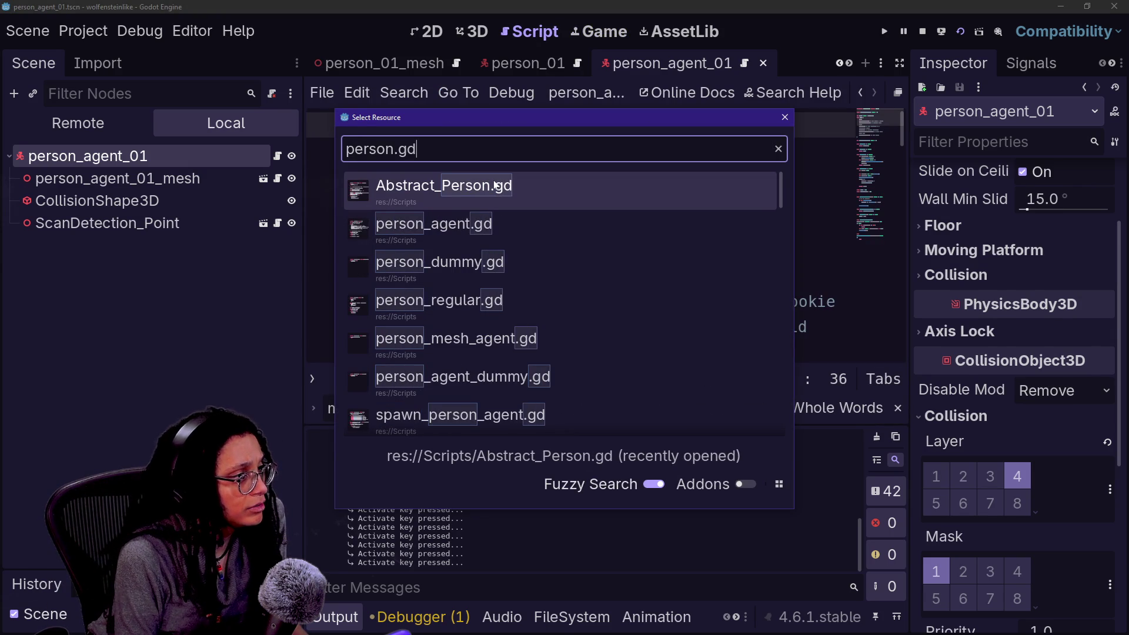
left_click(496, 186)
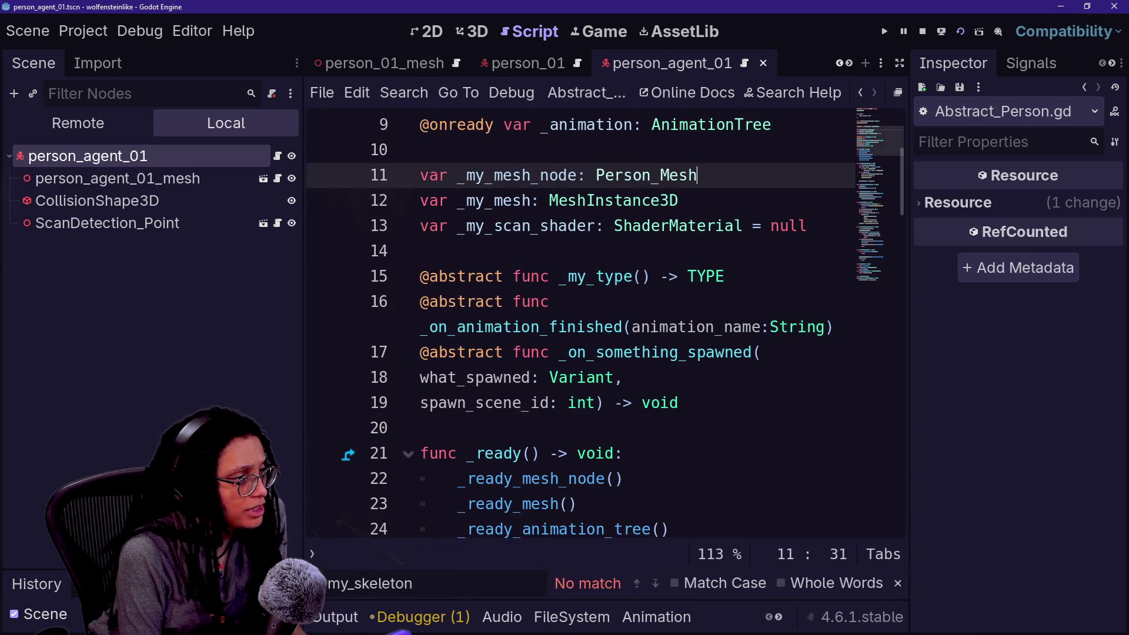
Step: Search Abstract_Person.gd for 'interact'
key("ctrl+f")
type("interact")
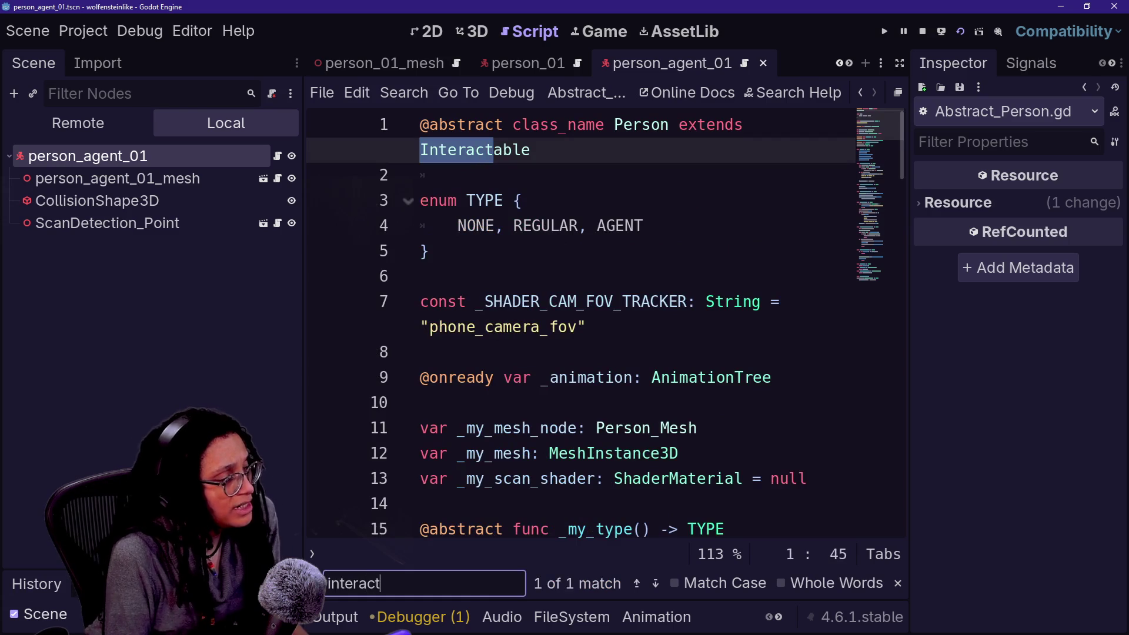
scroll(579, 324, "down", 5)
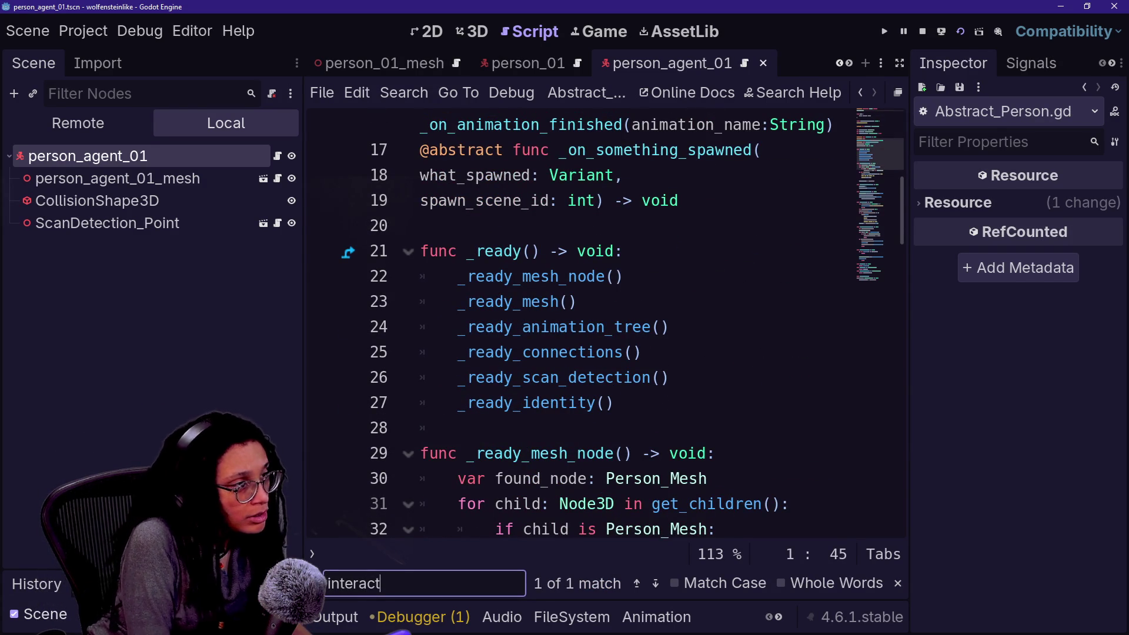
scroll(579, 323, "up", 5)
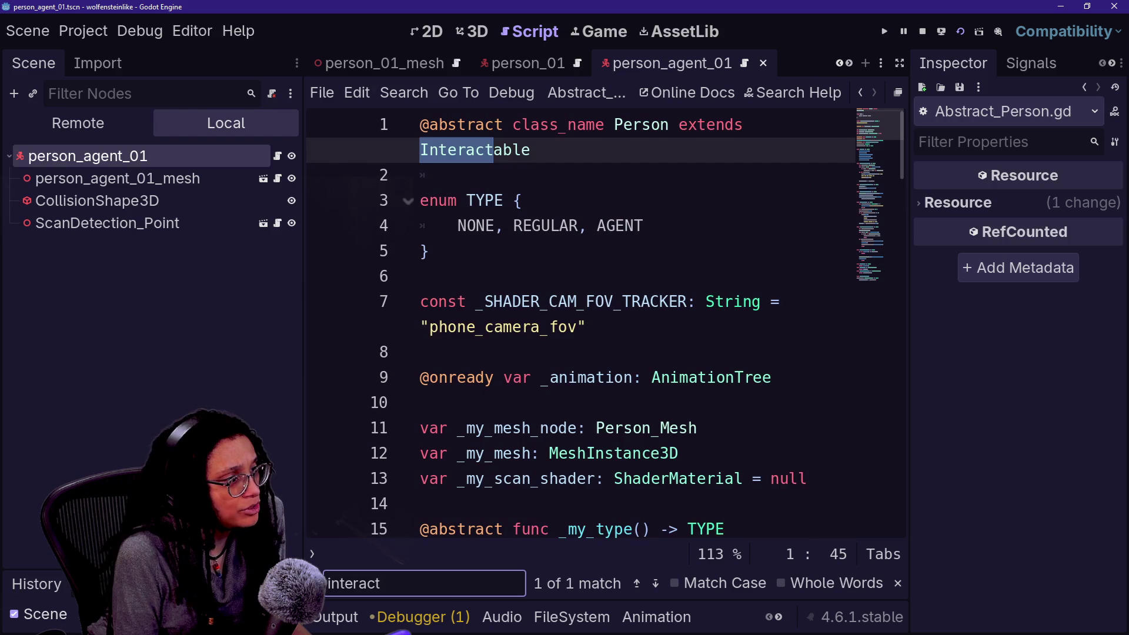
Step: Expand the code editor to fill the window and open the Interactable base script
key("ctrl+shift+F11")
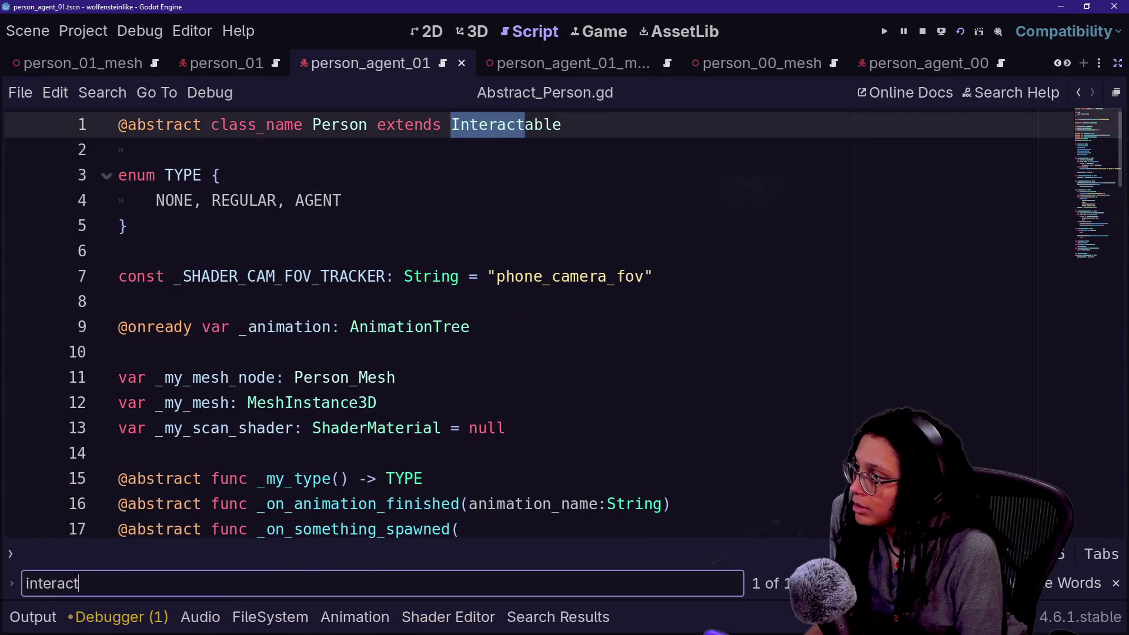
left_click(118, 352)
left_click(493, 124, "ctrl")
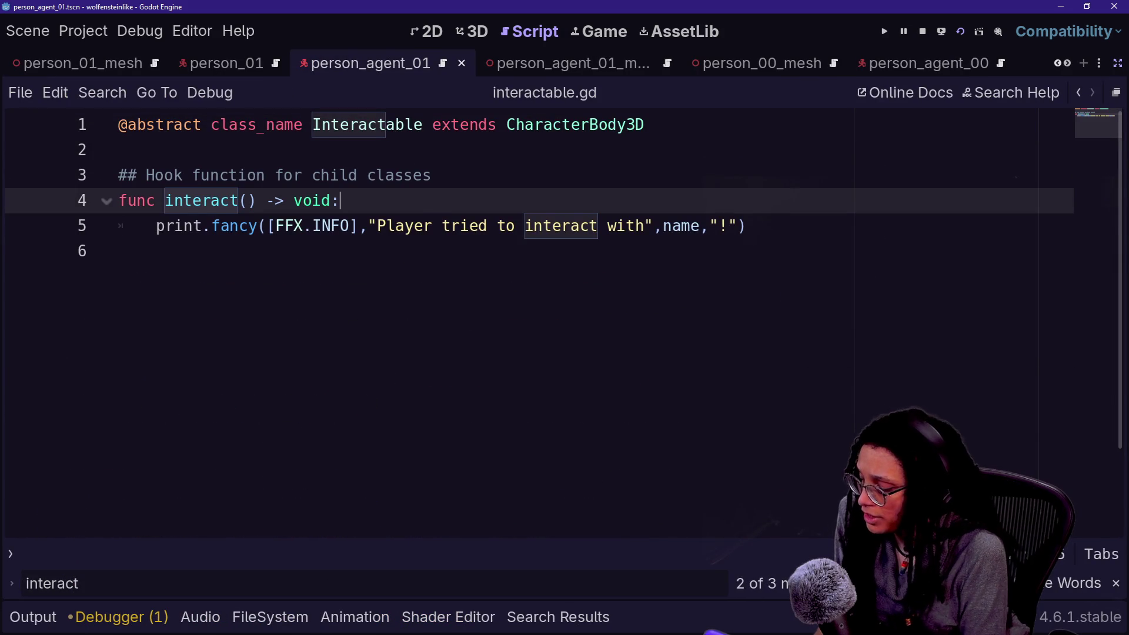
key("ctrl+shift+f")
Step: Search the project for interact() and jump to the match in person_regular.gd
type("interact")
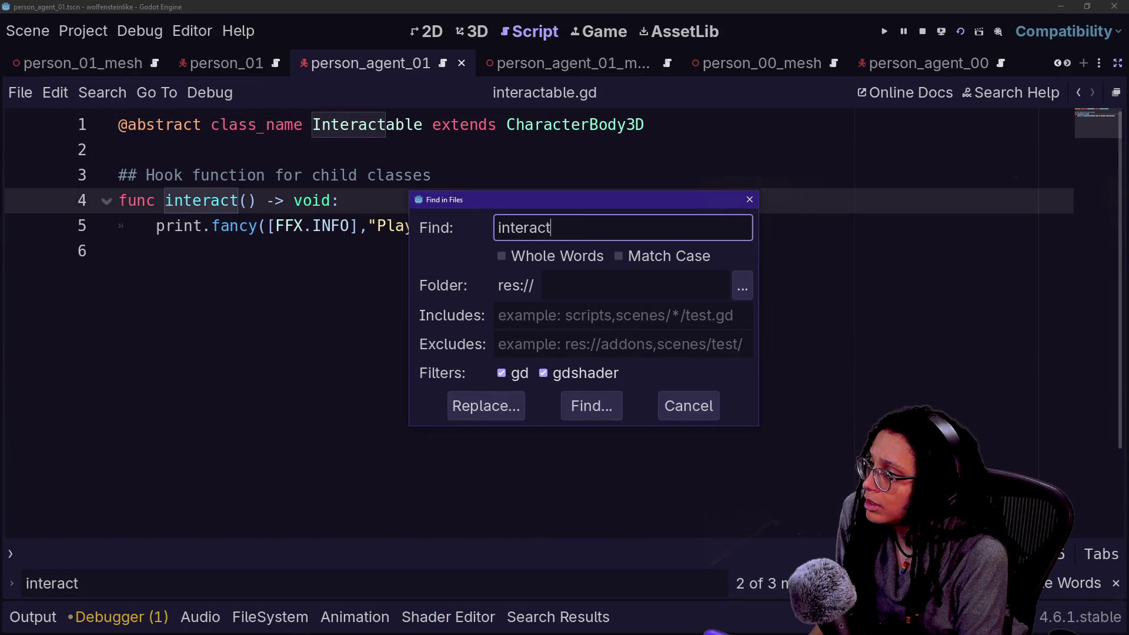
type("()")
key("Return")
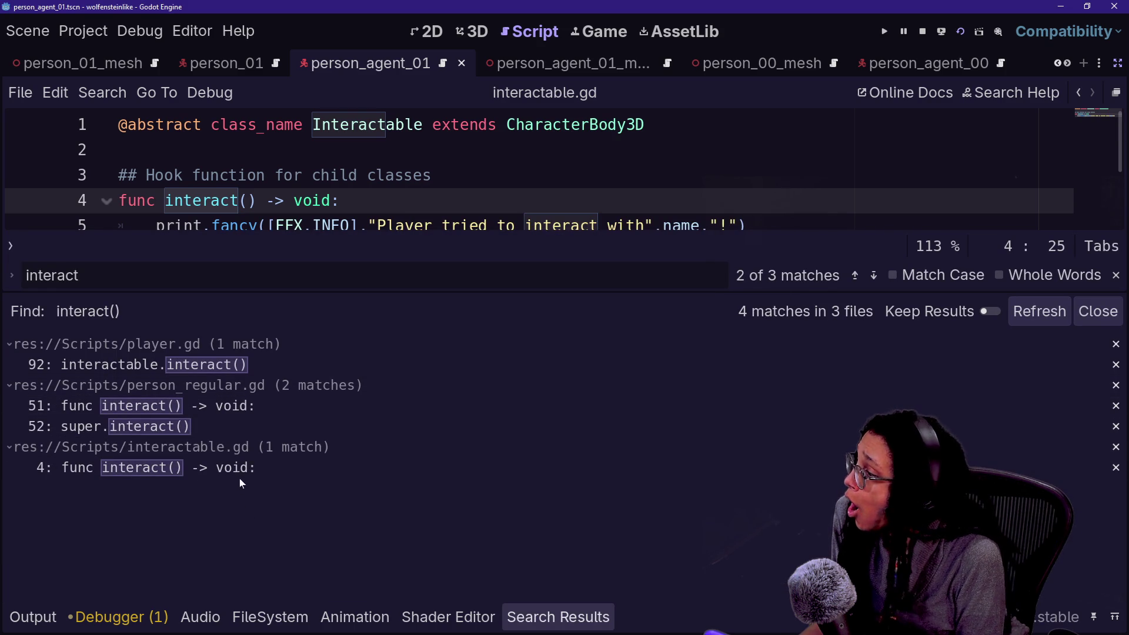
left_click(231, 412)
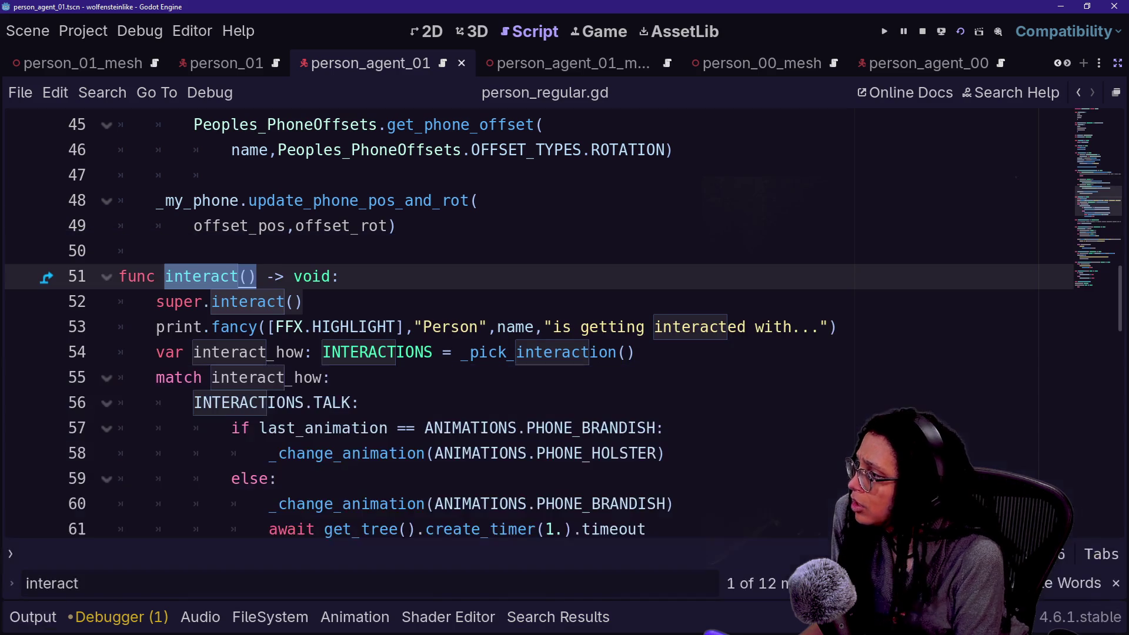
left_click(129, 250)
Step: Inspect the interact function, selecting the debug print on lines 53–54
left_click(332, 377)
left_click(305, 276)
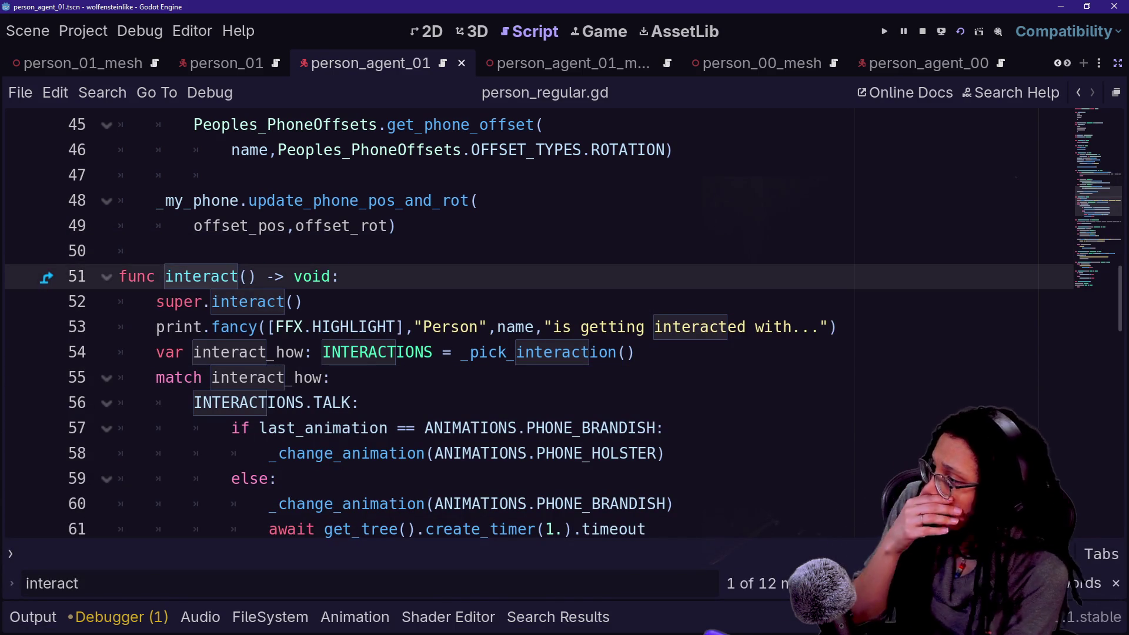
left_click(658, 327)
left_click_drag(155, 327, 635, 352)
left_click(376, 352)
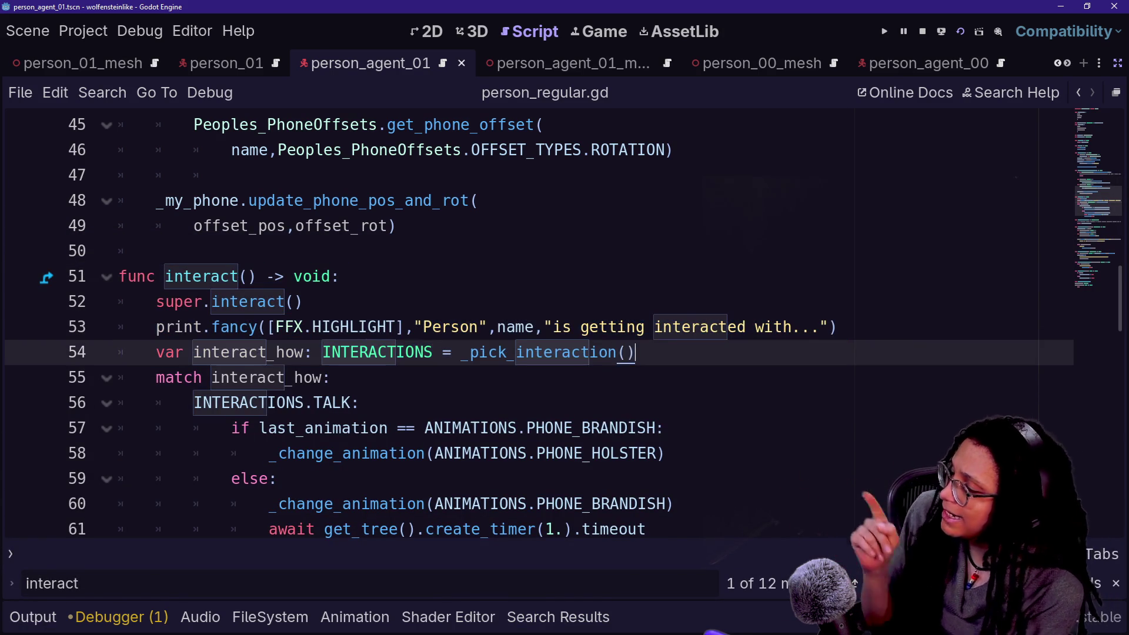
left_click(247, 302)
scroll(529, 323, "up", 15)
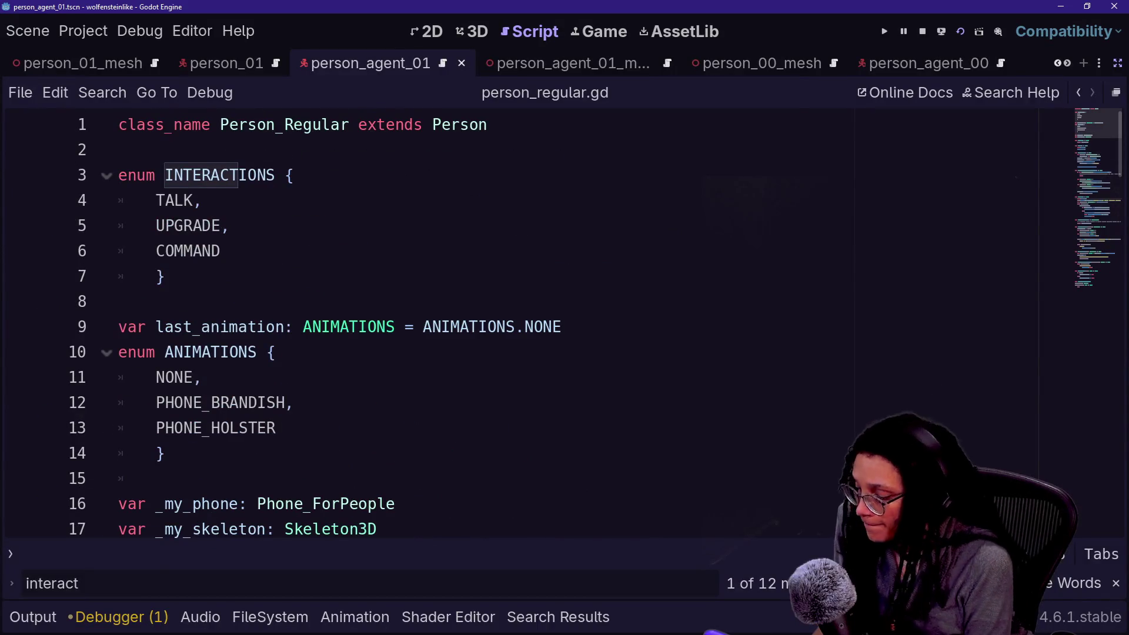
Step: Look up 'person' files in the quick file finder, then dismiss it
key("shift+alt+o")
type("perspn")
key("BackSpace")
type("on")
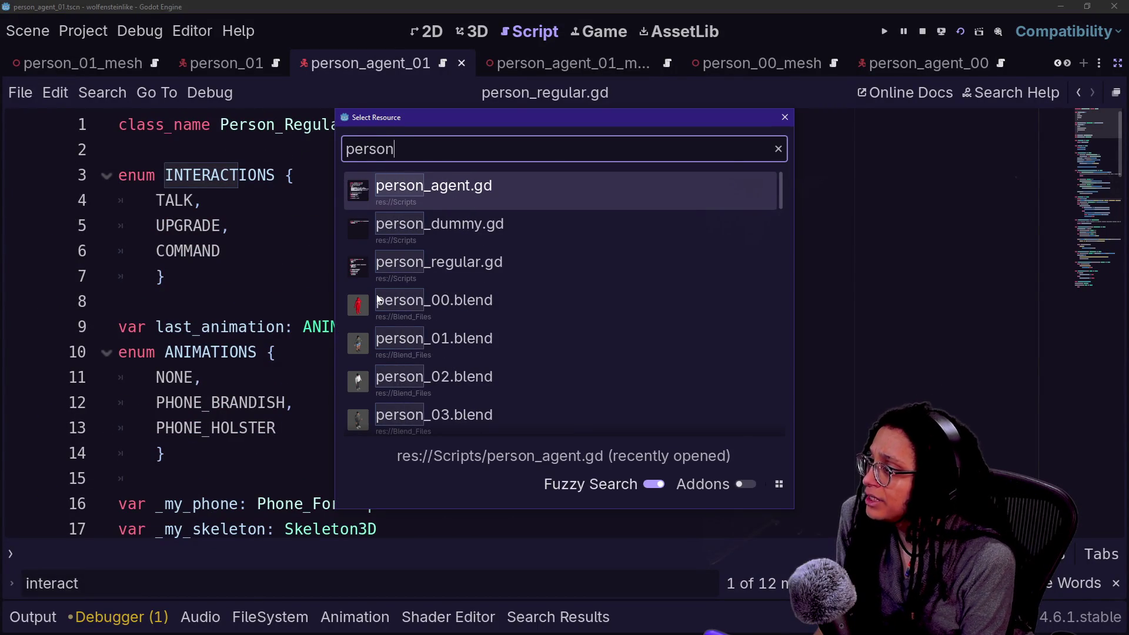
key("Escape")
Step: Delete the print.fancy debug line from interact() and save person_regular.gd
scroll(116, 415, "down", 5)
scroll(115, 415, "up", 5)
scroll(116, 412, "down", 10)
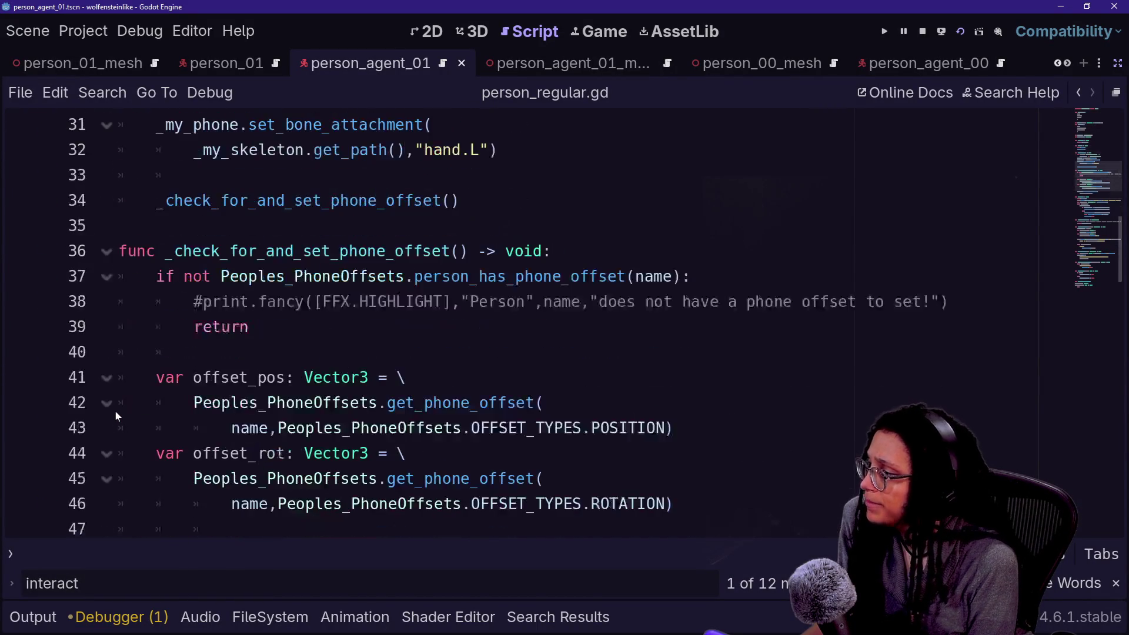
scroll(116, 411, "up", 3)
scroll(116, 411, "down", 9)
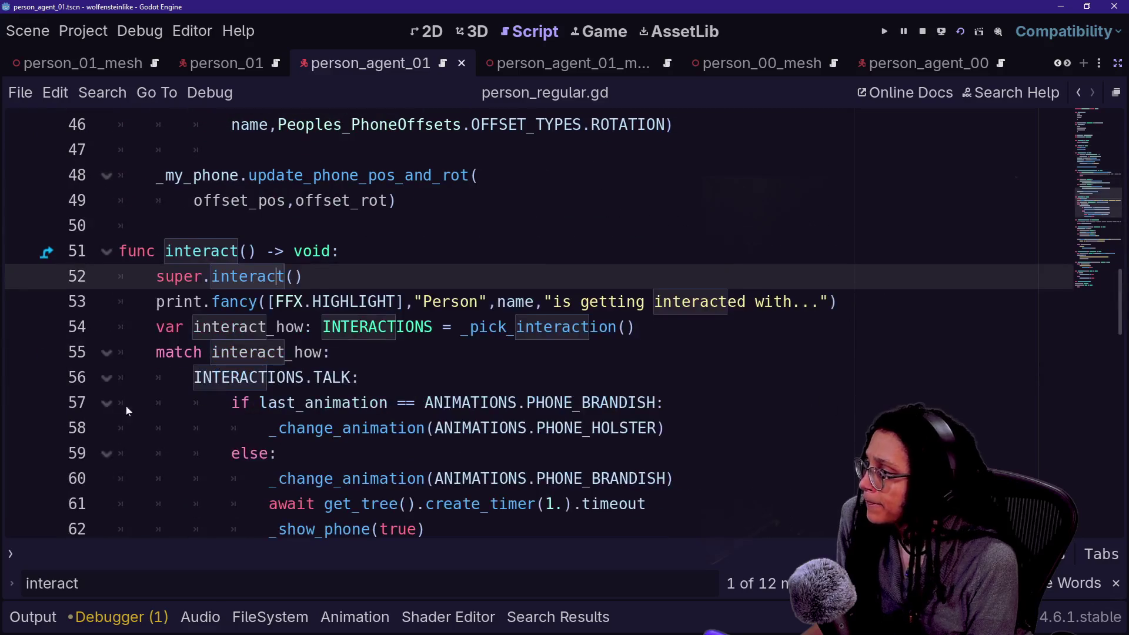
key("Down")
key("End")
key("shift+Up")
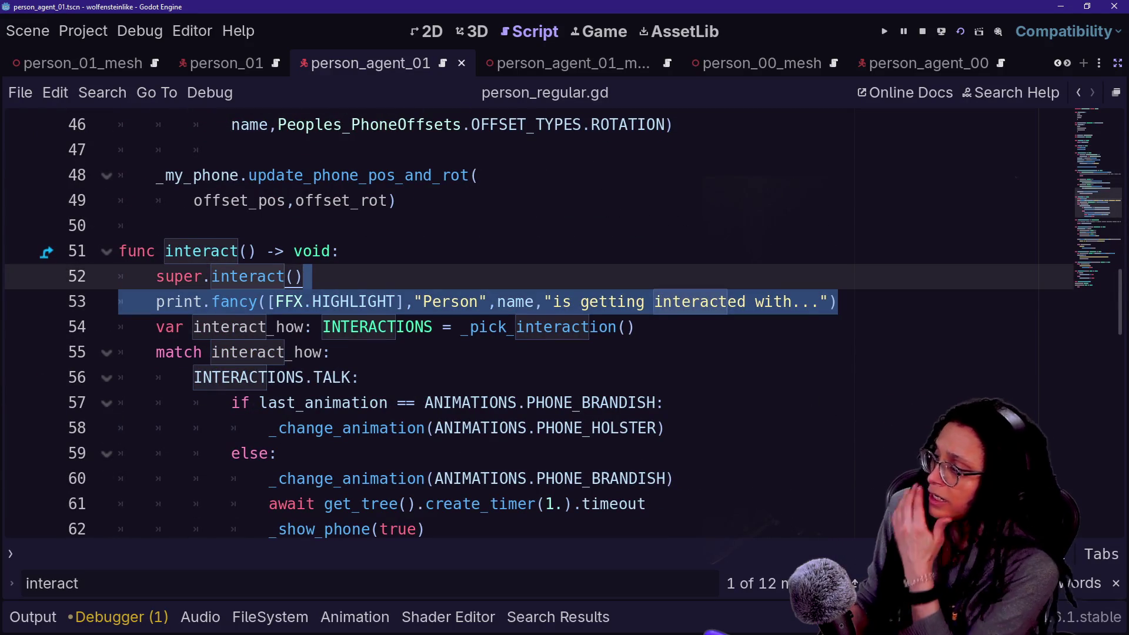
key("BackSpace")
key("ctrl+s")
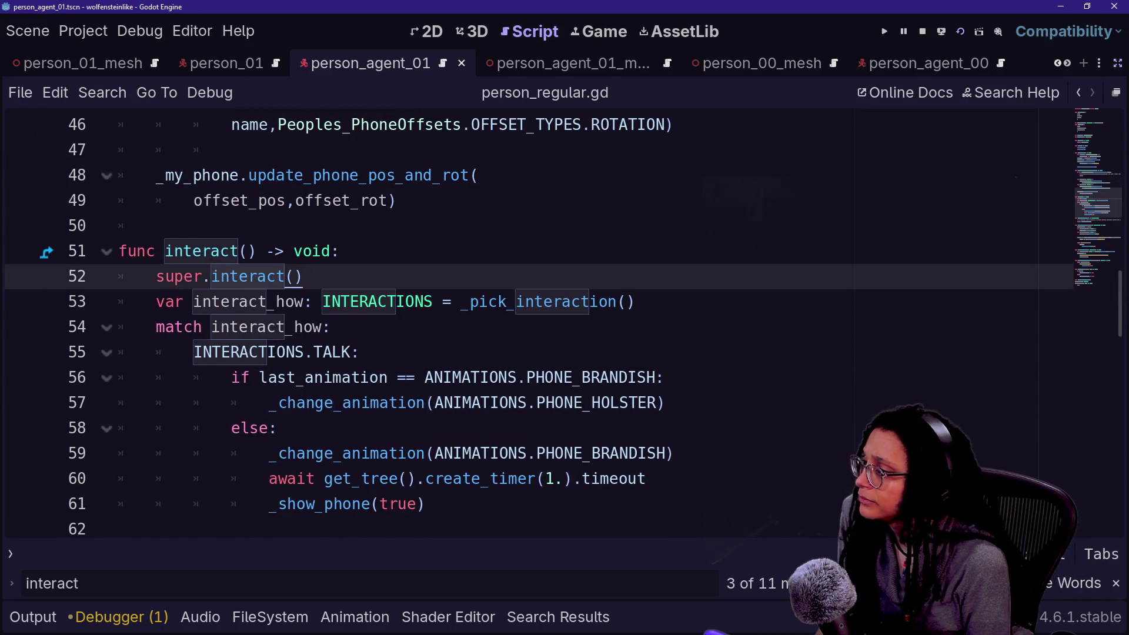
Step: Open the parent Person class script and search it for 'ub'
key("ctrl+Home")
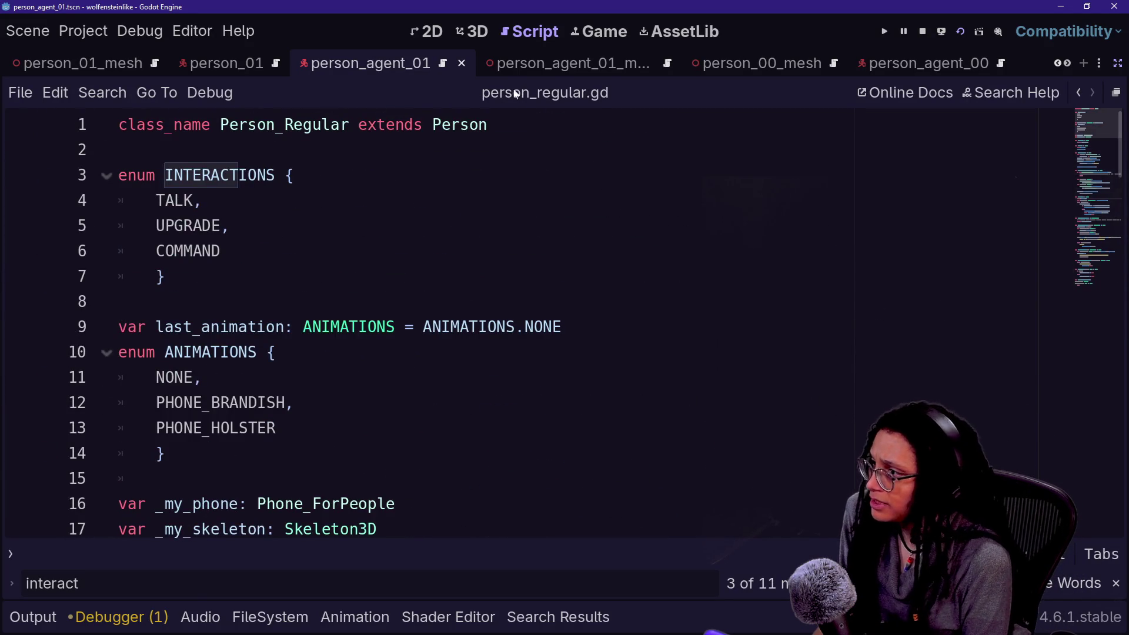
left_click(479, 125, "ctrl")
scroll(479, 127, "down", 5)
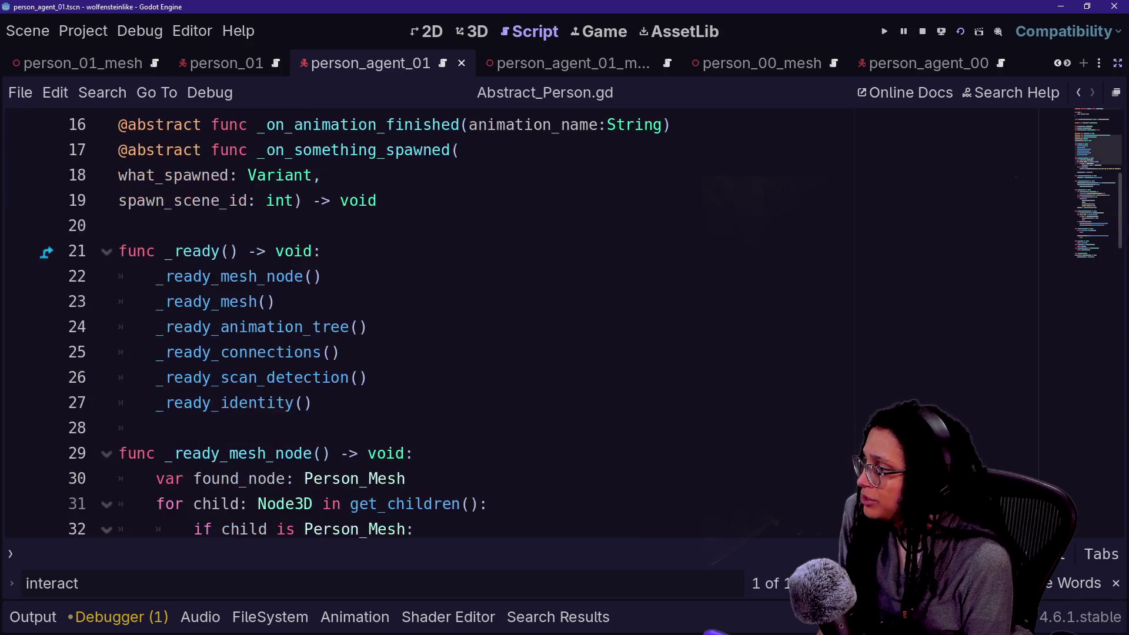
scroll(529, 324, "down", 3)
scroll(529, 324, "down", 8)
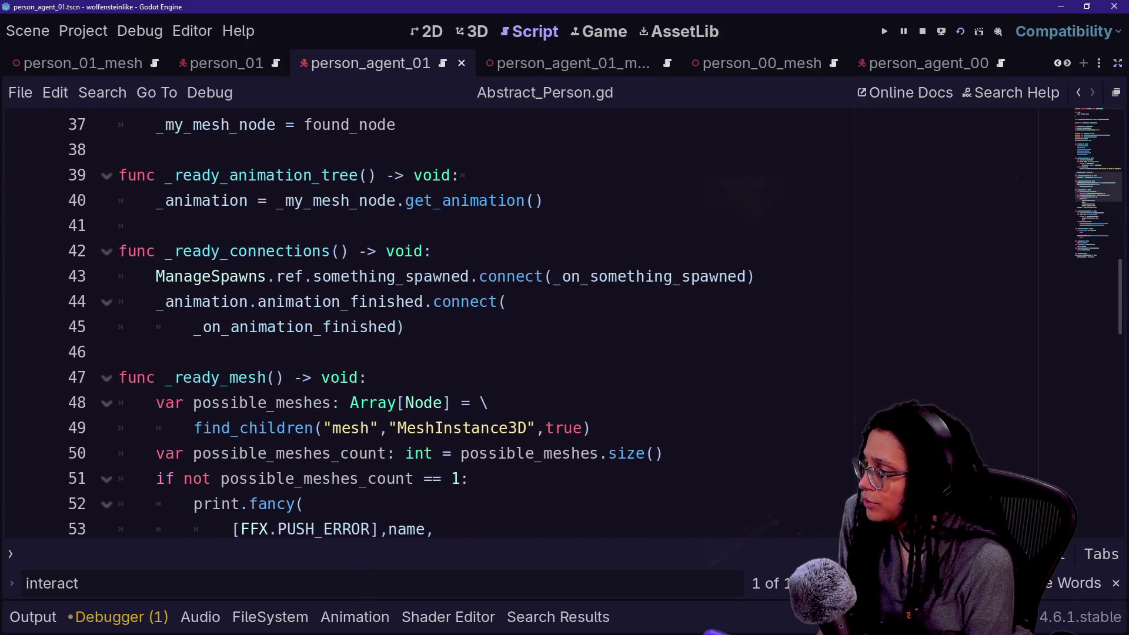
scroll(529, 323, "up", 15)
scroll(529, 323, "down", 4)
key("ctrl+f")
type("ub")
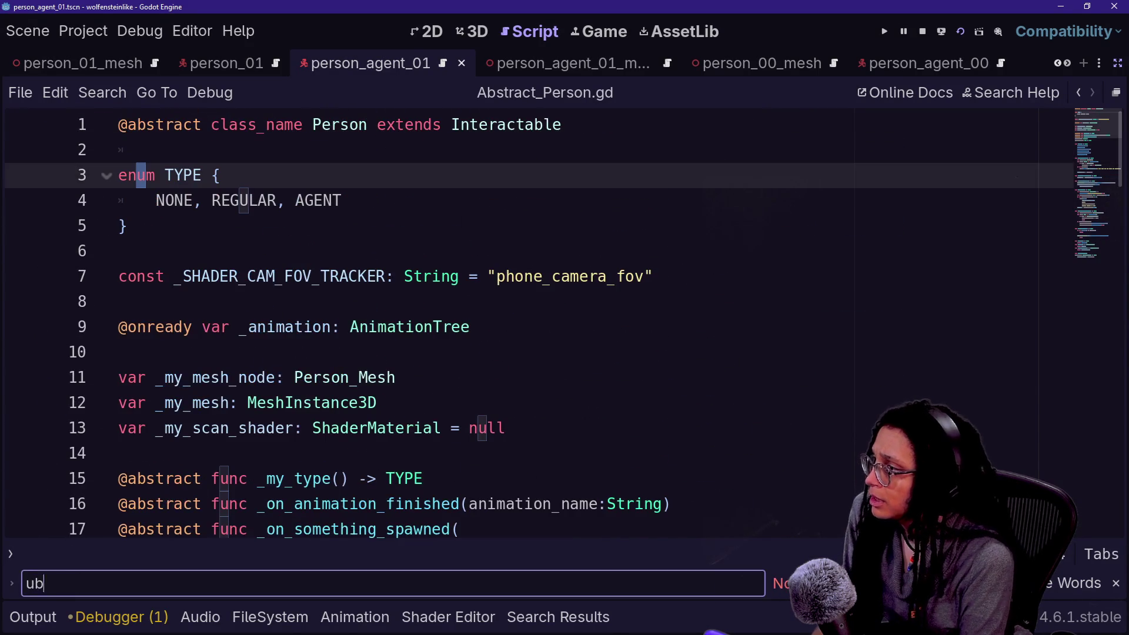
Step: Check interactable.gd, then return to interact() in person_regular.gd
left_click(506, 125, "ctrl")
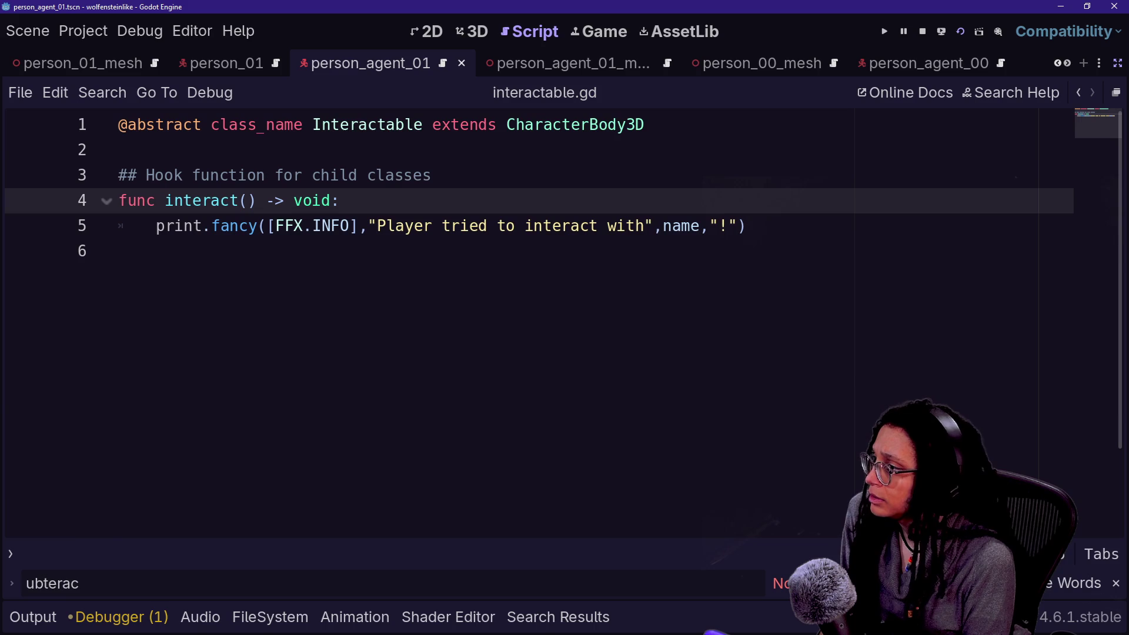
left_click(119, 251)
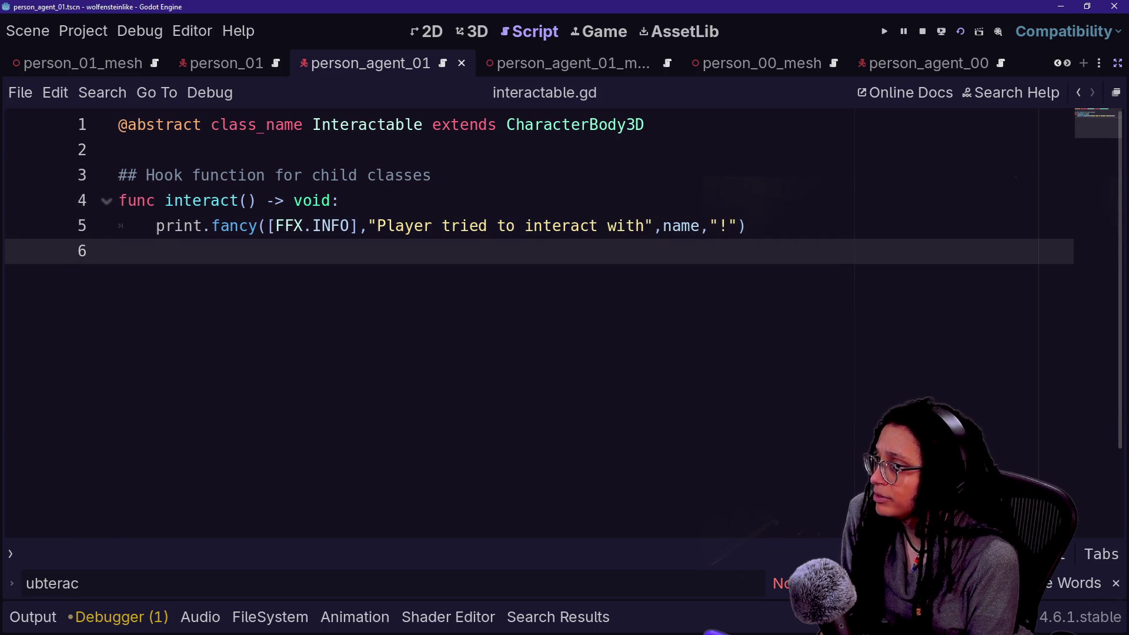
left_click(1078, 93)
left_click(1078, 93)
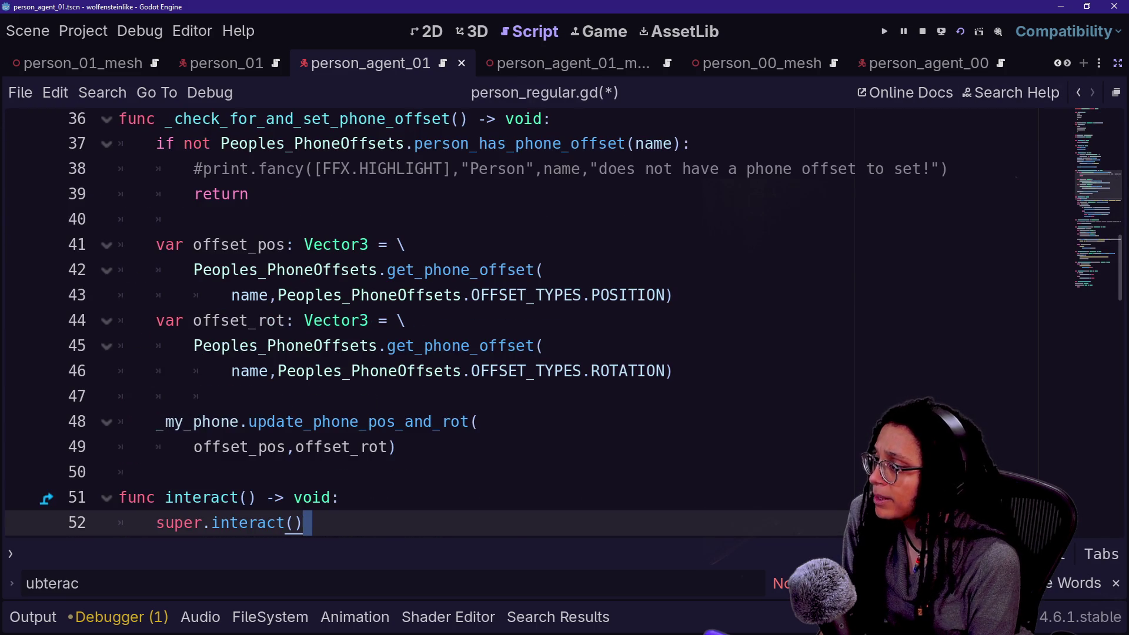
Step: Fix the _my_skeletond typo on line 32 by removing the stray d
key("alt+Left")
scroll(529, 324, "up", 8)
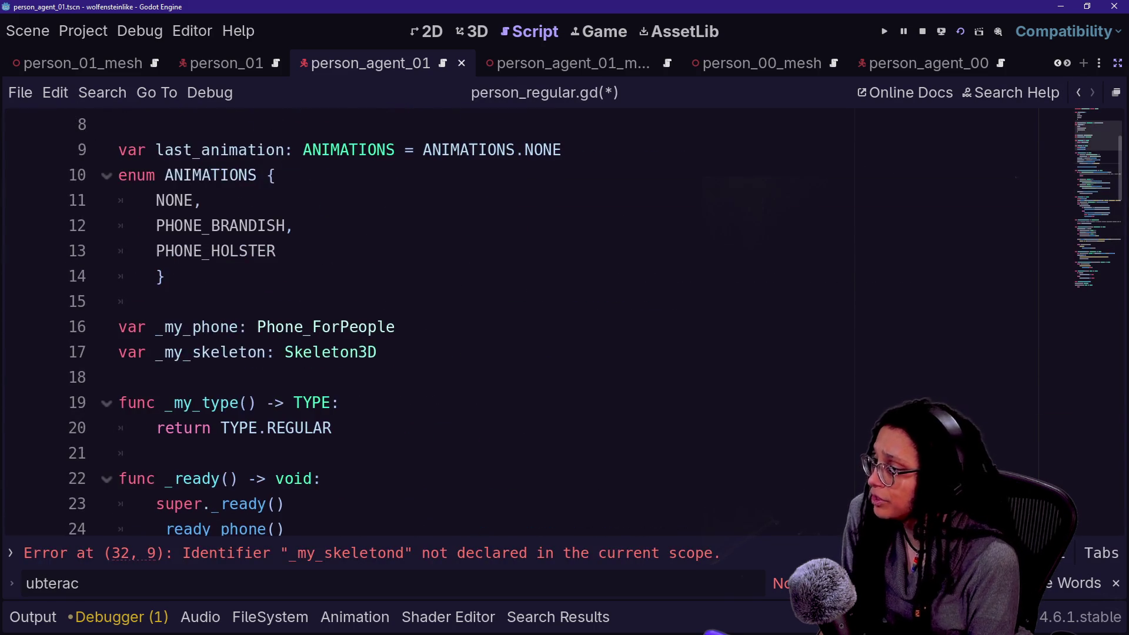
key("BackSpace")
key("alt+Right")
scroll(563, 323, "down", 1)
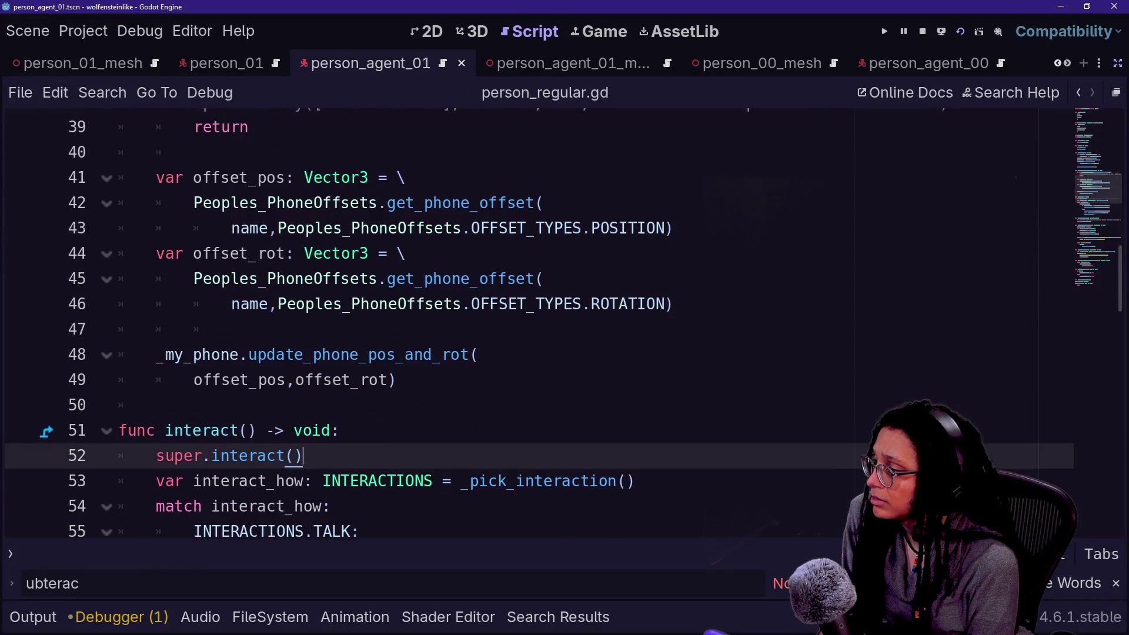
key("ctrl+z")
scroll(564, 324, "up", 3)
scroll(529, 323, "up", 10)
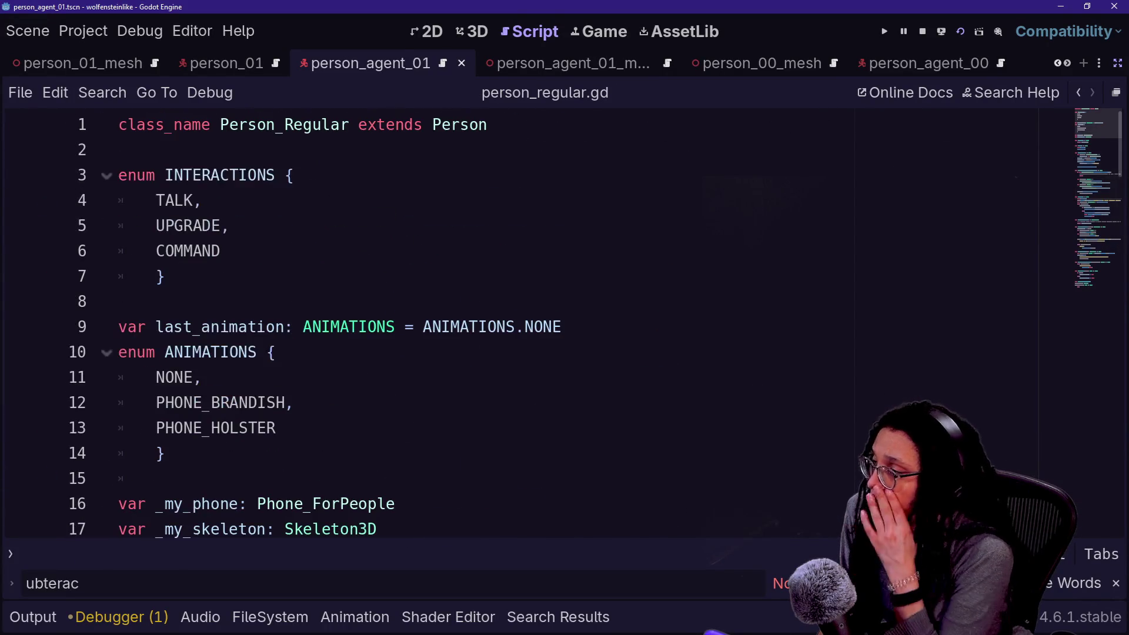
Step: Revisit the Person script and rerun the project-wide search for interact()
key("alt+Left")
scroll(529, 323, "down", 6)
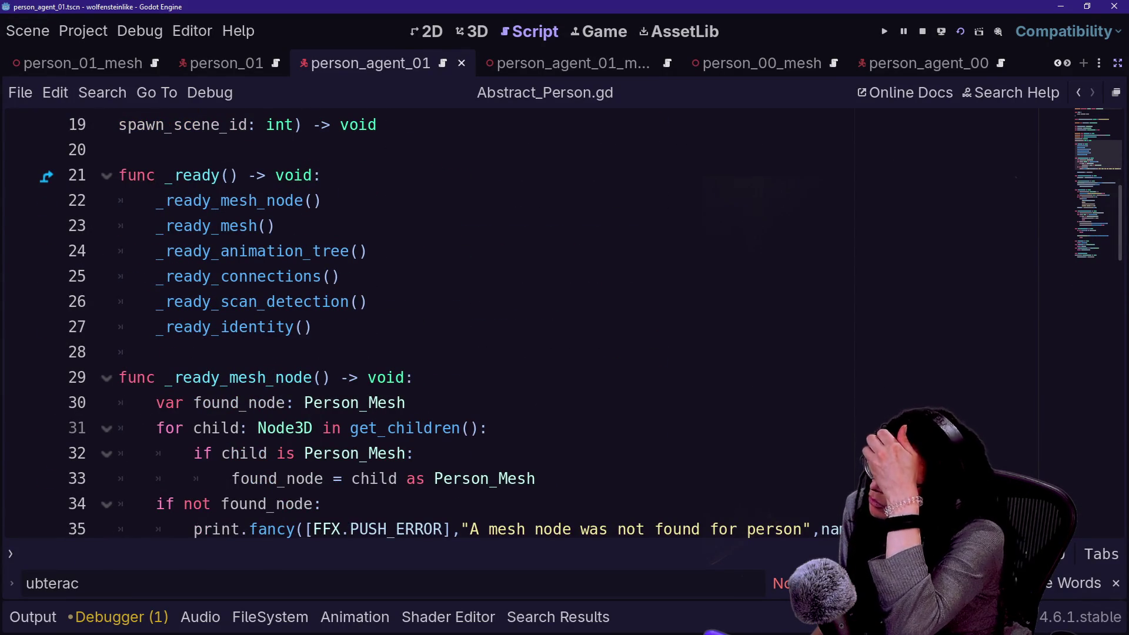
scroll(529, 324, "down", 6)
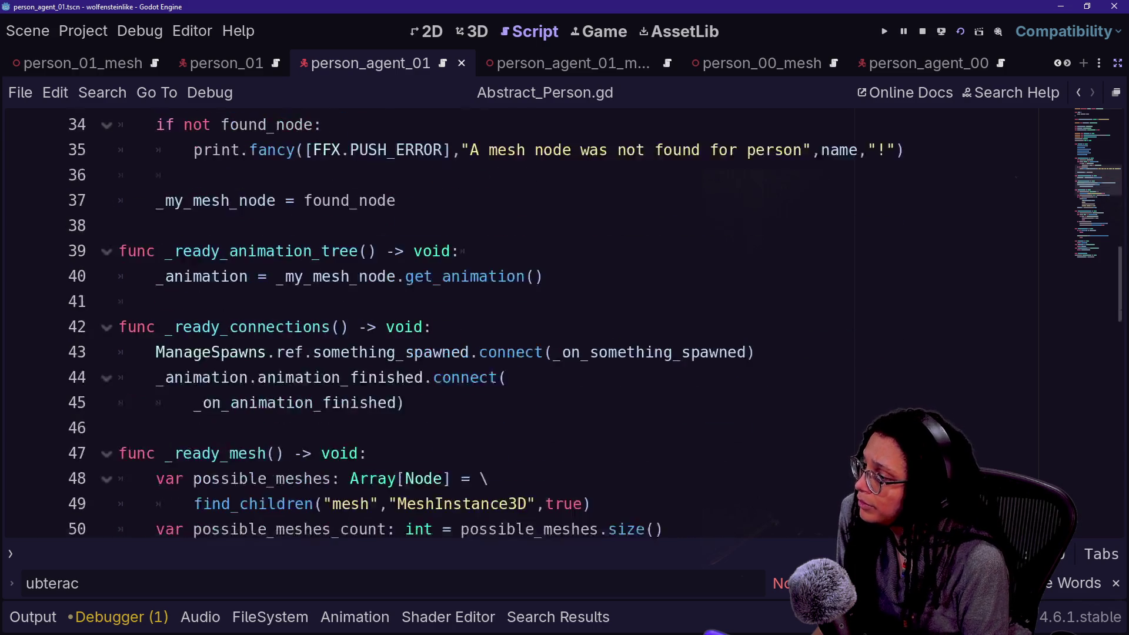
scroll(529, 323, "down", 2)
scroll(529, 323, "up", 13)
left_click(465, 124)
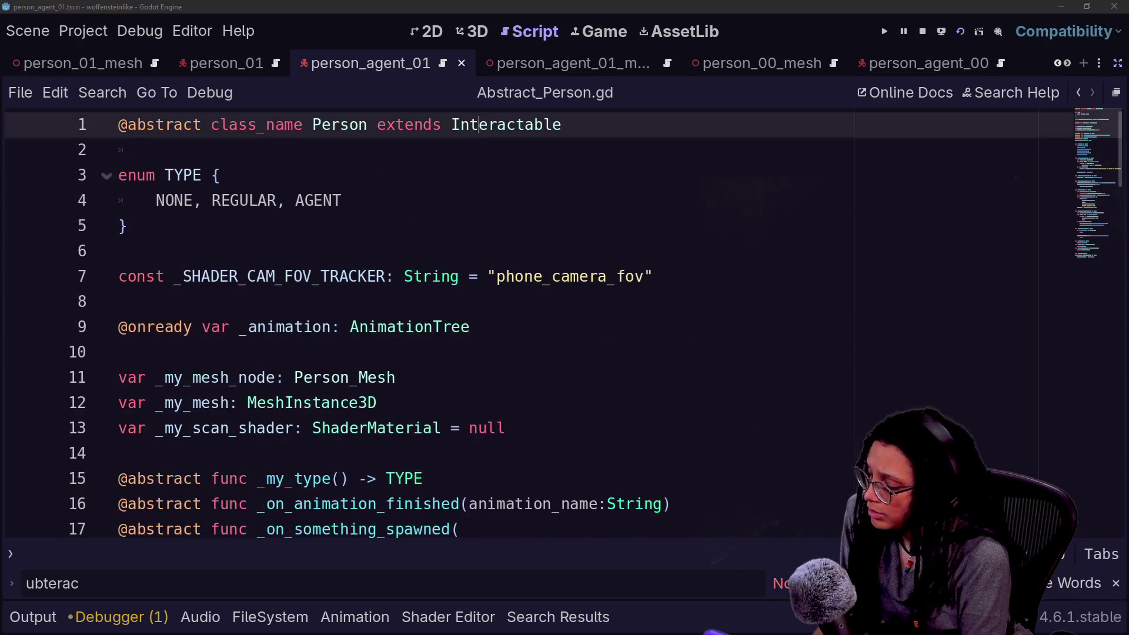
key("ctrl+shift+f")
type("interact()")
key("Return")
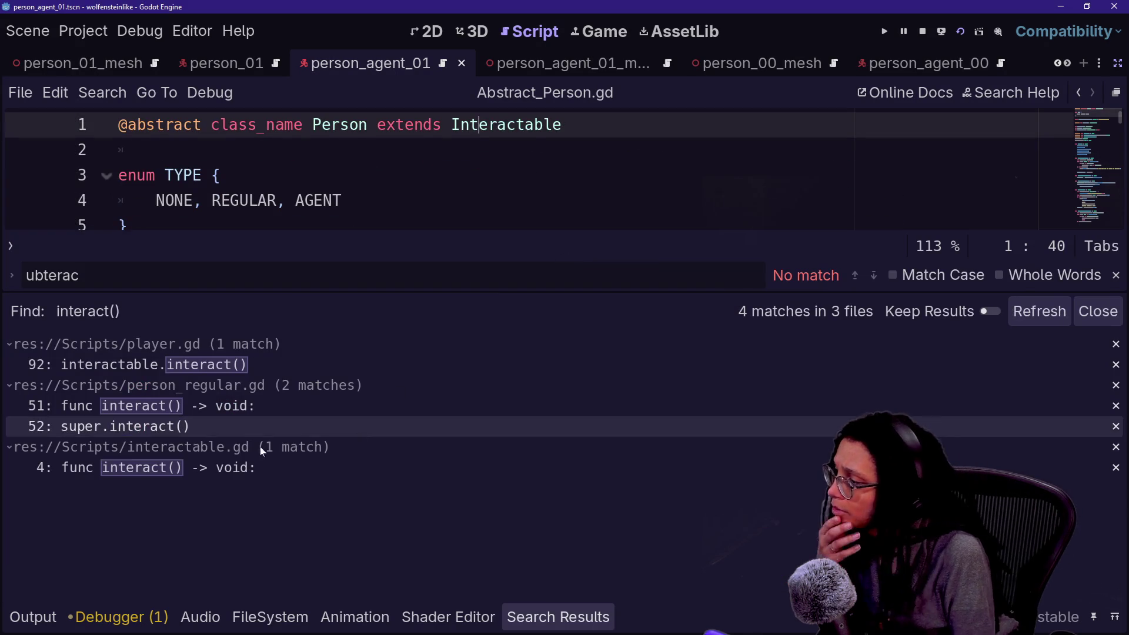
Step: Jump to the interact() call on line 92 of player.gd and hide the search results
left_click(196, 366)
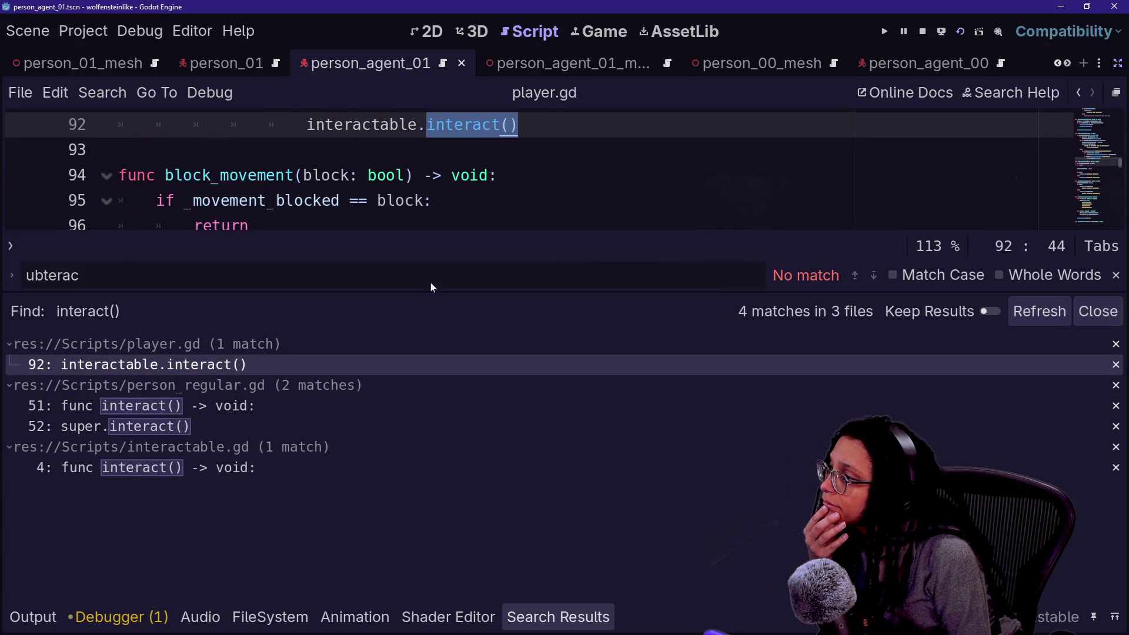
key("Down")
key("Down")
key("Down")
key("ctrl+j")
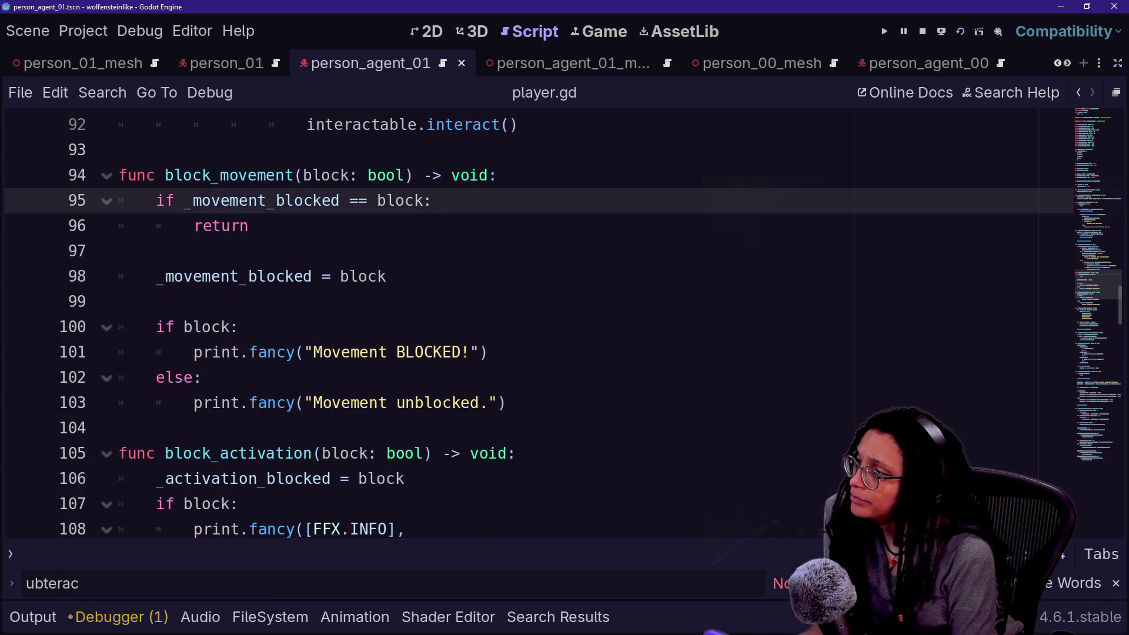
scroll(529, 323, "up", 5)
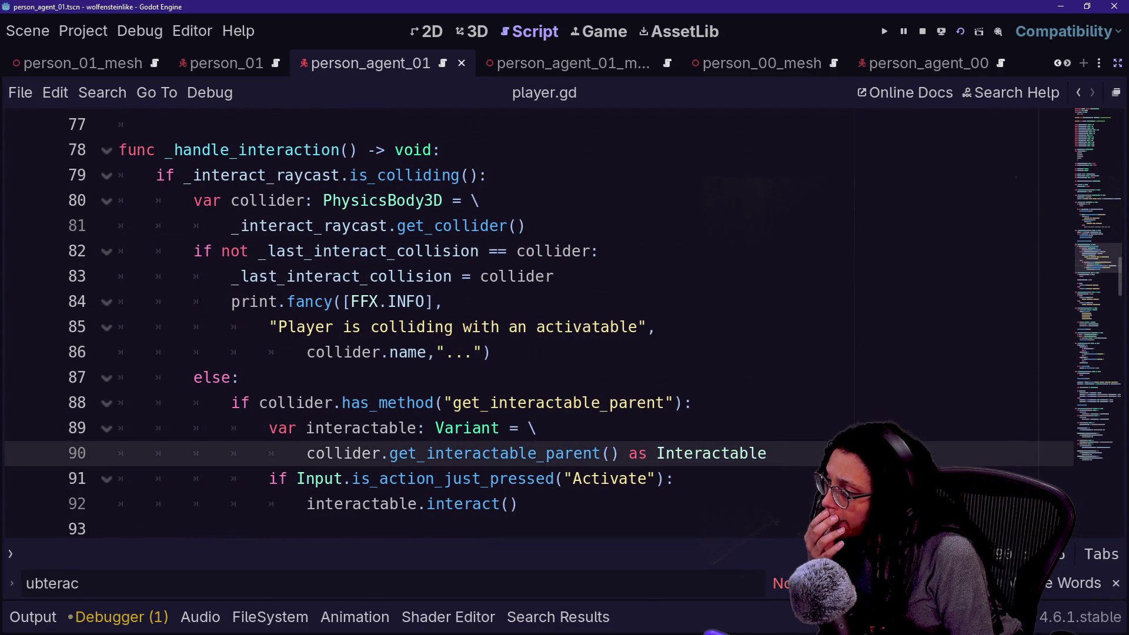
Step: Highlight the interaction code on lines 86–92 around the interact() call
left_click(454, 503)
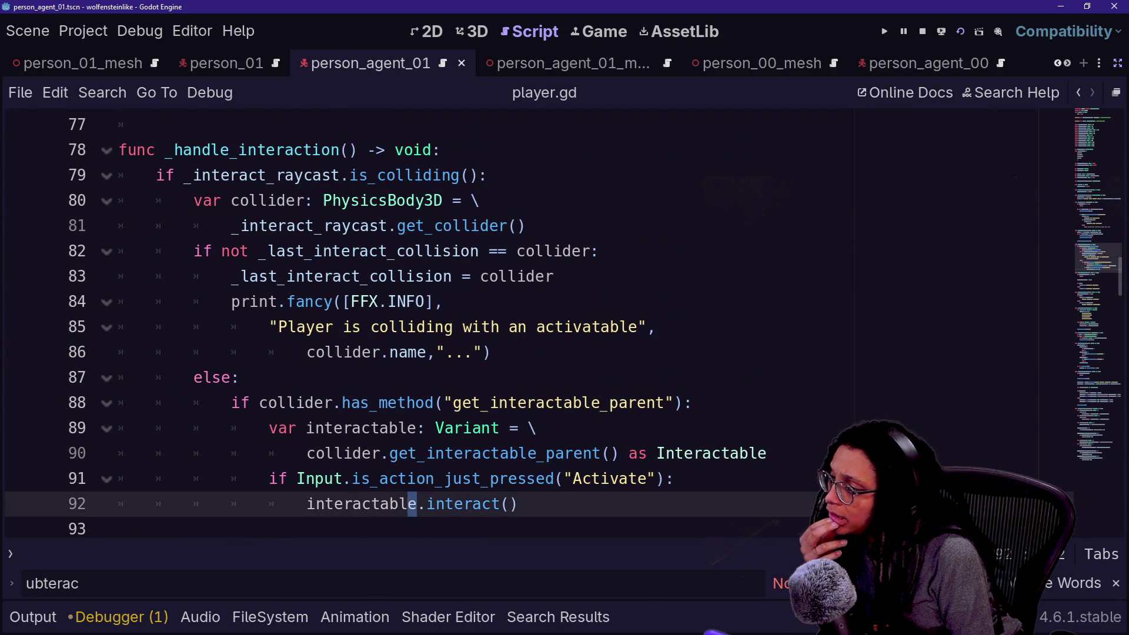
left_click(418, 504)
left_click(536, 428)
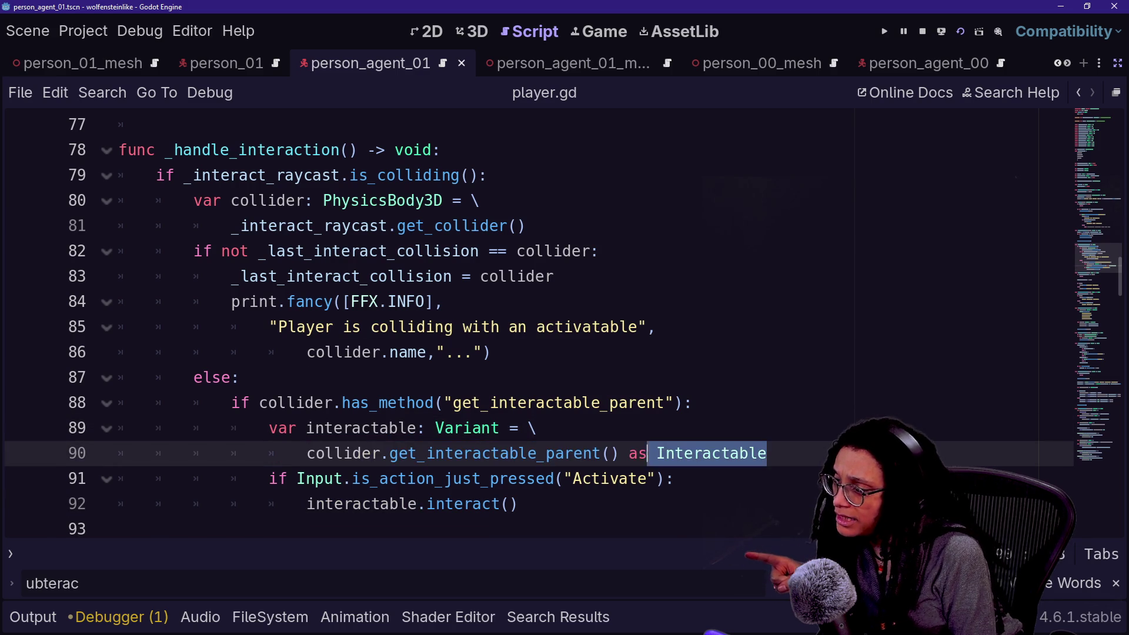
left_click_drag(333, 454, 372, 453)
left_click(411, 428)
mouse_move(373, 403)
left_mouse_down()
mouse_move(529, 478)
mouse_move(480, 403)
left_mouse_up()
left_click(517, 504)
left_click(239, 370)
left_click(411, 472)
left_click_drag(231, 396, 517, 497)
left_click(491, 346)
Step: Scroll through the script and select the get_interactable_parent call on line 90
scroll(529, 323, "up", 2)
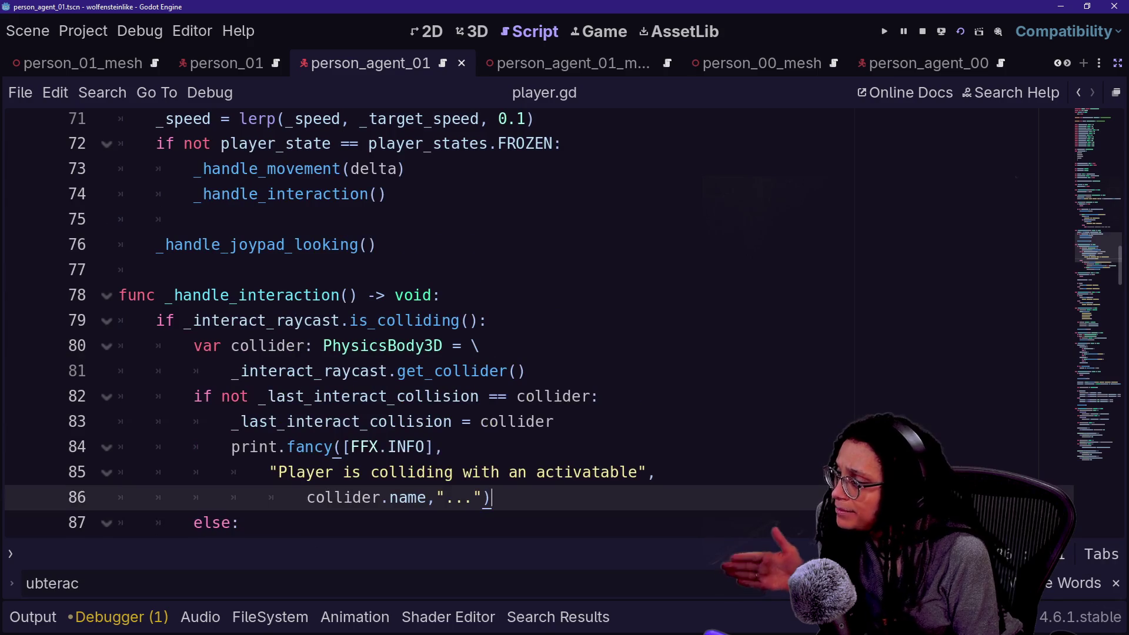
scroll(529, 323, "up", 20)
scroll(529, 323, "down", 2)
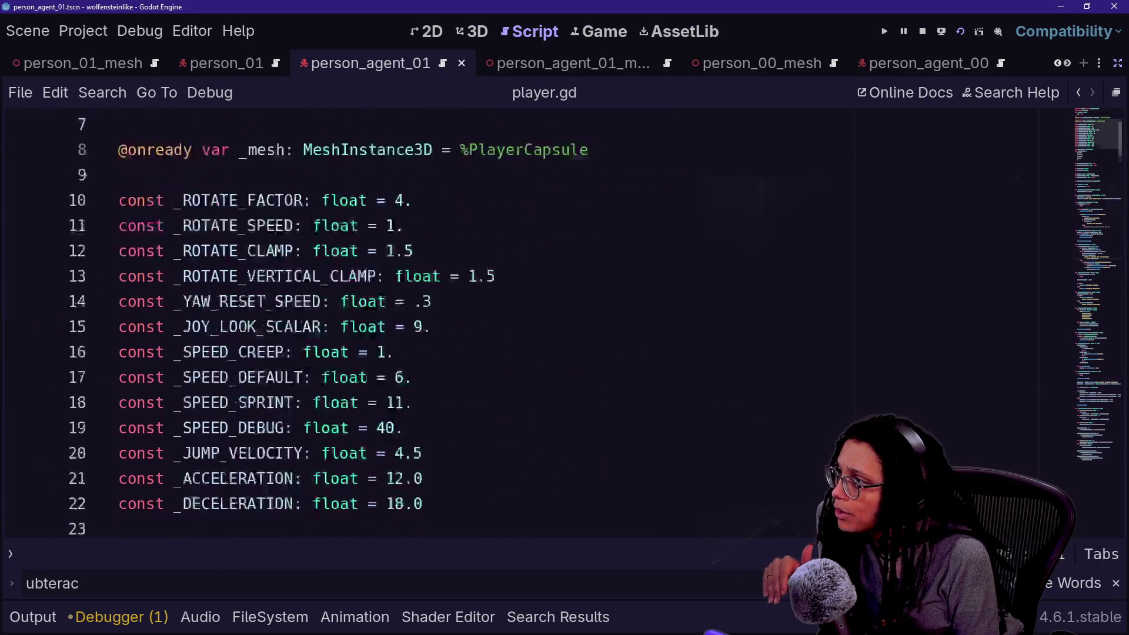
scroll(529, 323, "down", 20)
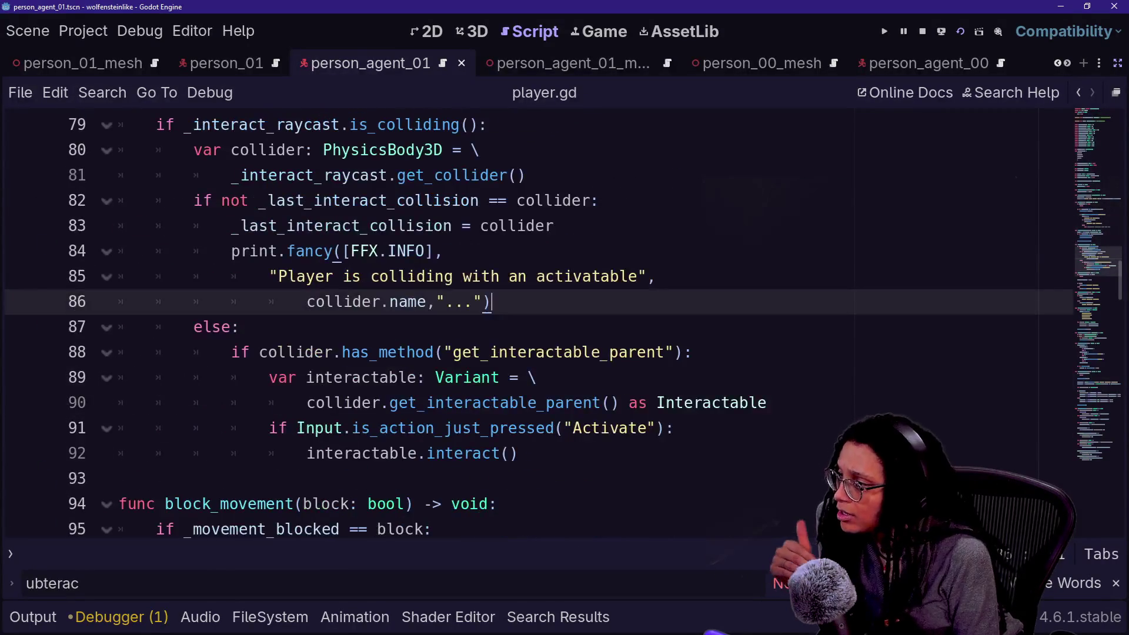
scroll(529, 323, "up", 1)
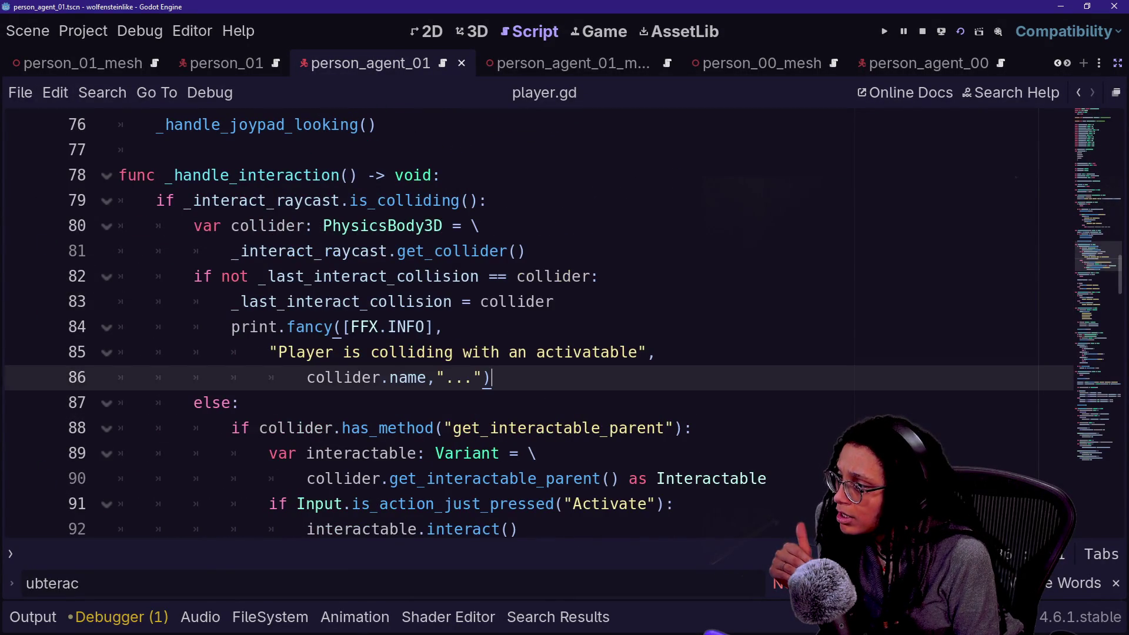
scroll(529, 323, "down", 1)
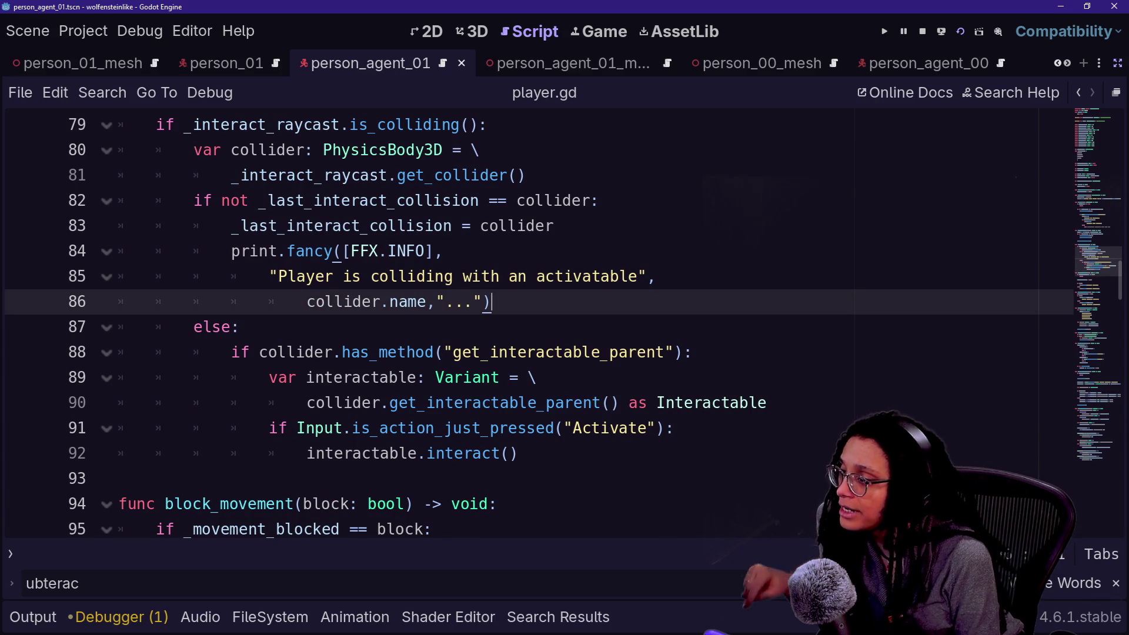
left_click(498, 504)
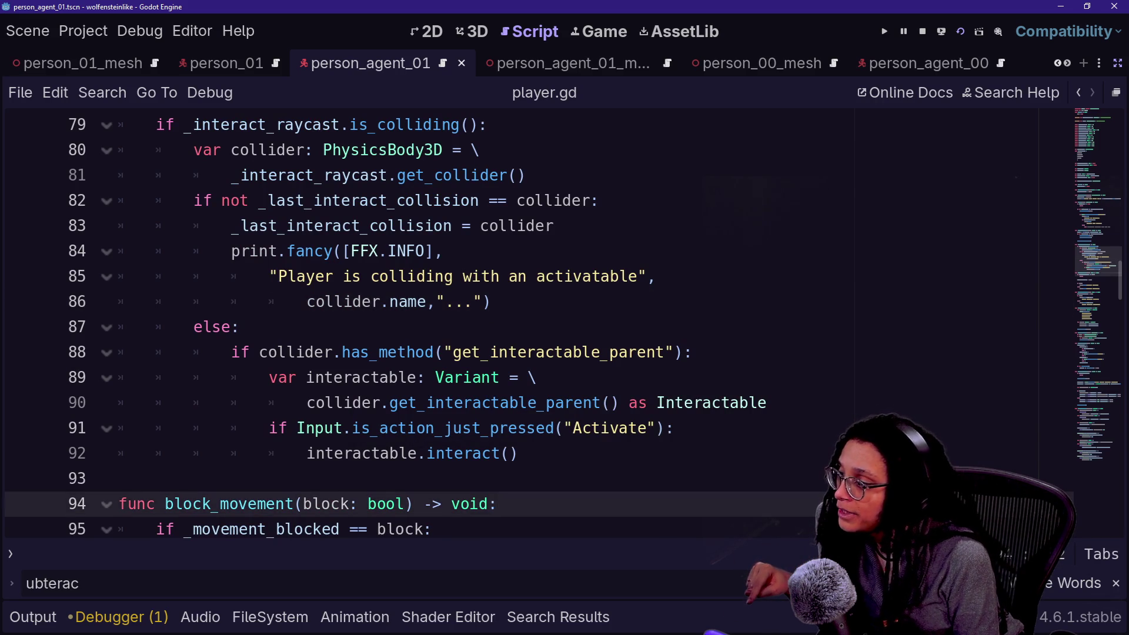
double_click(412, 403)
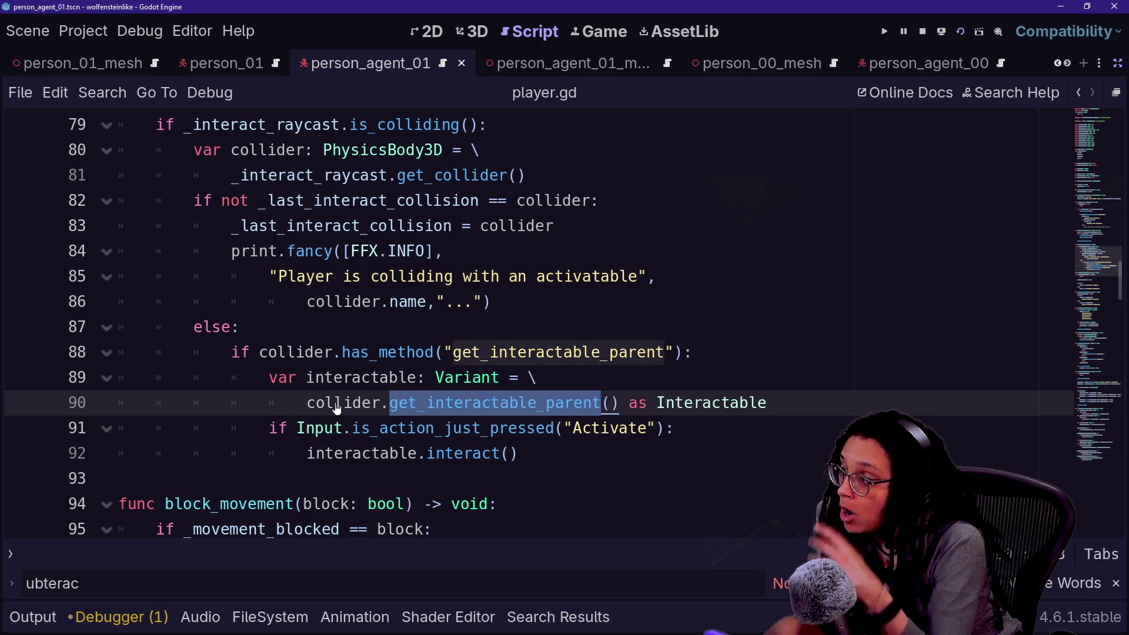
Step: Select the has_method check on line 88, then deselect it
mouse_move(687, 352)
left_mouse_down()
mouse_move(303, 352)
mouse_move(538, 352)
left_mouse_up()
left_click(250, 352)
left_click(694, 370)
left_click_drag(692, 352, 241, 327)
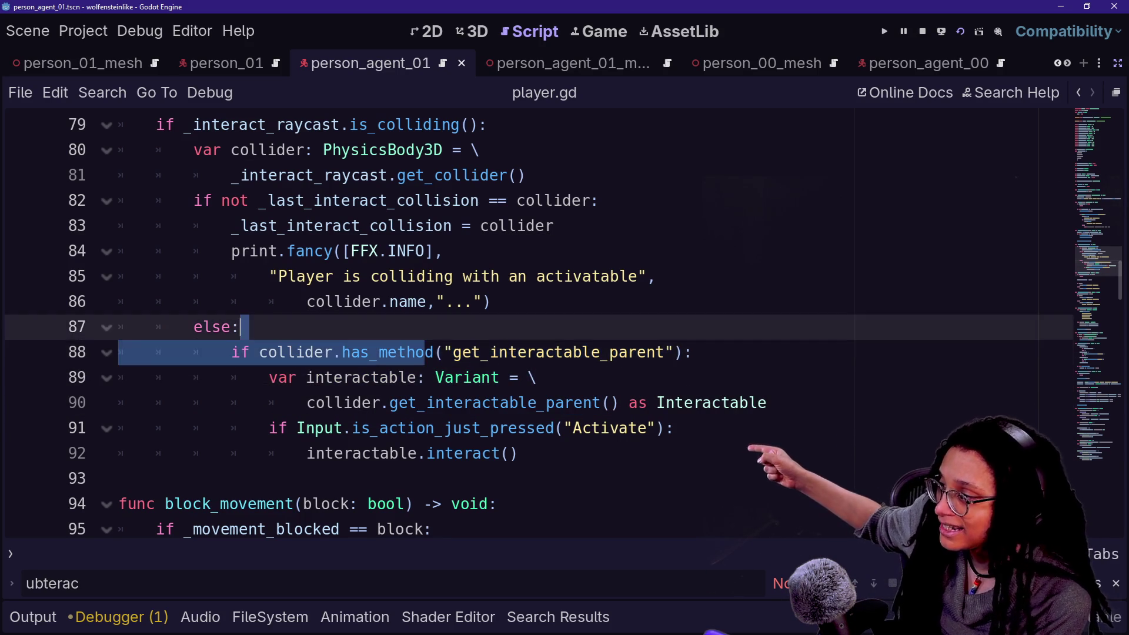
left_click_drag(693, 352, 437, 352)
left_click(692, 352)
left_click_drag(241, 327, 692, 352)
left_click(693, 353)
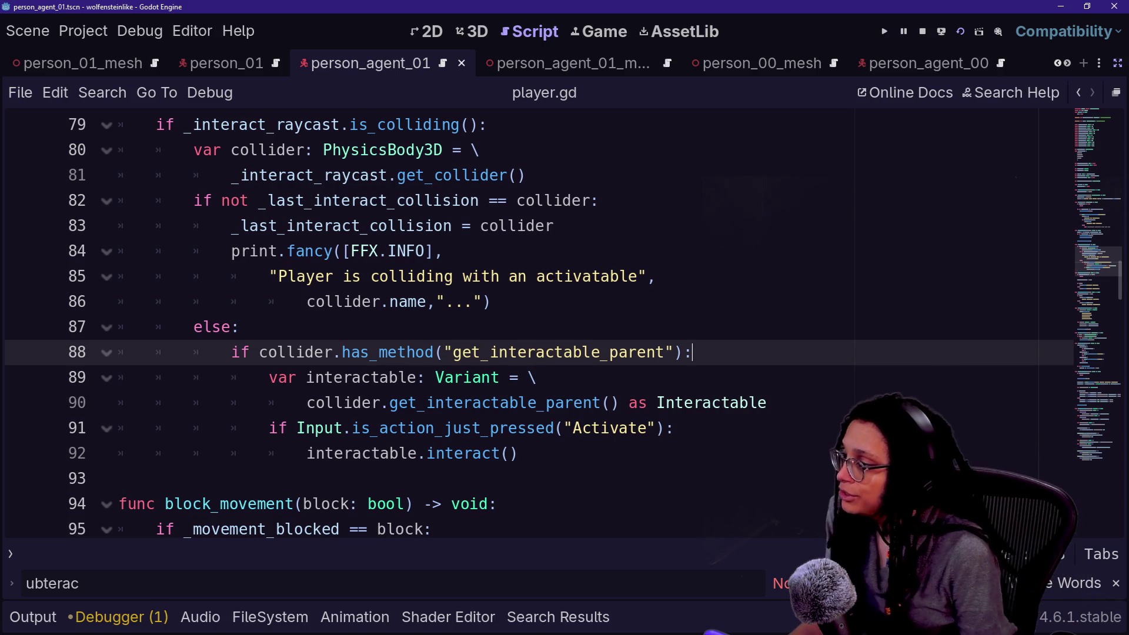
left_click_drag(231, 352, 693, 351)
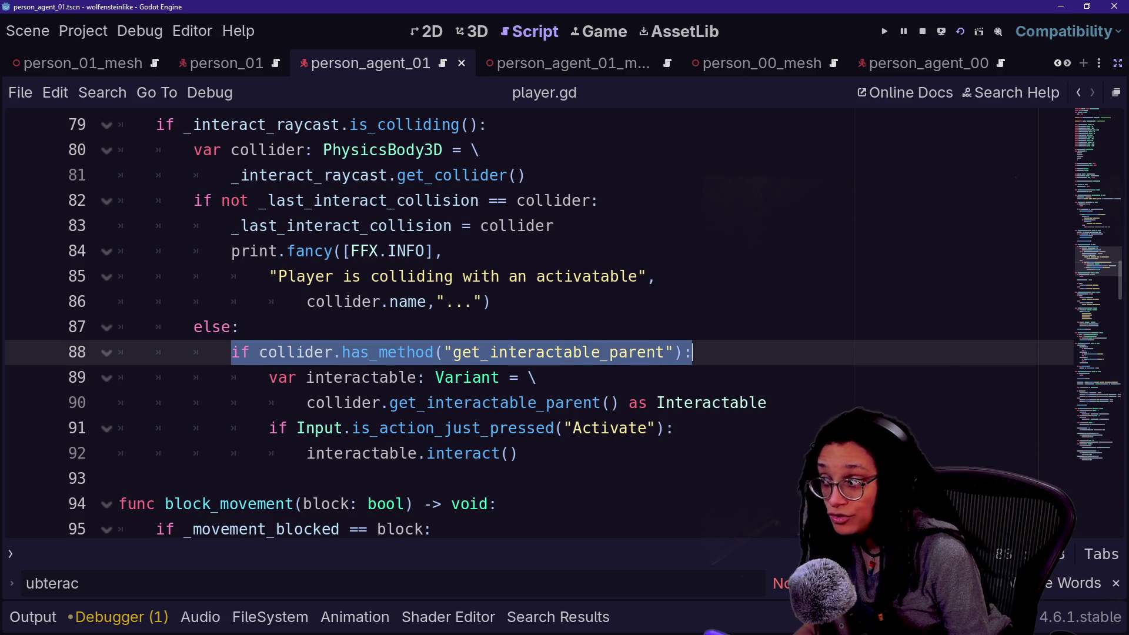
key("Right")
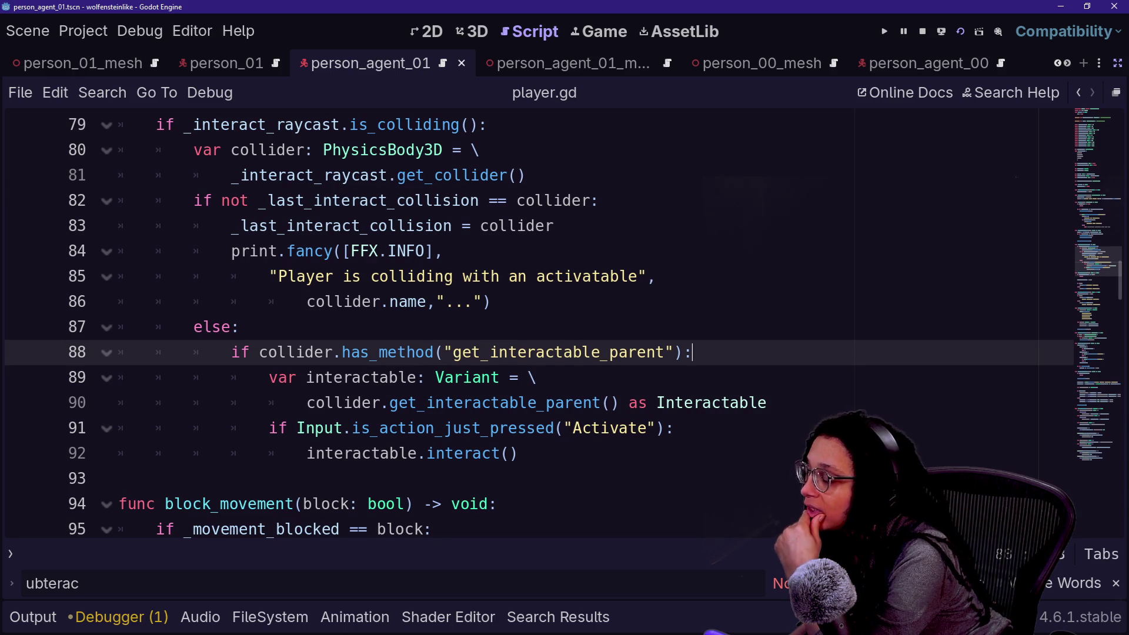
Step: Select the collision message on lines 85–86 and review the output log before hiding it
mouse_move(232, 277)
left_mouse_down()
mouse_move(277, 291)
mouse_move(491, 302)
left_mouse_up()
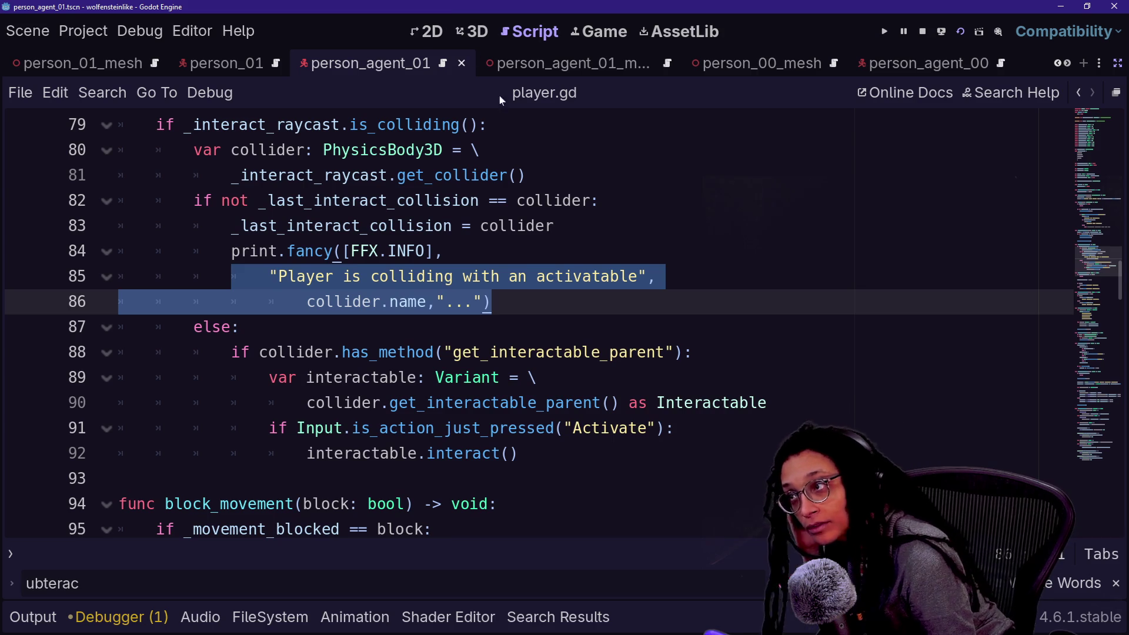
left_click(67, 614)
left_click(34, 617)
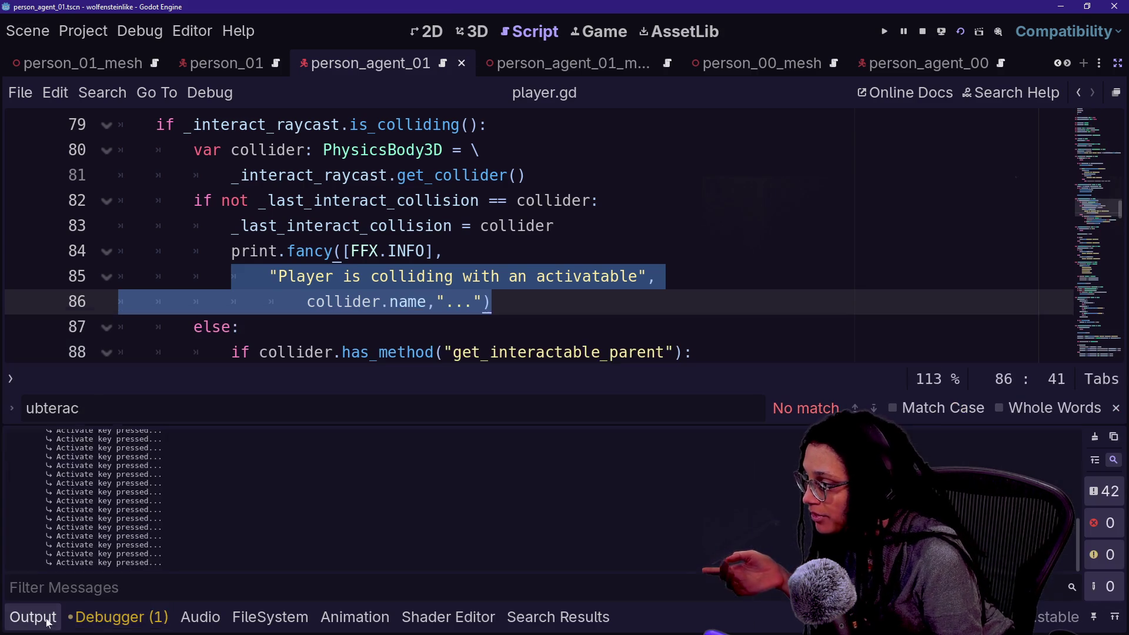
mouse_move(89, 521)
left_mouse_down()
mouse_move(265, 530)
mouse_move(235, 561)
left_mouse_up()
left_click(408, 301)
key("ctrl+j")
key("ctrl+j")
key("ctrl+j")
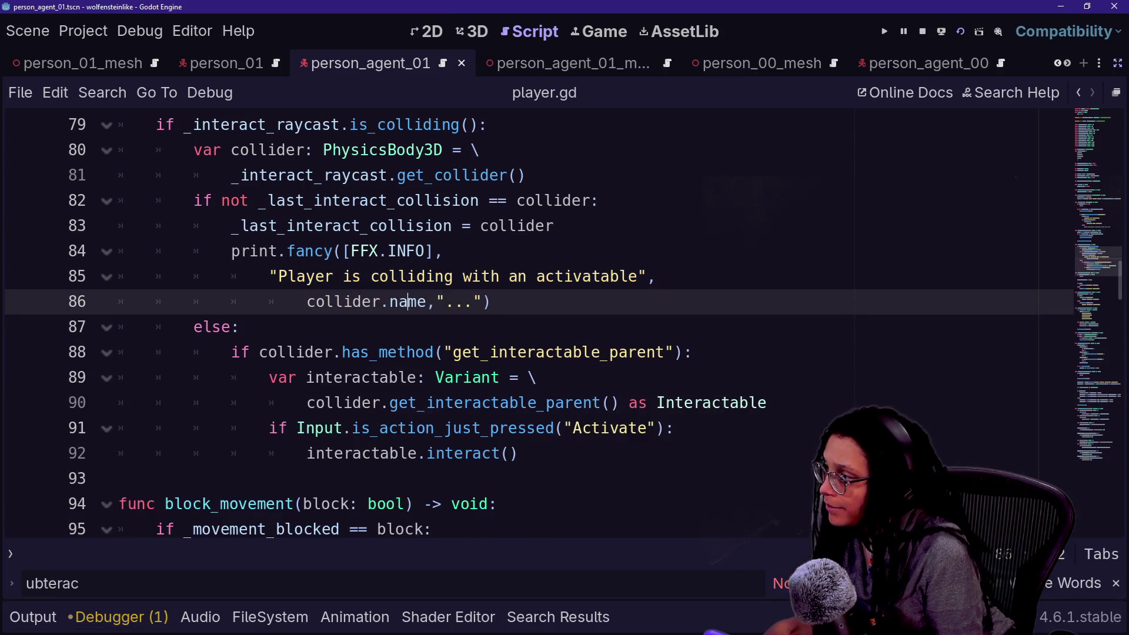
Step: Select lines 88–95, then reselect the has_method condition on line 88
mouse_move(241, 351)
left_mouse_down()
mouse_move(191, 377)
mouse_move(433, 528)
left_mouse_up()
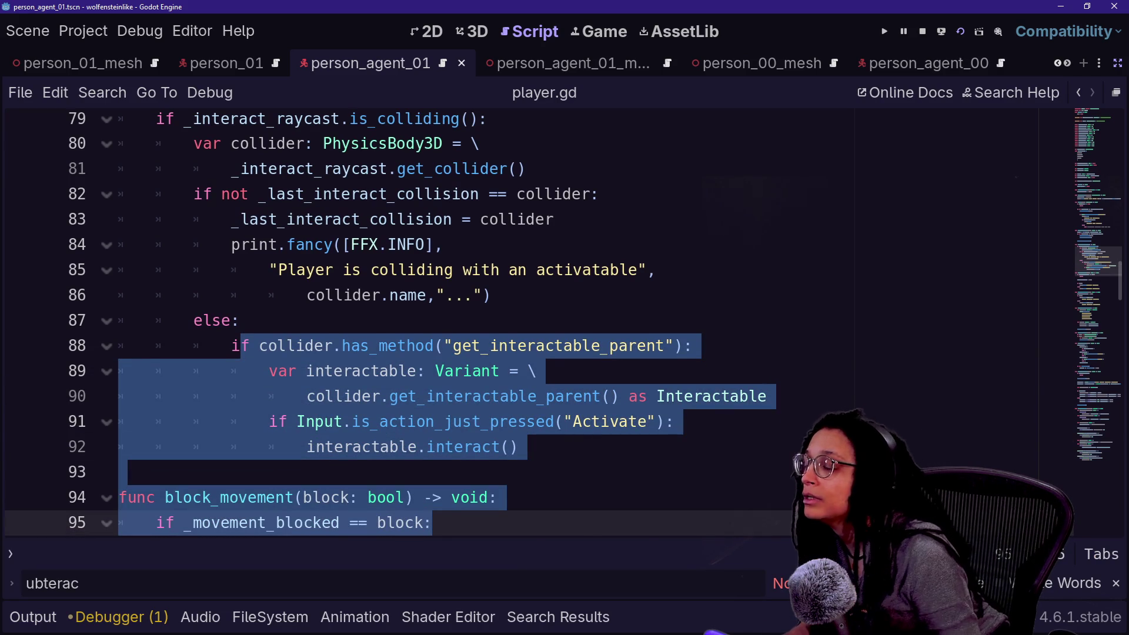
left_click(573, 422)
mouse_move(231, 346)
left_mouse_down()
mouse_move(693, 345)
mouse_move(573, 346)
mouse_move(657, 346)
mouse_move(536, 371)
mouse_move(674, 422)
mouse_move(767, 396)
mouse_move(536, 371)
mouse_move(693, 346)
mouse_move(767, 396)
mouse_move(537, 371)
mouse_move(693, 345)
left_mouse_up()
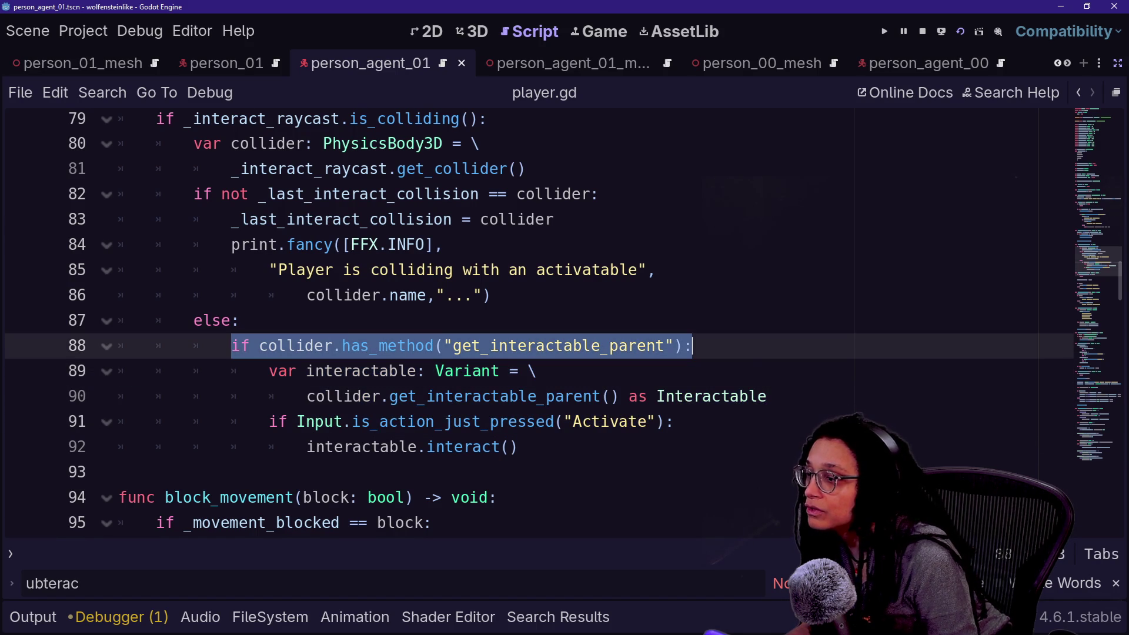
Step: Delete the has_method line and dedent the remaining interaction lines one level
key("BackSpace")
key("BackSpace")
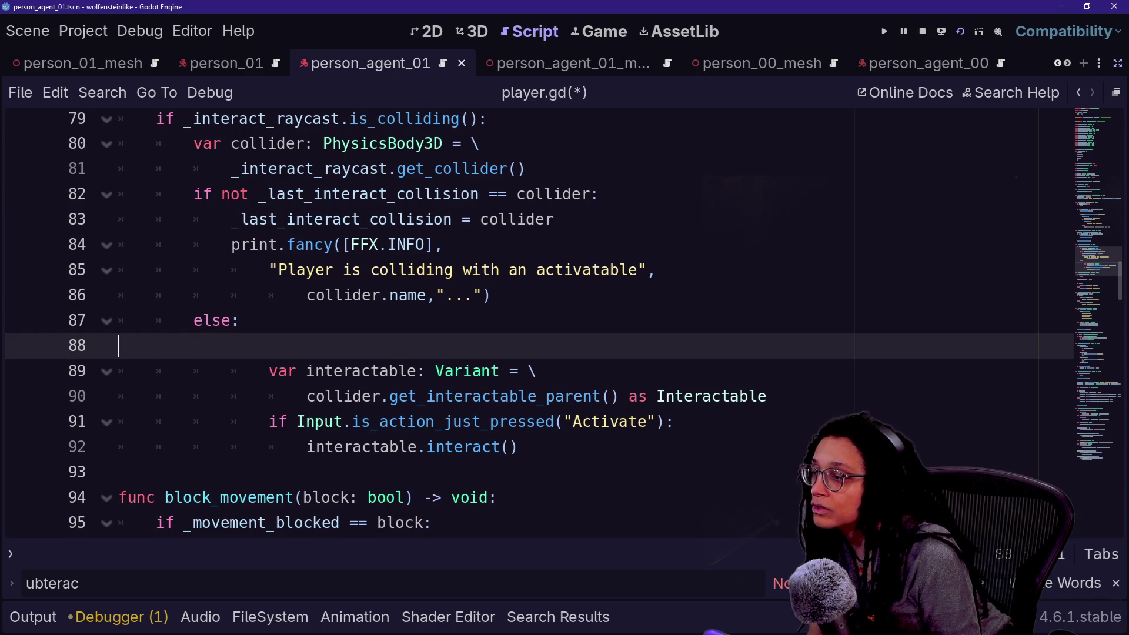
key("Delete")
key("Delete")
left_click_drag(462, 345, 474, 422)
key("shift+Tab")
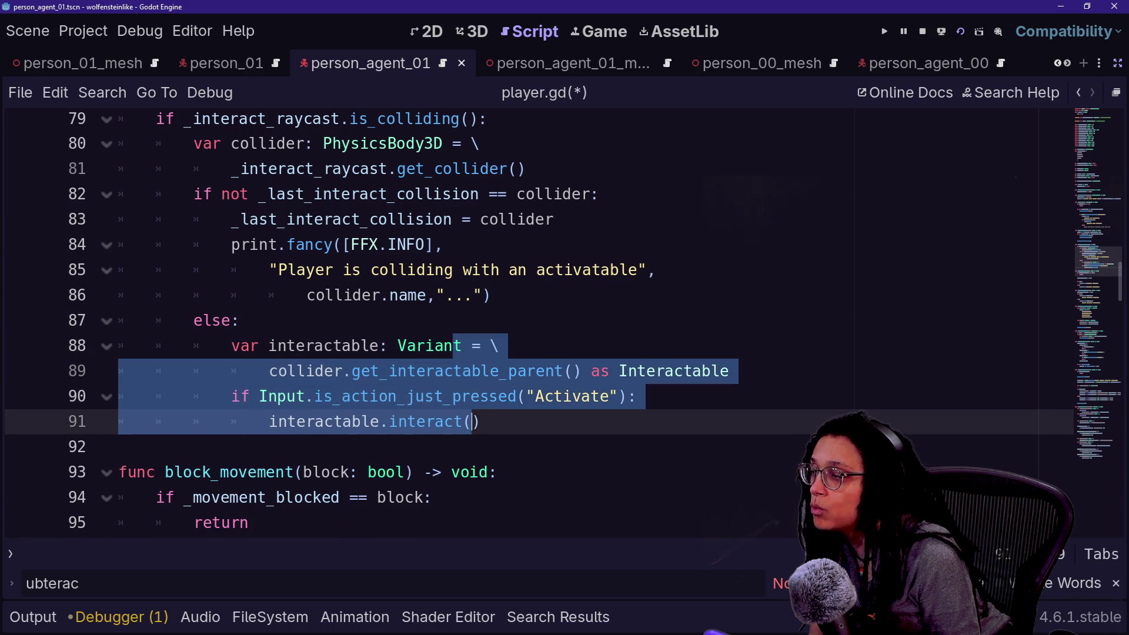
Step: Replace get_interactable_parent() with collider on line 89 and run the game with F5
left_click(238, 320)
left_click(499, 345)
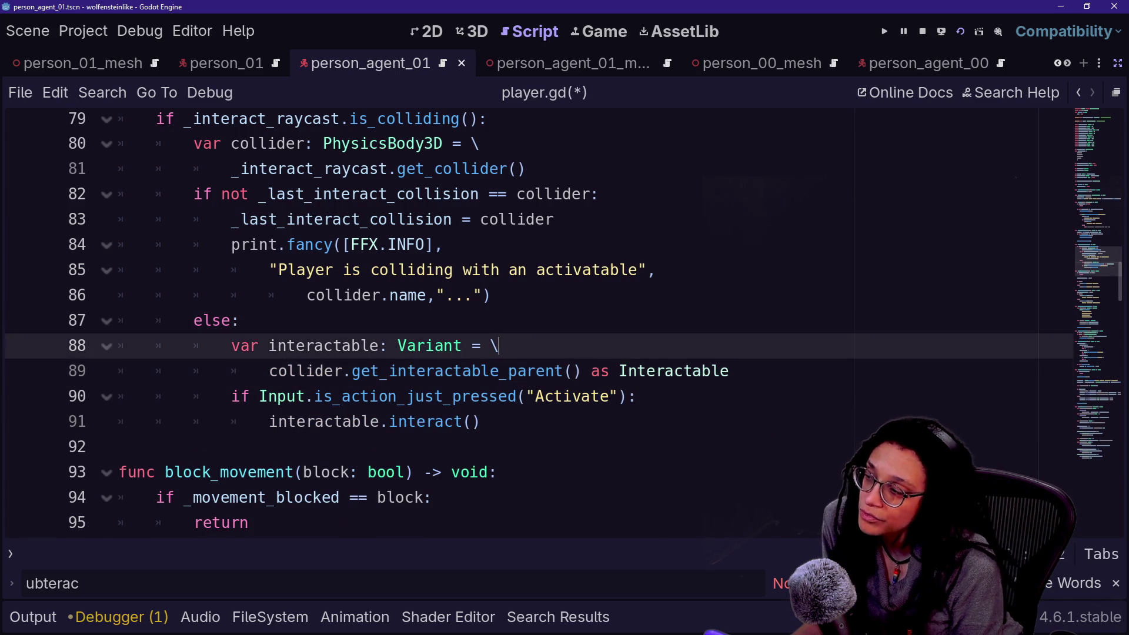
mouse_move(351, 371)
left_mouse_down()
mouse_move(611, 371)
mouse_move(591, 371)
left_mouse_up()
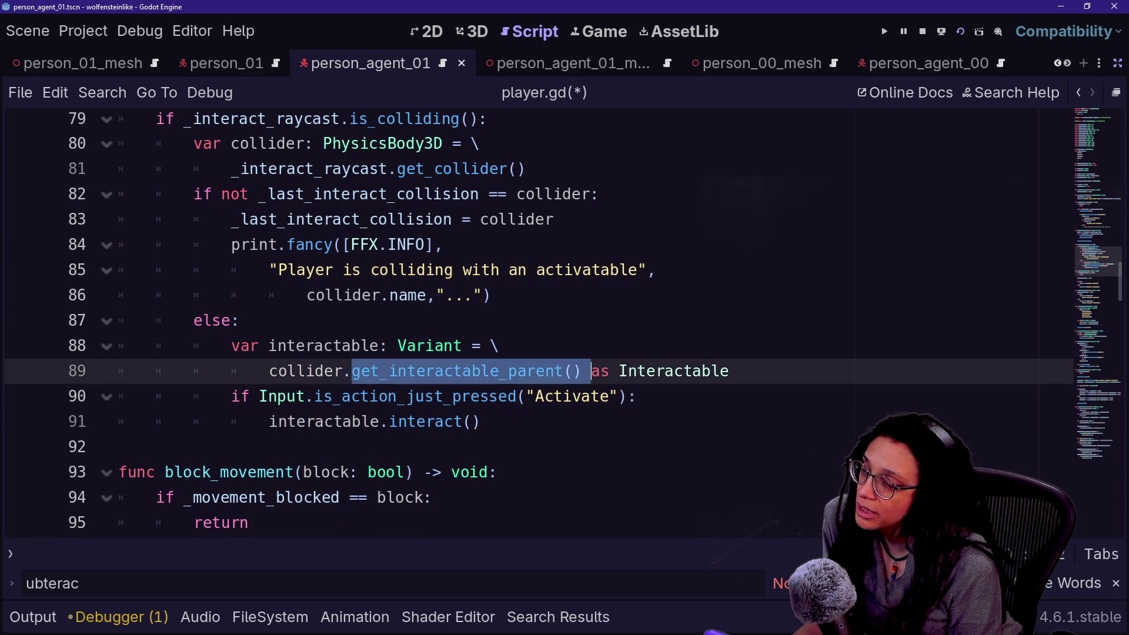
key("BackSpace")
key("ctrl+z")
key("BackSpace")
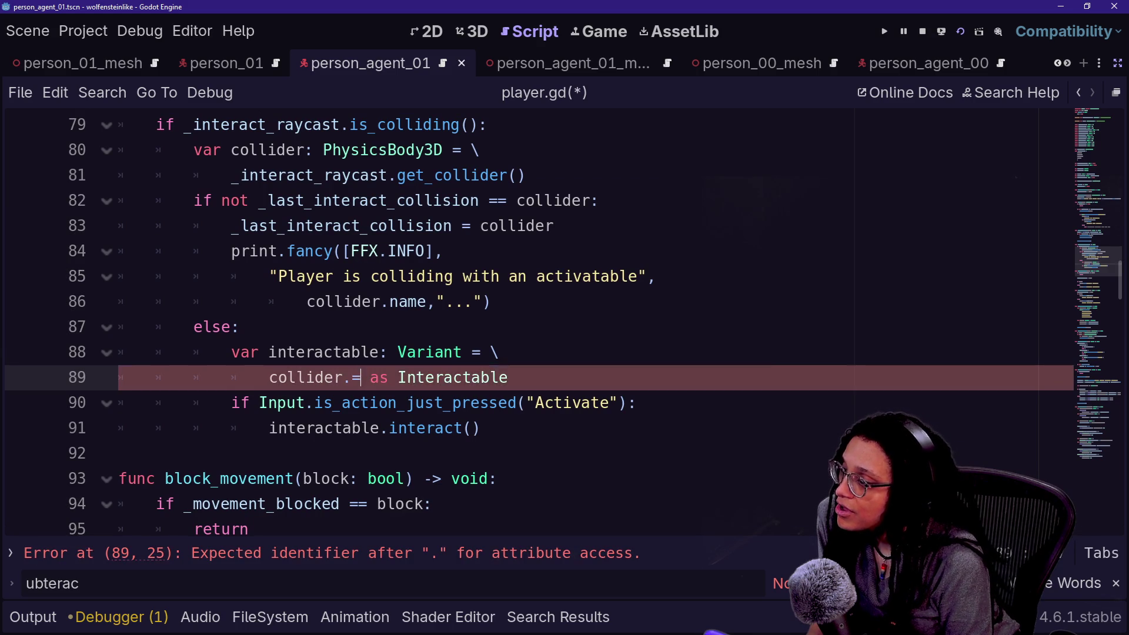
key("BackSpace")
type("=")
key("BackSpace")
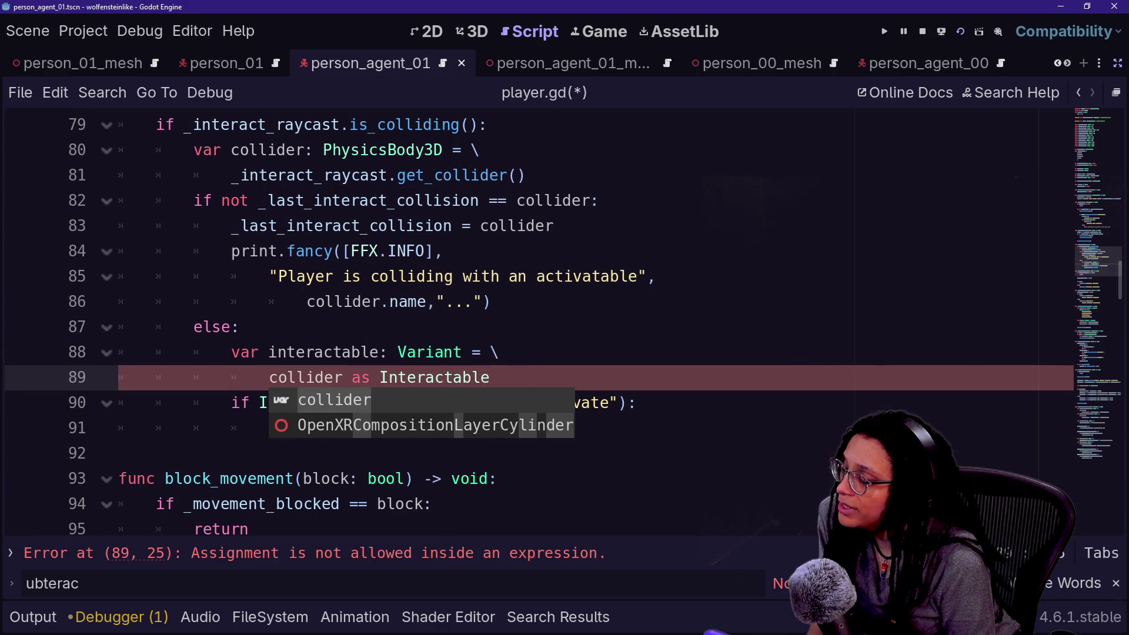
left_click(232, 377)
left_click(462, 427)
key("F5")
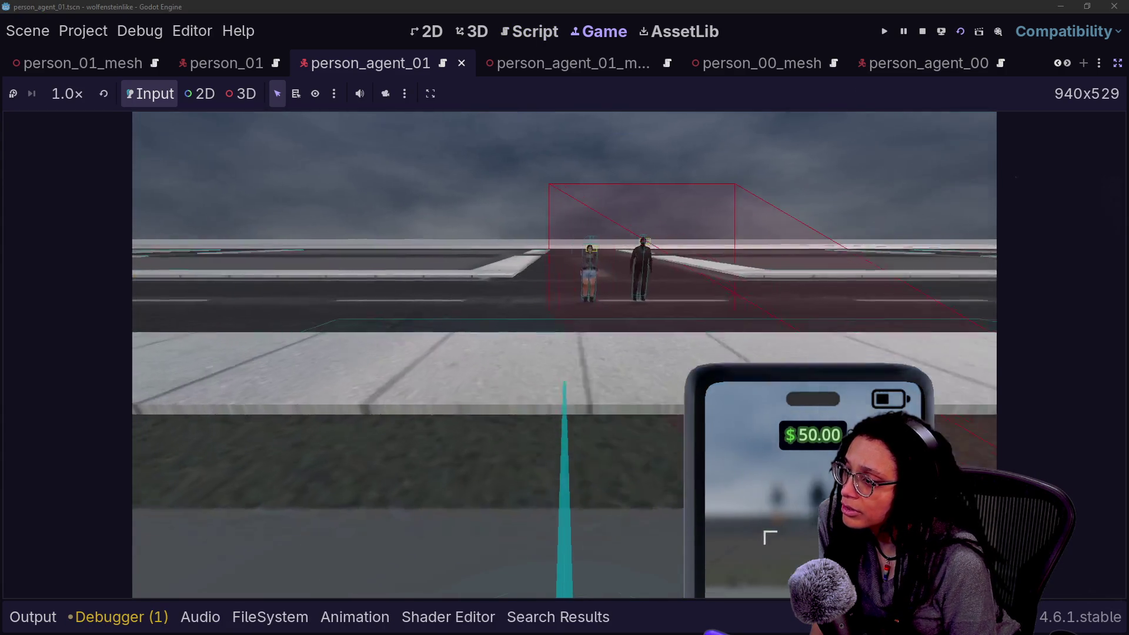
Step: Walk the player forward to the female NPC, then stop the game
key("w")
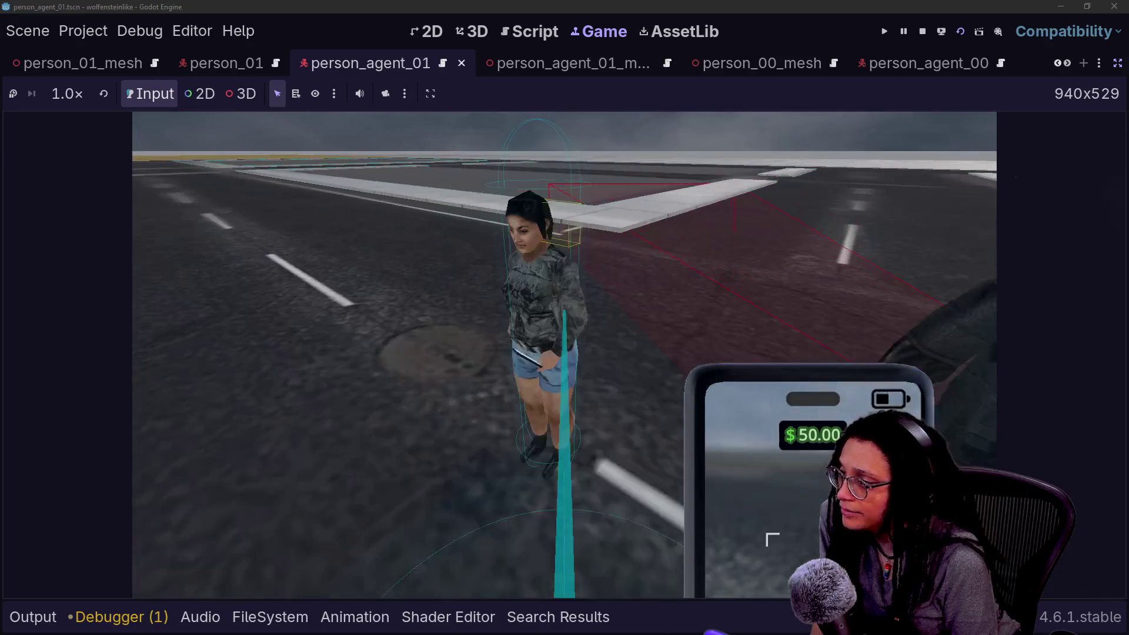
left_click(923, 29)
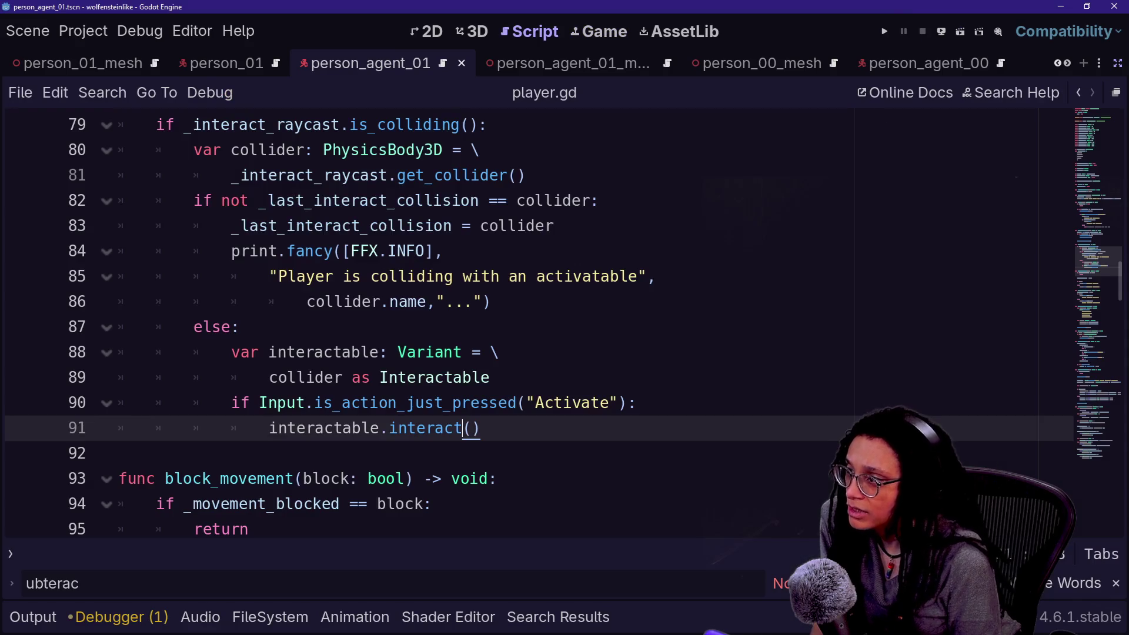
Step: Save the scene and switch from Godot to GitHub Desktop
key("ctrl+s")
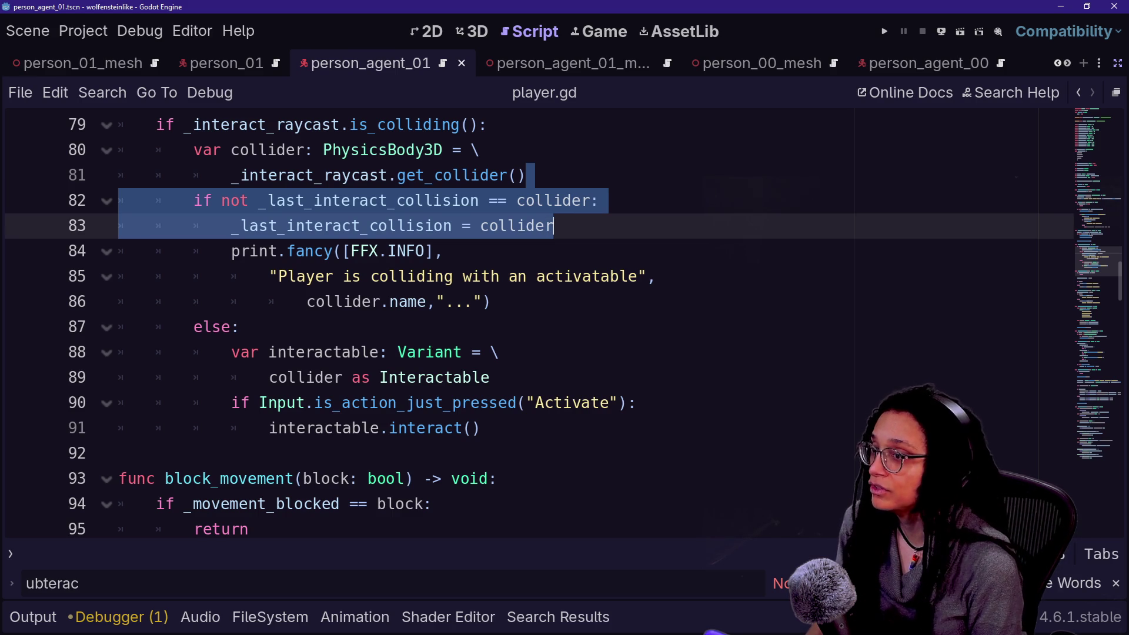
key("alt+Tab")
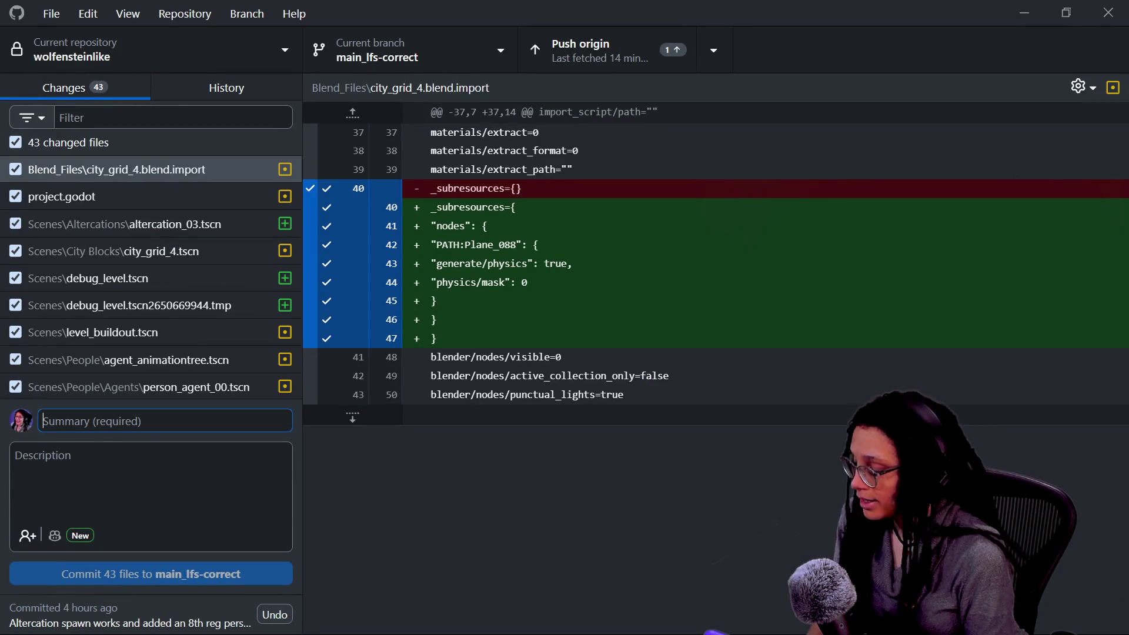
Step: Commit all 43 files with summary 'Person refactor as characterbody on top level' plus a debug-setup note
type("New")
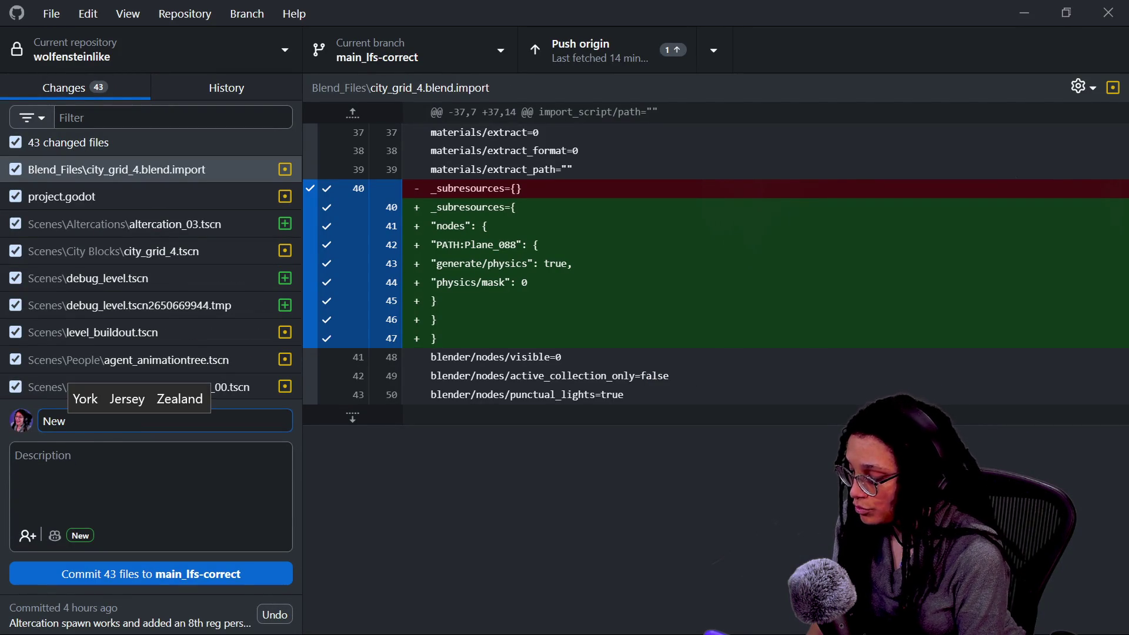
type("Person refat")
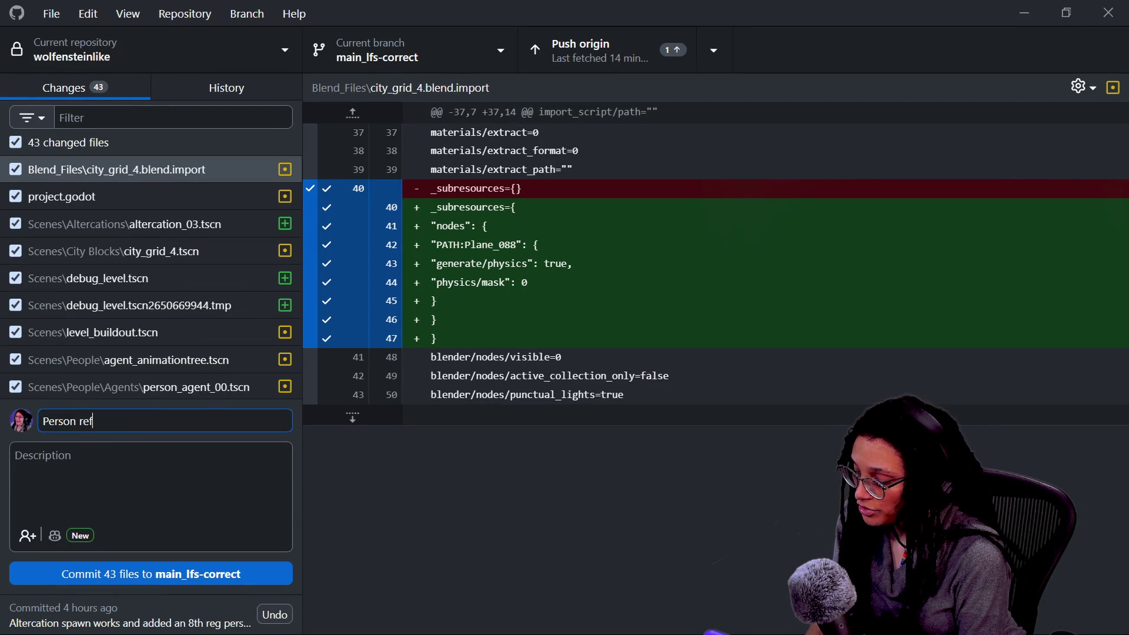
key("BackSpace")
type("tor as charact")
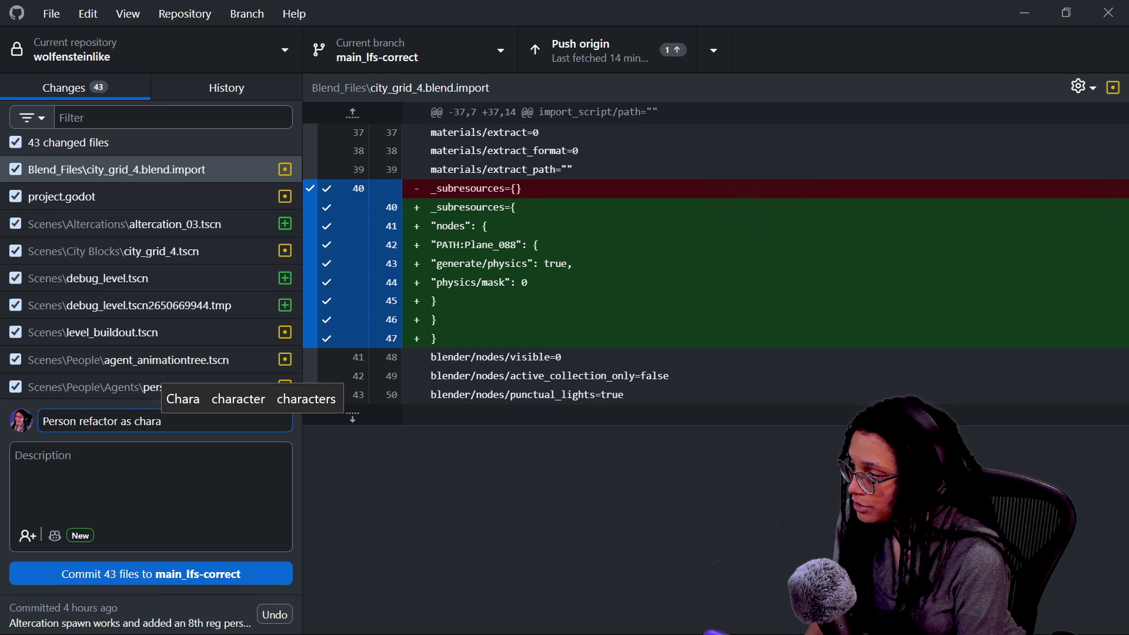
type("erbody on top level")
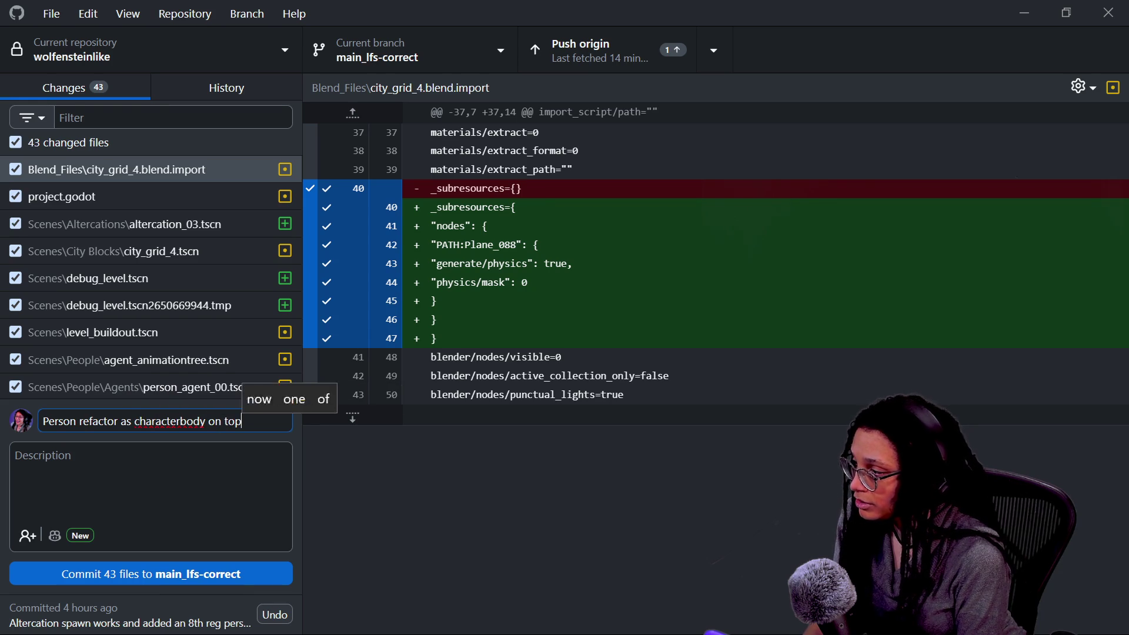
scroll(151, 276, "down", 5)
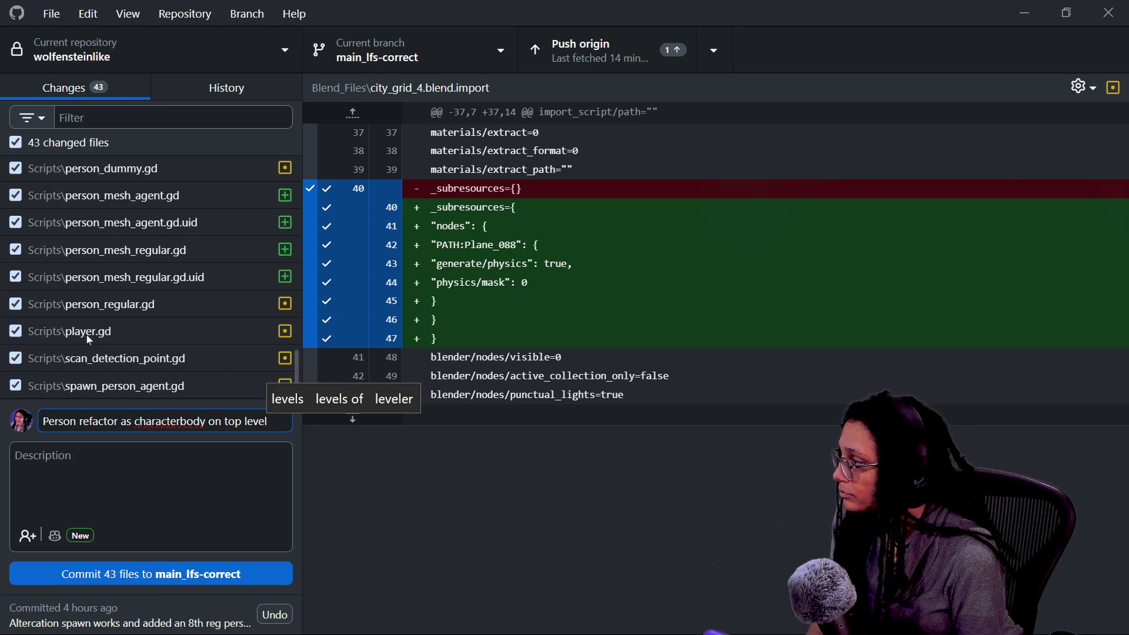
type("; debug")
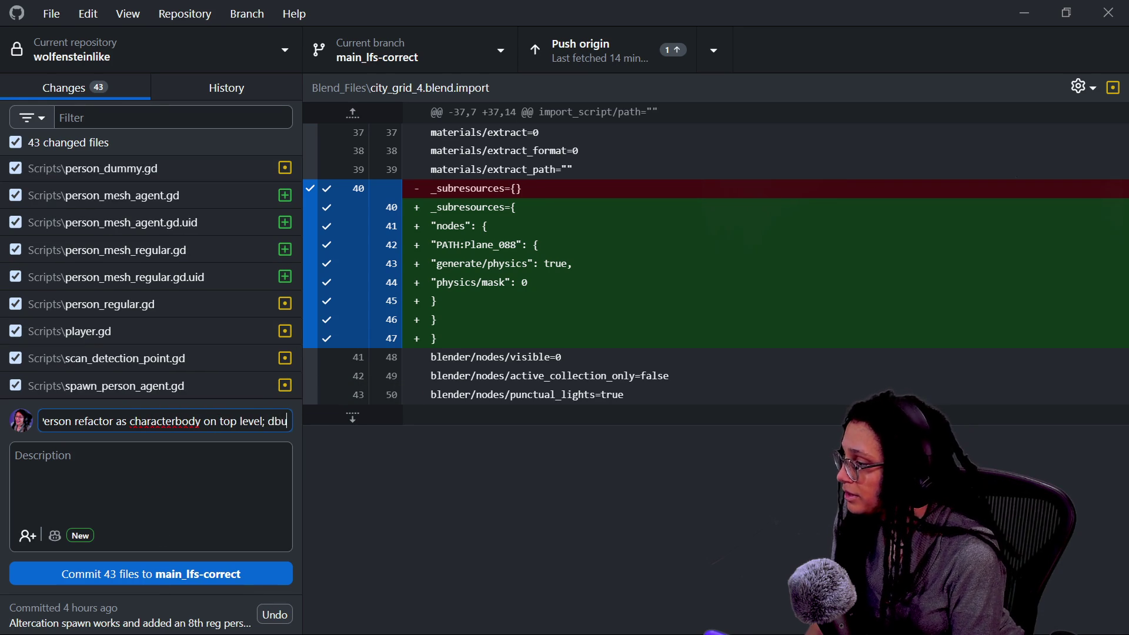
type(" setup")
key("BackSpace")
key("BackSpace")
key("BackSpace")
key("BackSpace")
key("BackSpace")
key("BackSpace")
type("t 2 ppl setup")
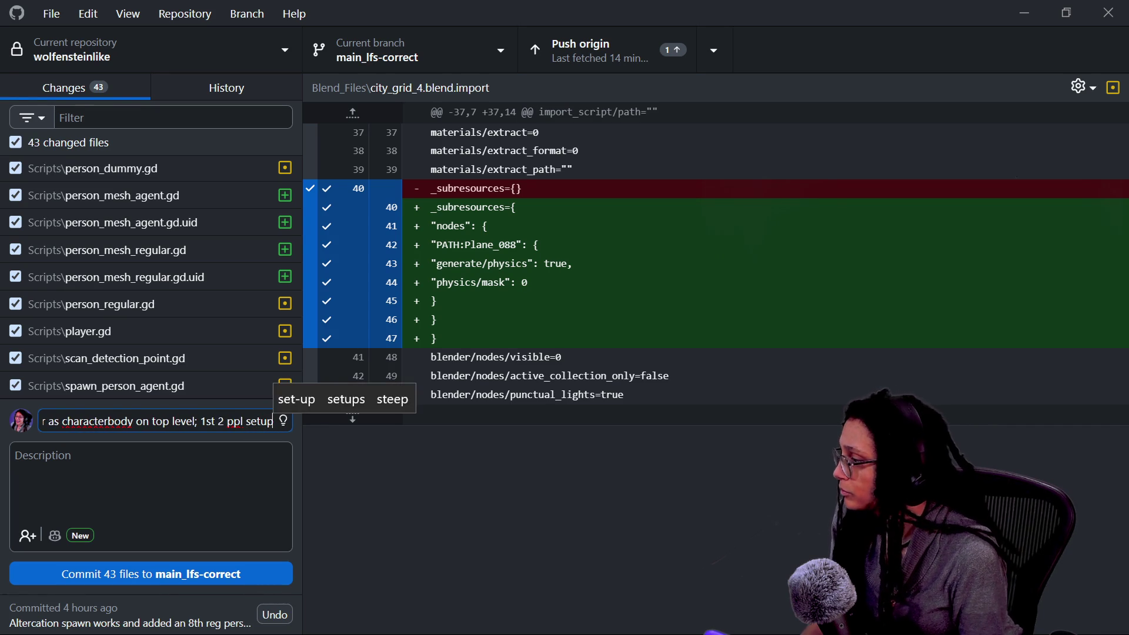
key("ctrl+Return")
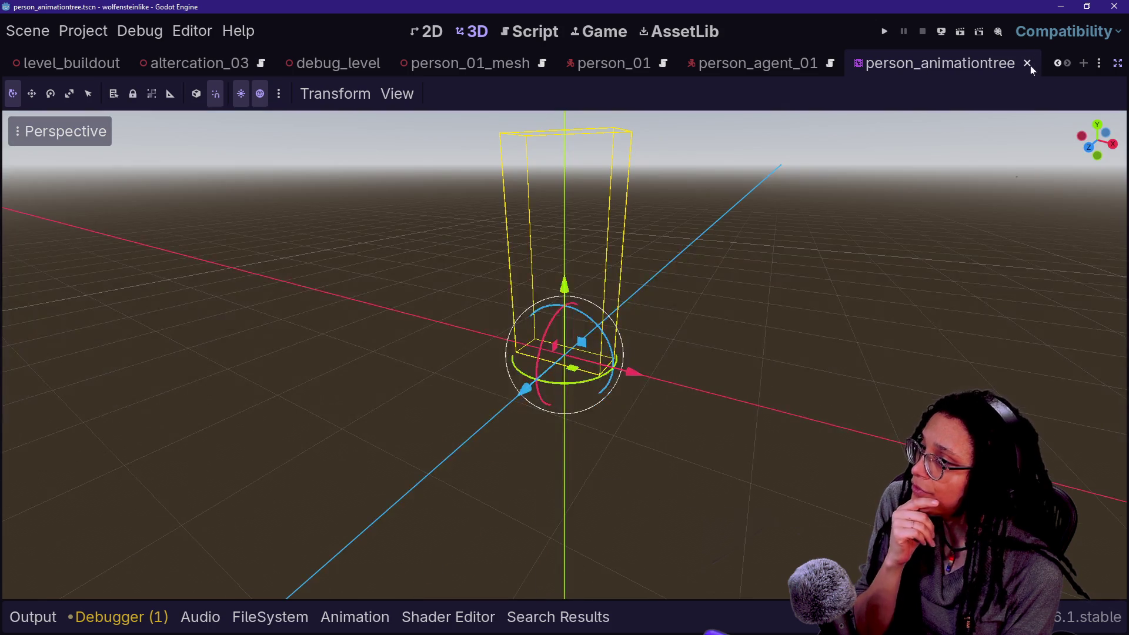
Step: Close person_animationtree and level_buildout, move altercation_03 after debug_level, and show person_01 with the shader editor
left_click(1028, 65)
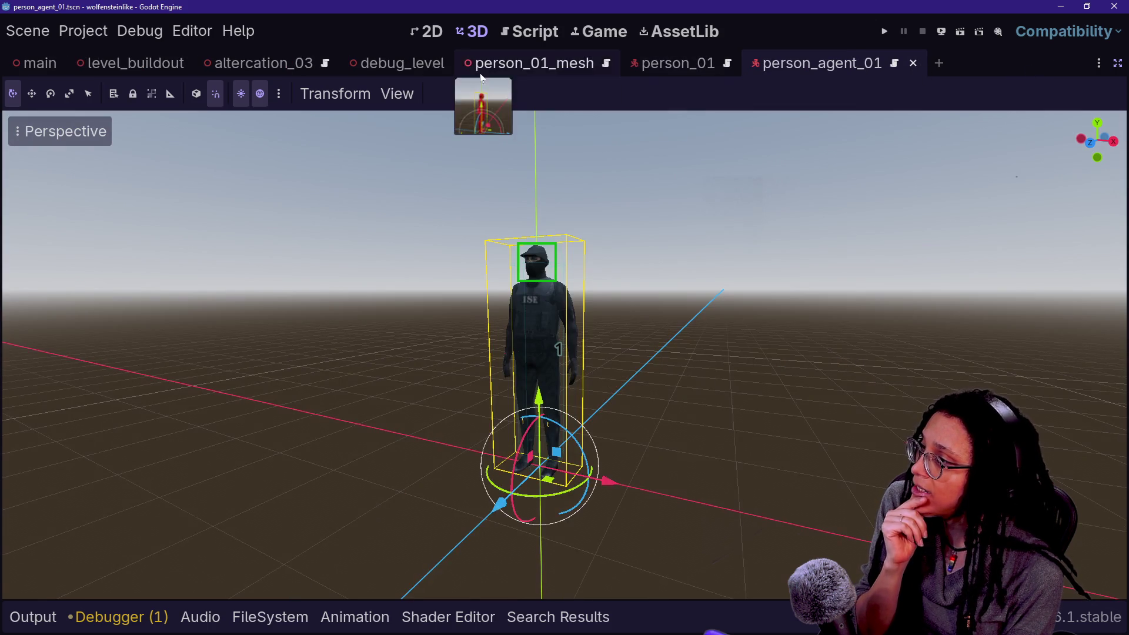
left_click(173, 73)
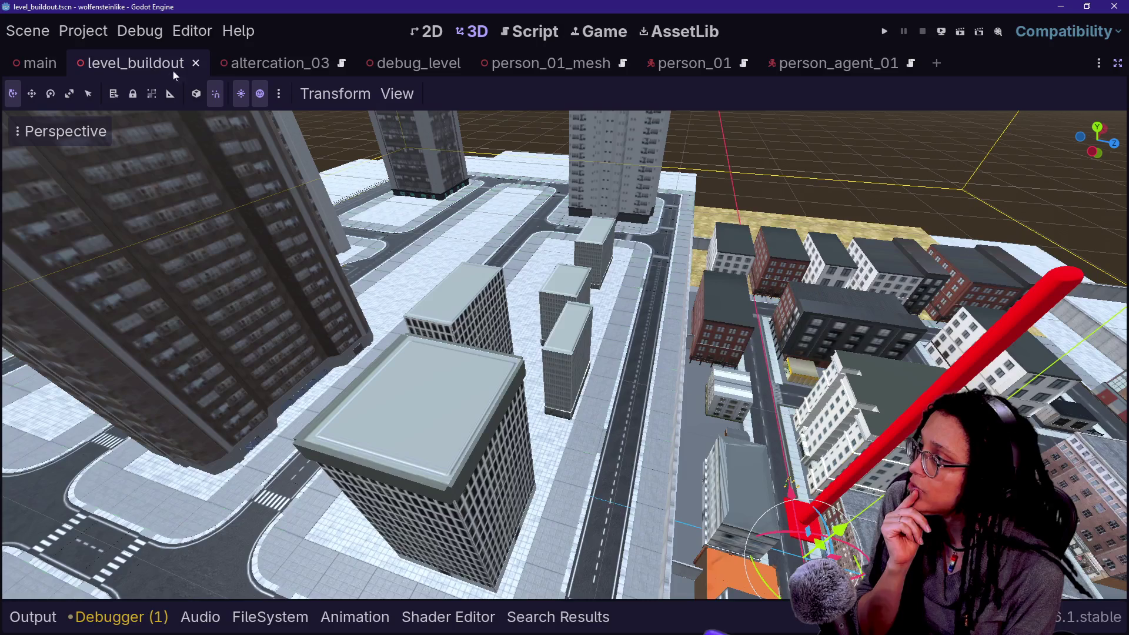
left_click(195, 63)
left_click(96, 66)
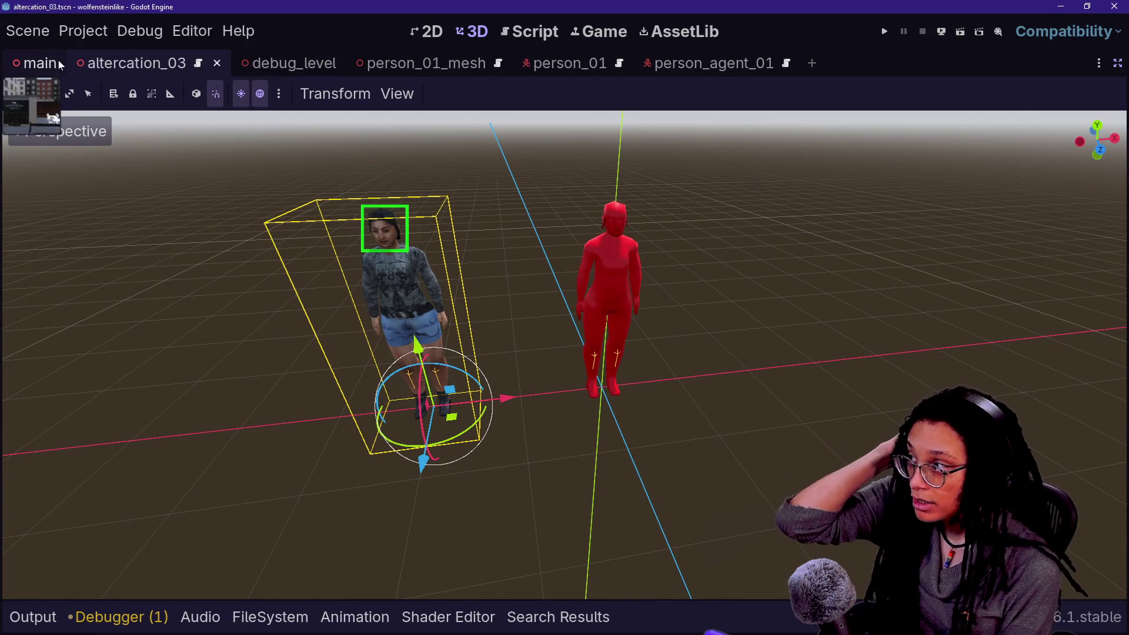
mouse_move(124, 66)
left_mouse_down()
mouse_move(235, 79)
mouse_move(183, 81)
left_mouse_up()
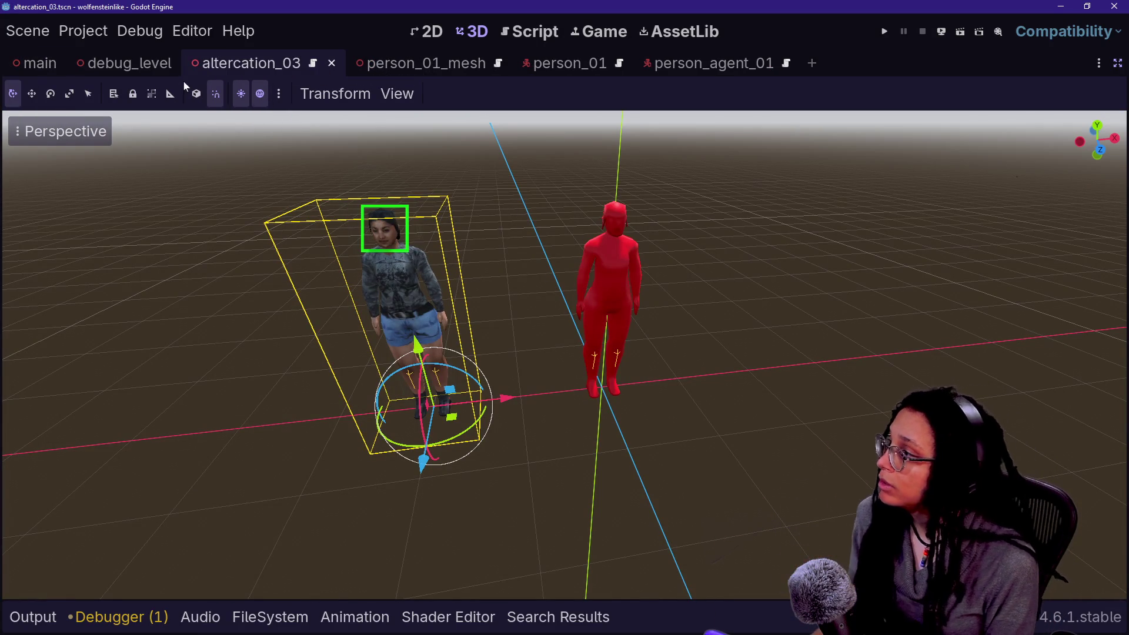
left_click(455, 66)
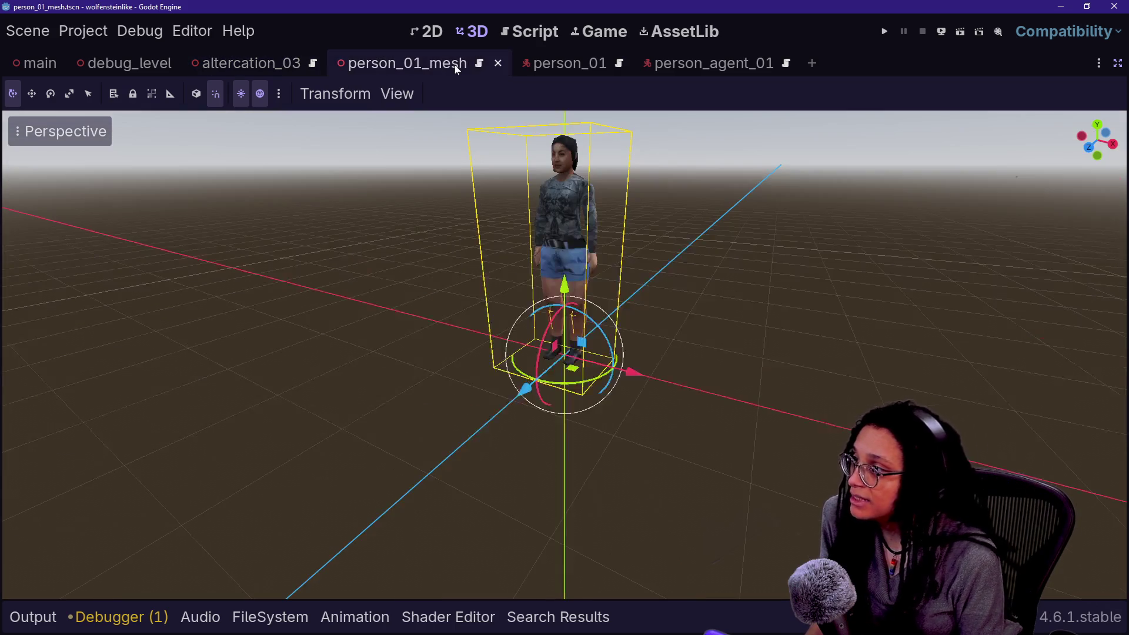
left_click(527, 65)
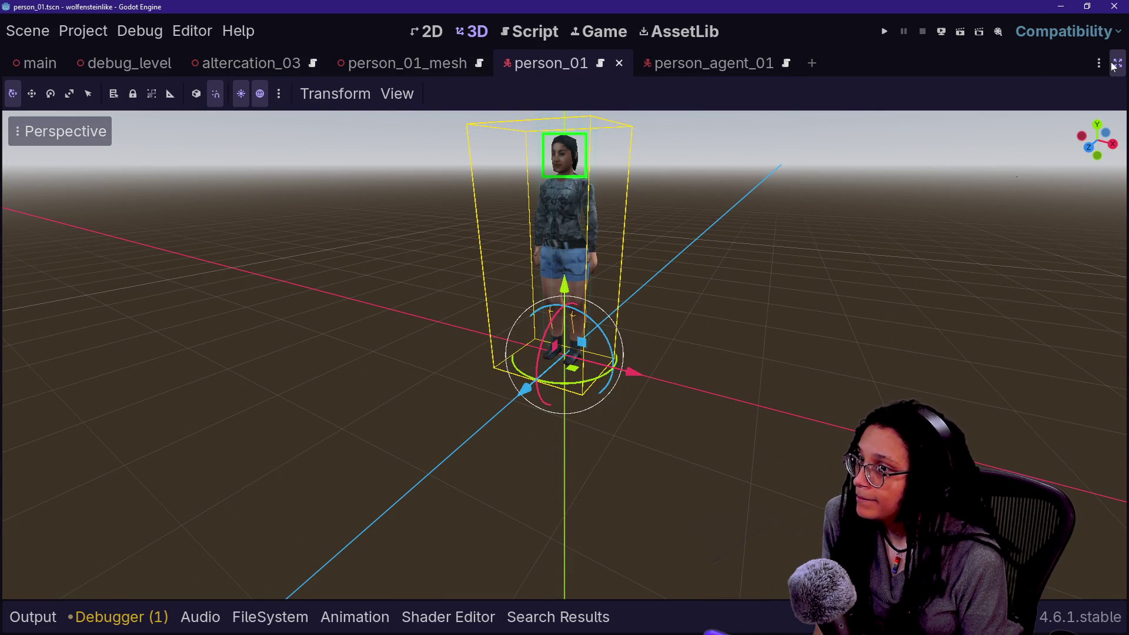
left_click(404, 616)
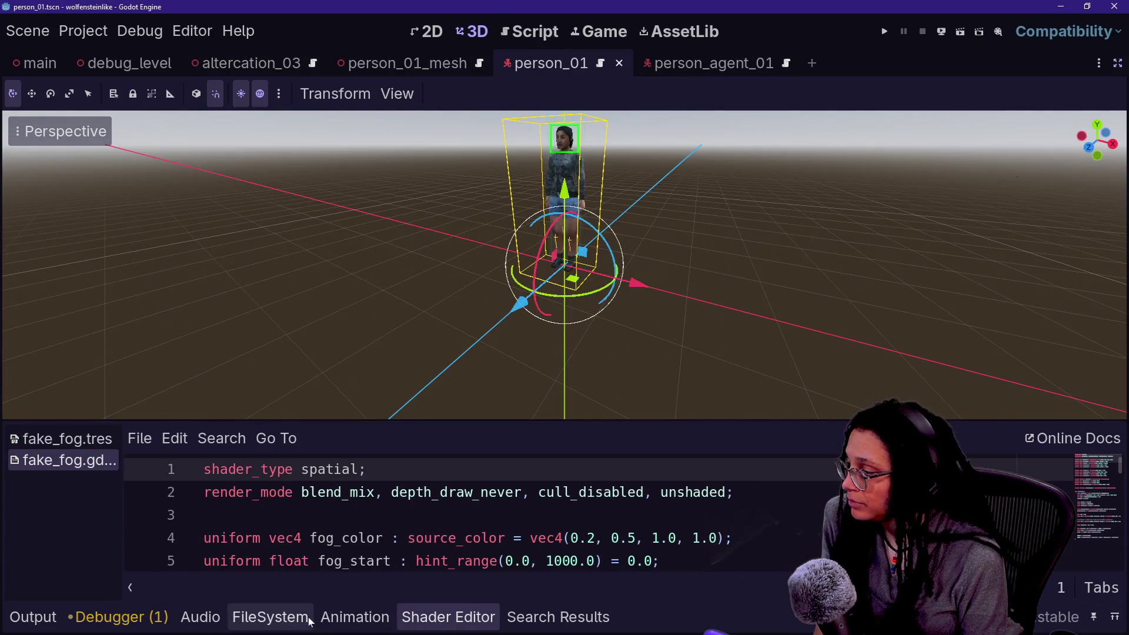
Step: Filter the FileSystem dock for person_02, then switch to the itch.io browser window
left_click(297, 616)
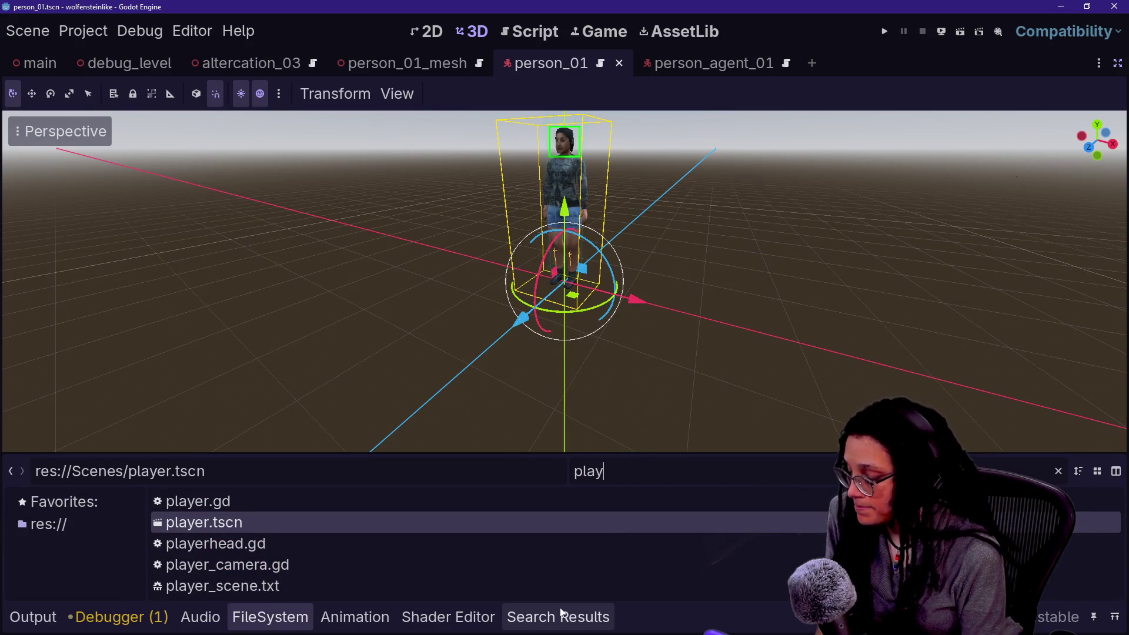
key("ctrl+f")
type("person_02")
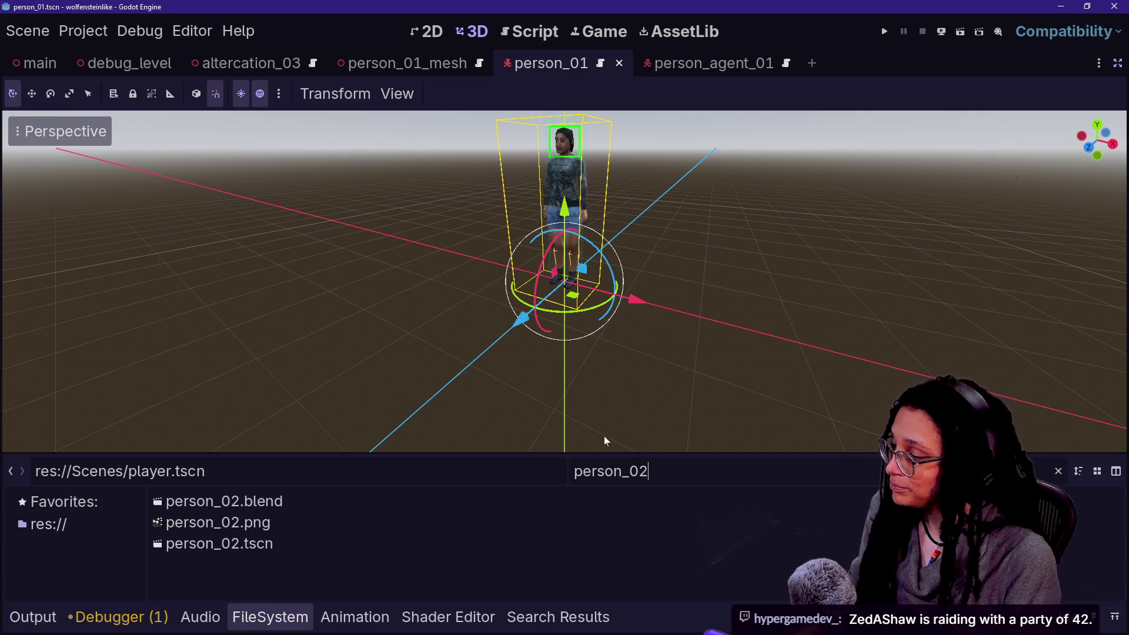
mouse_move(548, 527)
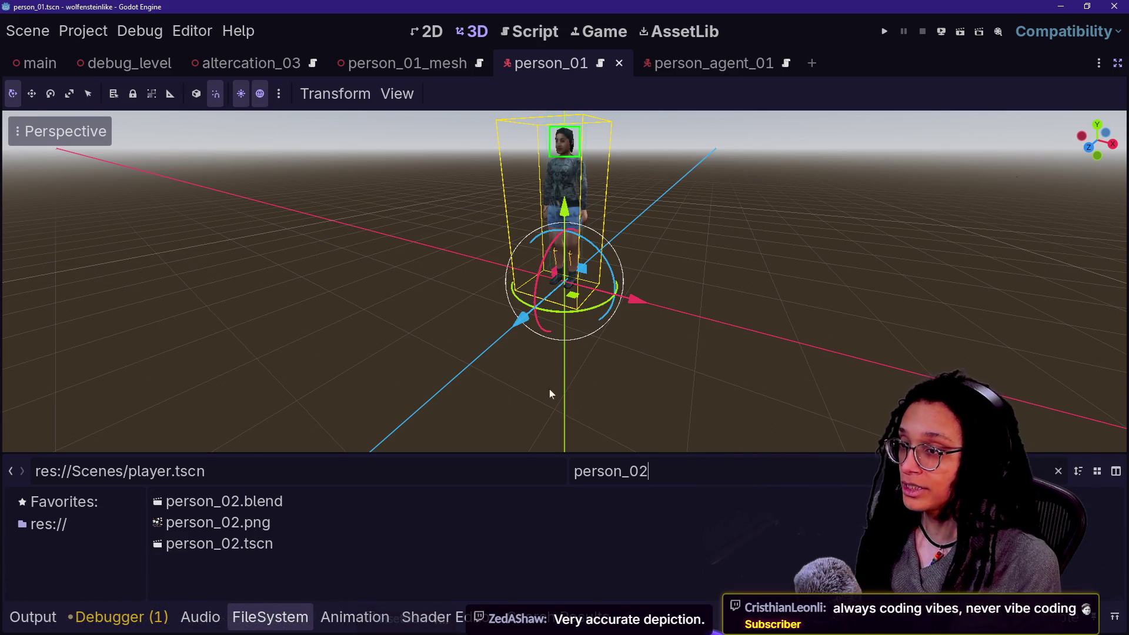
key("alt+Tab")
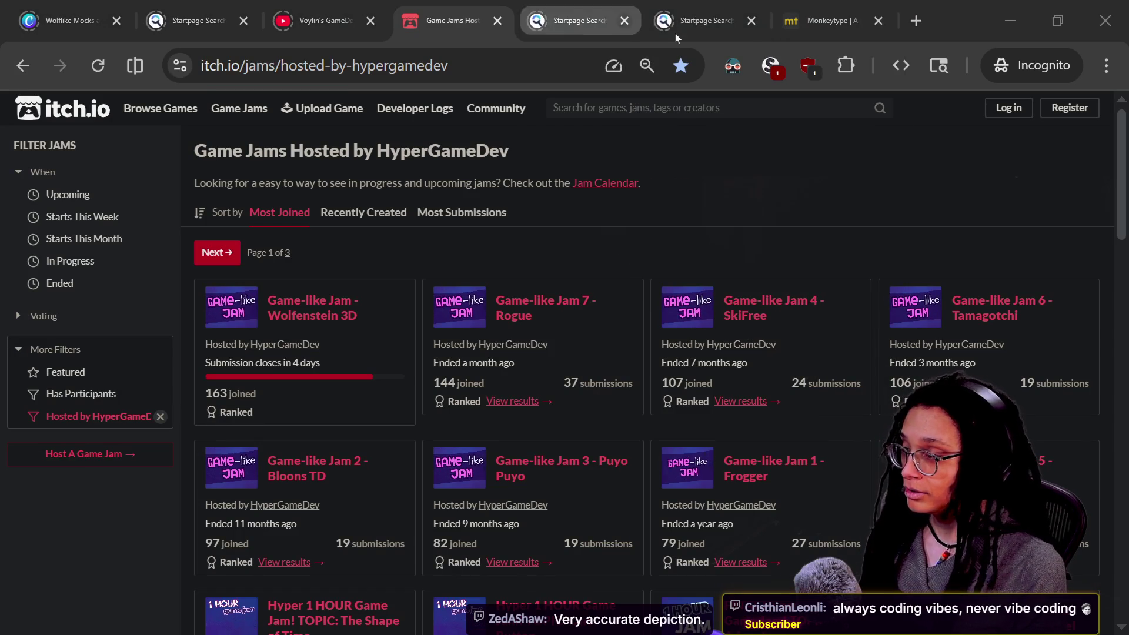
Step: In the other browser window, open a new tab and go to youtube.com
key("alt+Tab")
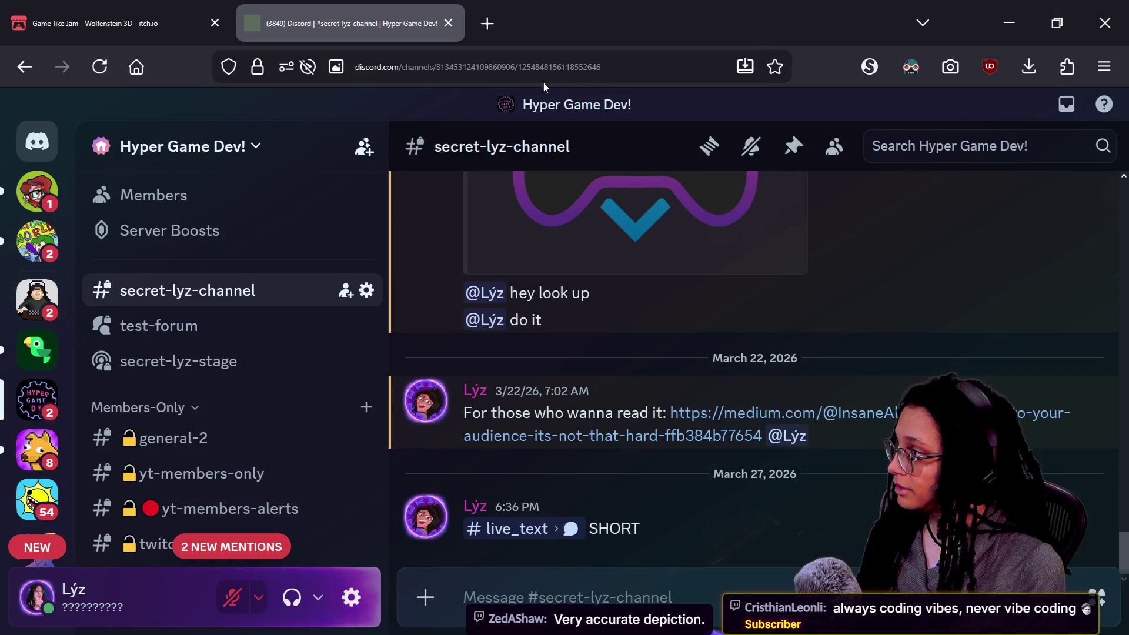
left_click(495, 29)
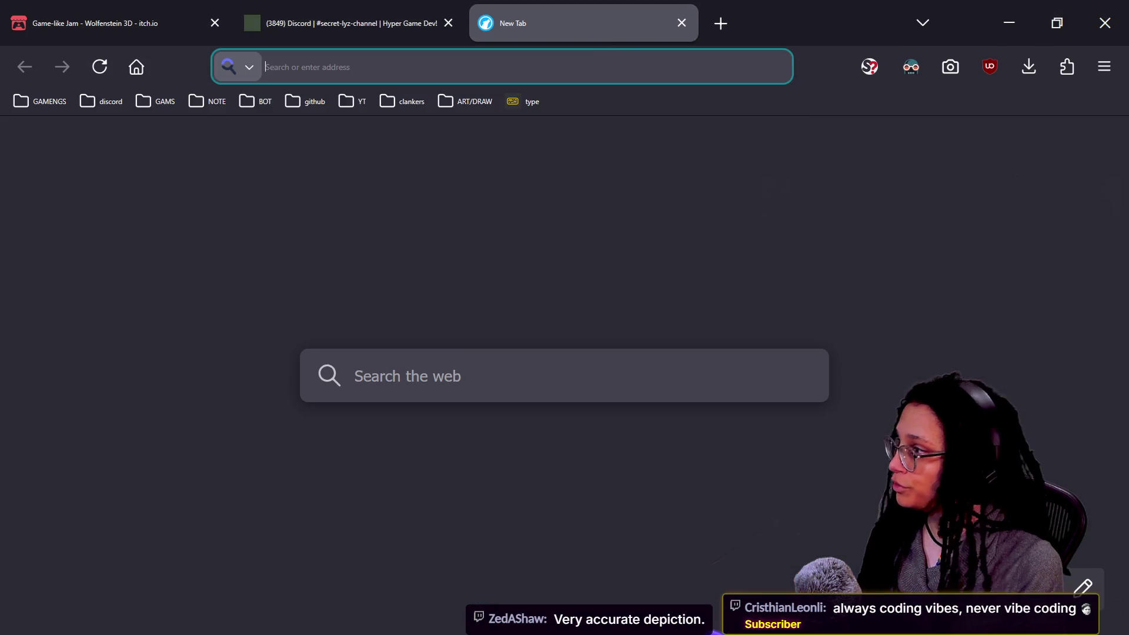
type("uou")
type("com")
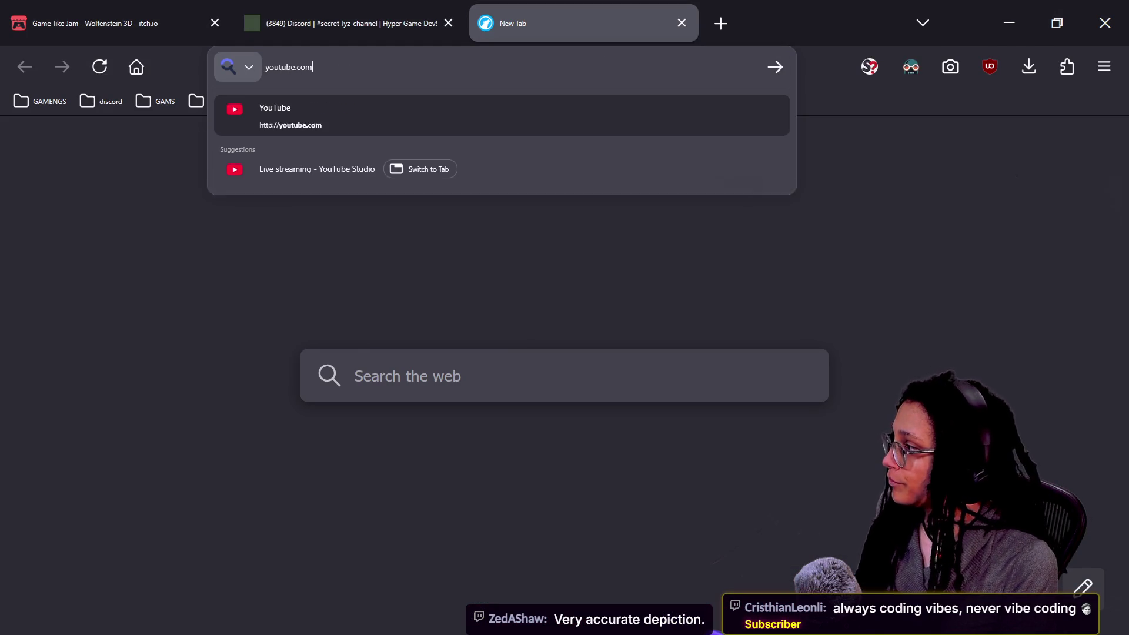
key("Return")
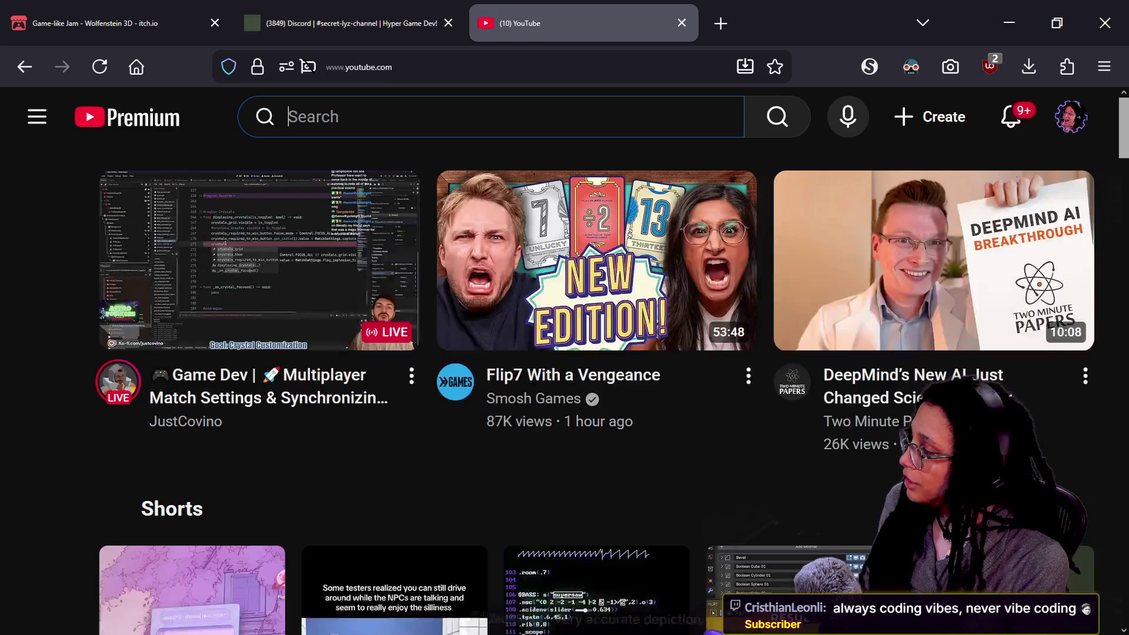
Step: Search YouTube for the developer's channel and open its page
type("zedashaw")
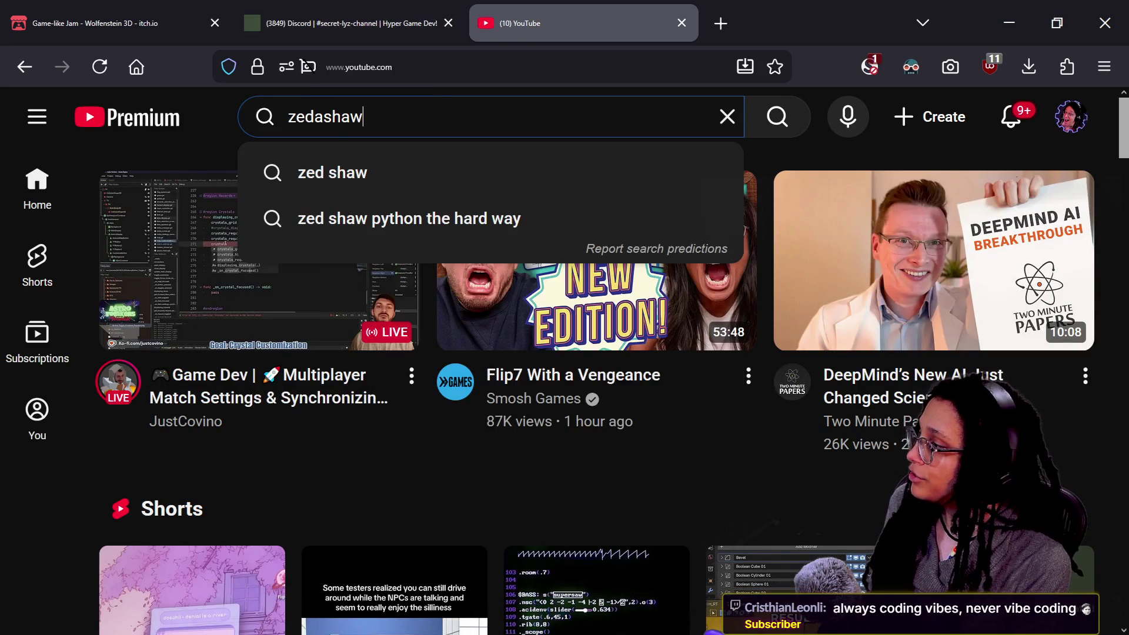
key("Return")
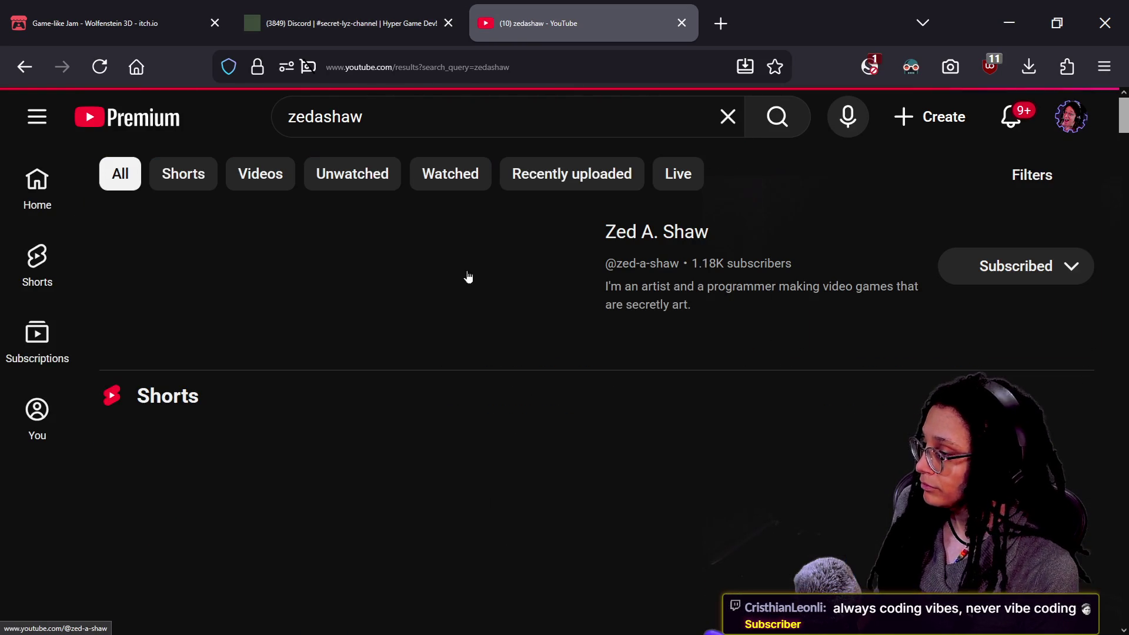
left_click(513, 243)
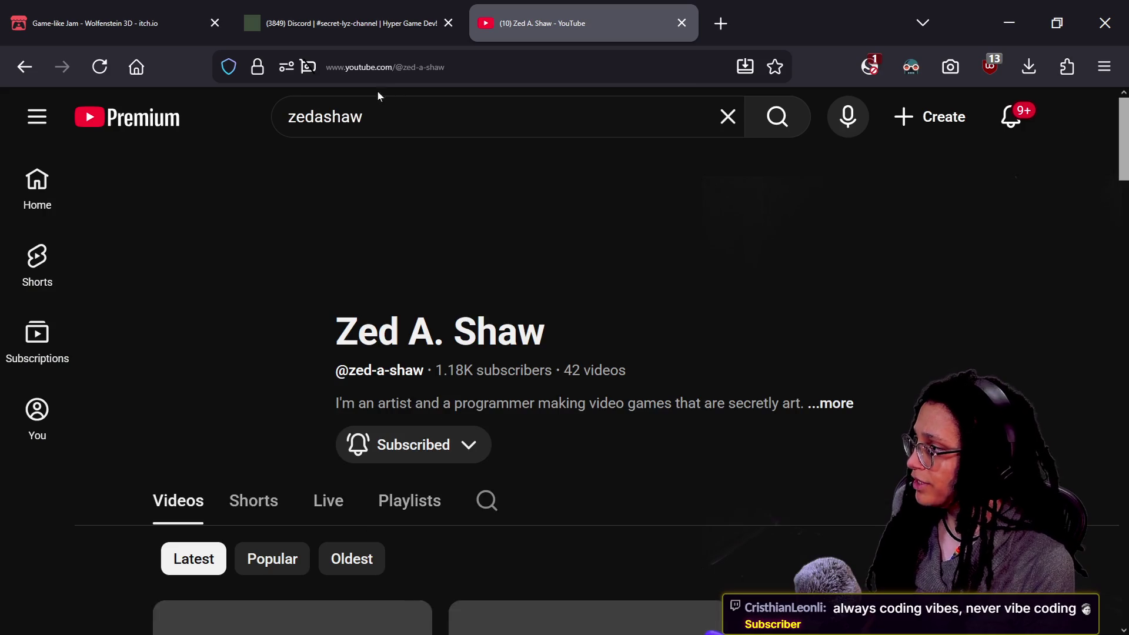
left_click(406, 116)
left_click(447, 67)
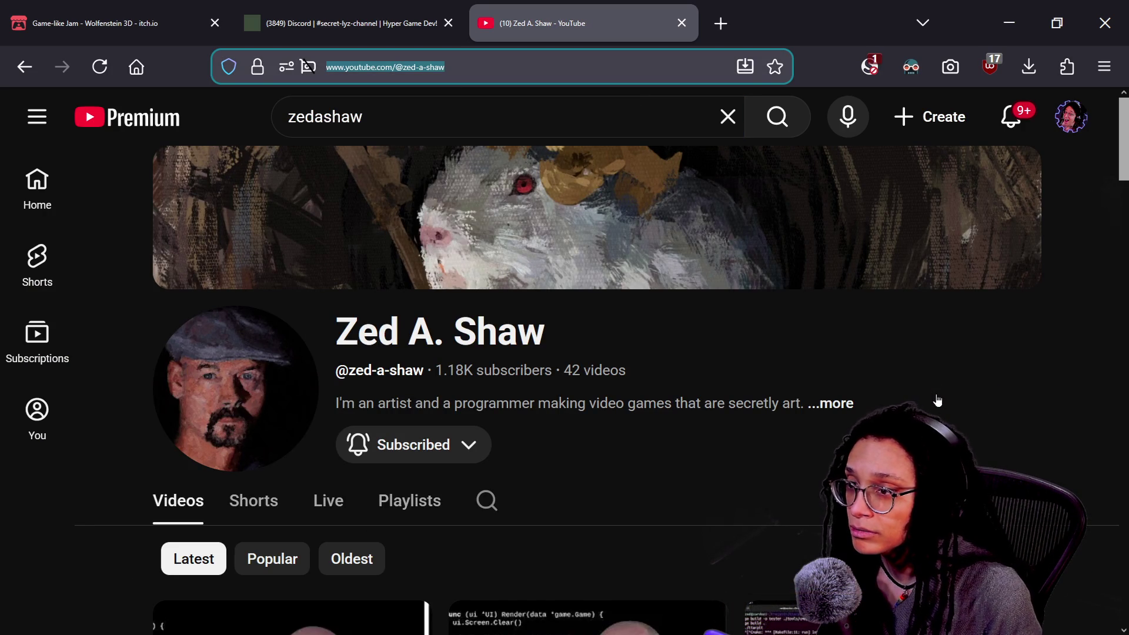
Step: Glance at the itch.io window, return to the YouTube window, and open a new tab
key("alt+Tab")
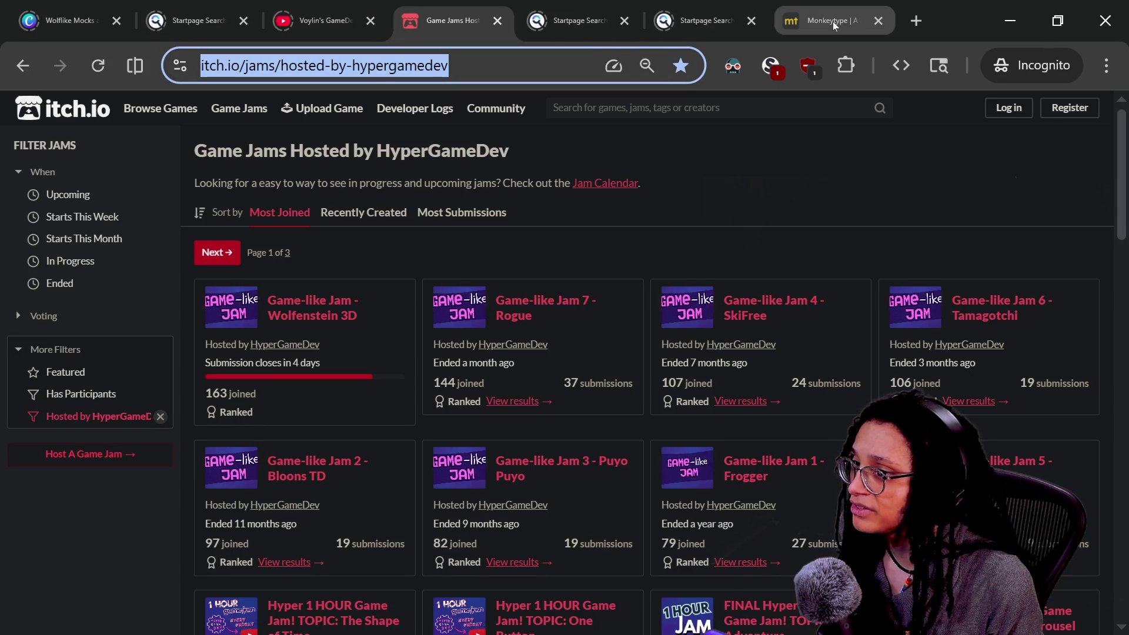
key("alt+Tab")
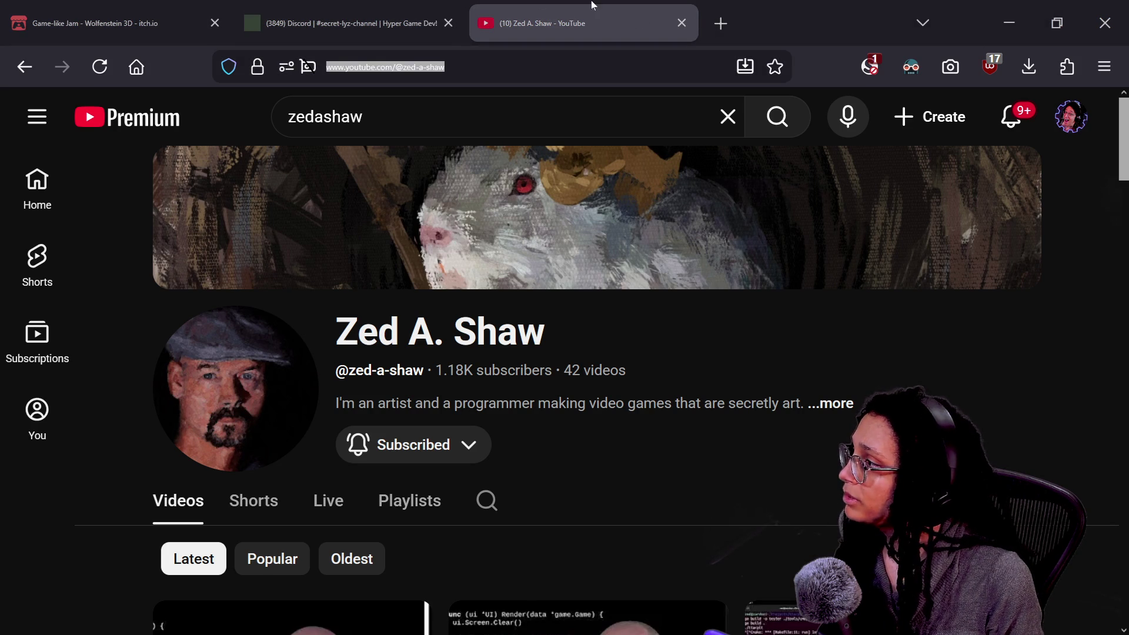
left_click(876, 5)
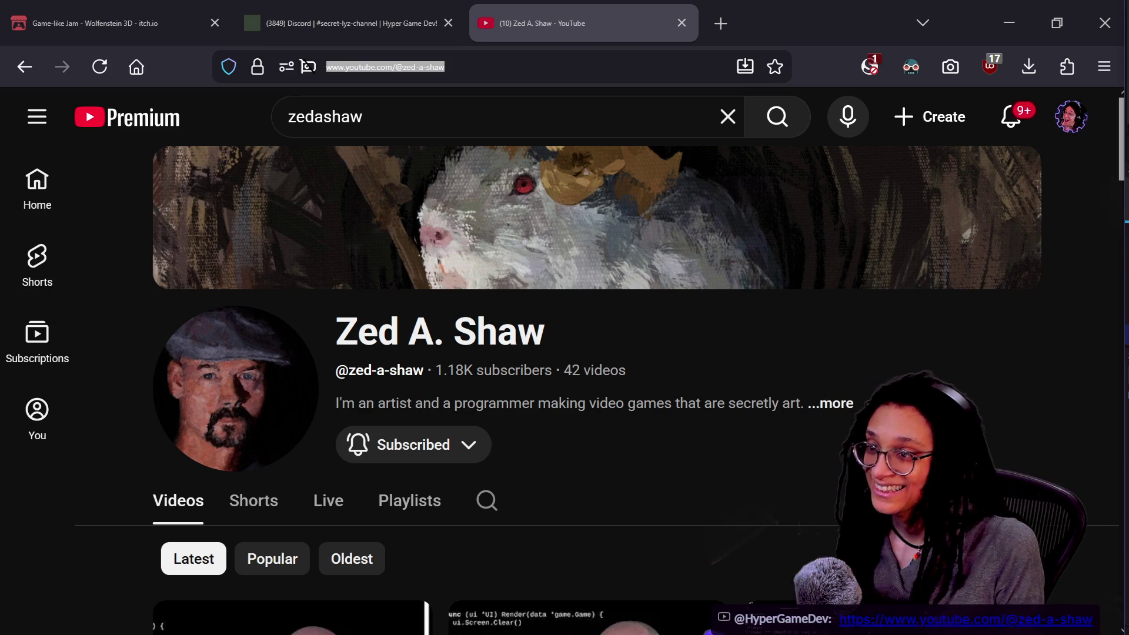
key("alt+Tab")
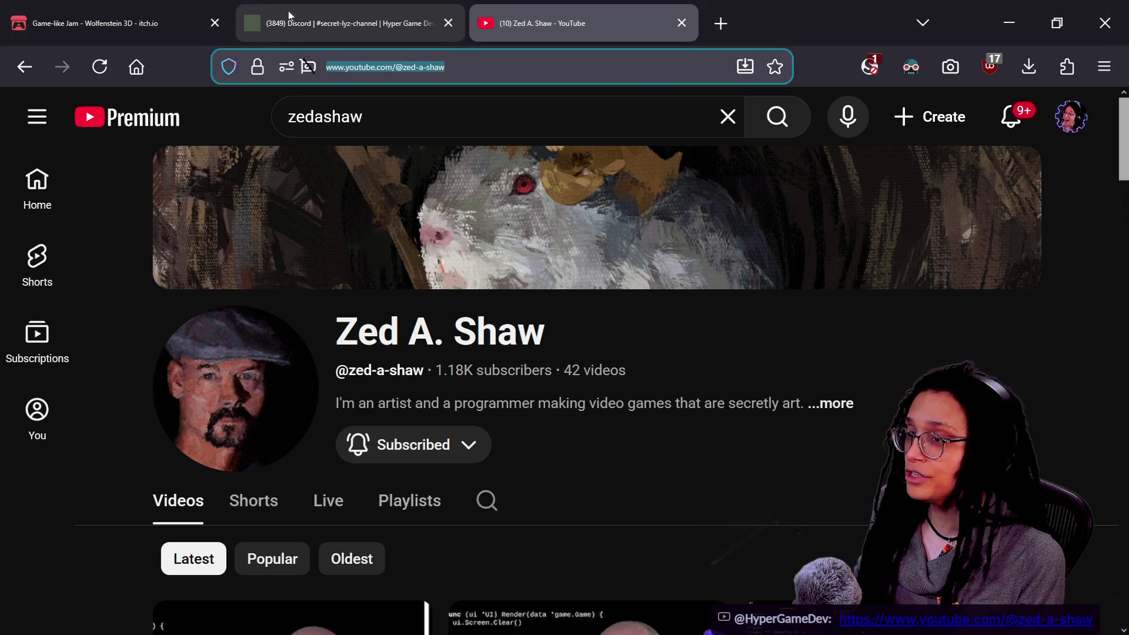
key("ctrl+t")
Step: Go to the developer's Twitch channel and play his latest stream recording full screen
type("twutc")
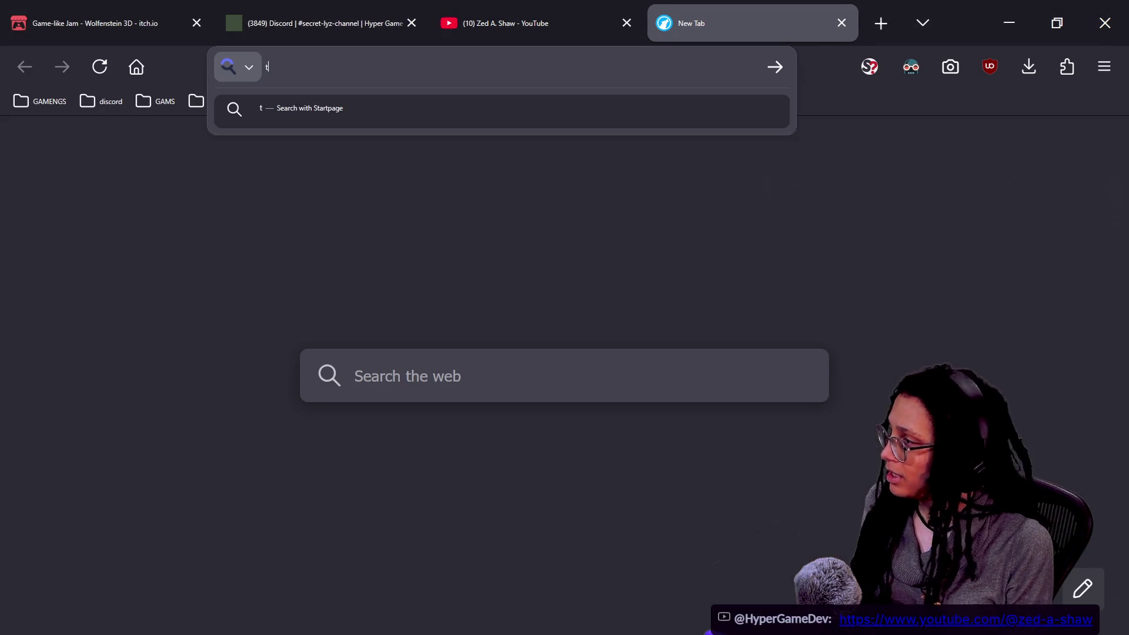
key("BackSpace")
key("BackSpace")
key("BackSpace")
type("itch.tv/")
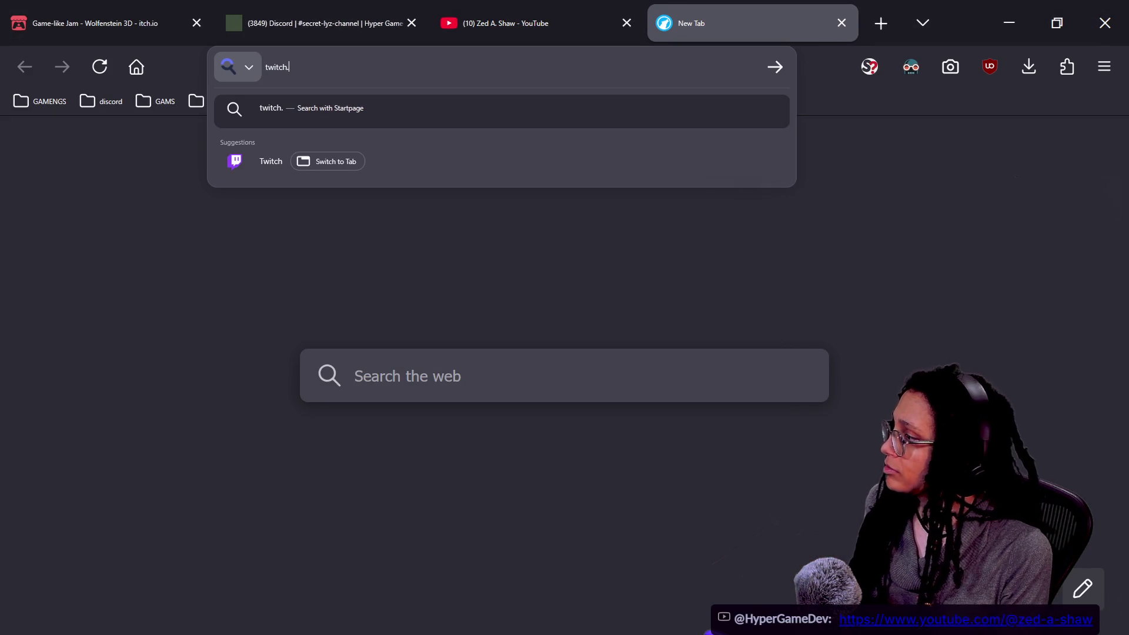
type("zedash")
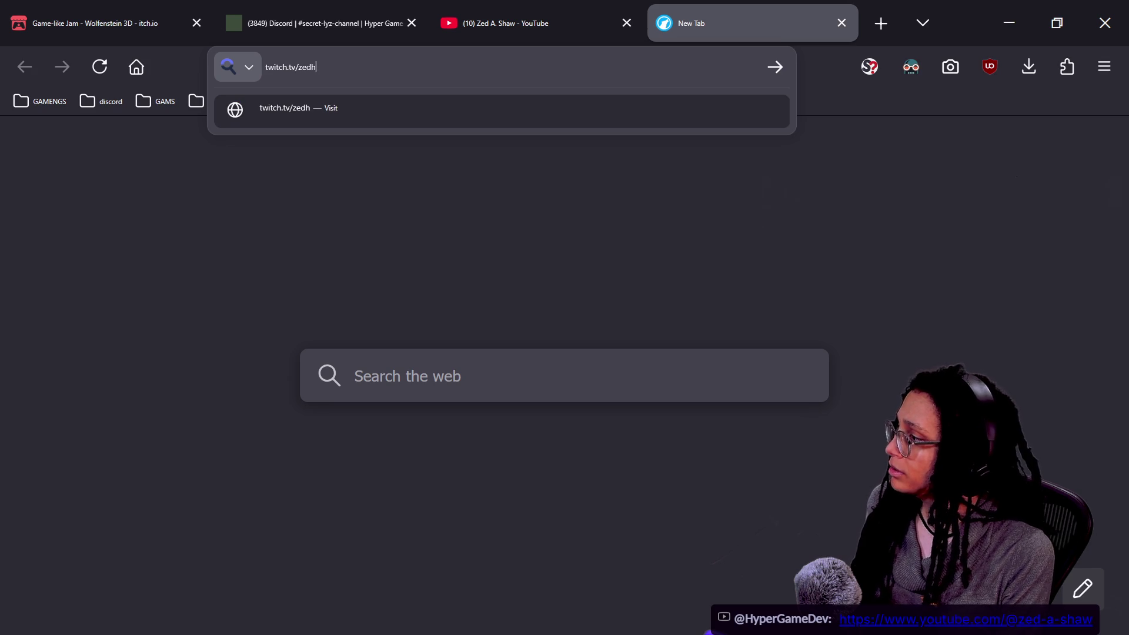
type("aw")
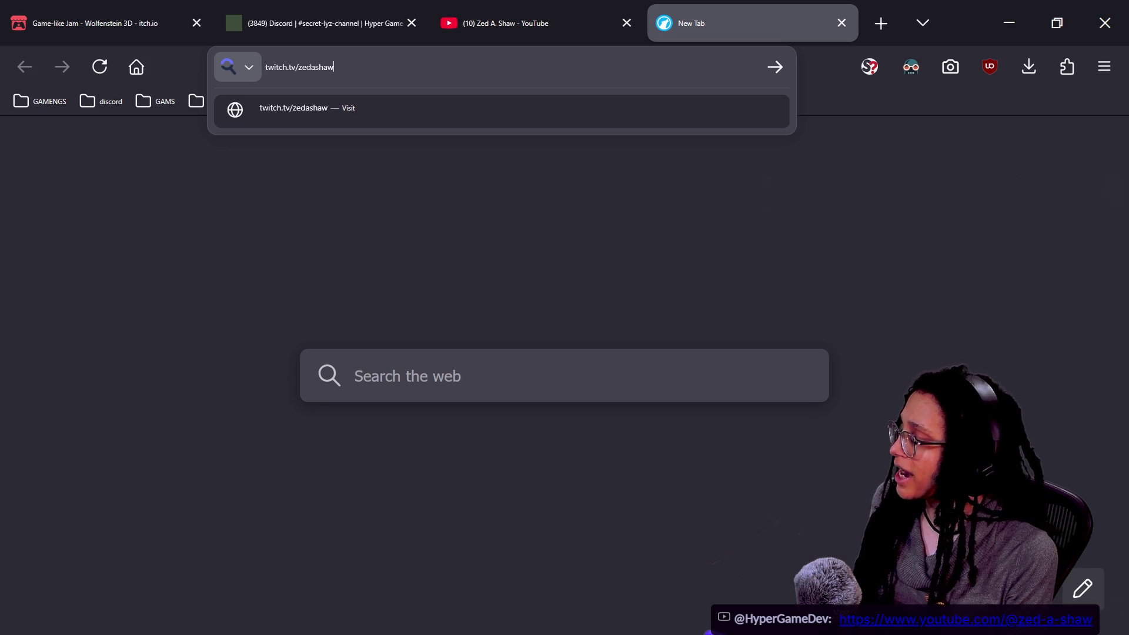
key("Return")
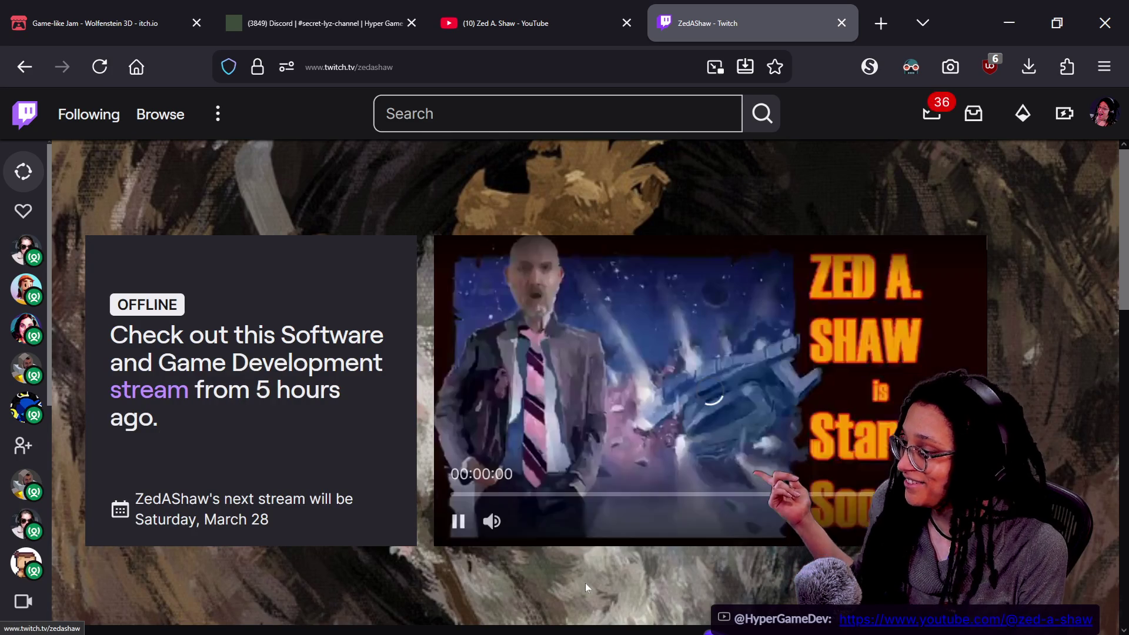
left_click(458, 522)
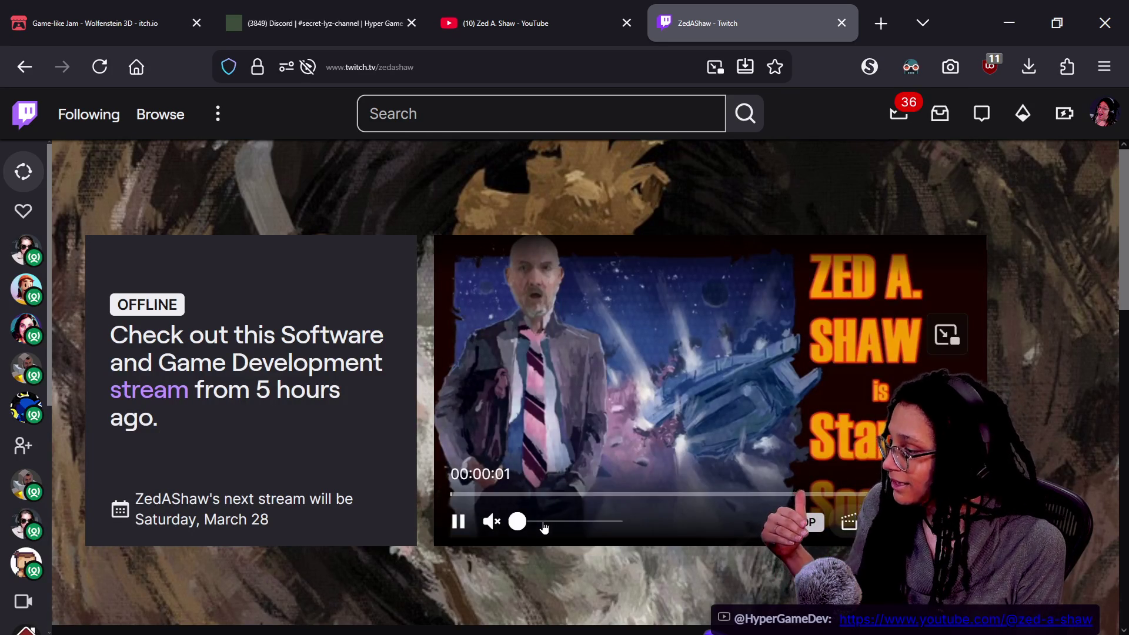
double_click(461, 509)
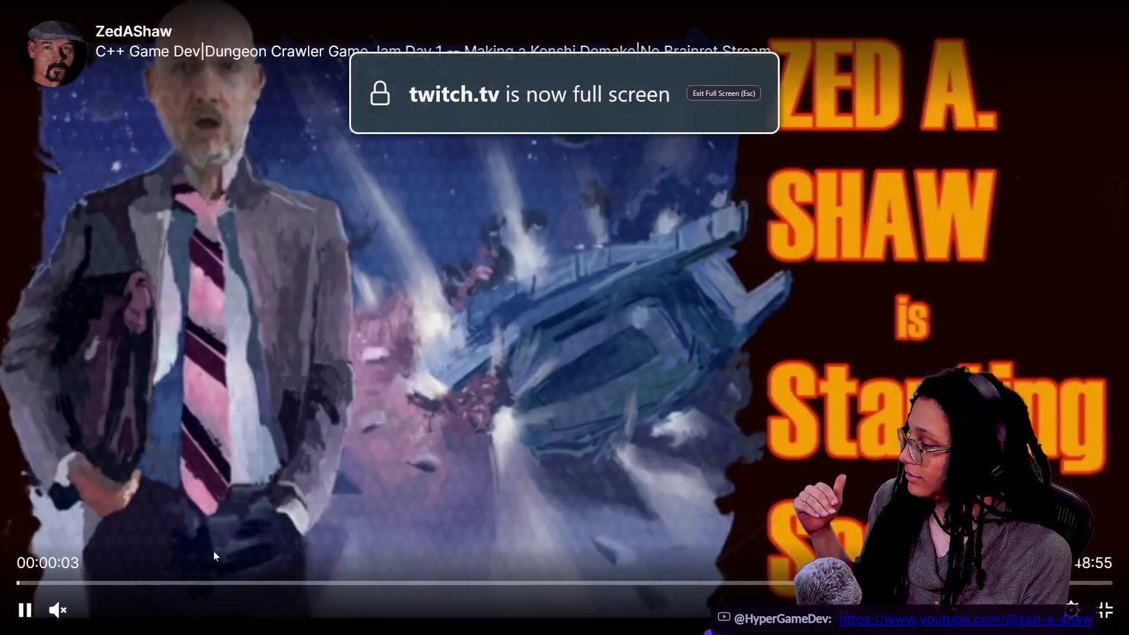
Step: Skim the Day 1 VOD by jumping between about 0:30 and 3:53
left_click(250, 584)
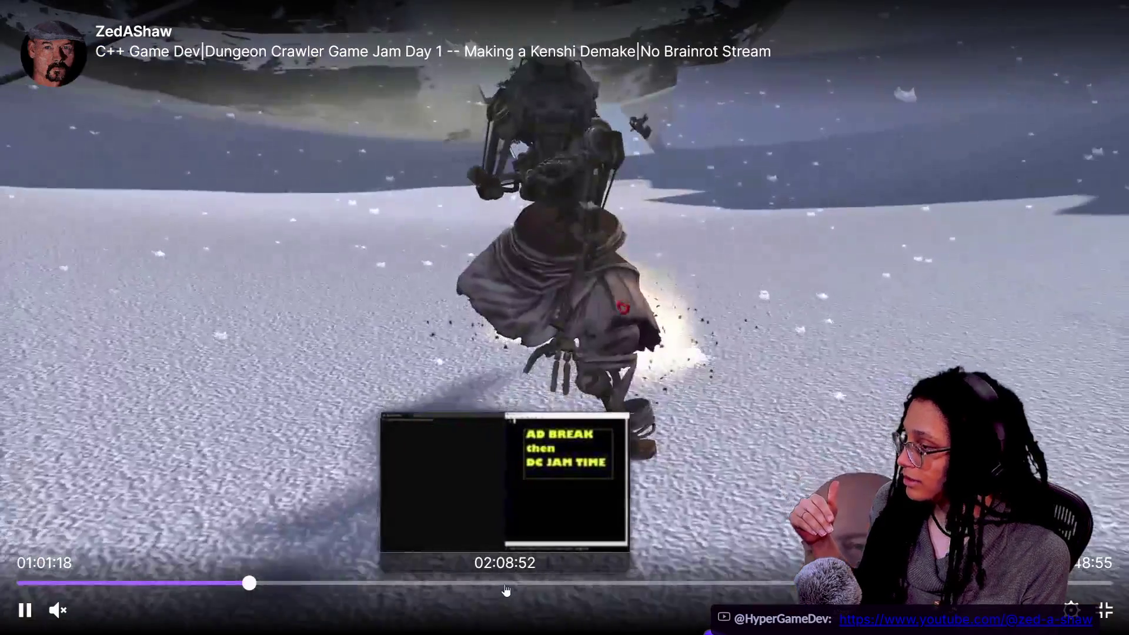
left_click(506, 590)
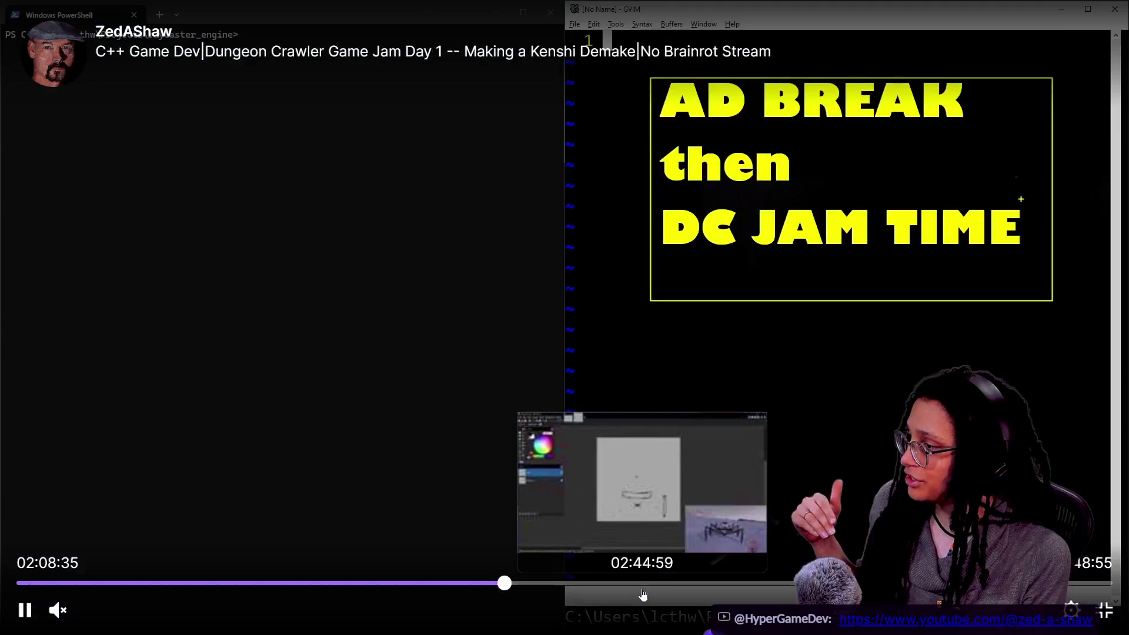
left_click(650, 588)
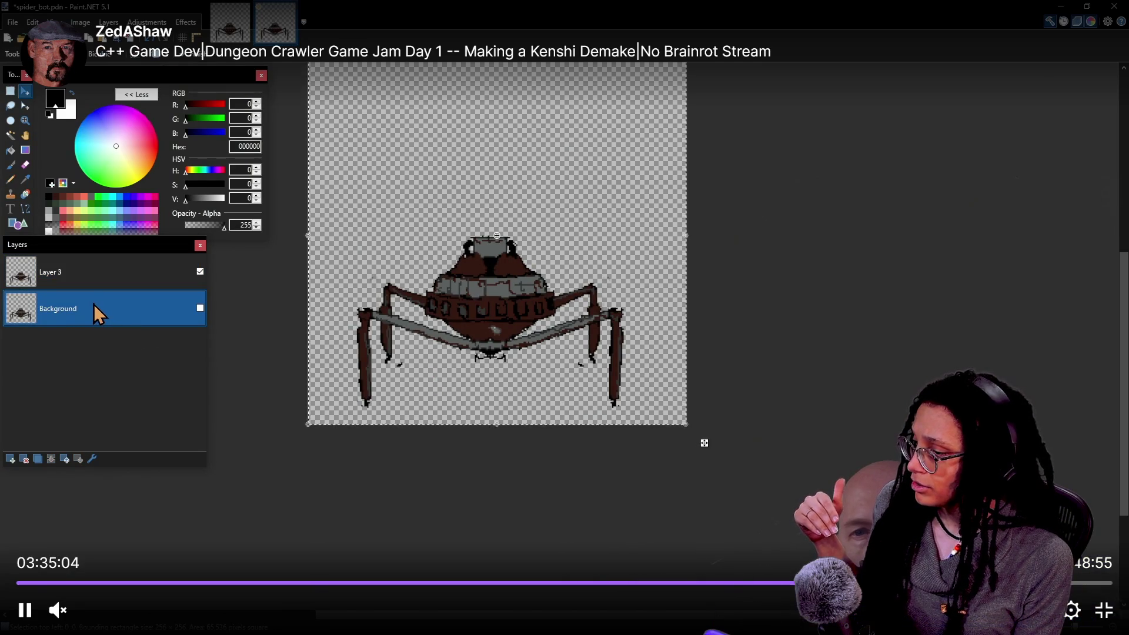
left_click(899, 584)
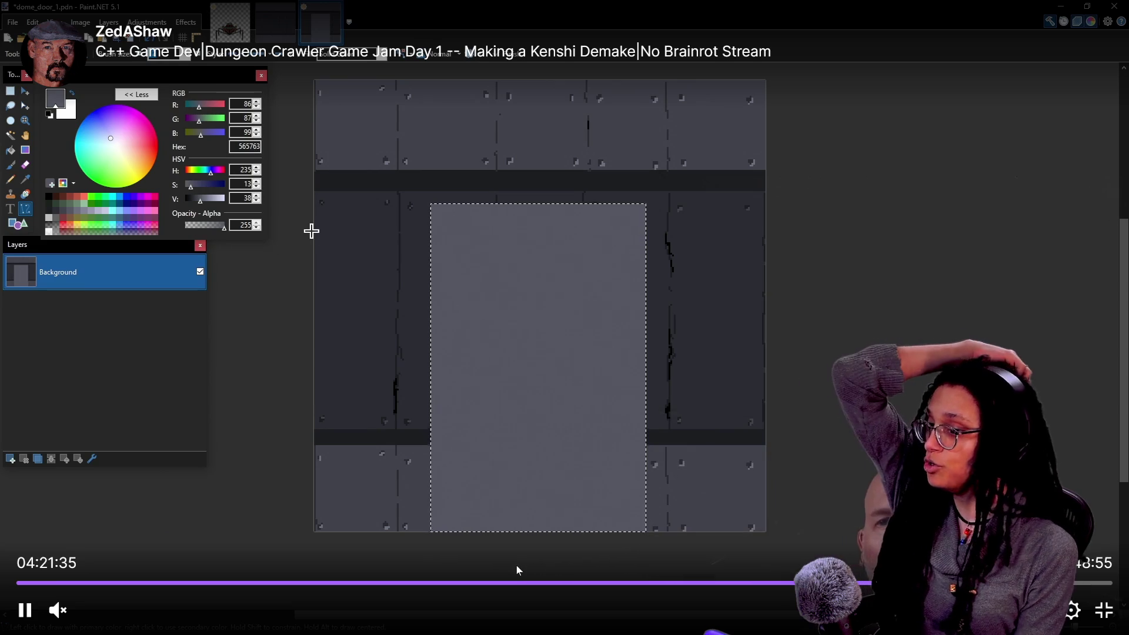
left_click(311, 578)
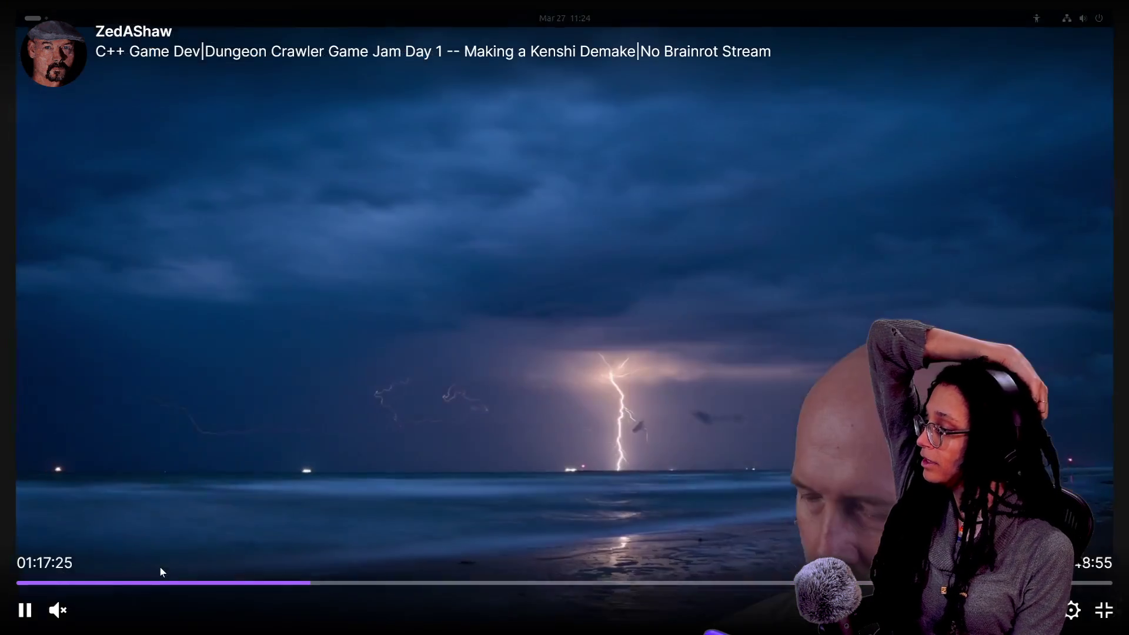
left_click(134, 582)
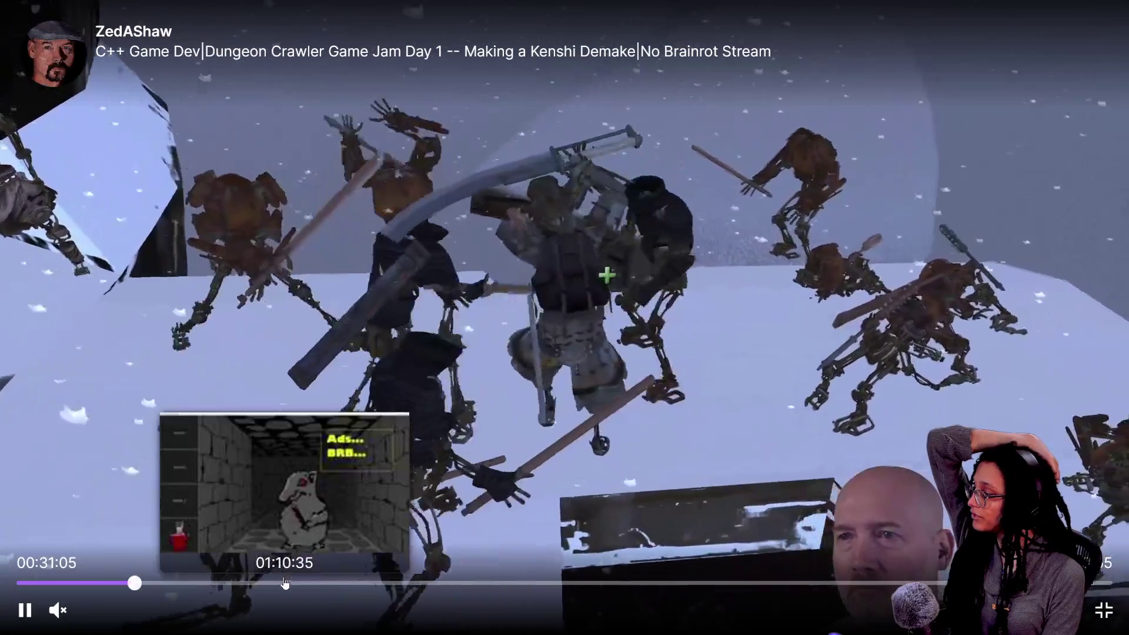
left_click(284, 583)
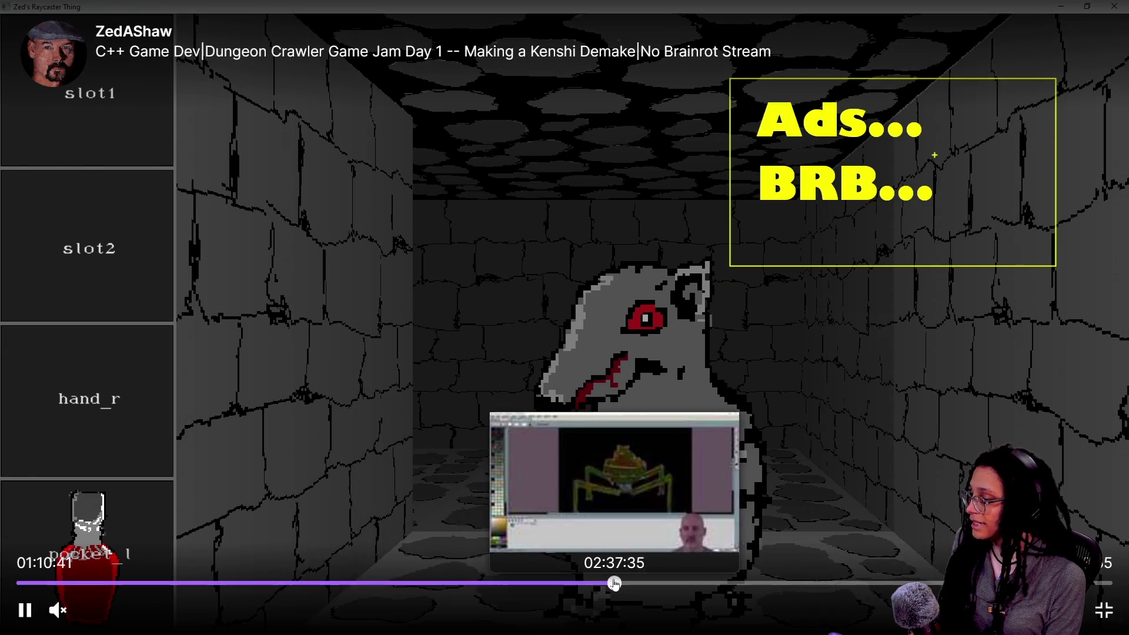
Step: Skim from about 2:37 through the spider, dome wall and dome door drawings
left_click(613, 583)
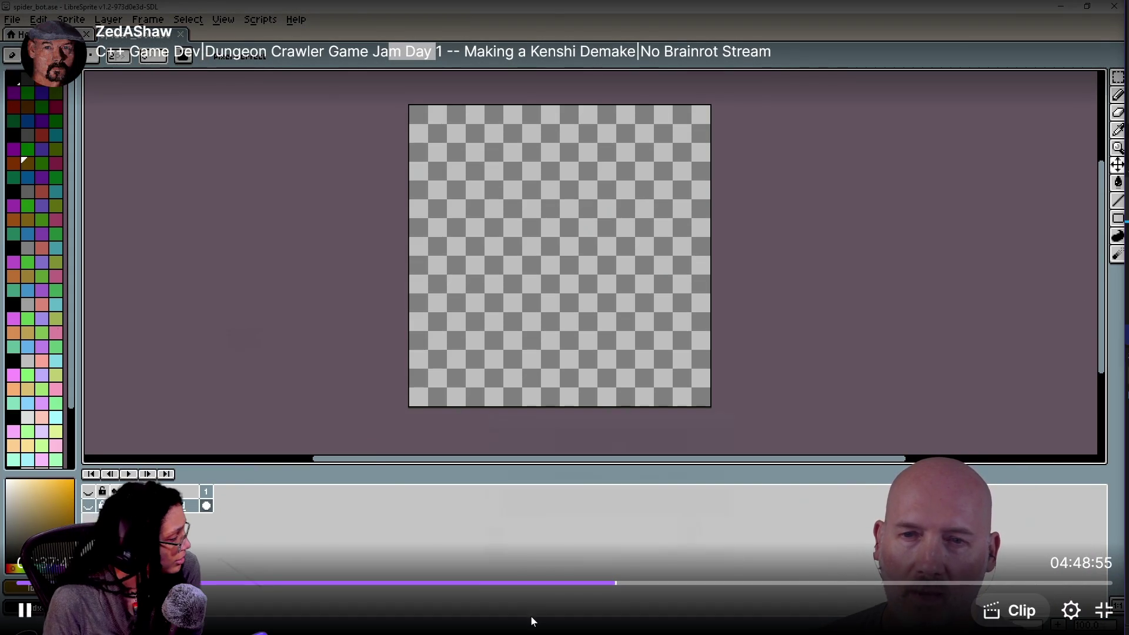
left_click(641, 583)
left_click(694, 584)
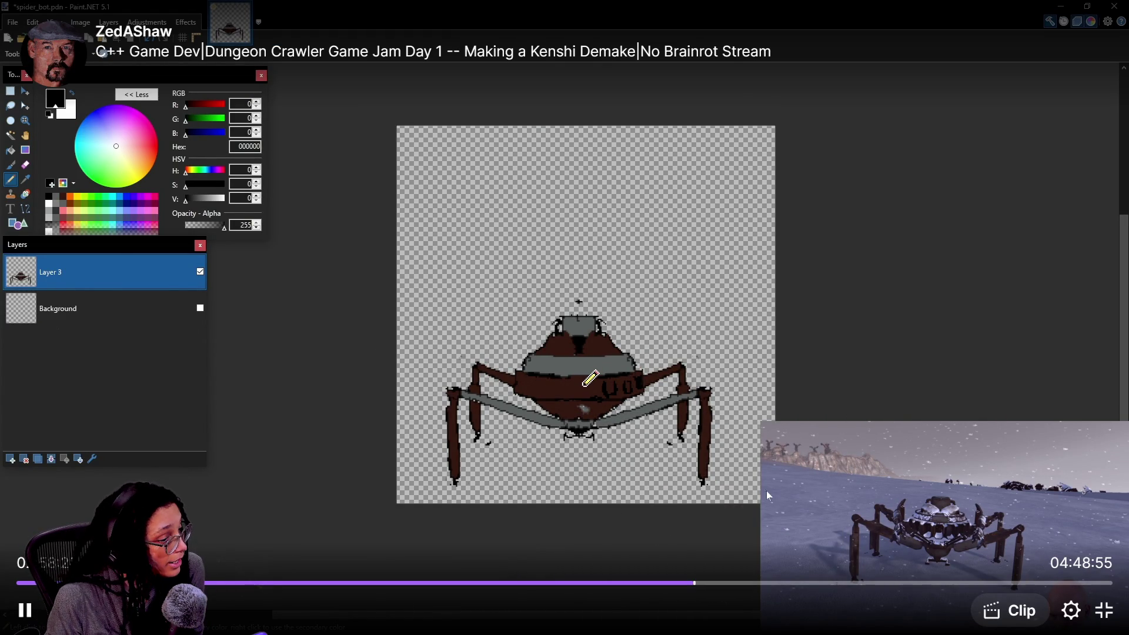
left_click(712, 585)
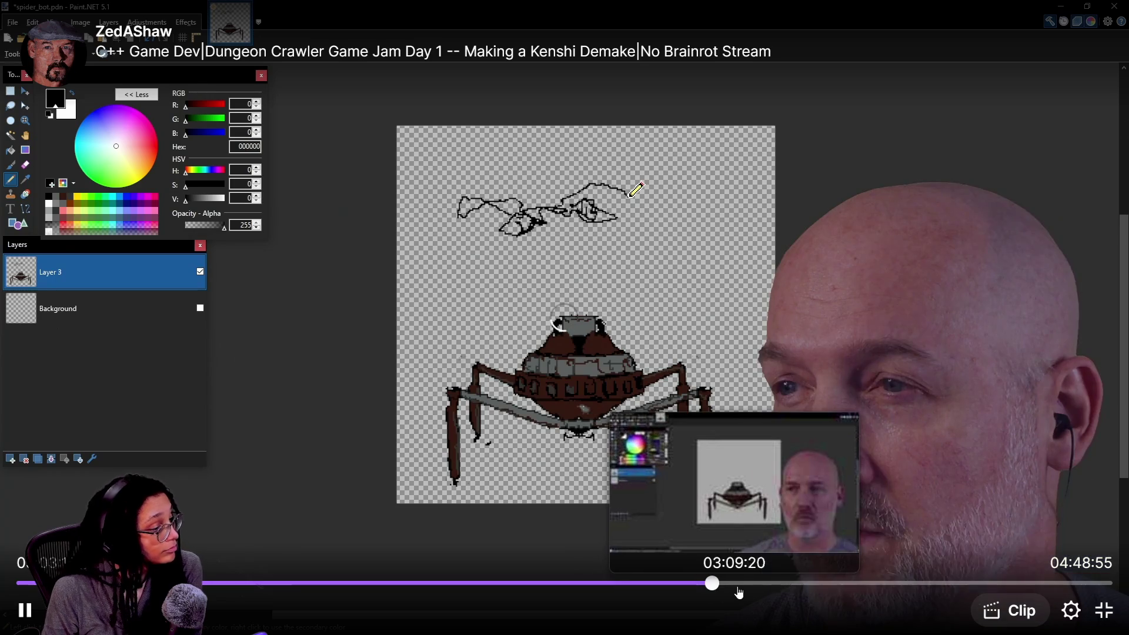
left_click(740, 592)
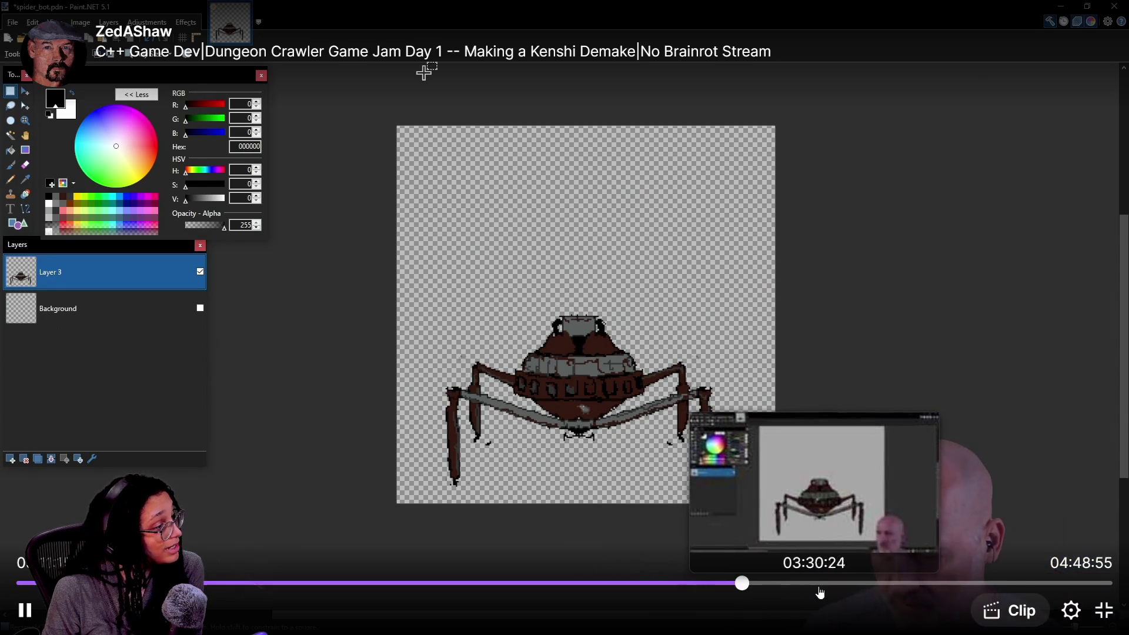
left_click(820, 593)
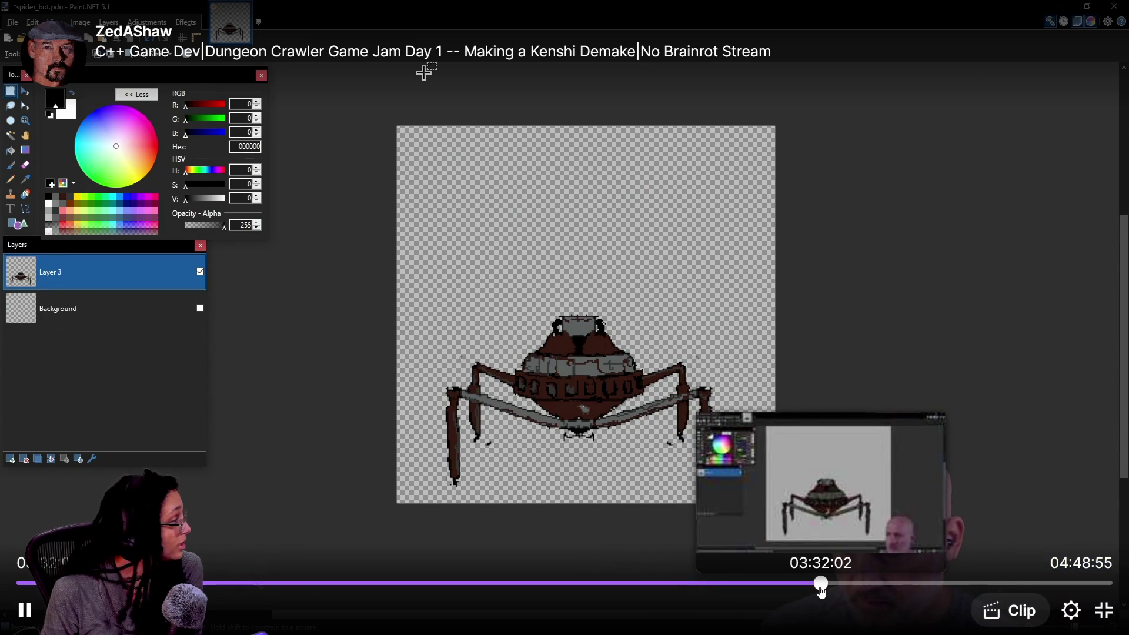
left_click(907, 595)
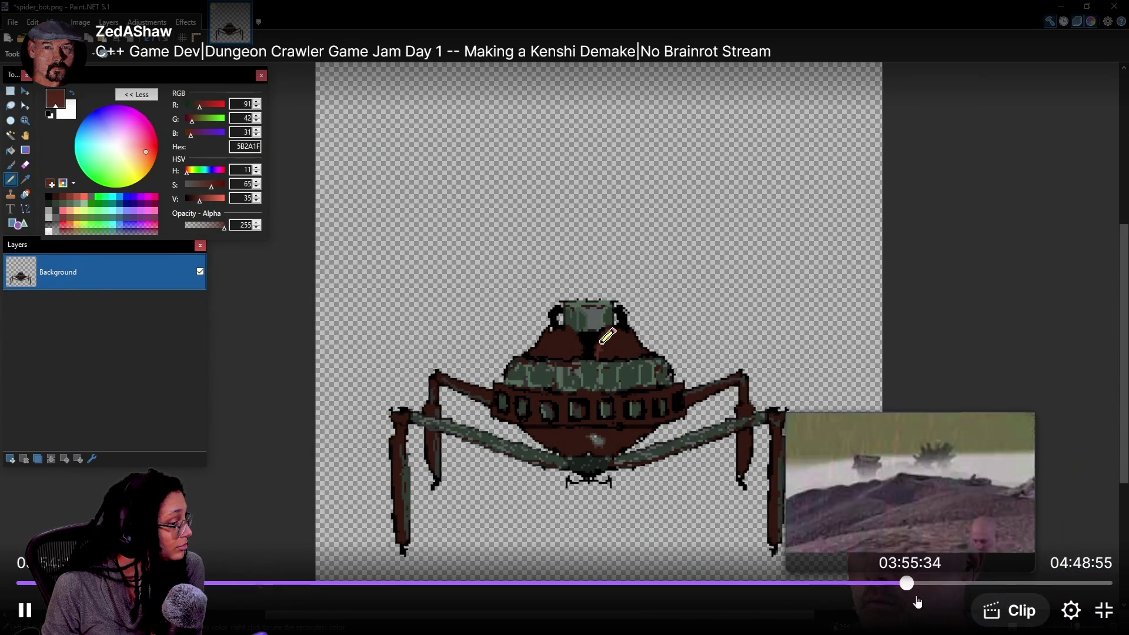
left_click(953, 587)
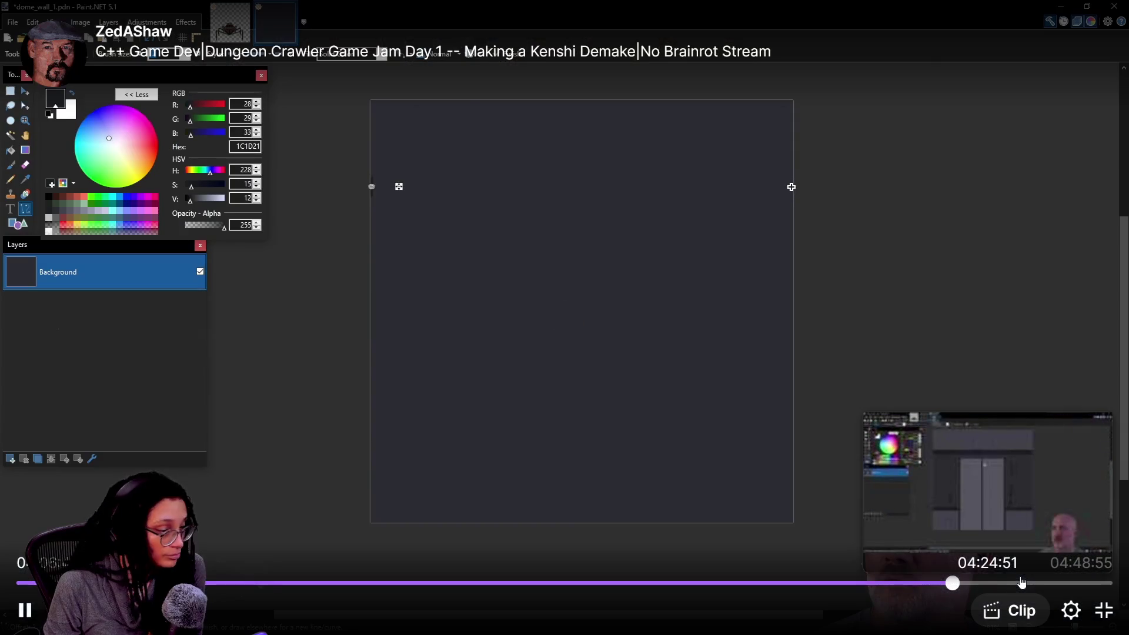
left_click(1026, 583)
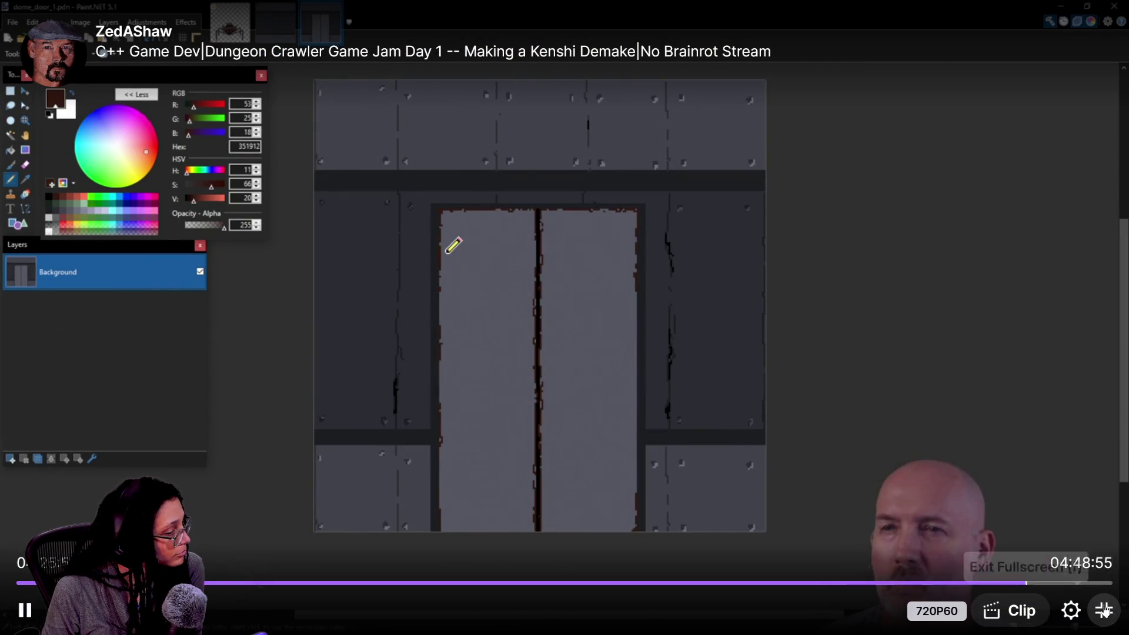
Step: Exit full screen and pause the stream replay at 04:26:12
key("Escape")
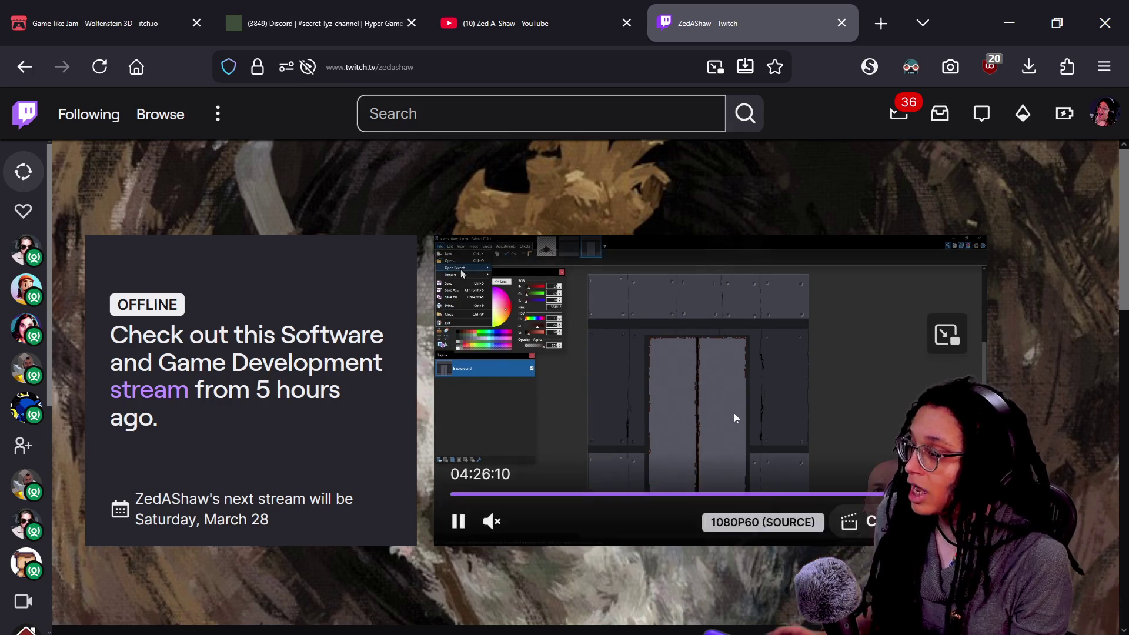
left_click(448, 532)
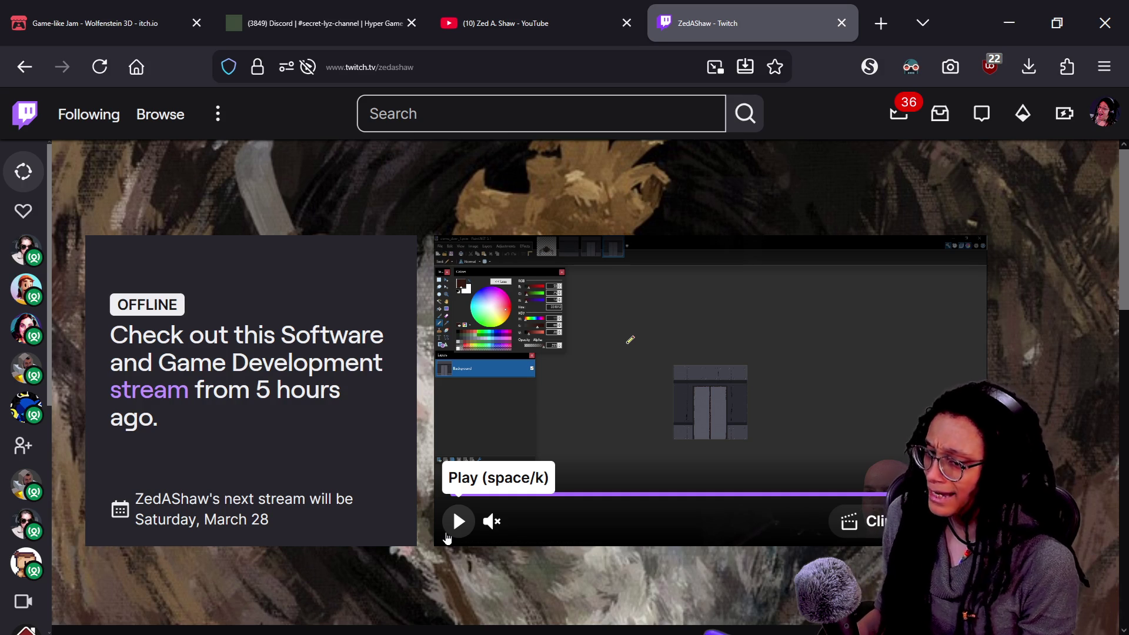
key("alt+Tab")
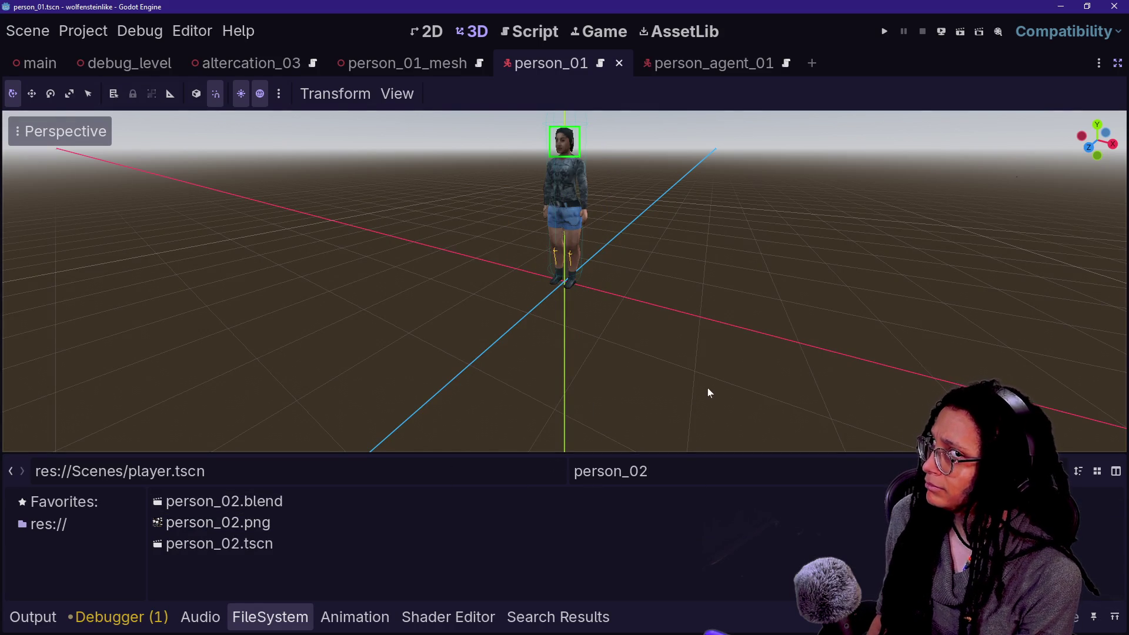
Step: Zoom the 3D viewport in on the person_01 character
scroll(664, 347, "up", 5)
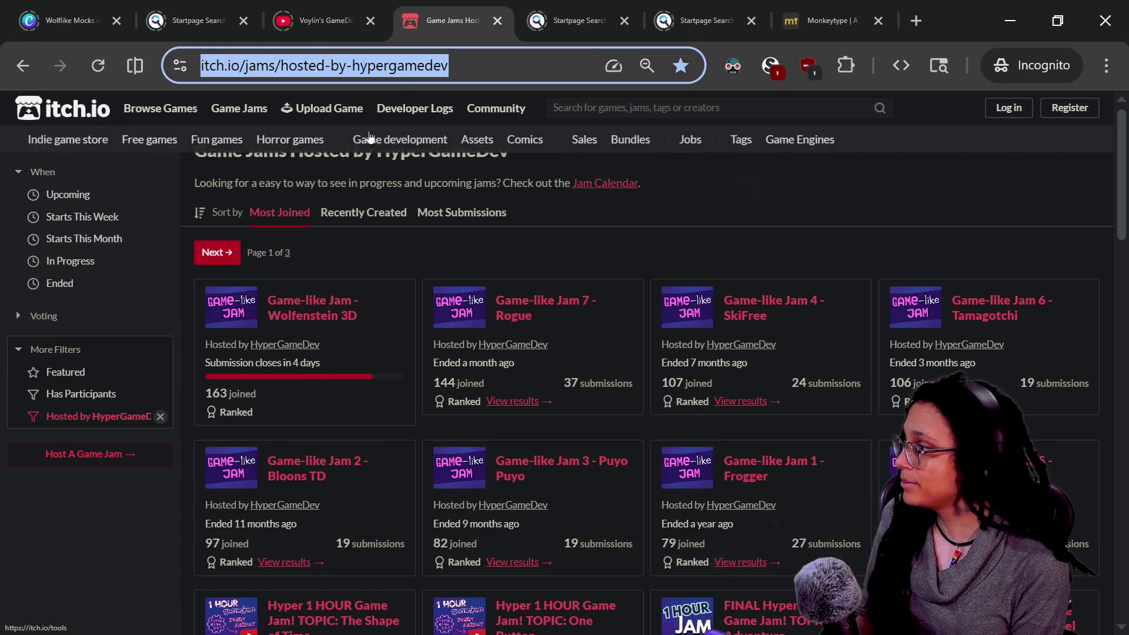
Step: Open the Game-like Jam Wolfenstein 3D page, reload it, and select the submissions countdown
left_click(489, 450)
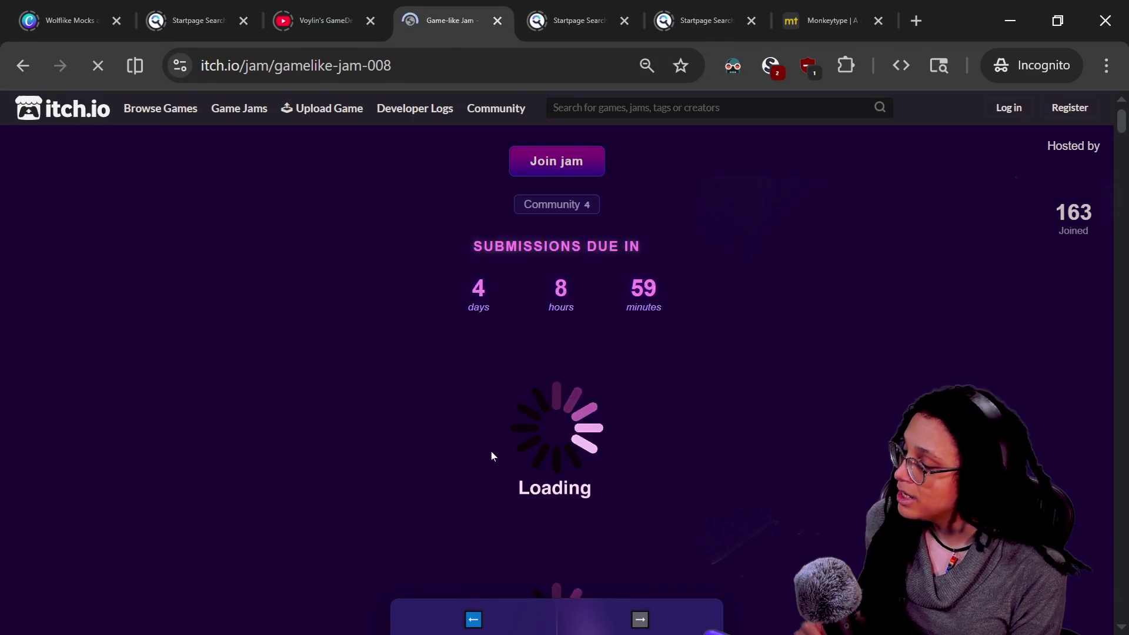
scroll(707, 347, "down", 5)
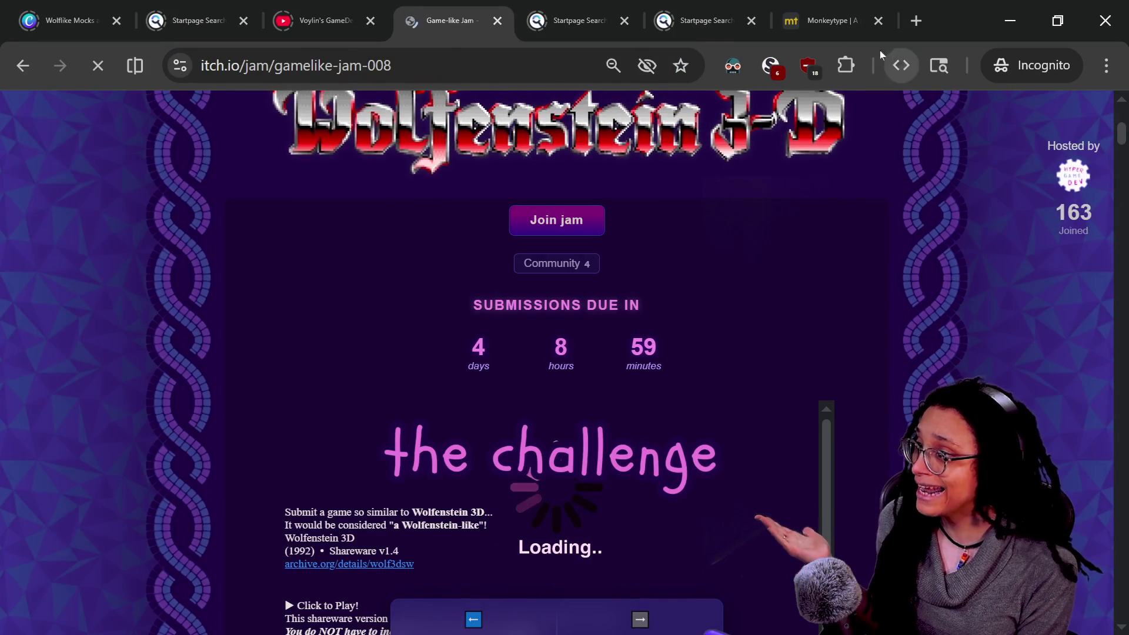
left_click(732, 66)
left_click(891, 309)
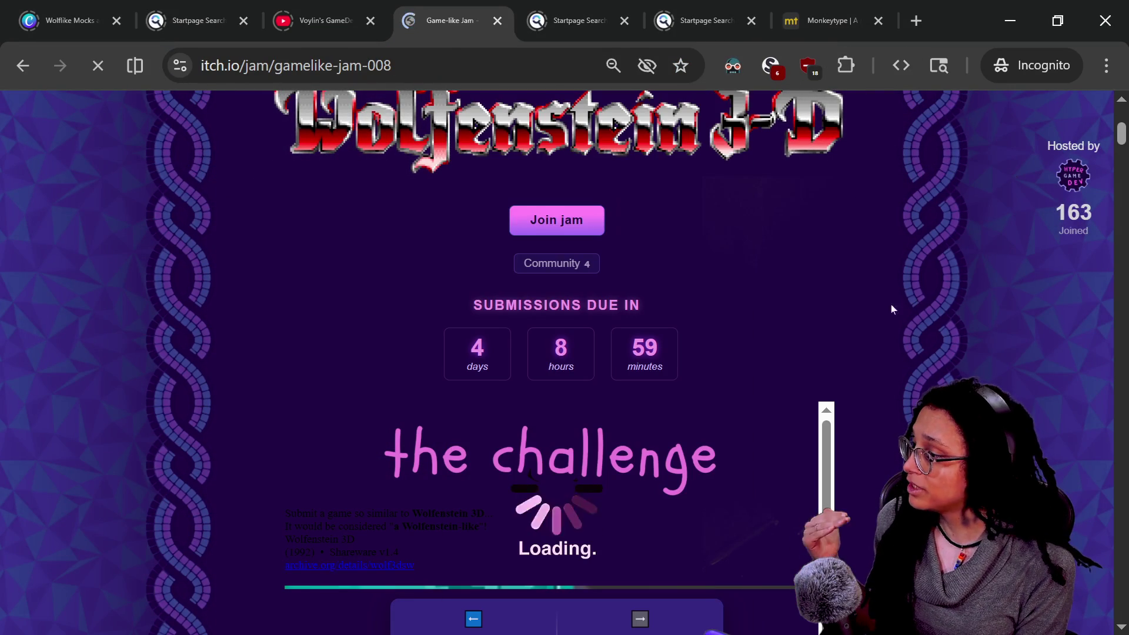
key("ctrl+l")
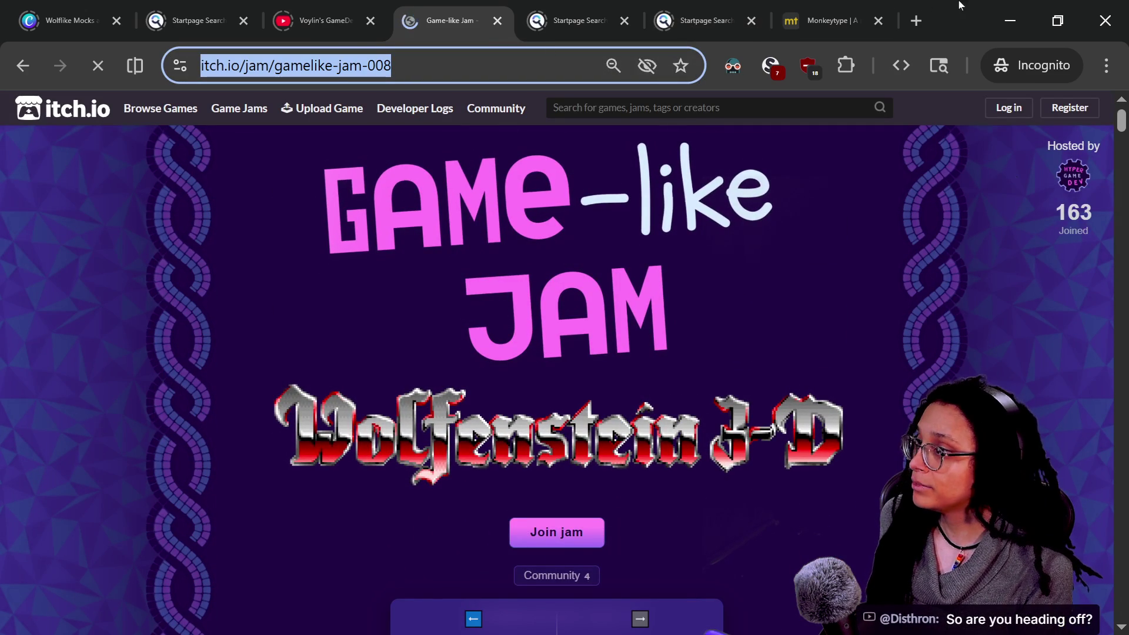
scroll(591, 182, "down", 5)
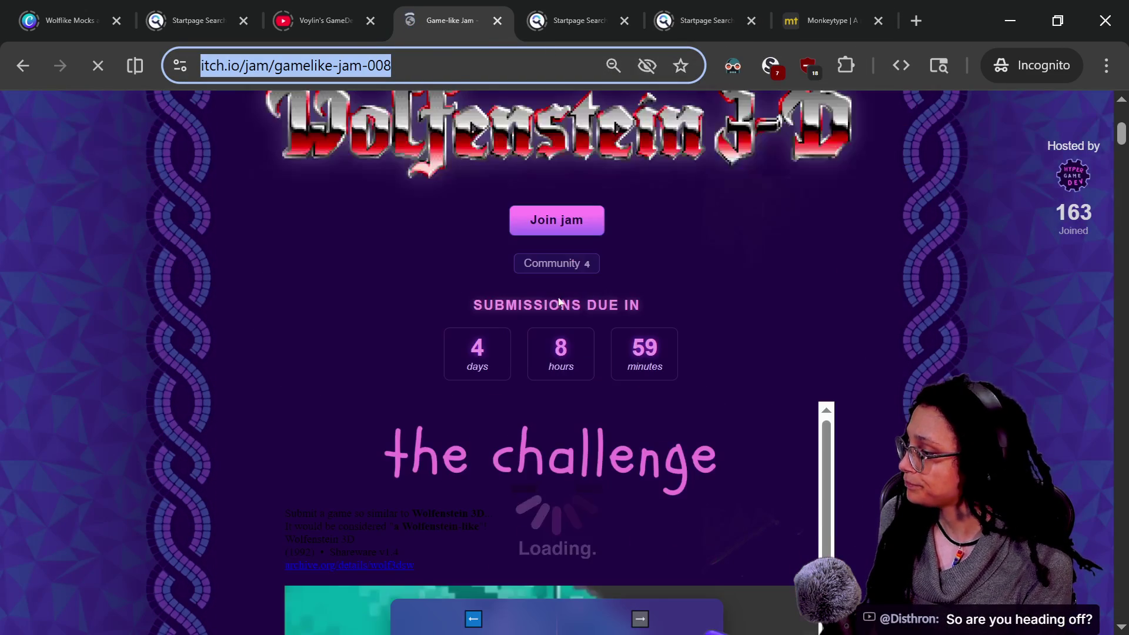
triple_click(591, 181)
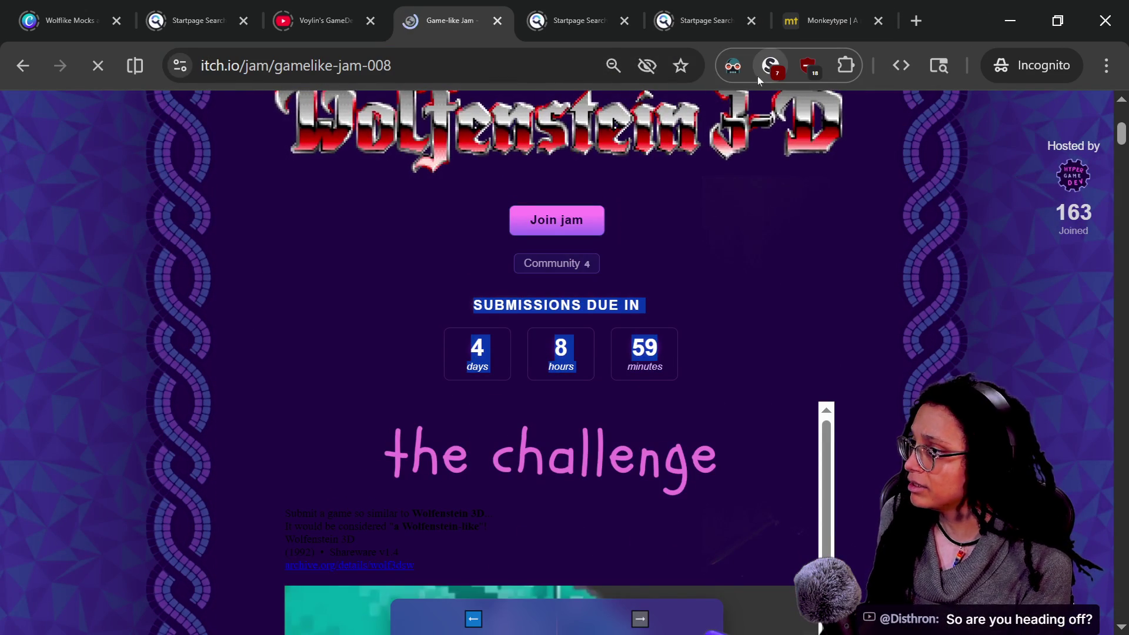
Step: Set hypergame.dev and twitch.tv to TRUSTED in the NoScript site list
left_click(770, 65)
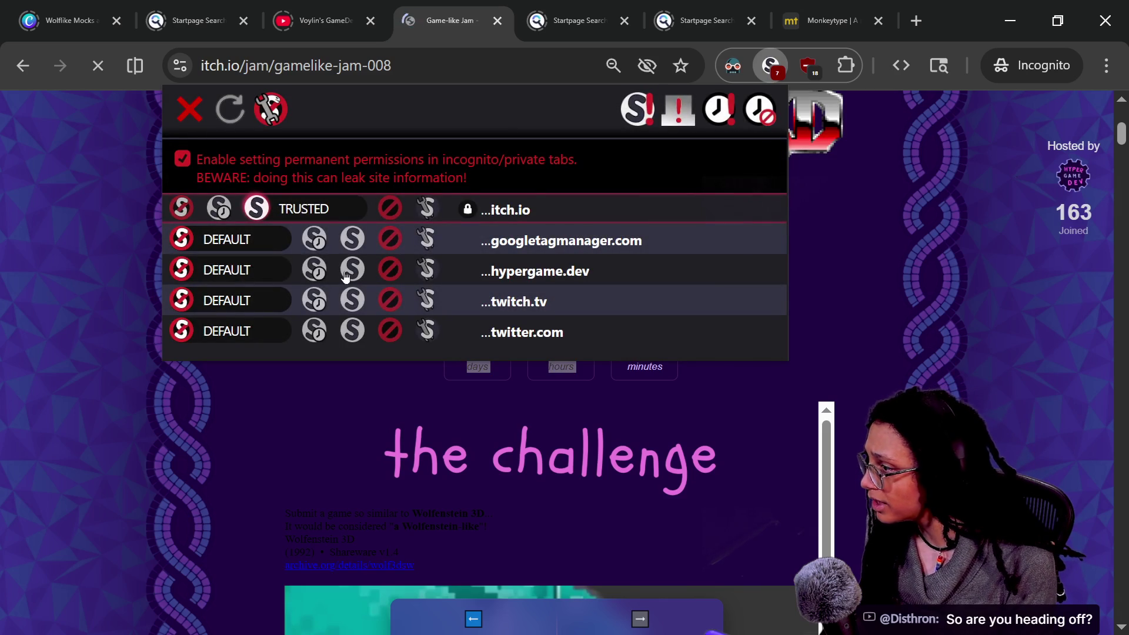
left_click(347, 271)
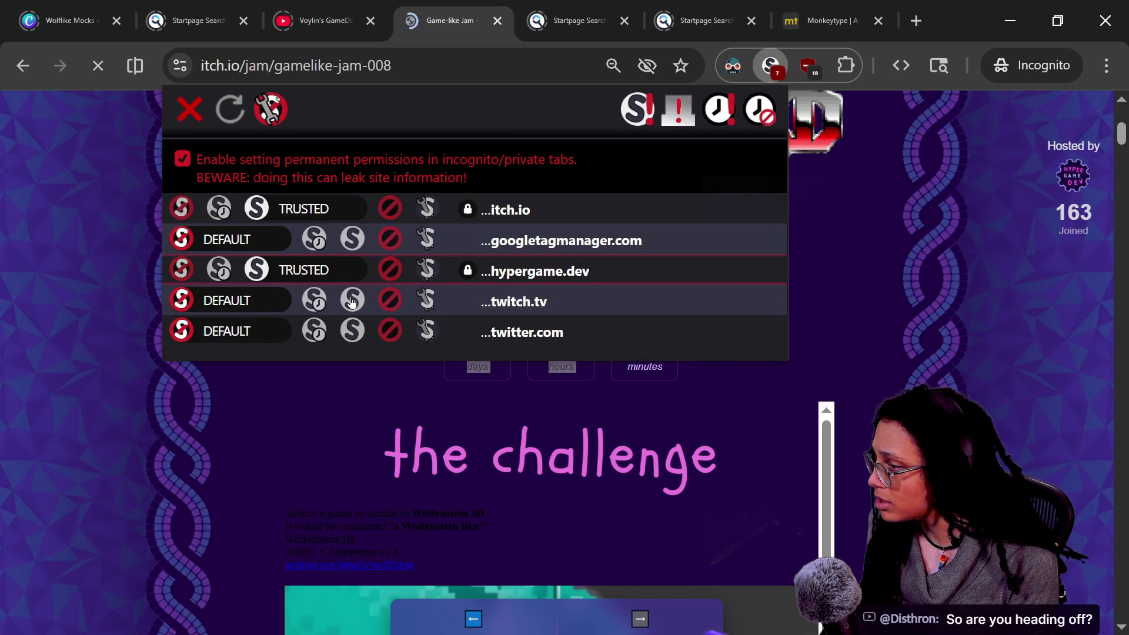
left_click(351, 302)
left_click(881, 343)
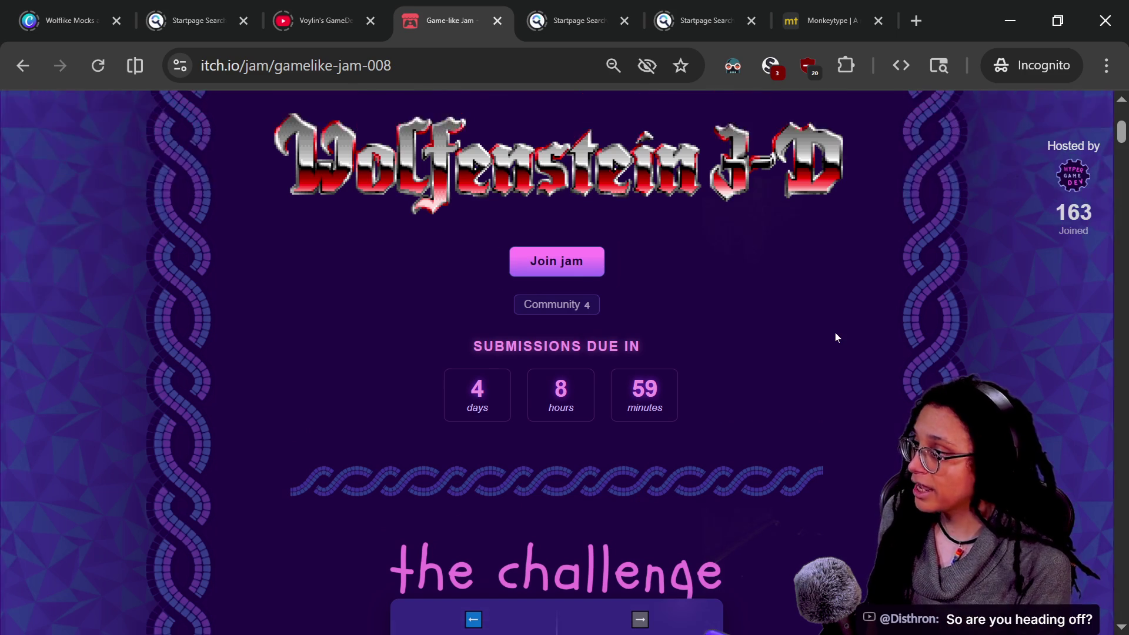
Step: Scroll to the Wolfenstein 3D shareware v1.4 embed and select the jam page address
scroll(837, 337, "up", 2)
scroll(837, 336, "up", 3)
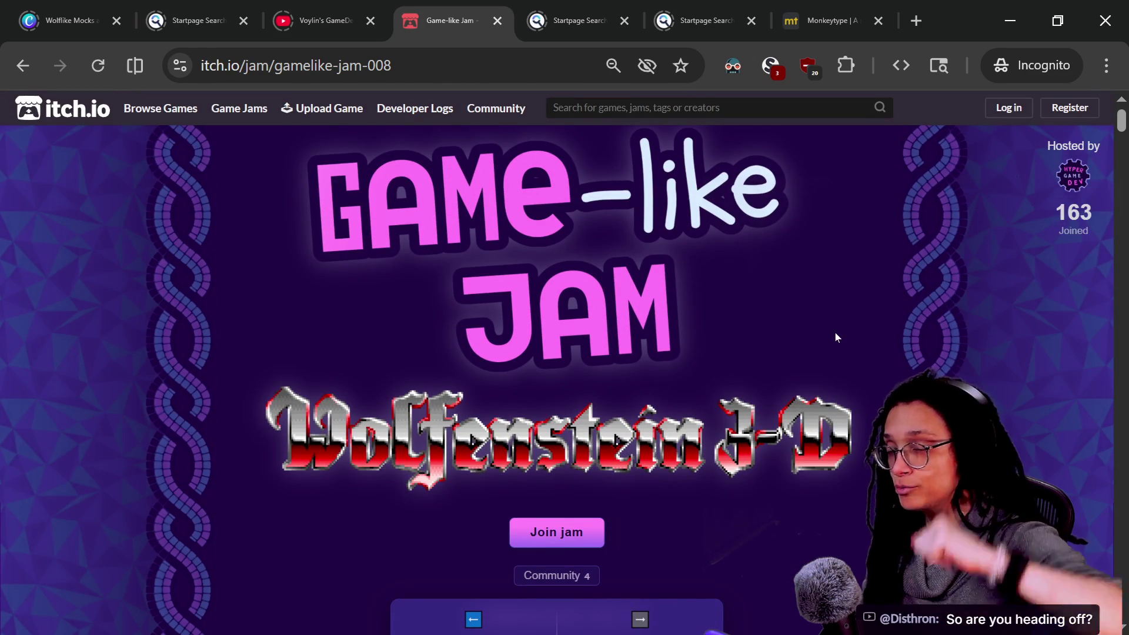
scroll(837, 337, "down", 2)
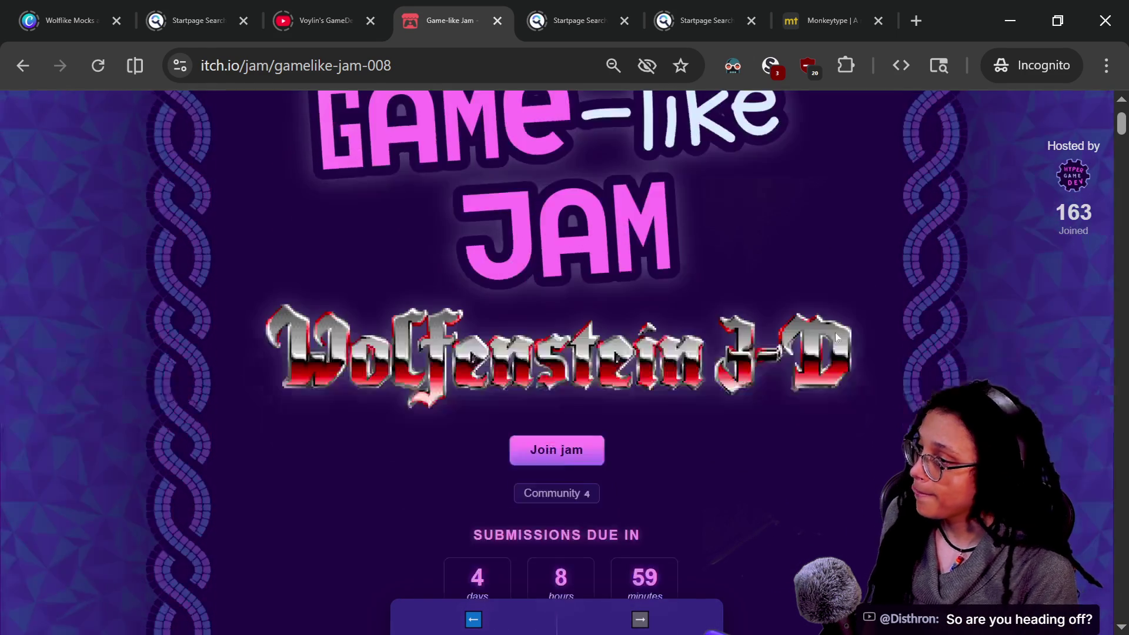
scroll(836, 335, "down", 2)
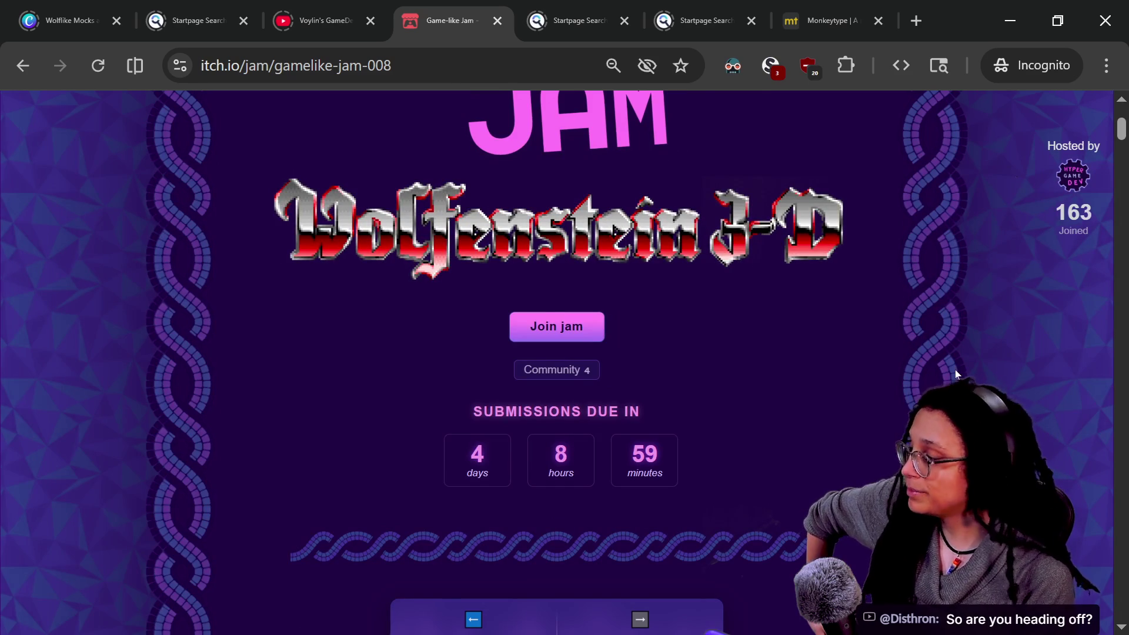
scroll(954, 374, "up", 3)
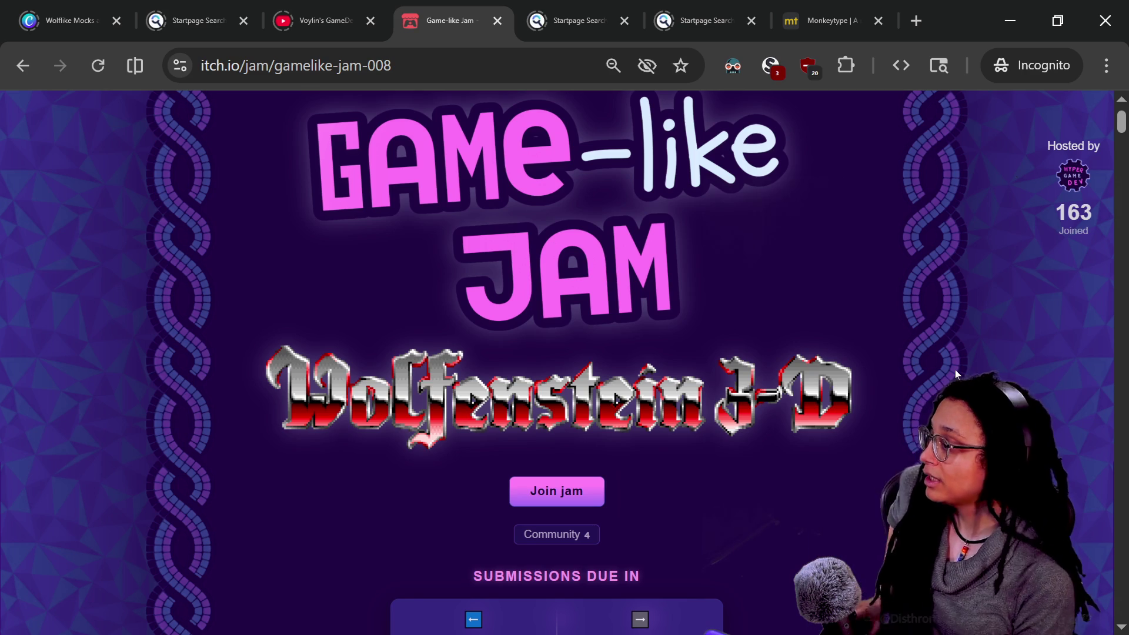
scroll(982, 312, "up", 1)
scroll(982, 312, "down", 1)
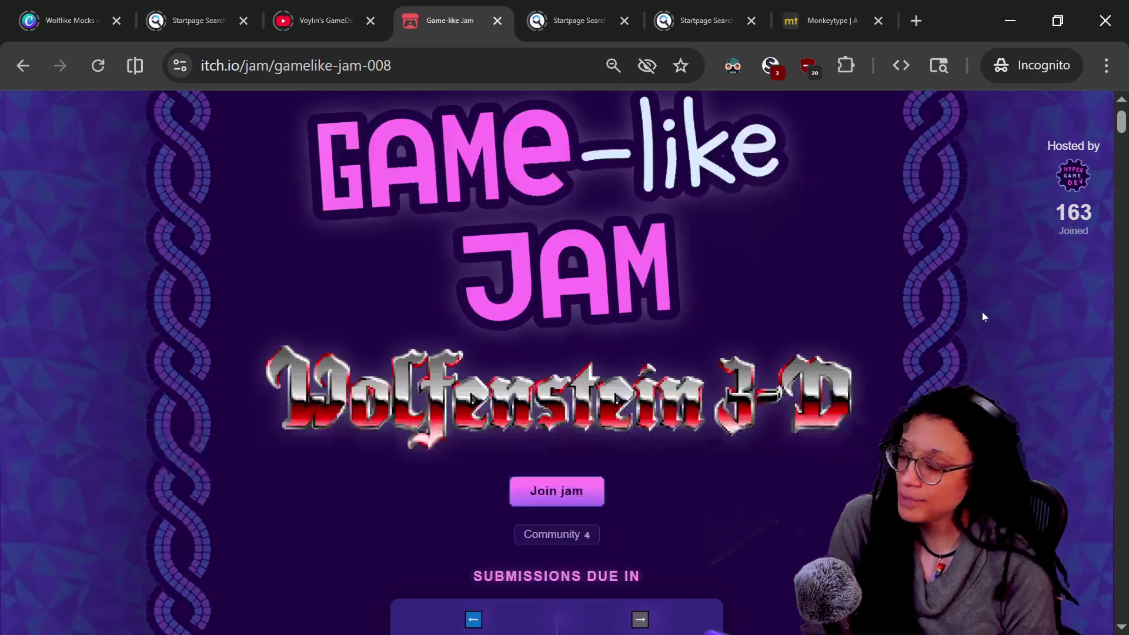
scroll(982, 317, "down", 3)
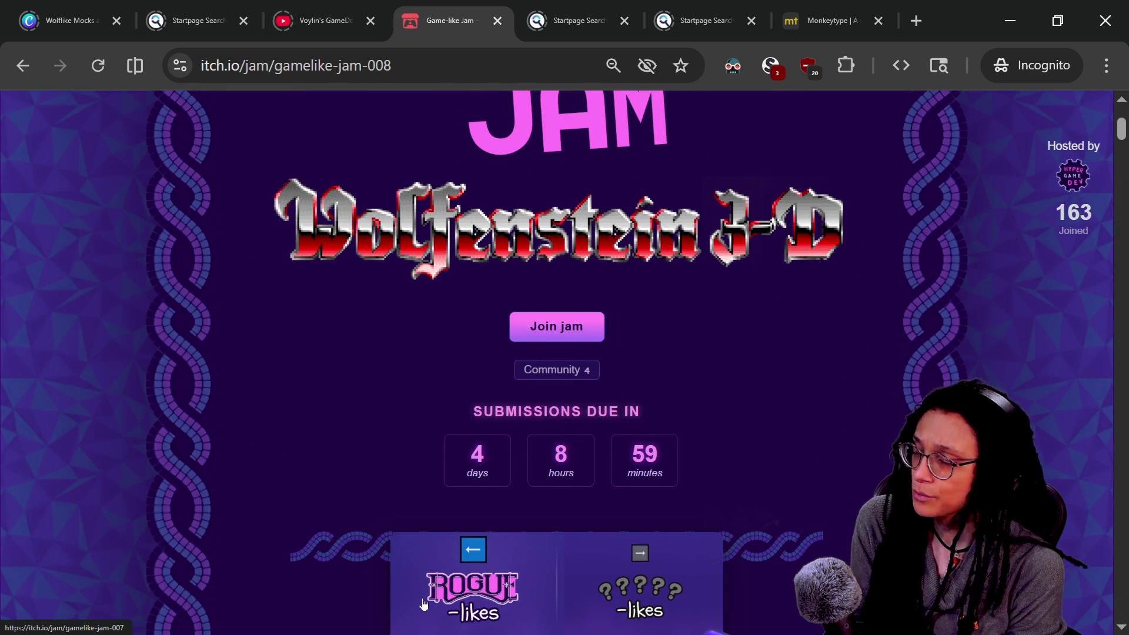
scroll(817, 559, "down", 10)
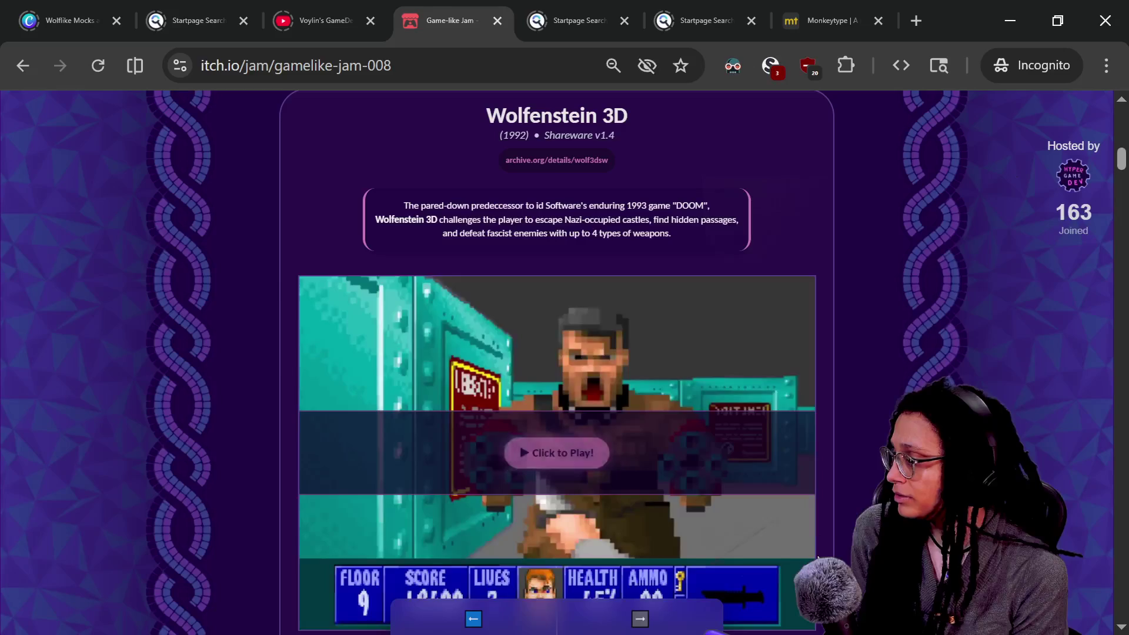
key("ctrl+l")
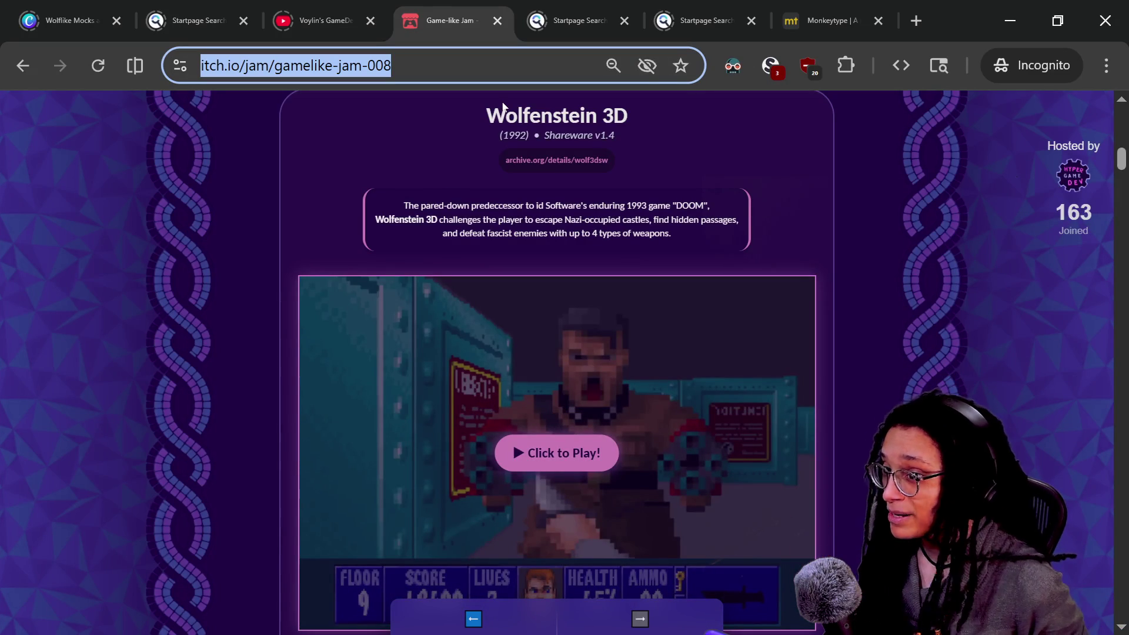
key("alt+Tab")
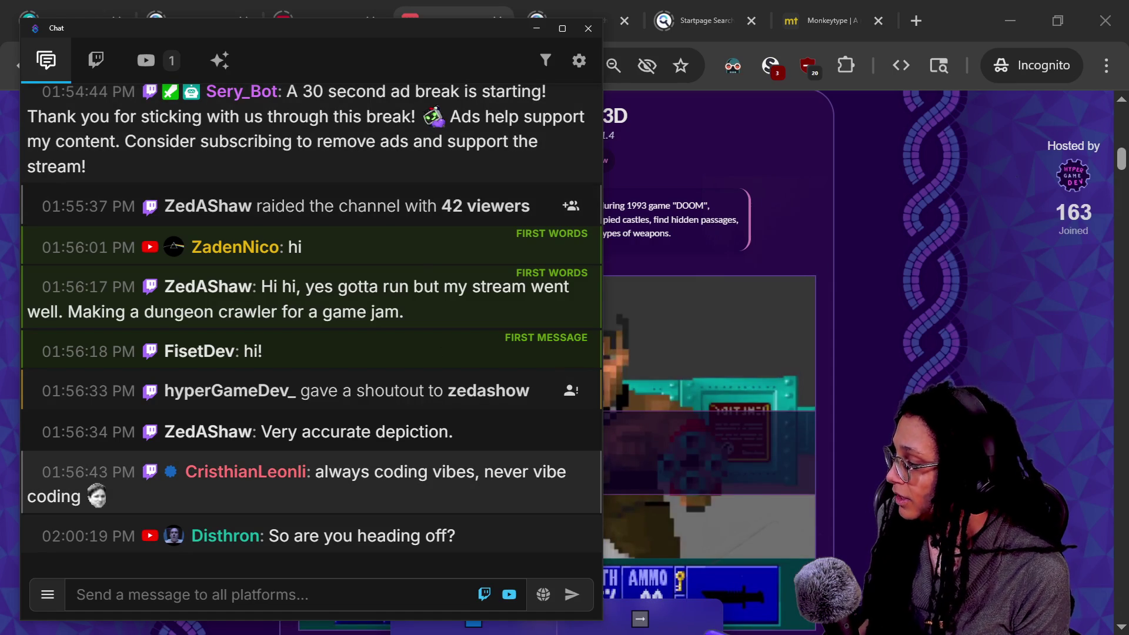
key("alt+Tab")
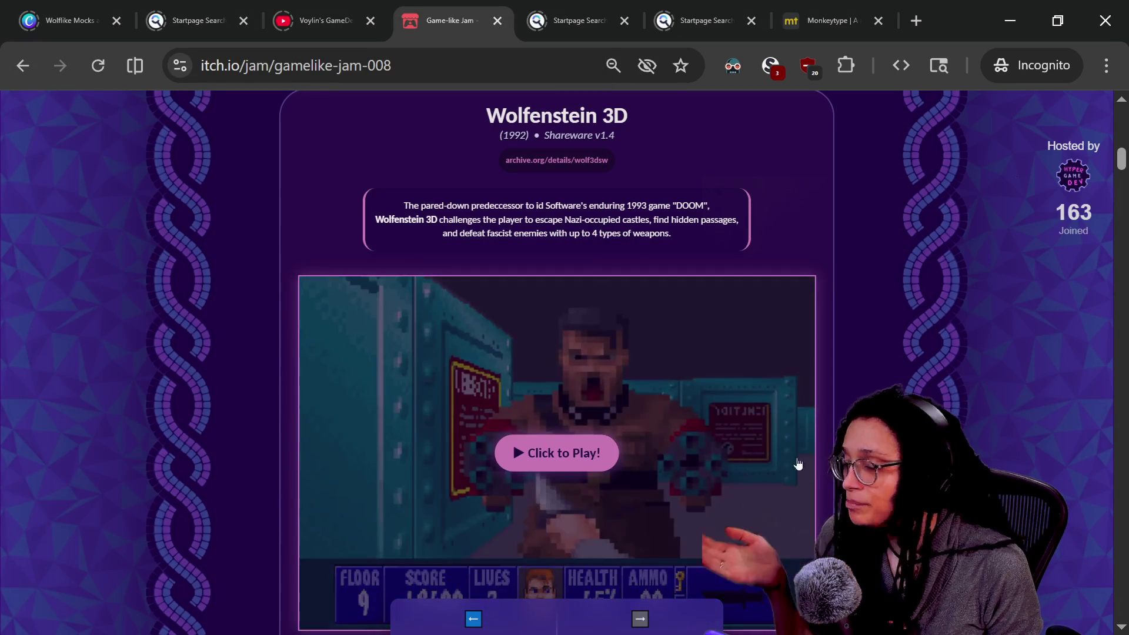
scroll(798, 464, "down", 2)
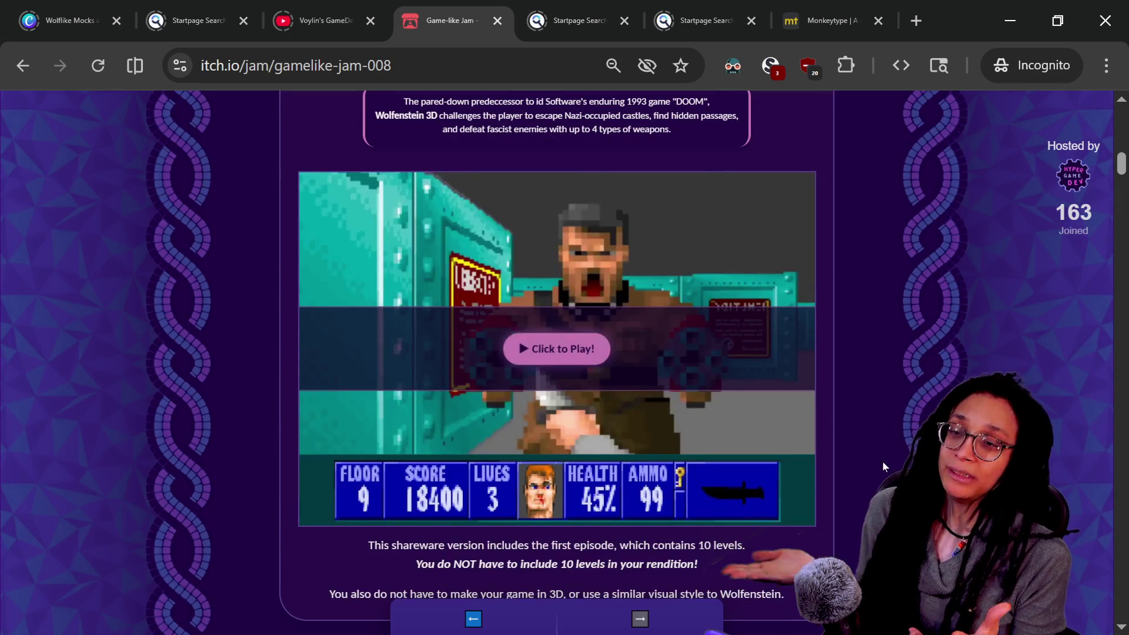
key("alt+Tab")
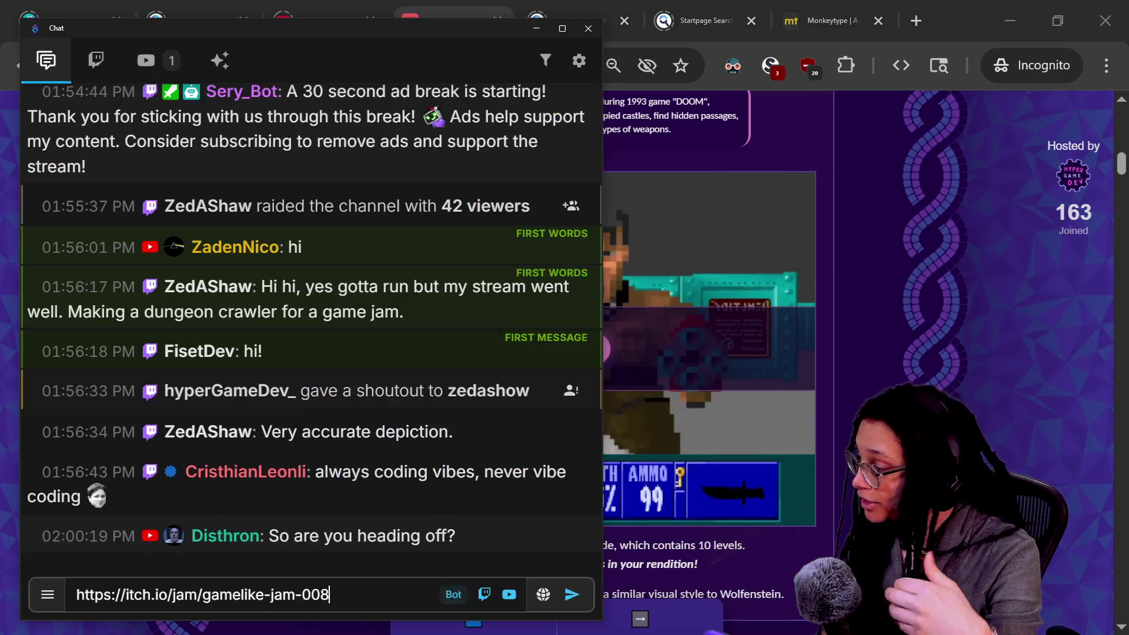
key("Return")
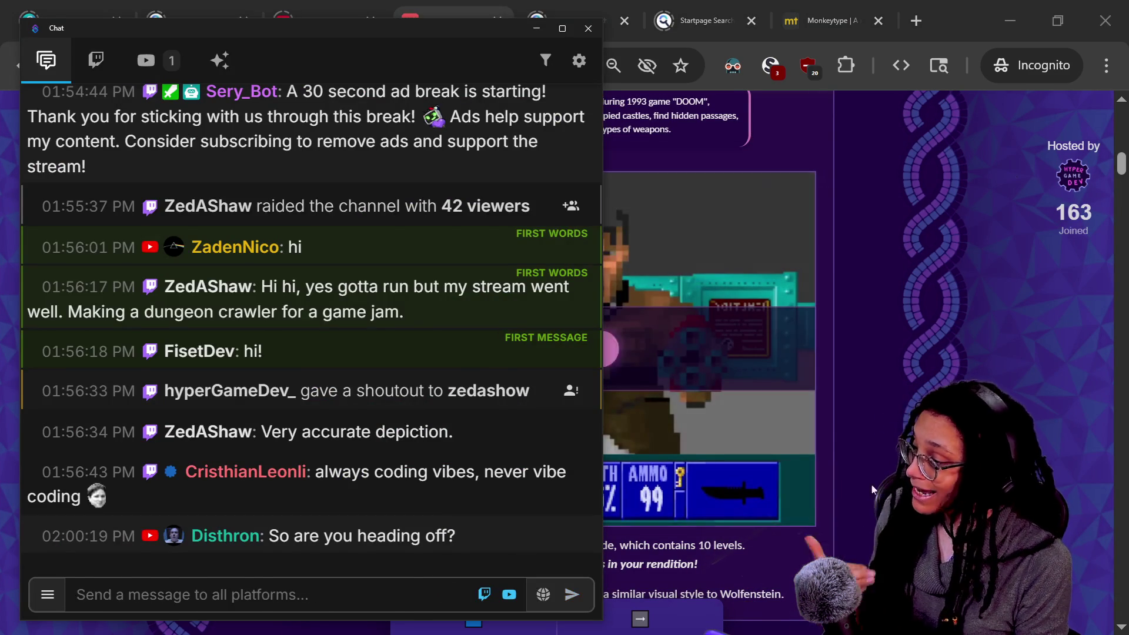
key("alt+Tab")
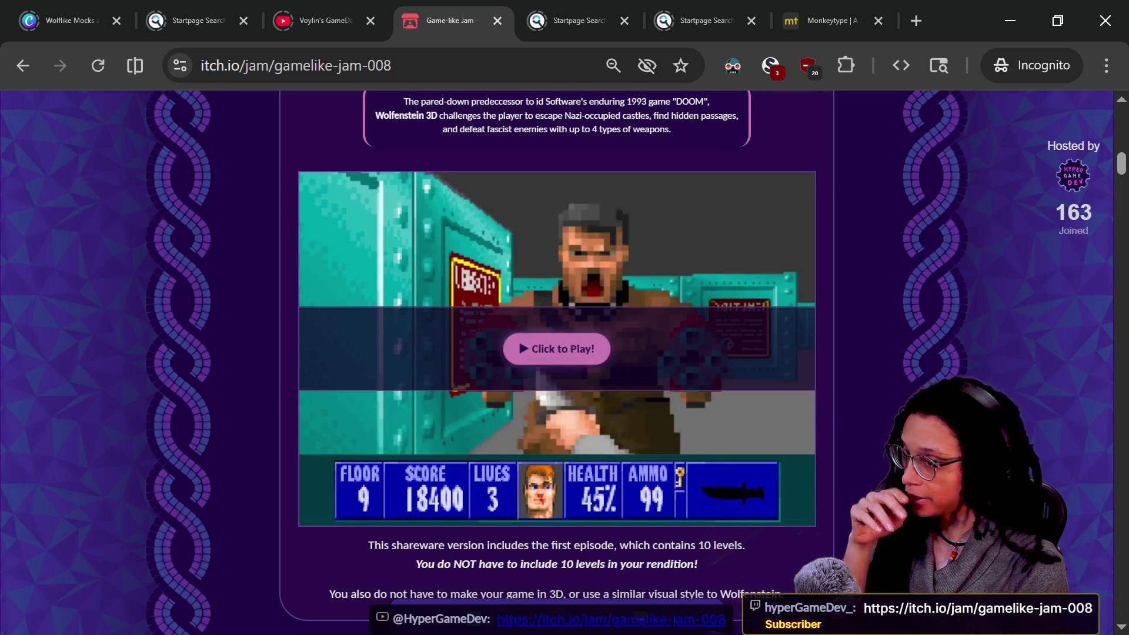
scroll(763, 231, "up", 10)
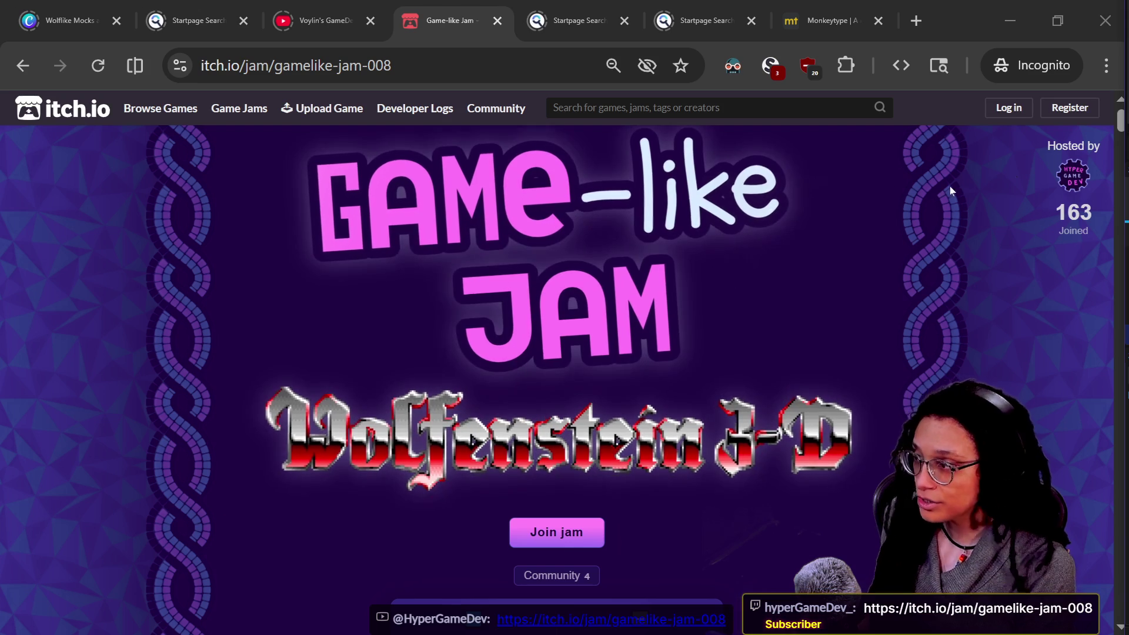
left_click(295, 65)
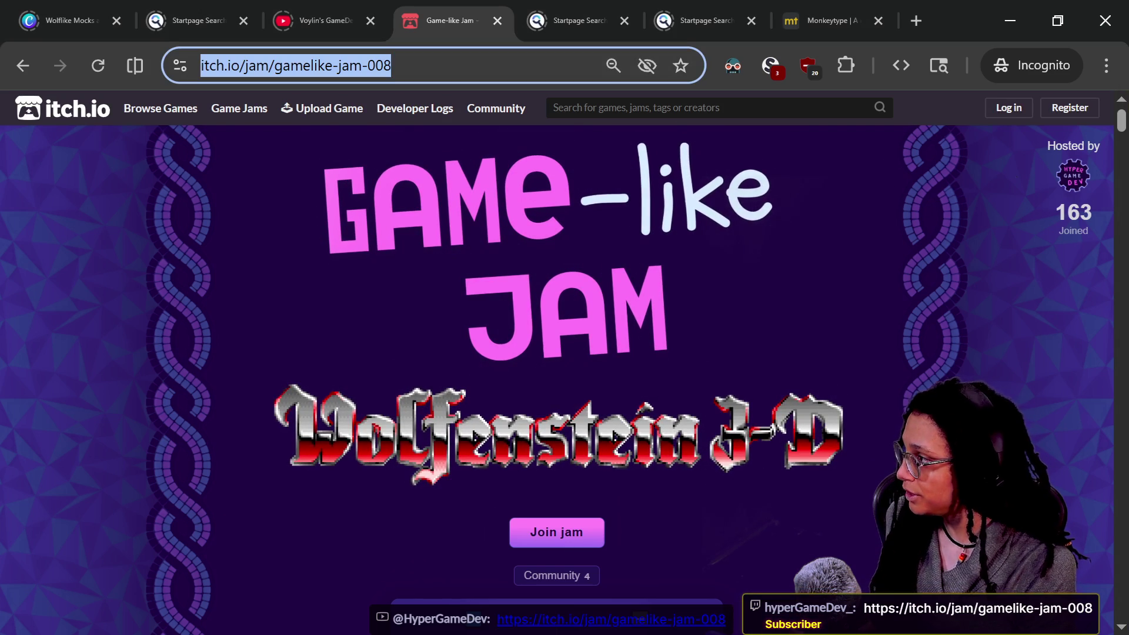
Step: Open a new Incognito tab, peek at the YT bookmarks, and erase a started search
left_click(914, 22)
left_click(87, 110)
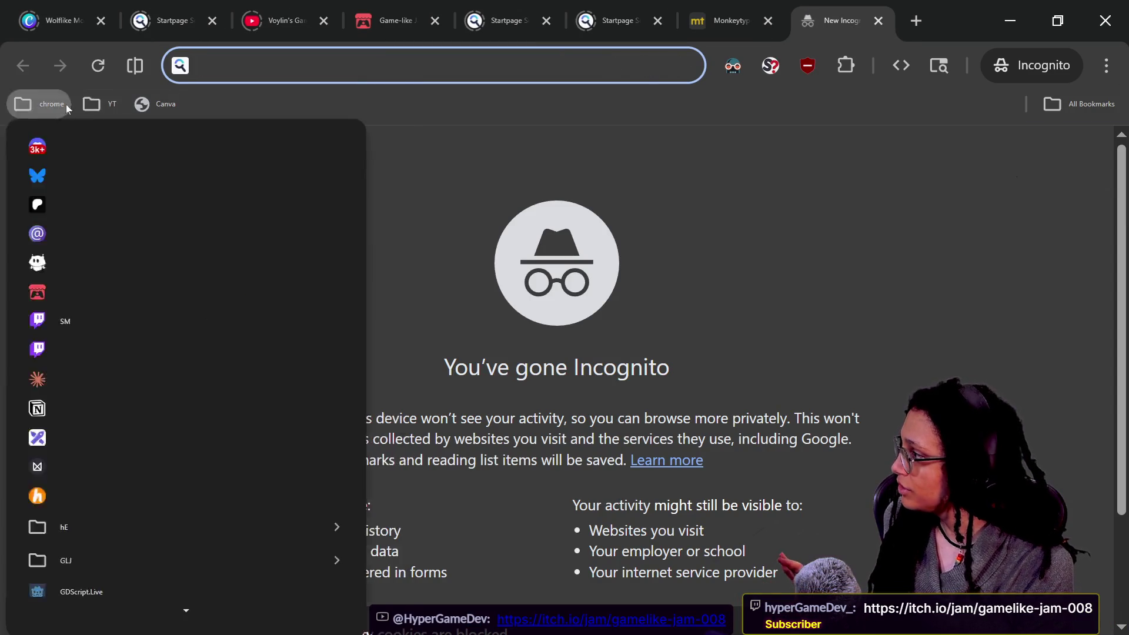
key("Escape")
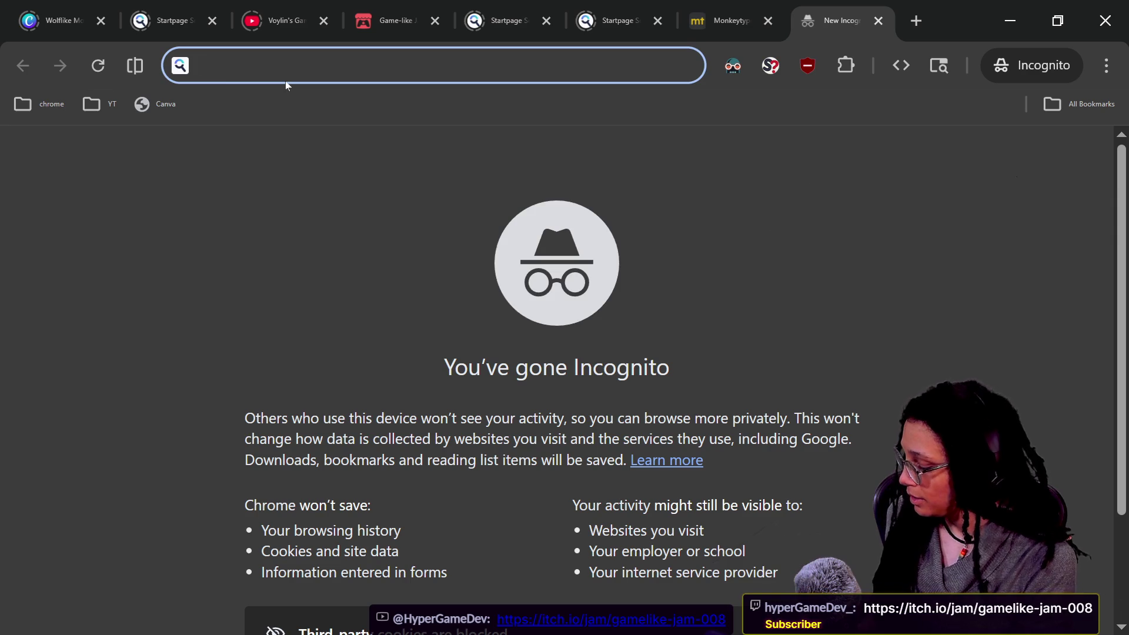
type("isa")
key("BackSpace")
key("BackSpace")
key("BackSpace")
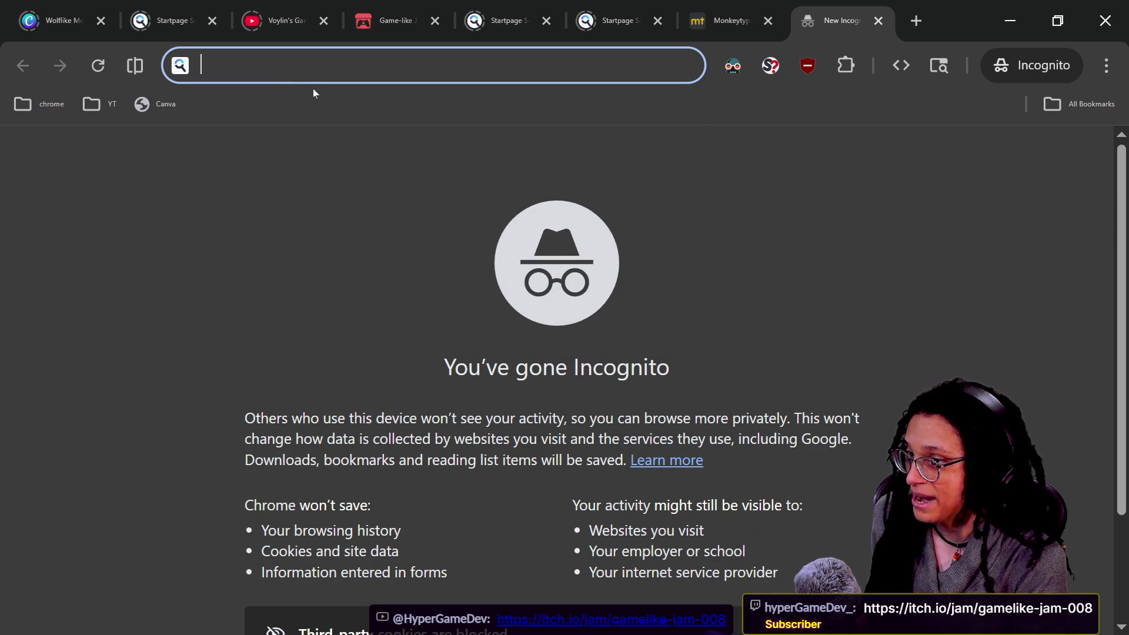
key("alt+Tab")
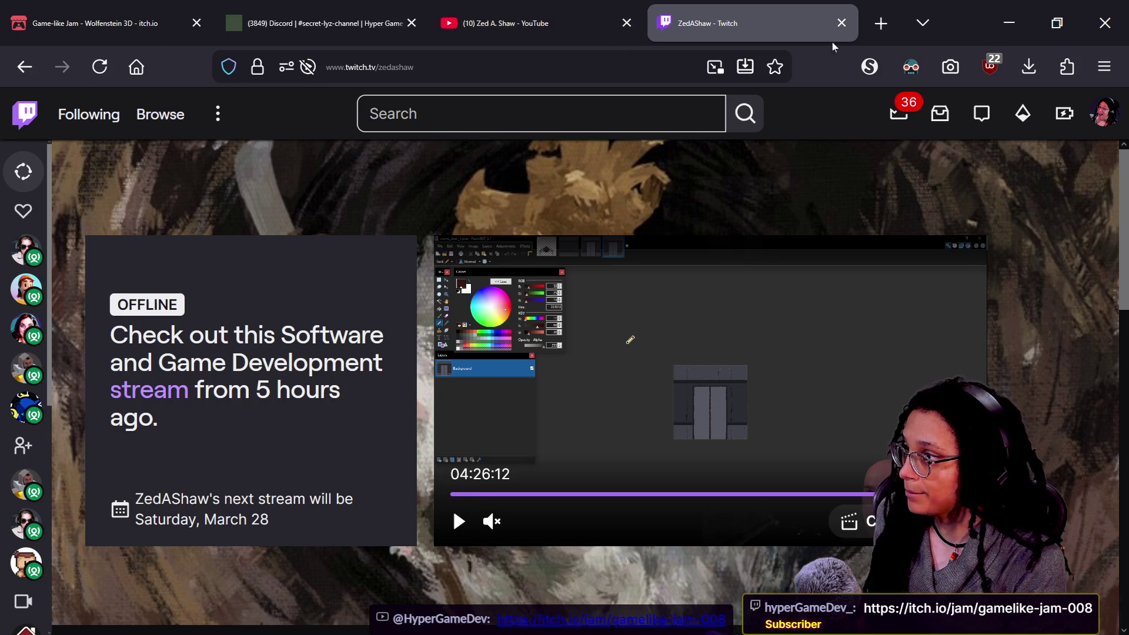
Step: Open the Tamagotchi-like game bookmark in a new tab and rewrite its address ending with 'izen'
left_click(880, 23)
left_click(47, 101)
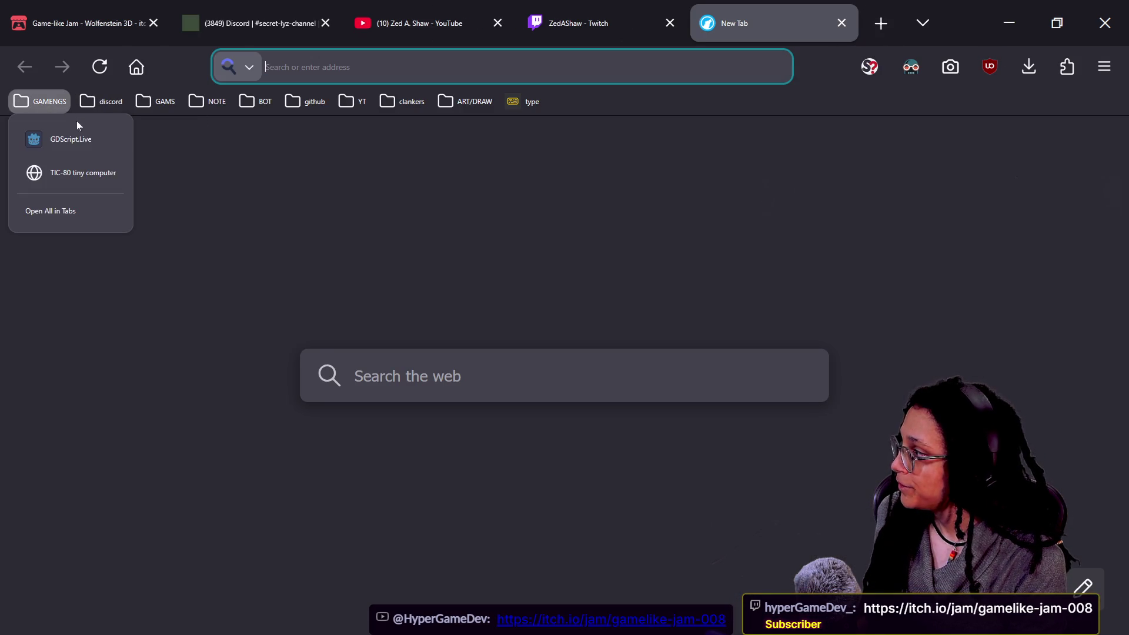
mouse_move(101, 99)
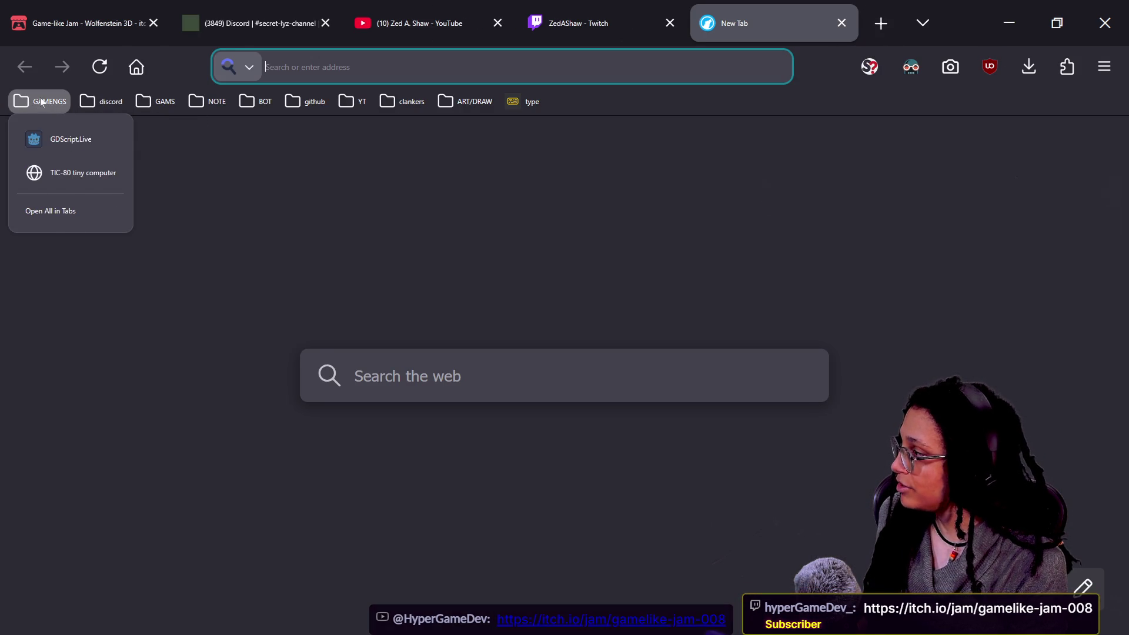
mouse_move(153, 106)
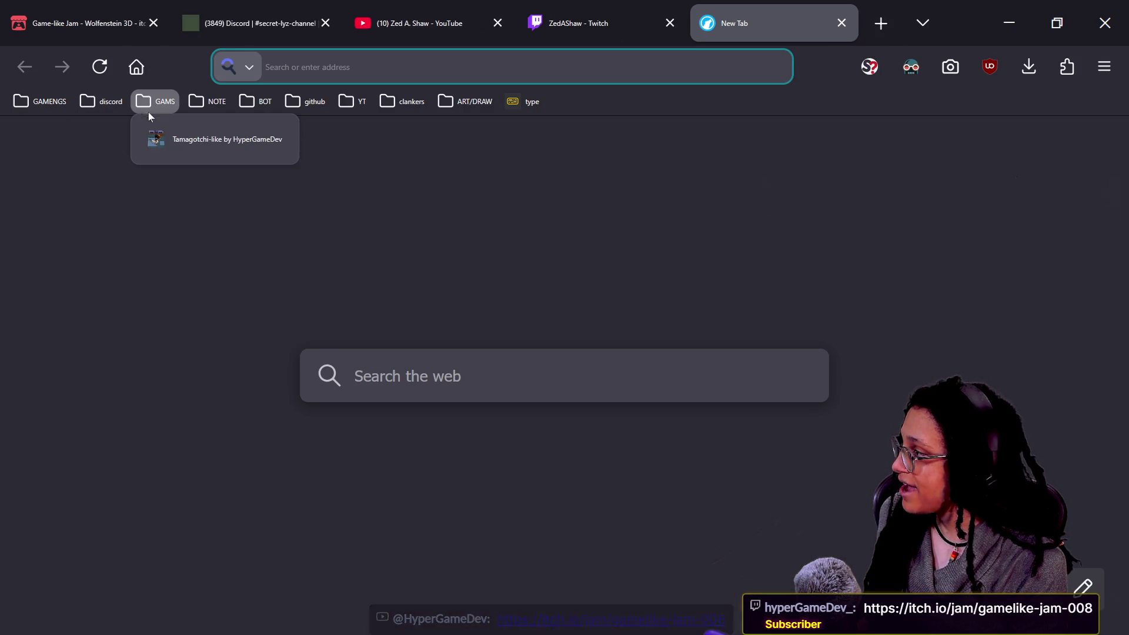
left_click(162, 140)
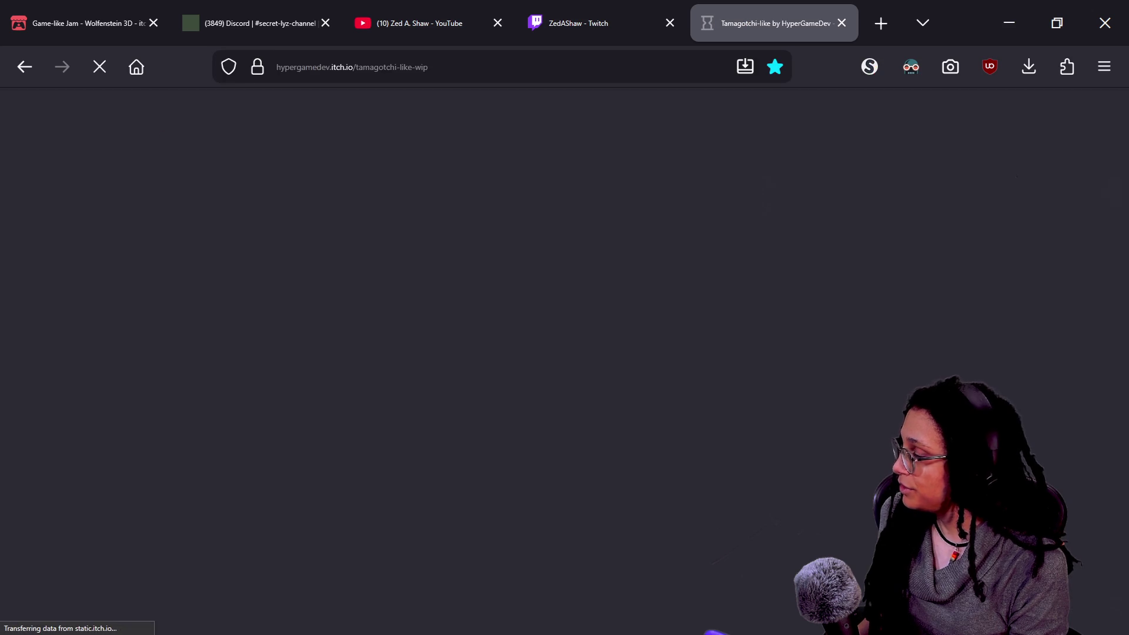
key("BackSpace")
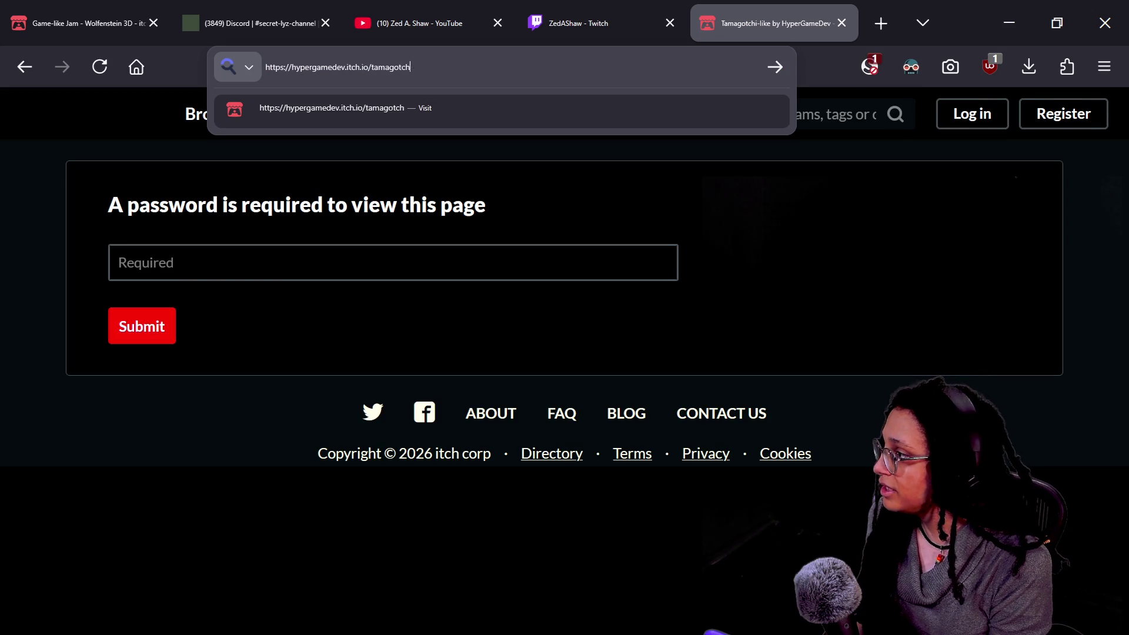
key("BackSpace")
type("ize-op")
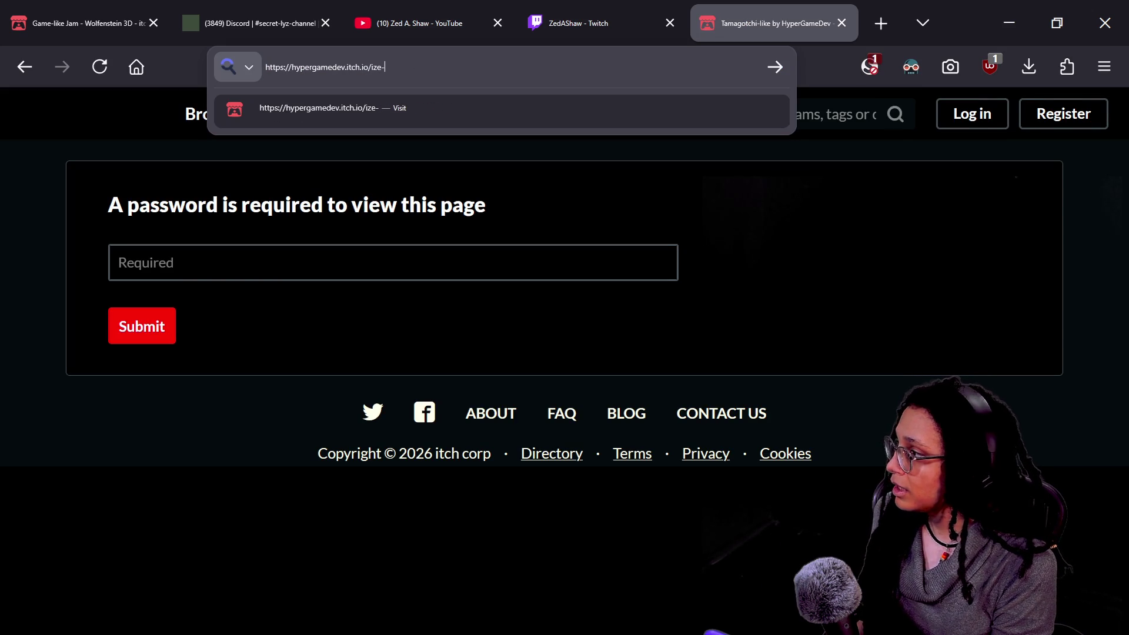